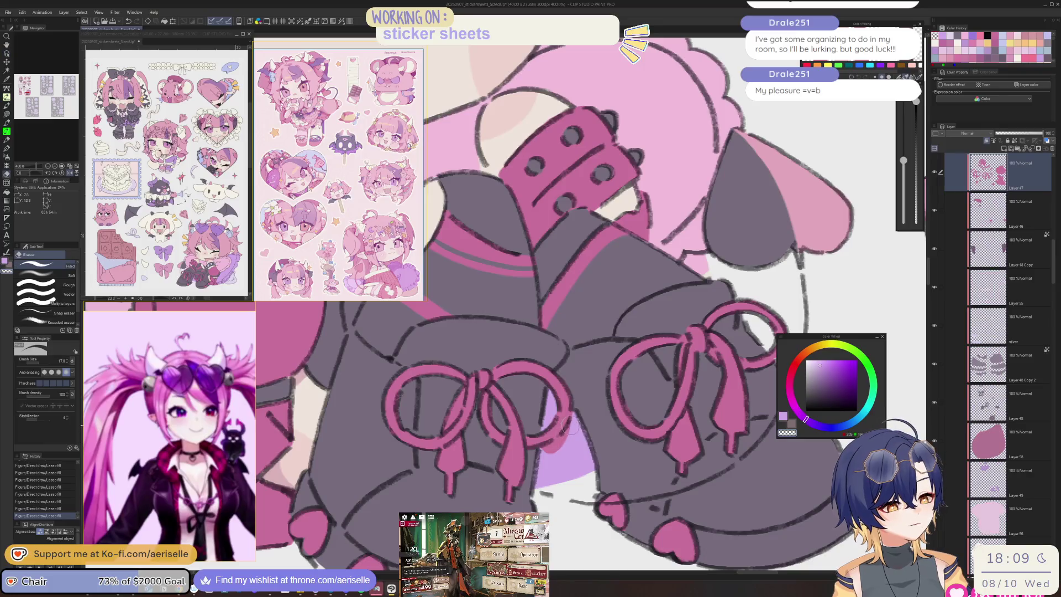
Step: Erase a small stray patch near the sleeping chibi's boots
{"action": "scroll", "coordinate": [568, 445], "scroll_direction": "down", "scroll_amount": 3}
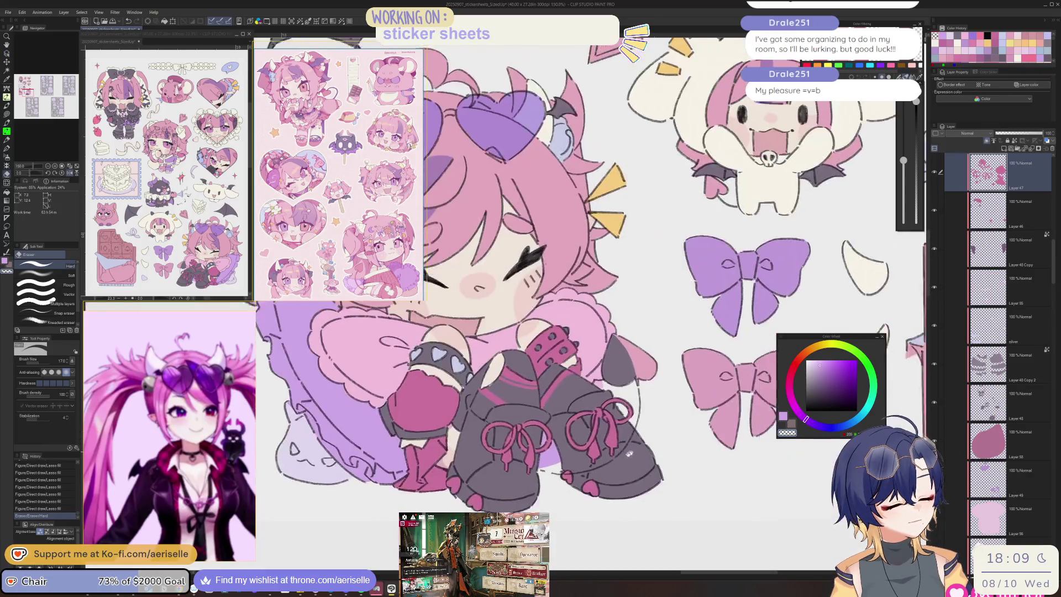
{"action": "scroll", "coordinate": [594, 400], "scroll_direction": "up", "scroll_amount": 3}
{"action": "key", "text": "u"}
{"action": "key", "text": "e"}
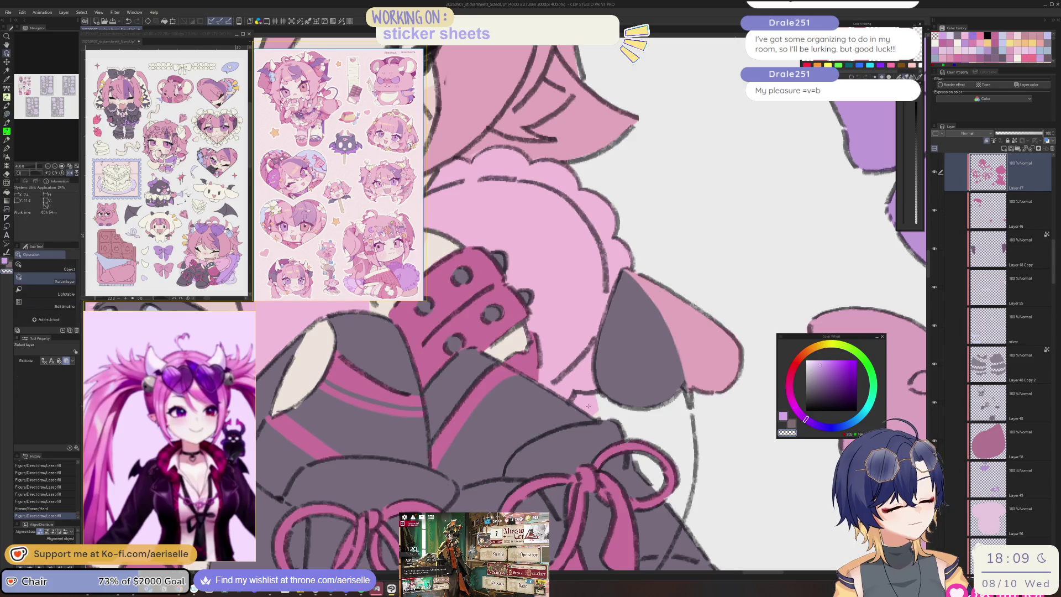
{"action": "left_click_drag", "start_coordinate": [577, 397], "coordinate": [599, 412]}
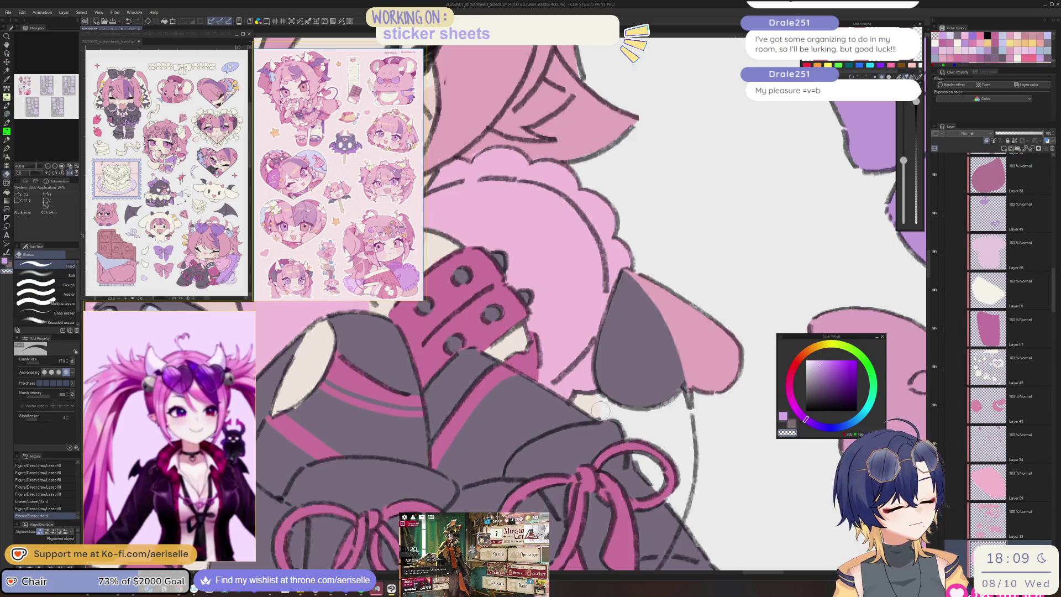
{"action": "scroll", "coordinate": [600, 410], "scroll_direction": "down", "scroll_amount": 5}
Step: Flip the view horizontally to check the chibi's boots and wristband
{"action": "key", "text": "u"}
{"action": "key", "text": "o"}
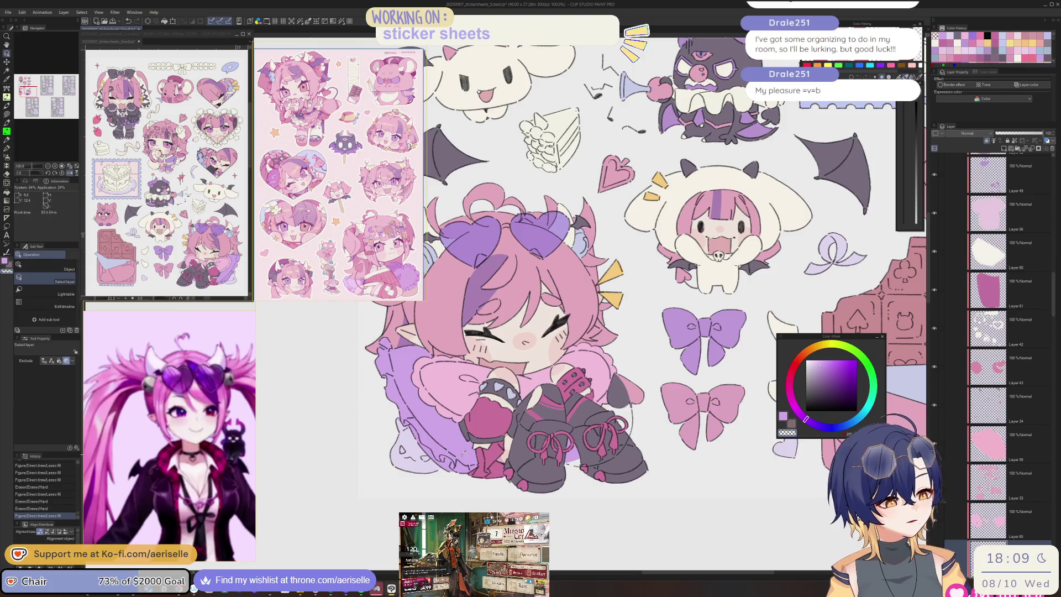
{"action": "key", "text": "h"}
{"action": "scroll", "coordinate": [552, 277], "scroll_direction": "left", "scroll_amount": 5}
{"action": "scroll", "coordinate": [550, 411], "scroll_direction": "up", "scroll_amount": 5}
{"action": "key", "text": "u"}
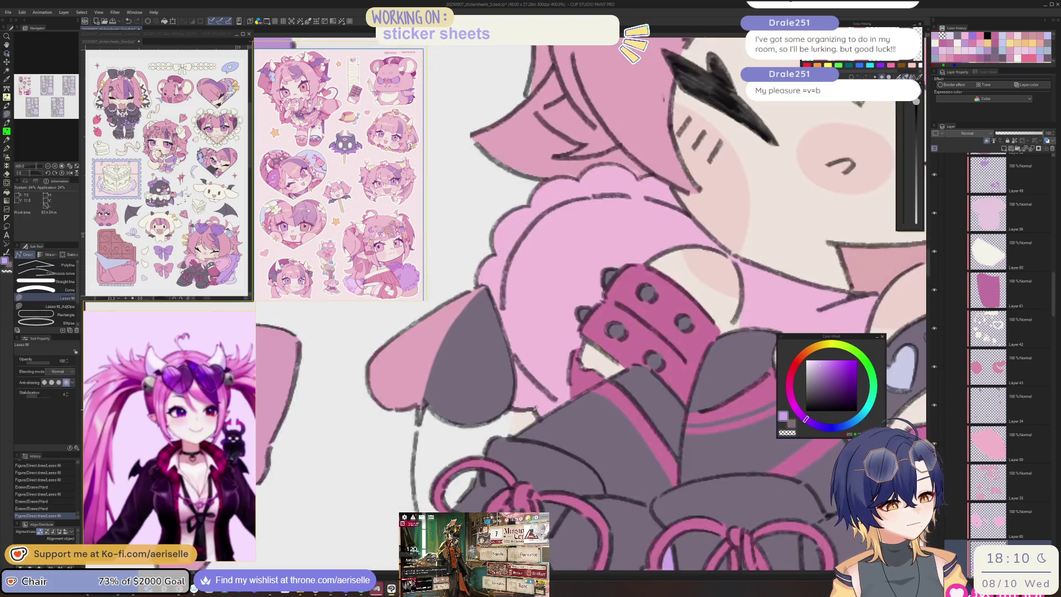
{"action": "scroll", "coordinate": [574, 386], "scroll_direction": "down", "scroll_amount": 6}
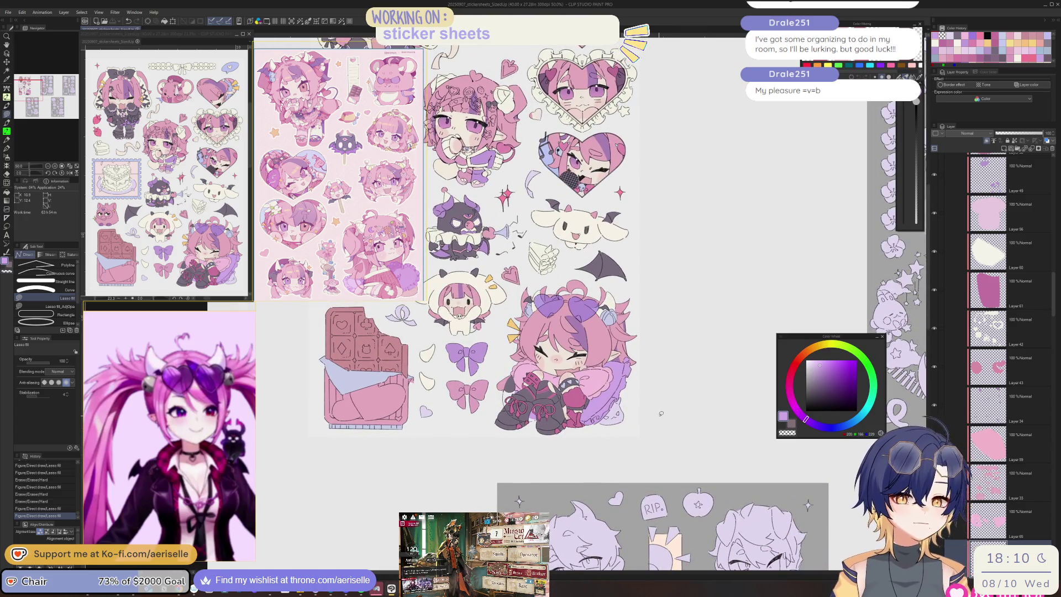
Step: Raise the layer's luminosity to 20 with Hue/Saturation/Luminosity
{"action": "key", "text": "ctrl+u"}
{"action": "left_click", "coordinate": [737, 293]}
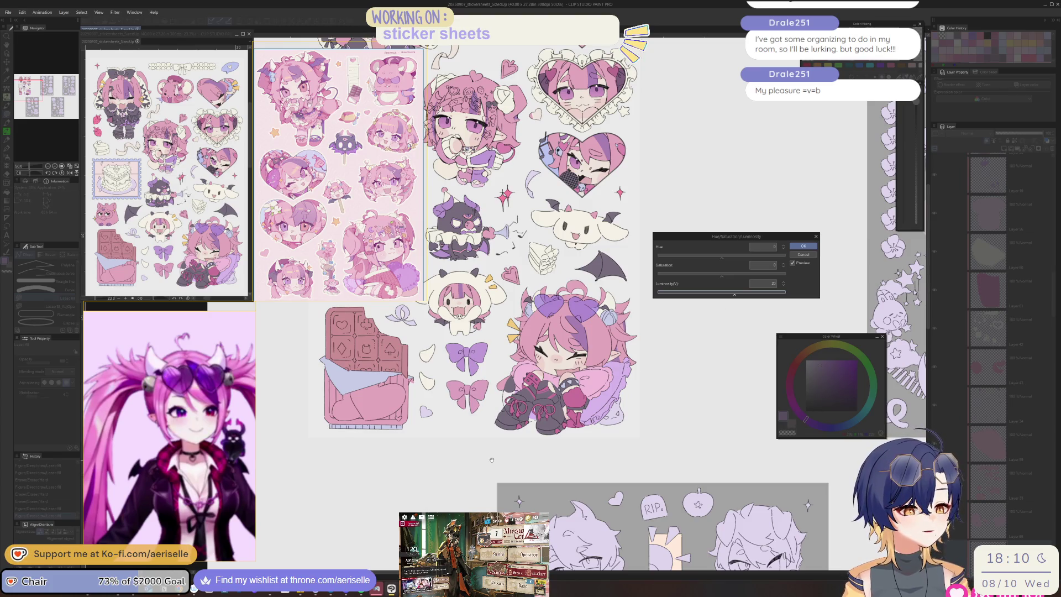
{"action": "left_click", "coordinate": [804, 247]}
{"action": "scroll", "coordinate": [567, 421], "scroll_direction": "up", "scroll_amount": 2}
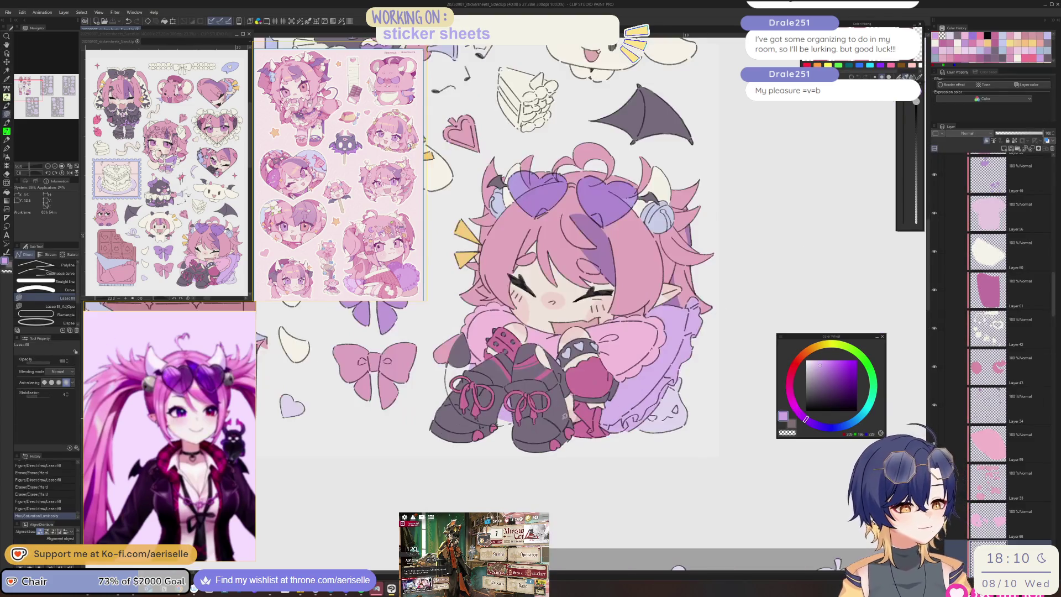
Step: Lasso-fill the small cat shape beside the purple dress in dark grey
{"action": "scroll", "coordinate": [677, 381], "scroll_direction": "up", "scroll_amount": 2}
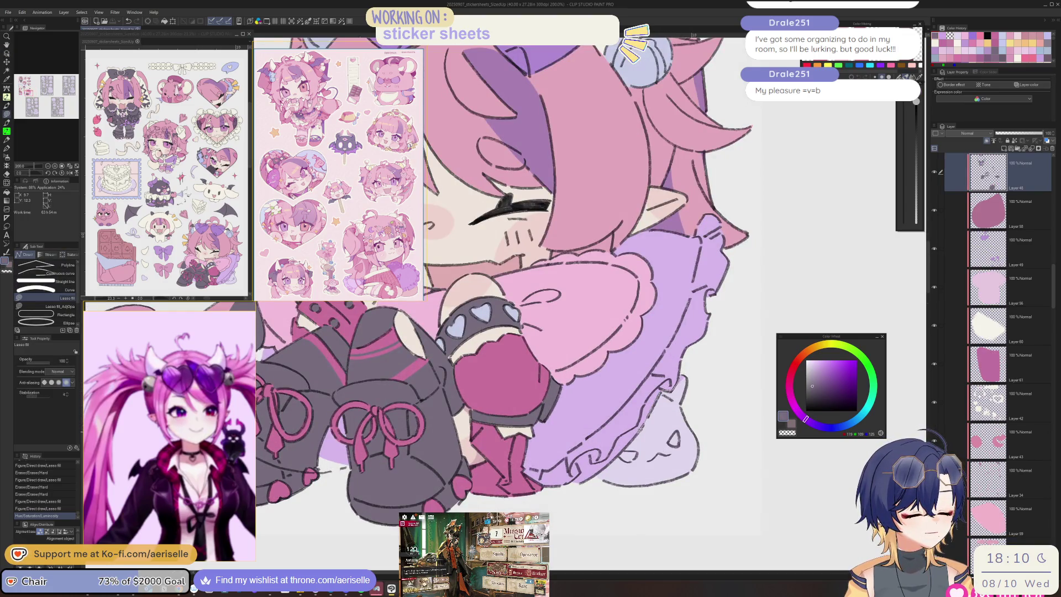
{"action": "left_click_drag", "start_coordinate": [595, 474], "coordinate": [735, 444]}
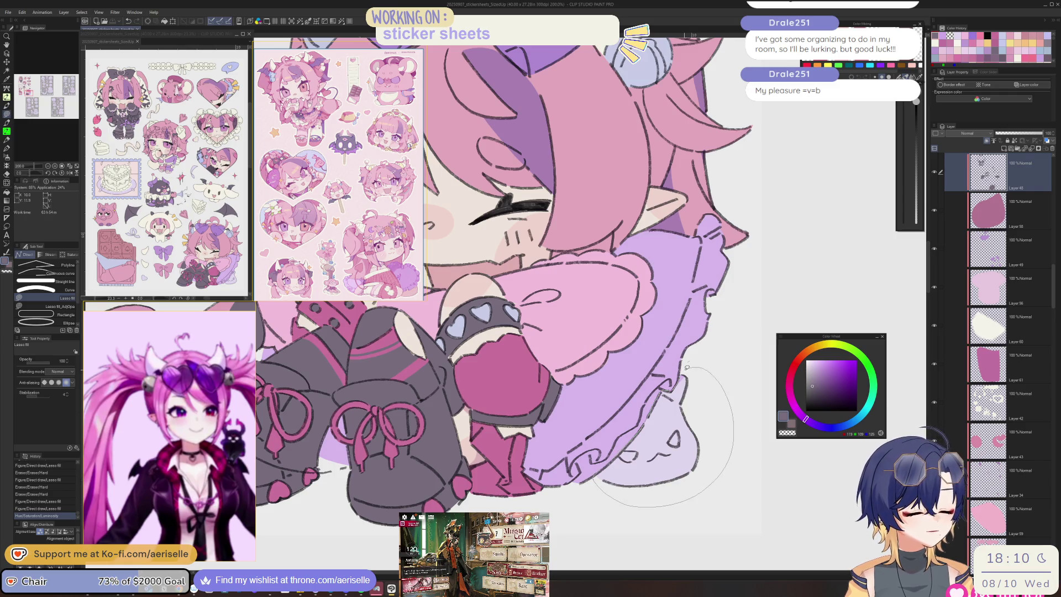
{"action": "left_click_drag", "start_coordinate": [687, 366], "coordinate": [685, 387]}
{"action": "scroll", "coordinate": [685, 386], "scroll_direction": "up", "scroll_amount": 2}
Step: Erase grey around the cat's eye to open it into a larger white shape
{"action": "key", "text": "e"}
{"action": "left_click_drag", "start_coordinate": [663, 449], "coordinate": [674, 461]}
{"action": "left_click_drag", "start_coordinate": [561, 483], "coordinate": [587, 481]}
{"action": "scroll", "coordinate": [573, 484], "scroll_direction": "down", "scroll_amount": 6}
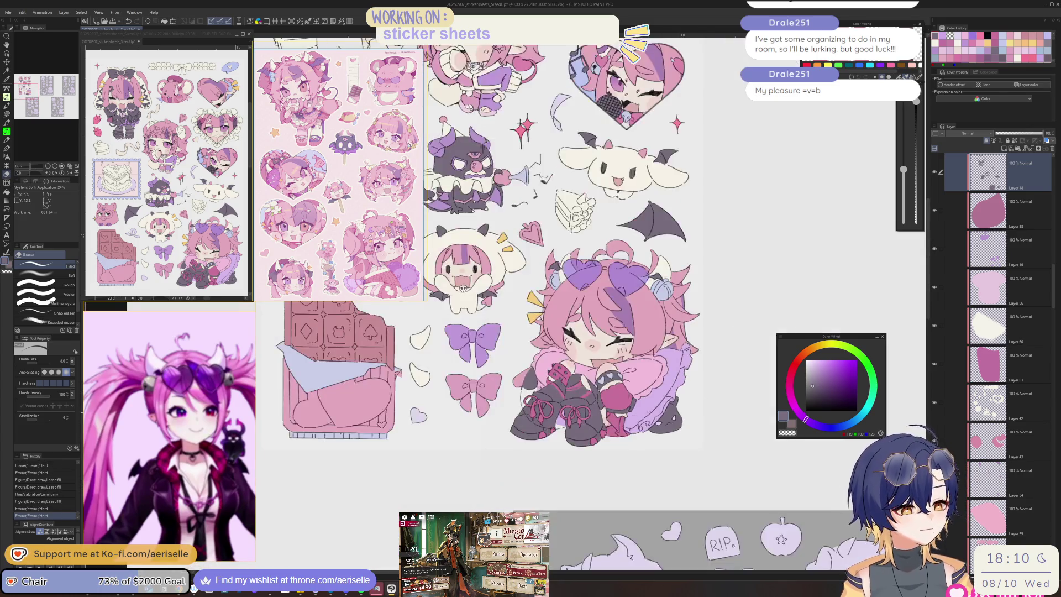
Step: Lasso-fill another region on the cat
{"action": "key", "text": "u"}
{"action": "key", "text": "o"}
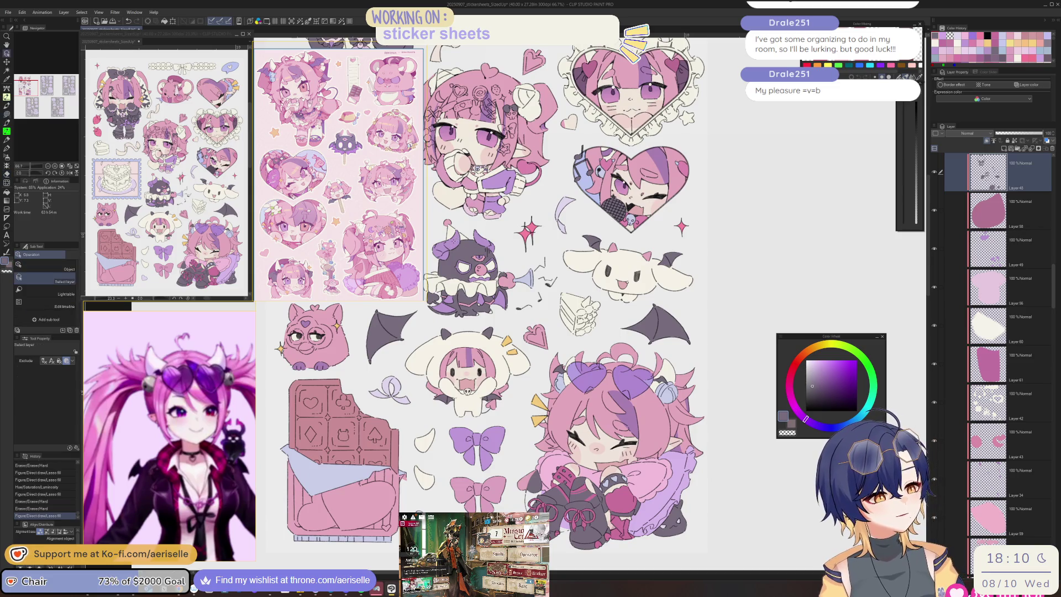
{"action": "scroll", "coordinate": [608, 442], "scroll_direction": "up", "scroll_amount": 3}
{"action": "scroll", "coordinate": [608, 431], "scroll_direction": "up", "scroll_amount": 3}
{"action": "key", "text": "u"}
{"action": "left_click_drag", "start_coordinate": [641, 398], "coordinate": [597, 418]}
{"action": "left_click_drag", "start_coordinate": [669, 425], "coordinate": [666, 428]}
{"action": "scroll", "coordinate": [666, 428], "scroll_direction": "down", "scroll_amount": 6}
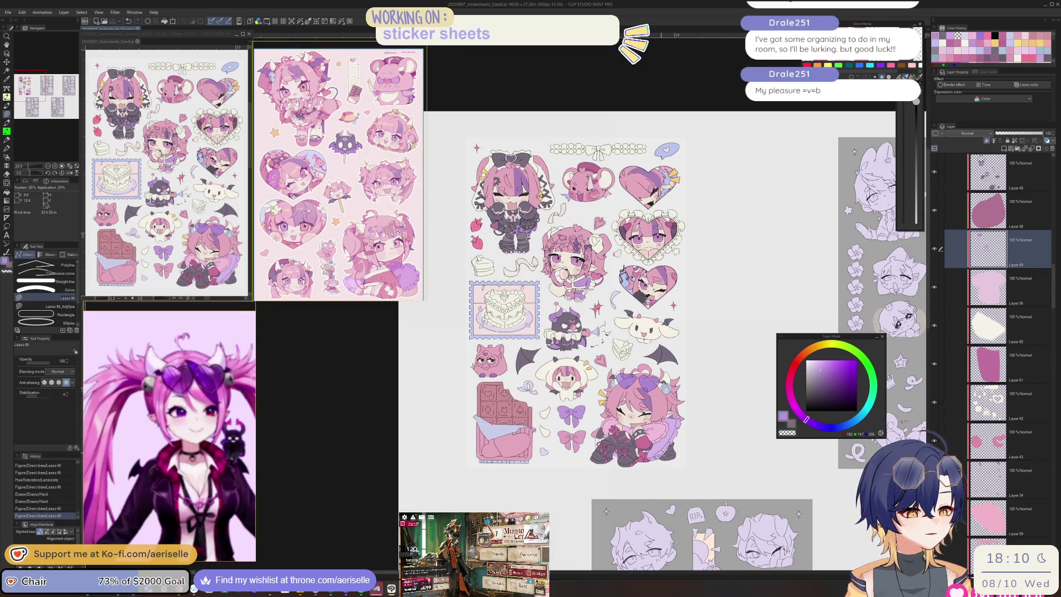
Step: Zoom around the first sticker sheet to inspect the chibis up close
{"action": "scroll", "coordinate": [574, 321], "scroll_direction": "up", "scroll_amount": 1}
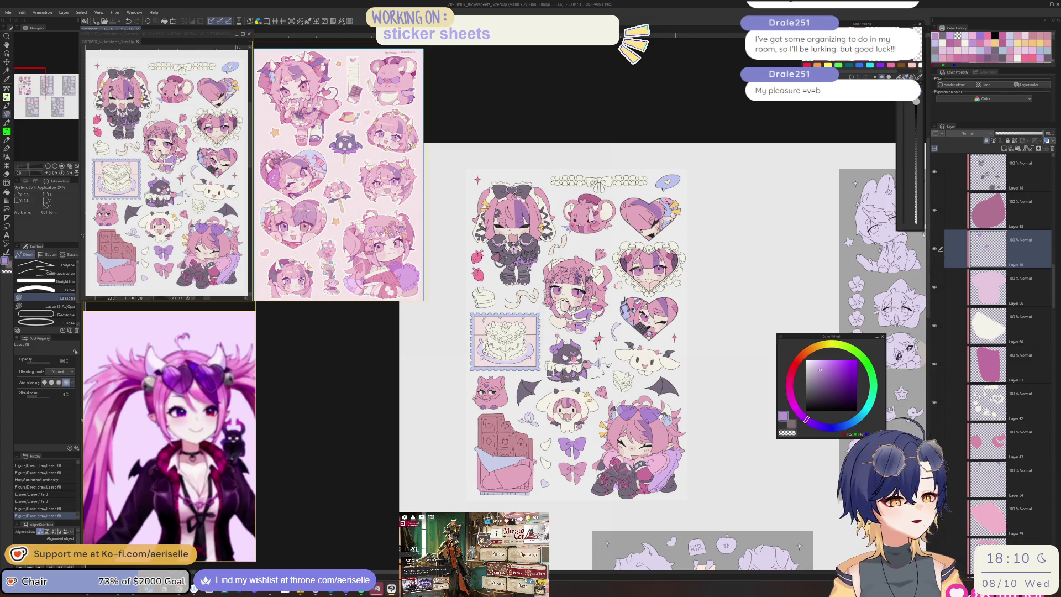
{"action": "scroll", "coordinate": [594, 176], "scroll_direction": "up", "scroll_amount": 3}
{"action": "key", "text": "o"}
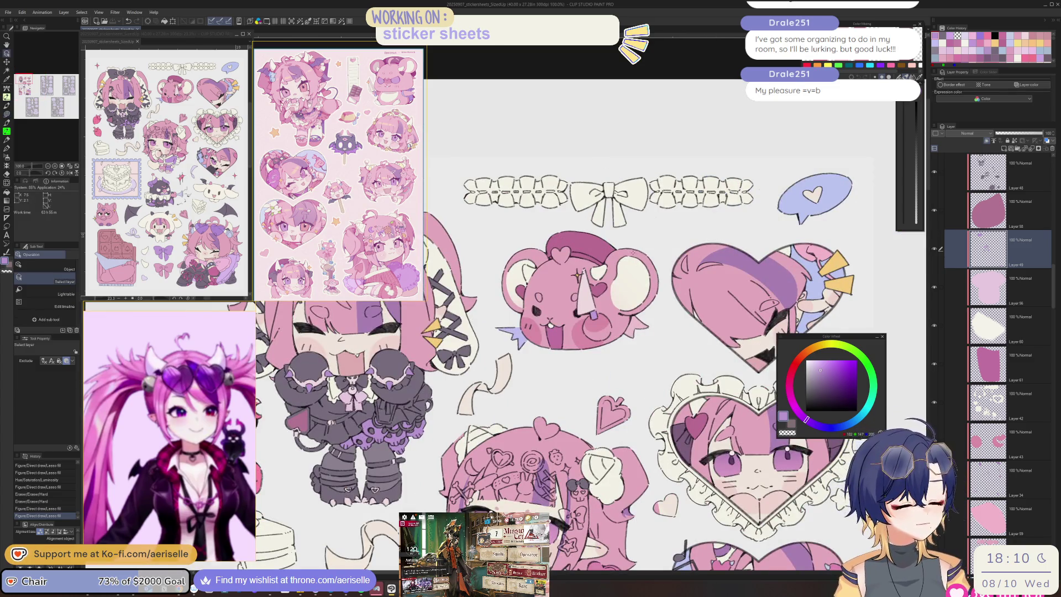
{"action": "scroll", "coordinate": [608, 331], "scroll_direction": "down", "scroll_amount": 3}
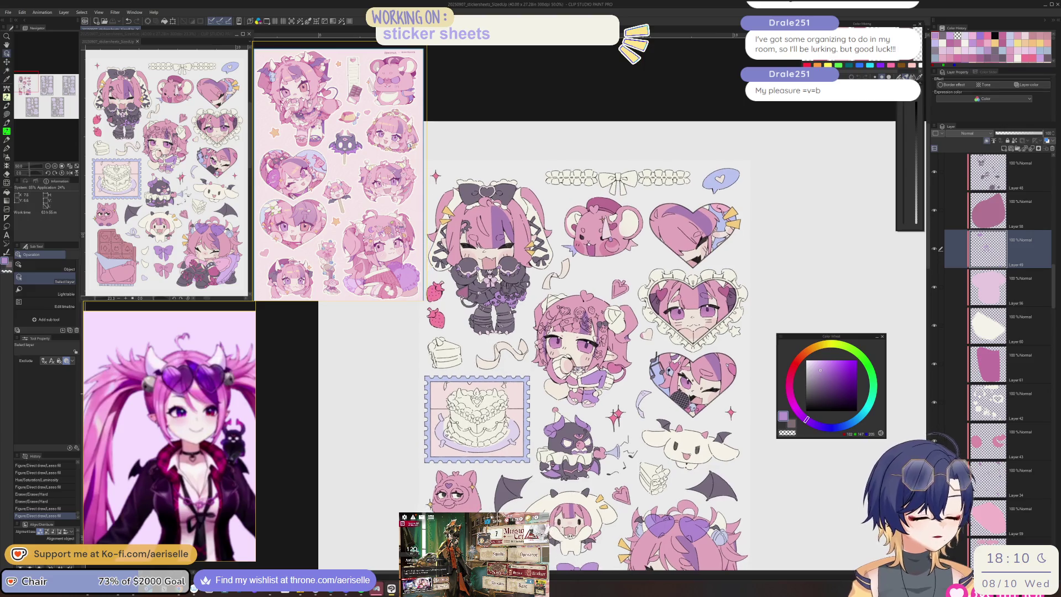
{"action": "scroll", "coordinate": [597, 331], "scroll_direction": "up", "scroll_amount": 2}
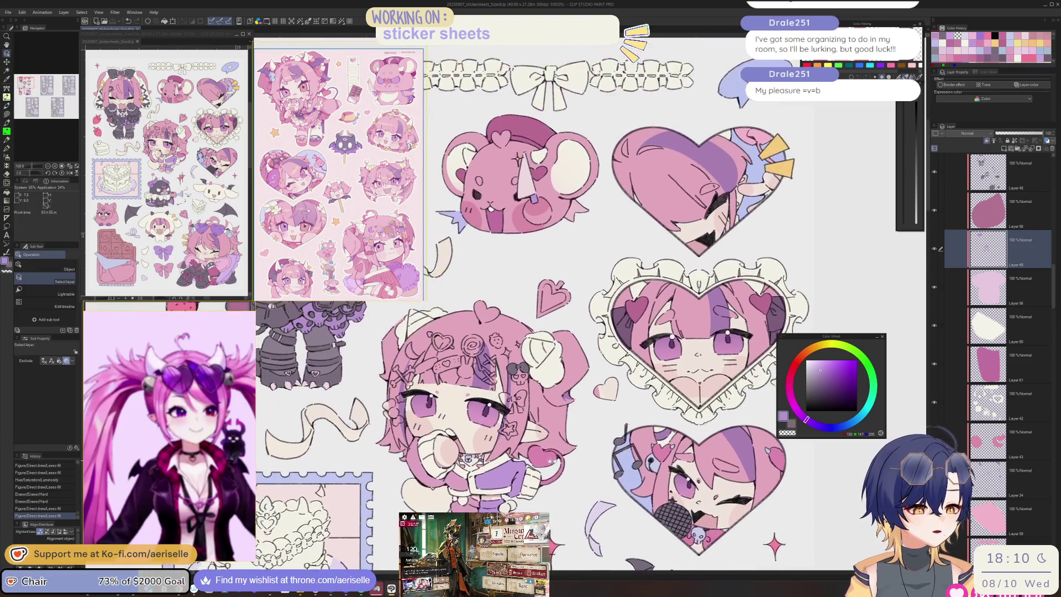
{"action": "scroll", "coordinate": [539, 423], "scroll_direction": "up", "scroll_amount": 3}
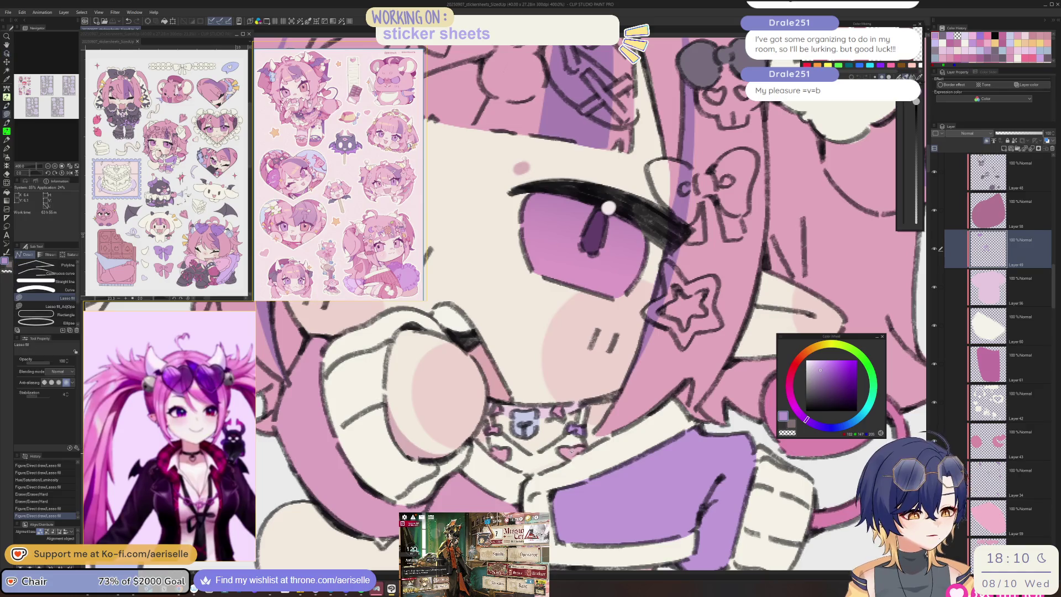
{"action": "scroll", "coordinate": [540, 423], "scroll_direction": "down", "scroll_amount": 3}
{"action": "scroll", "coordinate": [607, 310], "scroll_direction": "down", "scroll_amount": 2}
Step: Lasso-fill around the cream lace-and-bow row at the top of the sheet
{"action": "key", "text": "u"}
{"action": "mouse_move", "coordinate": [579, 285]}
{"action": "left_mouse_down"}
{"action": "mouse_move", "coordinate": [555, 283]}
{"action": "mouse_move", "coordinate": [679, 330]}
{"action": "mouse_move", "coordinate": [681, 320]}
{"action": "left_mouse_up"}
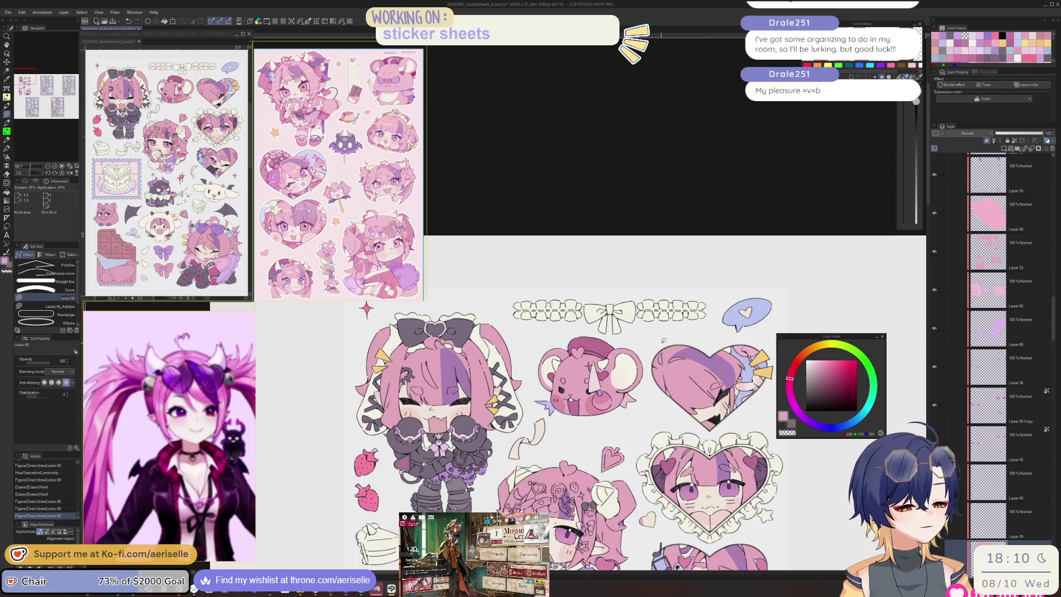
{"action": "scroll", "coordinate": [563, 386], "scroll_direction": "down", "scroll_amount": 3}
{"action": "key", "text": "o"}
{"action": "scroll", "coordinate": [569, 353], "scroll_direction": "up", "scroll_amount": 8}
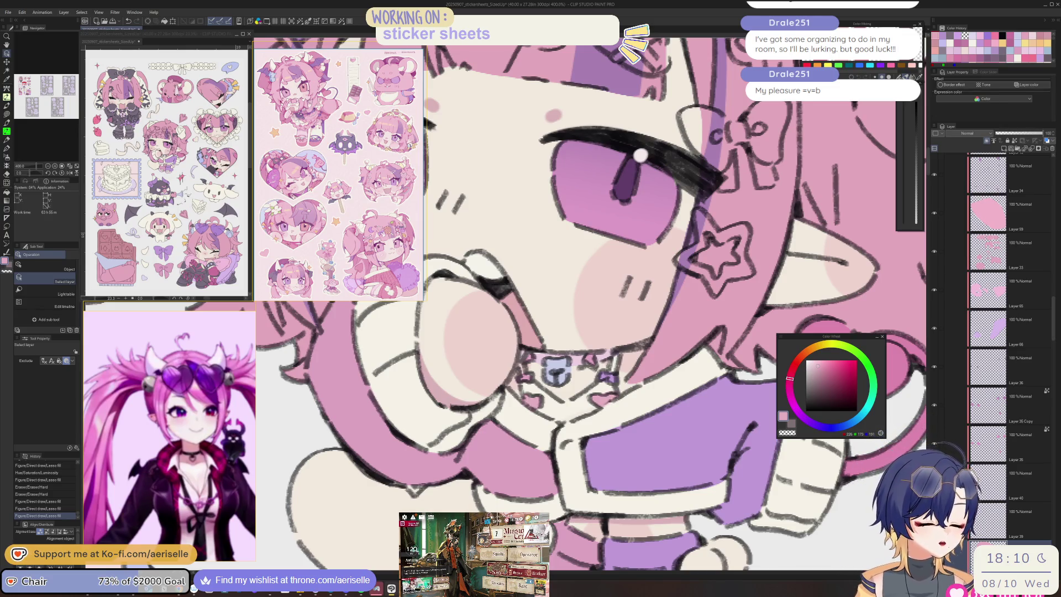
{"action": "scroll", "coordinate": [1054, 331], "scroll_direction": "down", "scroll_amount": 3}
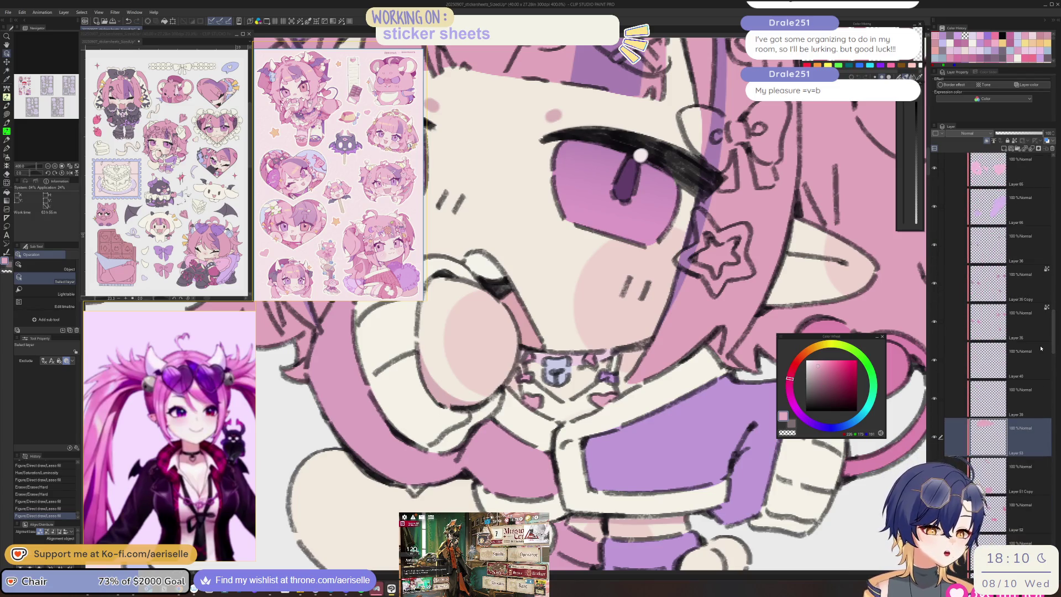
{"action": "scroll", "coordinate": [635, 341], "scroll_direction": "down", "scroll_amount": 5}
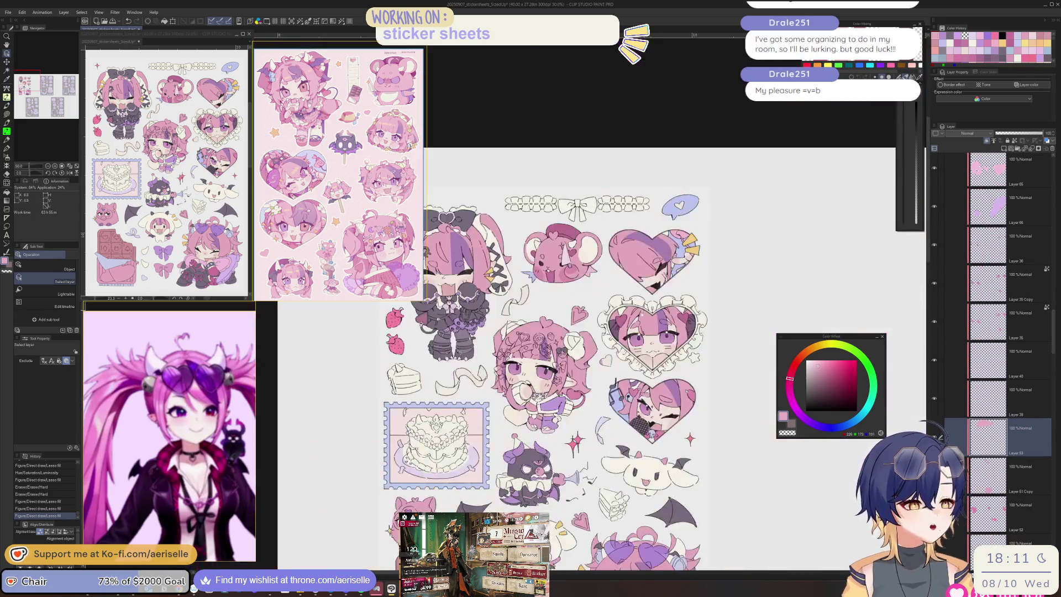
{"action": "scroll", "coordinate": [634, 340], "scroll_direction": "up", "scroll_amount": 3}
{"action": "key", "text": "u"}
{"action": "left_click_drag", "start_coordinate": [655, 335], "coordinate": [655, 335]}
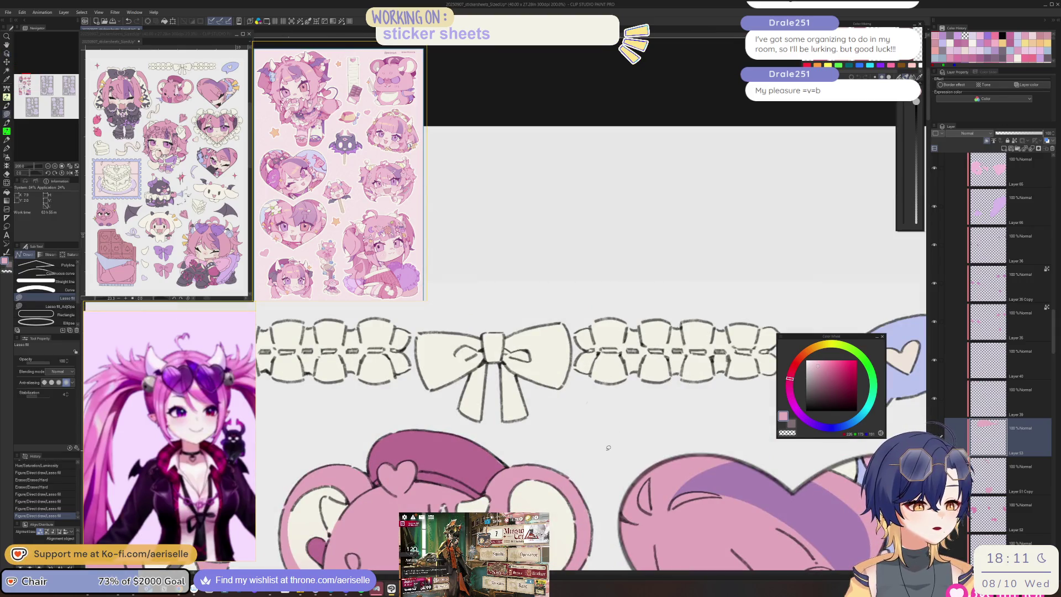
Step: Lasso-fill over the lace-and-bow row, then erase with a size-80 eraser to reveal pink
{"action": "scroll", "coordinate": [608, 442], "scroll_direction": "down", "scroll_amount": 3}
{"action": "left_click_drag", "start_coordinate": [690, 365], "coordinate": [405, 411]}
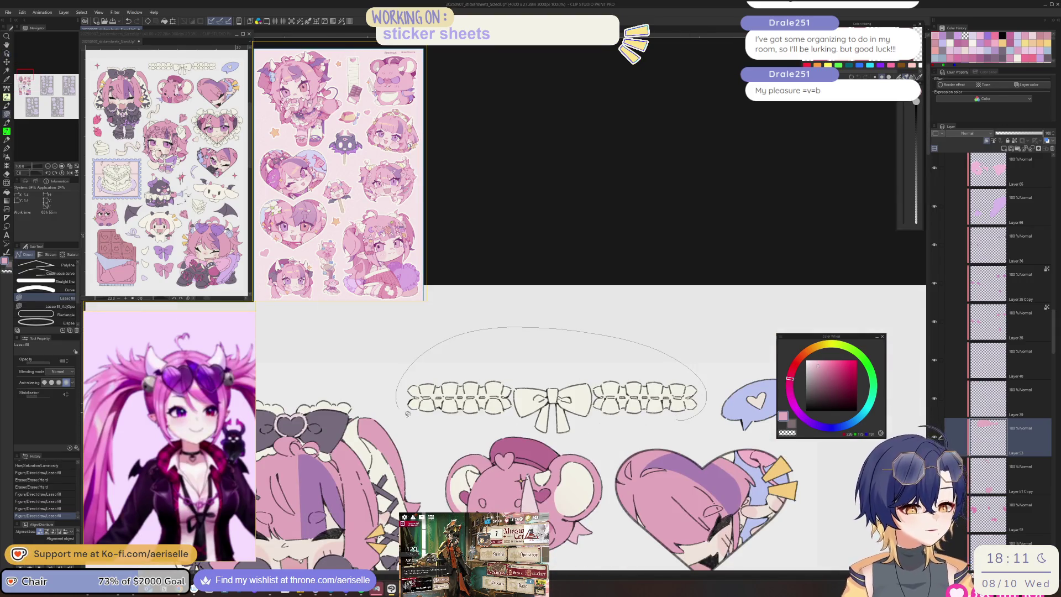
{"action": "left_click_drag", "start_coordinate": [699, 415], "coordinate": [699, 415]}
{"action": "key", "text": "e"}
{"action": "left_click", "coordinate": [693, 401], "text": "ctrl+shift"}
{"action": "key", "text": "bracketright"}
{"action": "key", "text": "bracketright"}
{"action": "key", "text": "bracketright"}
{"action": "mouse_move", "coordinate": [409, 392]}
{"action": "left_mouse_down"}
{"action": "mouse_move", "coordinate": [451, 379]}
{"action": "mouse_move", "coordinate": [489, 403]}
{"action": "mouse_move", "coordinate": [619, 389]}
{"action": "left_mouse_up"}
{"action": "mouse_move", "coordinate": [547, 423]}
{"action": "left_mouse_down"}
{"action": "mouse_move", "coordinate": [552, 434]}
{"action": "mouse_move", "coordinate": [635, 395]}
{"action": "mouse_move", "coordinate": [704, 405]}
{"action": "left_mouse_up"}
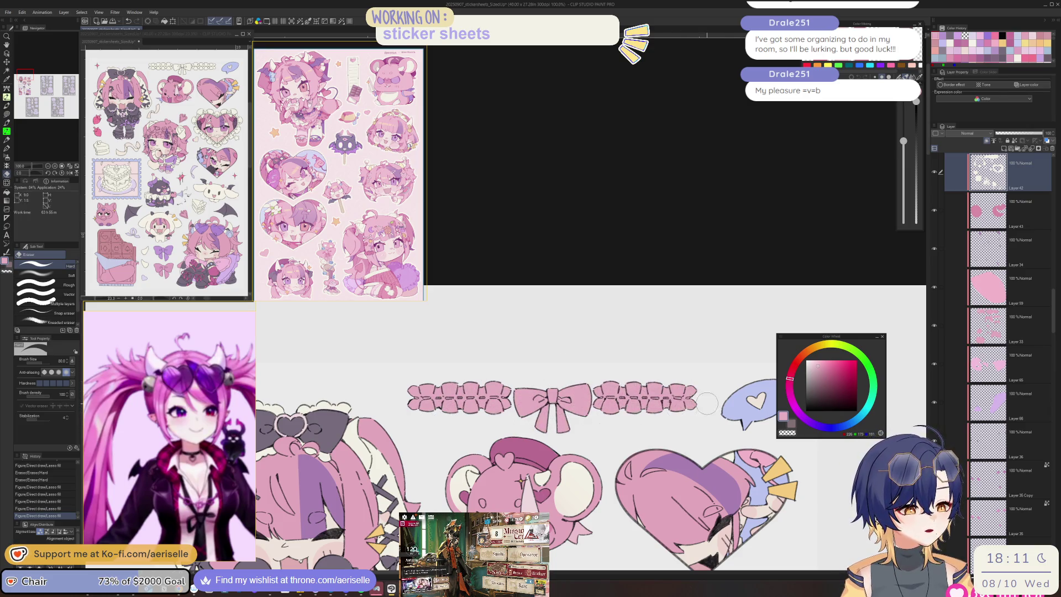
Step: Freehand-select the whole lace-and-bow row, then cut and paste it
{"action": "key", "text": "o"}
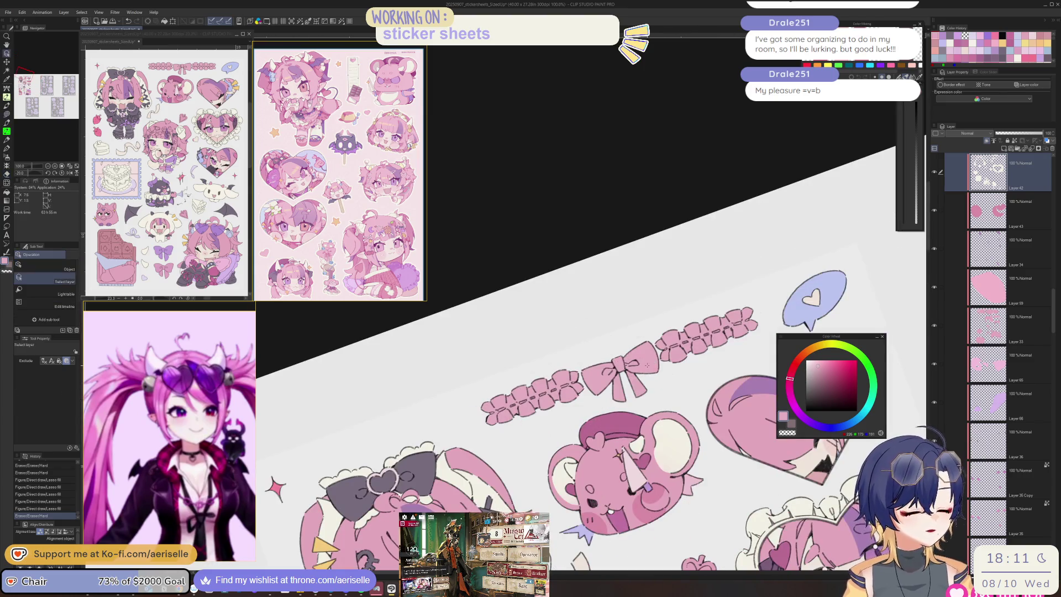
{"action": "left_click", "coordinate": [647, 365]}
{"action": "key", "text": "m"}
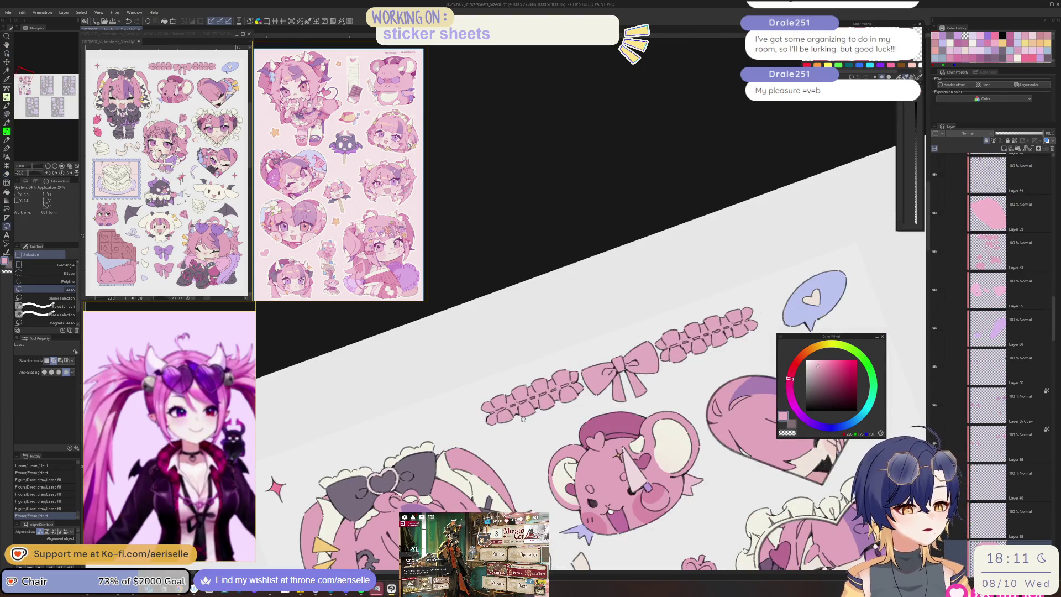
{"action": "mouse_move", "coordinate": [478, 424]}
{"action": "left_mouse_down"}
{"action": "mouse_move", "coordinate": [608, 403]}
{"action": "mouse_move", "coordinate": [763, 301]}
{"action": "mouse_move", "coordinate": [681, 284]}
{"action": "left_mouse_up"}
{"action": "key", "text": "ctrl+x"}
{"action": "key", "text": "ctrl+v"}
Step: Raise the pasted row's luminosity to 17, then clear the selection
{"action": "key", "text": "ctrl+u"}
{"action": "left_click_drag", "start_coordinate": [721, 294], "coordinate": [735, 296]}
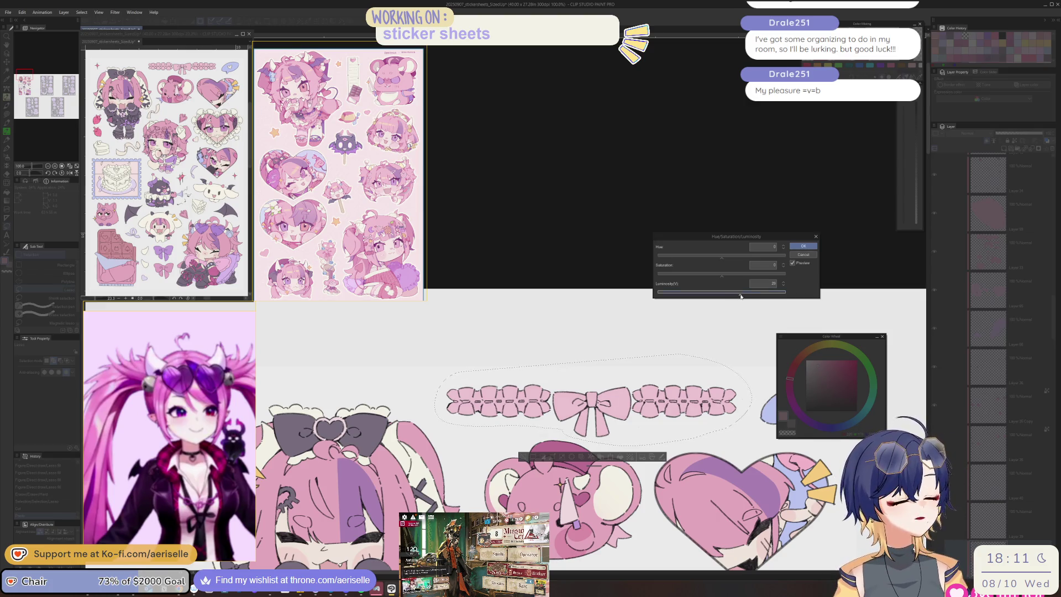
{"action": "left_click", "coordinate": [803, 246]}
{"action": "scroll", "coordinate": [670, 369], "scroll_direction": "down", "scroll_amount": 3}
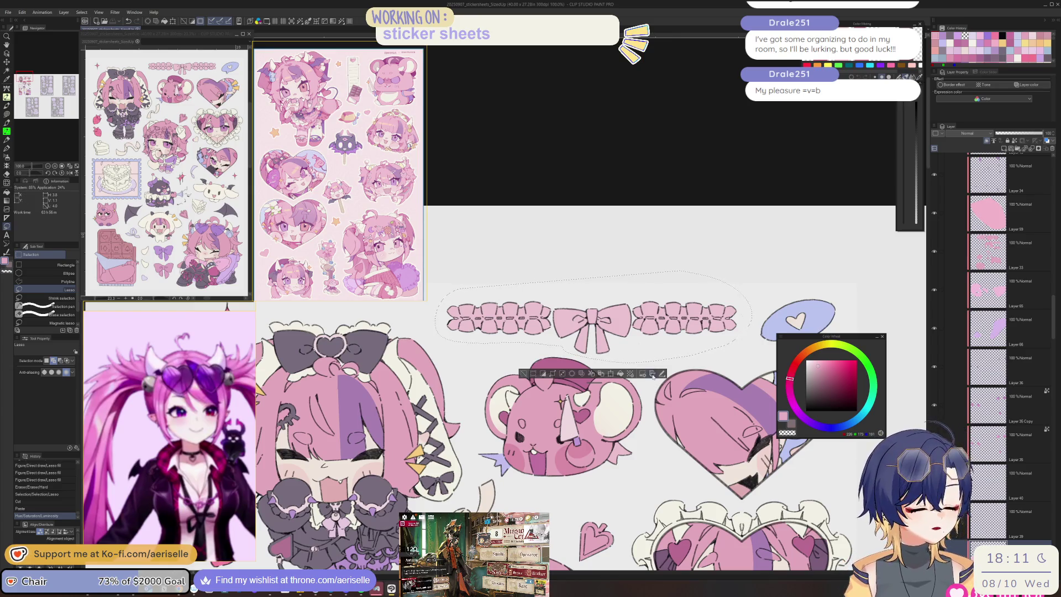
{"action": "left_click", "coordinate": [524, 374]}
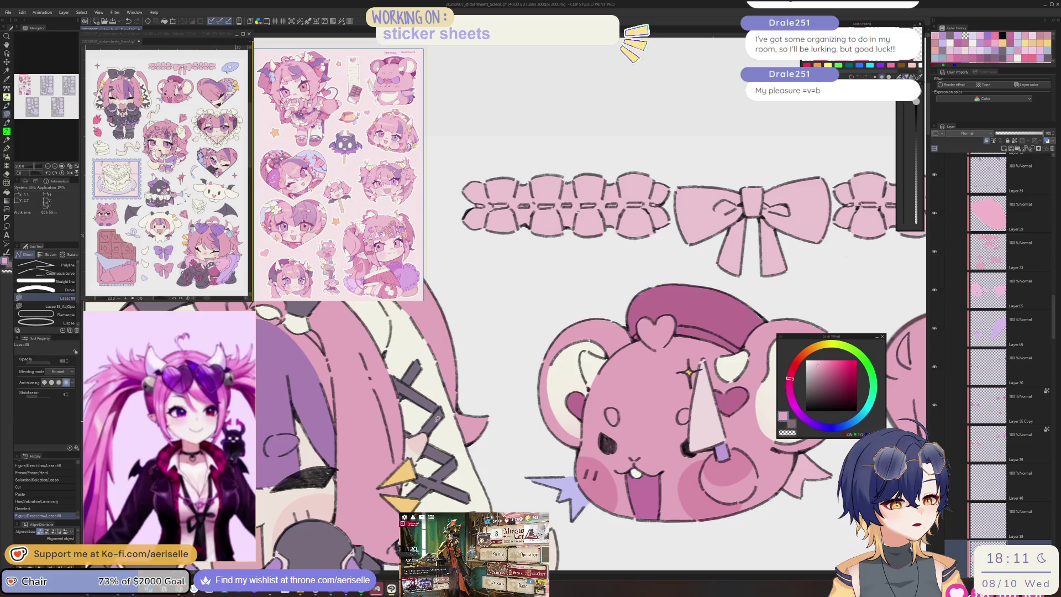
Step: Lasso-fill the first dark dashes along the ribbon trim on Layer 48
{"action": "left_click", "coordinate": [500, 348], "text": "ctrl+shift"}
{"action": "scroll", "coordinate": [500, 348], "scroll_direction": "up", "scroll_amount": 5}
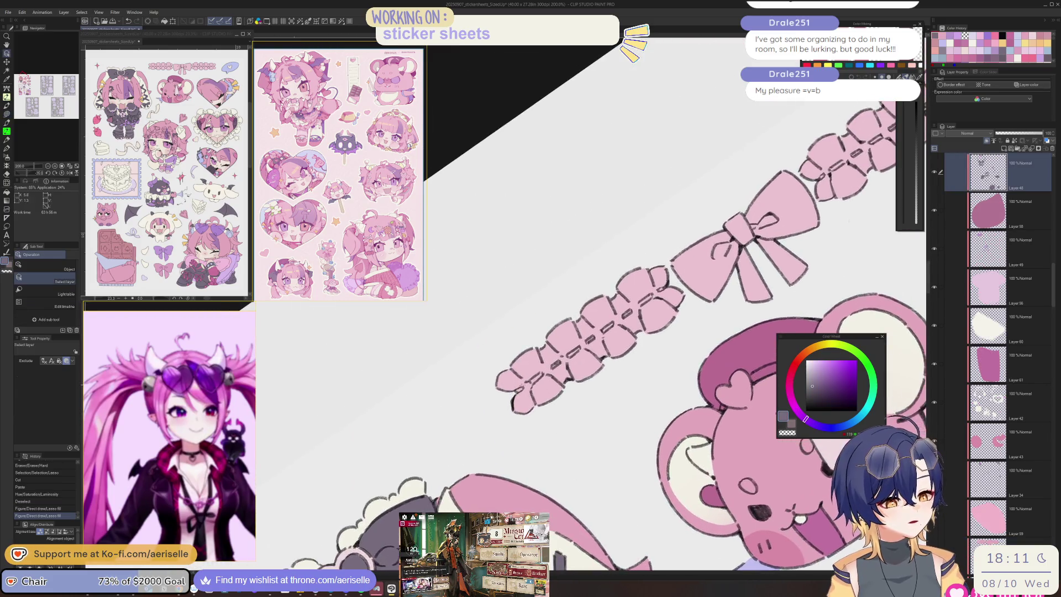
{"action": "left_click_drag", "start_coordinate": [533, 389], "coordinate": [530, 388]}
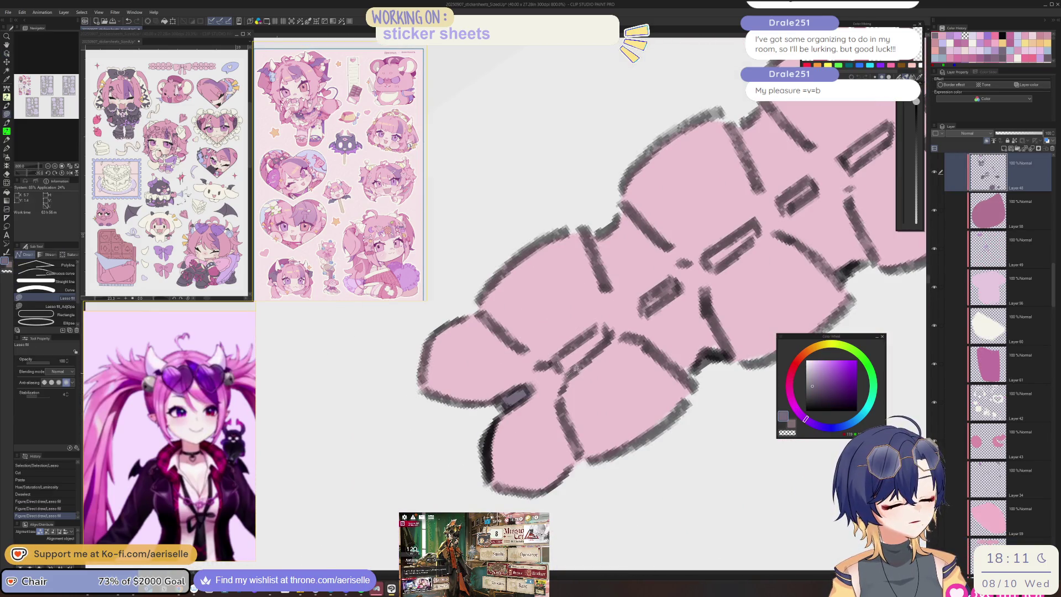
{"action": "mouse_move", "coordinate": [600, 325]}
{"action": "left_mouse_down"}
{"action": "mouse_move", "coordinate": [579, 358]}
{"action": "mouse_move", "coordinate": [522, 390]}
{"action": "mouse_move", "coordinate": [535, 378]}
{"action": "left_mouse_up"}
{"action": "mouse_move", "coordinate": [636, 312]}
{"action": "left_mouse_down"}
{"action": "mouse_move", "coordinate": [585, 346]}
{"action": "mouse_move", "coordinate": [636, 314]}
{"action": "mouse_move", "coordinate": [606, 349]}
{"action": "mouse_move", "coordinate": [567, 367]}
{"action": "left_mouse_up"}
{"action": "left_click_drag", "start_coordinate": [683, 296], "coordinate": [682, 298]}
{"action": "mouse_move", "coordinate": [682, 298]}
{"action": "left_mouse_down"}
{"action": "mouse_move", "coordinate": [575, 362]}
{"action": "mouse_move", "coordinate": [599, 361]}
{"action": "mouse_move", "coordinate": [618, 327]}
{"action": "mouse_move", "coordinate": [677, 337]}
{"action": "mouse_move", "coordinate": [663, 294]}
{"action": "left_mouse_up"}
{"action": "left_click_drag", "start_coordinate": [704, 305], "coordinate": [554, 397]}
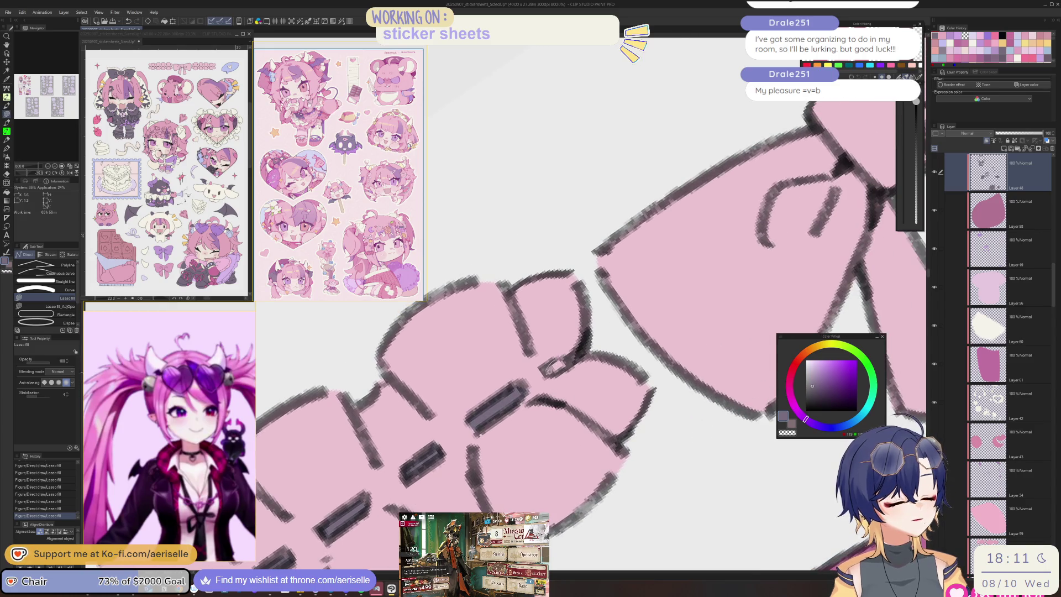
{"action": "scroll", "coordinate": [550, 369], "scroll_direction": "down", "scroll_amount": 6}
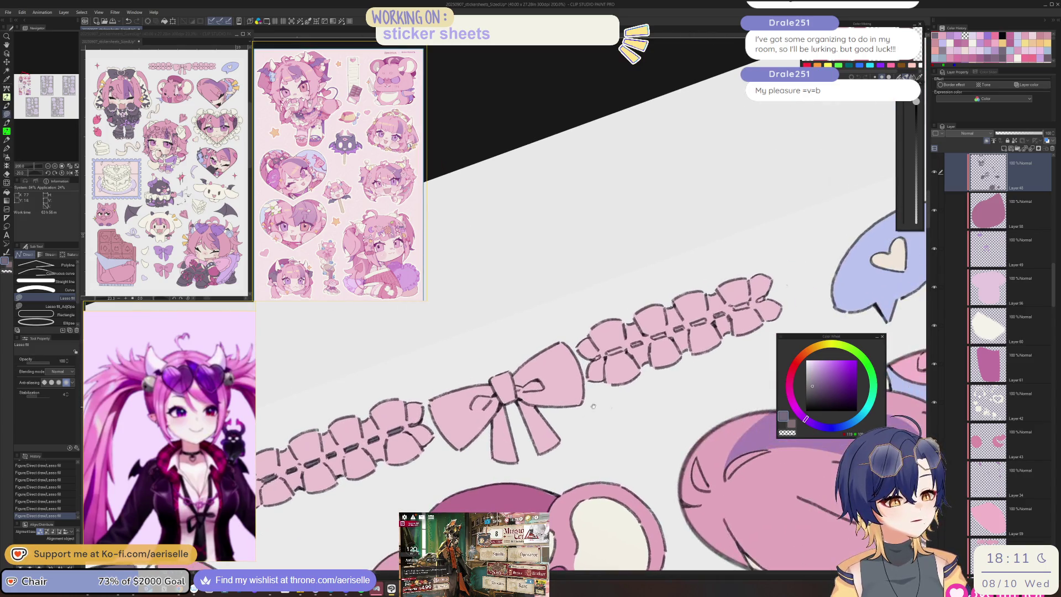
Step: Try a dark brush stripe down the bow's left tail, then undo it
{"action": "key", "text": "b"}
{"action": "left_click_drag", "start_coordinate": [503, 420], "coordinate": [505, 470]}
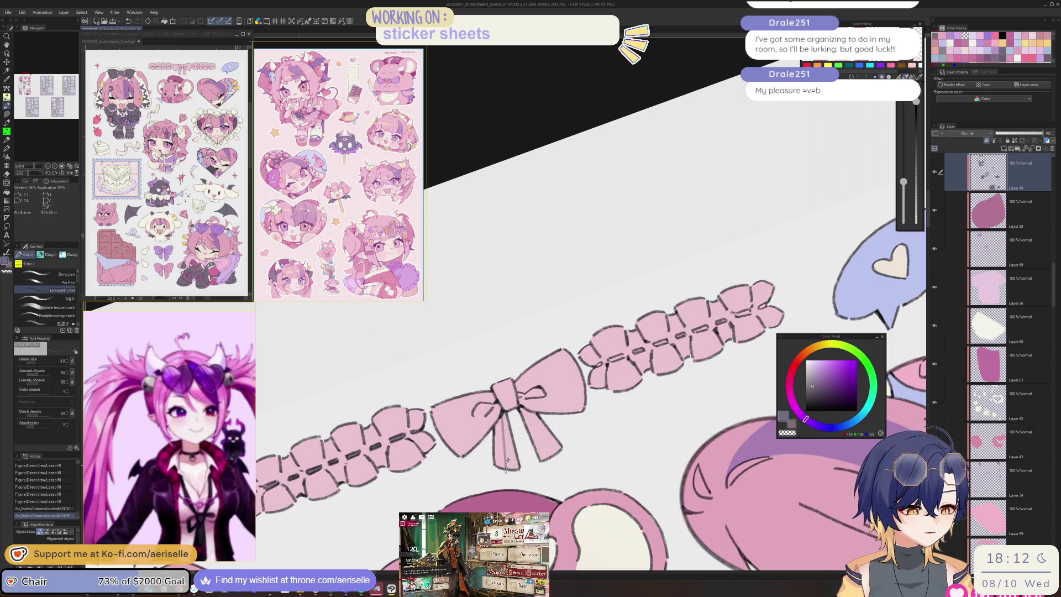
{"action": "key", "text": "ctrl+z"}
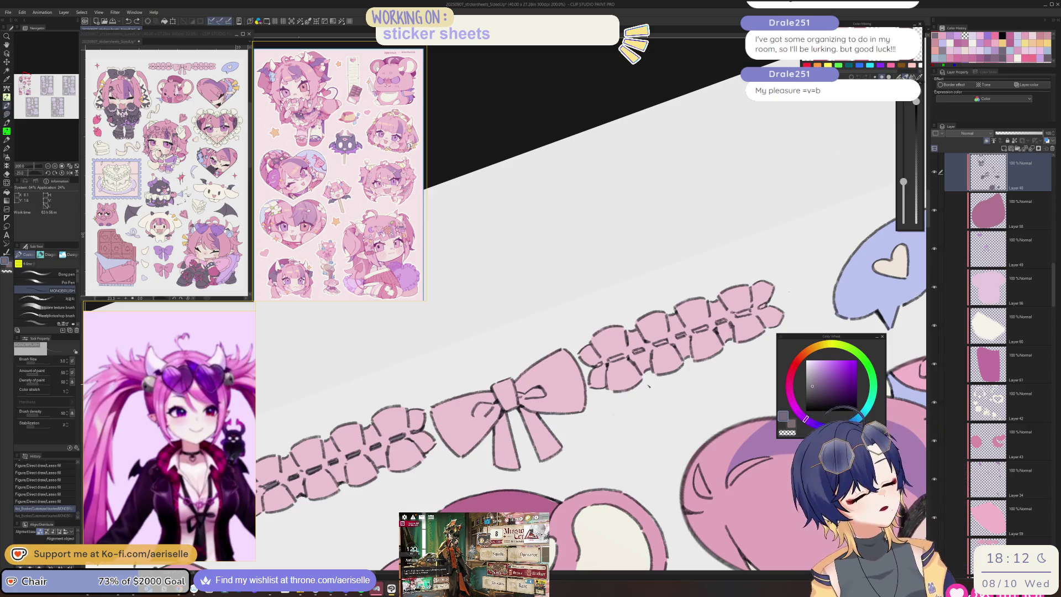
{"action": "scroll", "coordinate": [649, 383], "scroll_direction": "up", "scroll_amount": 6}
Step: Lasso-fill the remaining dark dashes on the trim, including the small rectangular one
{"action": "key", "text": "u"}
{"action": "left_click_drag", "start_coordinate": [569, 394], "coordinate": [572, 392]}
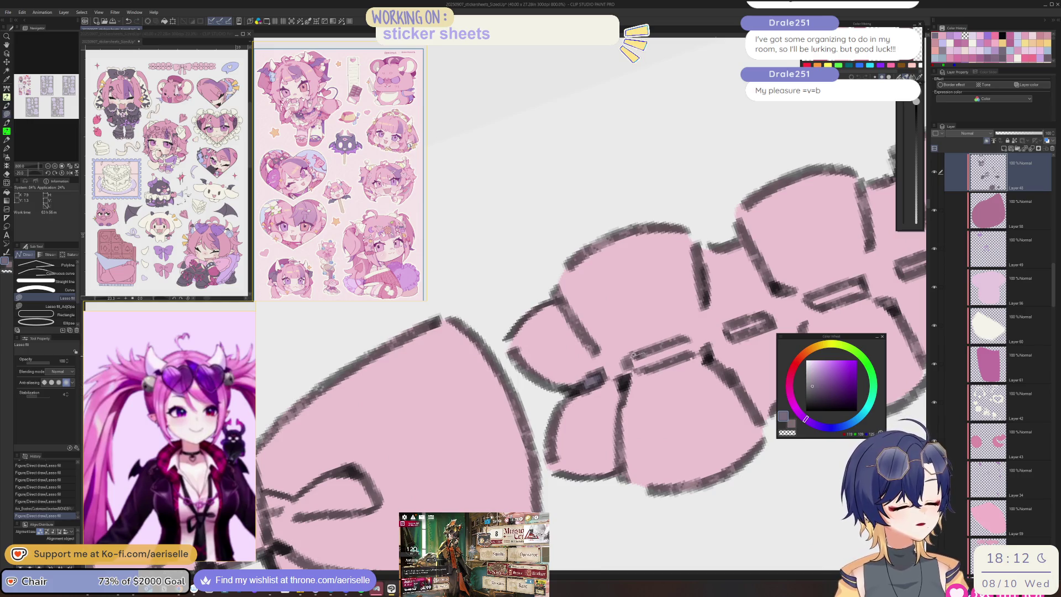
{"action": "mouse_move", "coordinate": [691, 351]}
{"action": "left_mouse_down"}
{"action": "mouse_move", "coordinate": [597, 381]}
{"action": "mouse_move", "coordinate": [637, 359]}
{"action": "left_mouse_up"}
{"action": "mouse_move", "coordinate": [637, 359]}
{"action": "left_mouse_down"}
{"action": "mouse_move", "coordinate": [594, 399]}
{"action": "mouse_move", "coordinate": [627, 369]}
{"action": "left_mouse_up"}
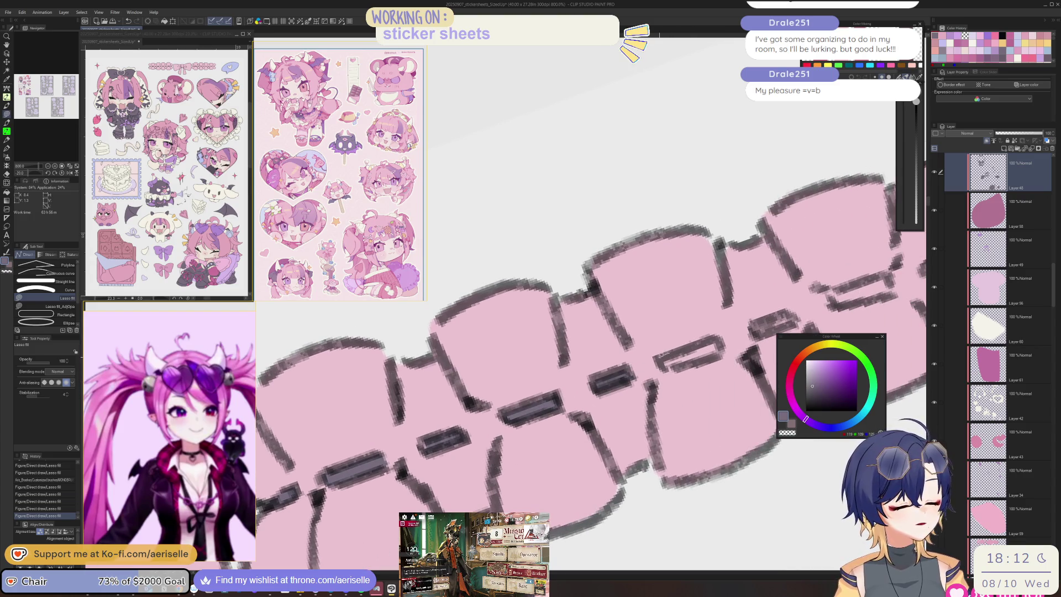
{"action": "mouse_move", "coordinate": [724, 347]}
{"action": "left_mouse_down"}
{"action": "mouse_move", "coordinate": [712, 333]}
{"action": "mouse_move", "coordinate": [735, 354]}
{"action": "mouse_move", "coordinate": [765, 288]}
{"action": "left_mouse_up"}
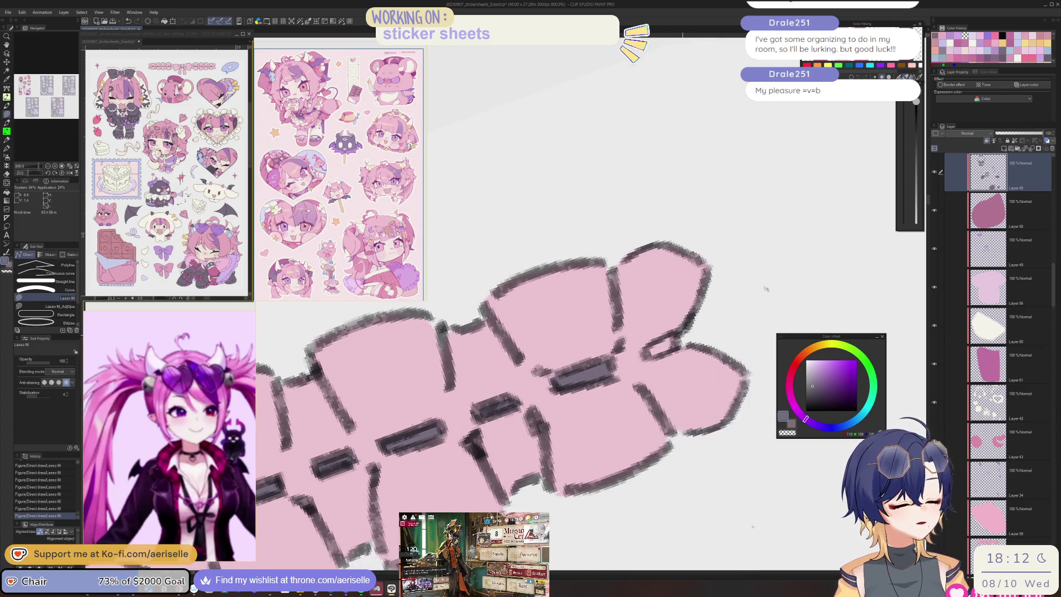
{"action": "scroll", "coordinate": [766, 288], "scroll_direction": "down", "scroll_amount": 4}
Step: Freehand-select stripe areas on both bow tails and the knot
{"action": "key", "text": "b"}
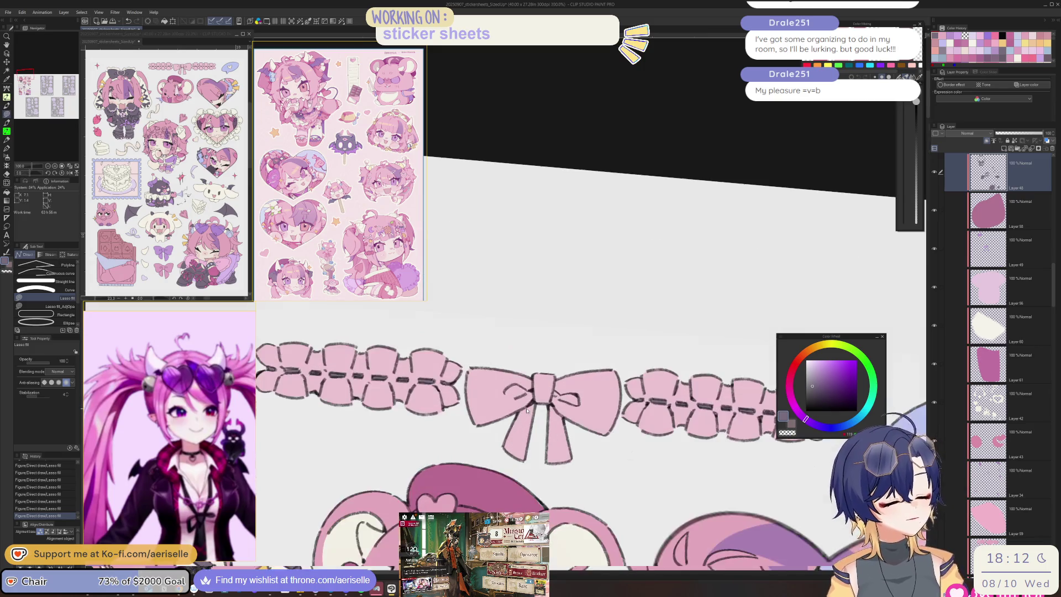
{"action": "key", "text": "p"}
{"action": "scroll", "coordinate": [529, 442], "scroll_direction": "up", "scroll_amount": 4}
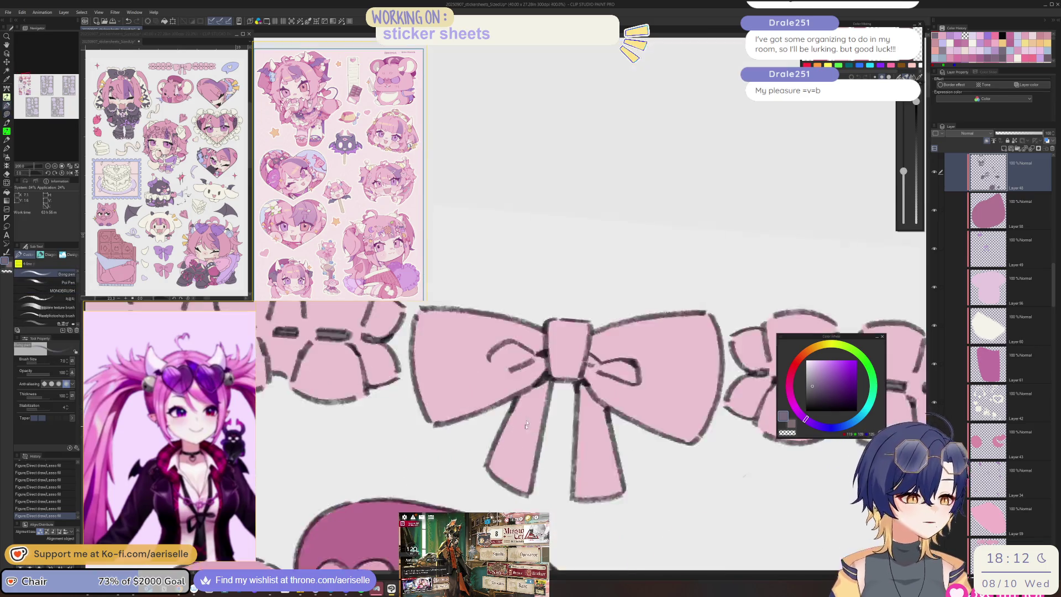
{"action": "left_click_drag", "start_coordinate": [554, 353], "coordinate": [540, 314]}
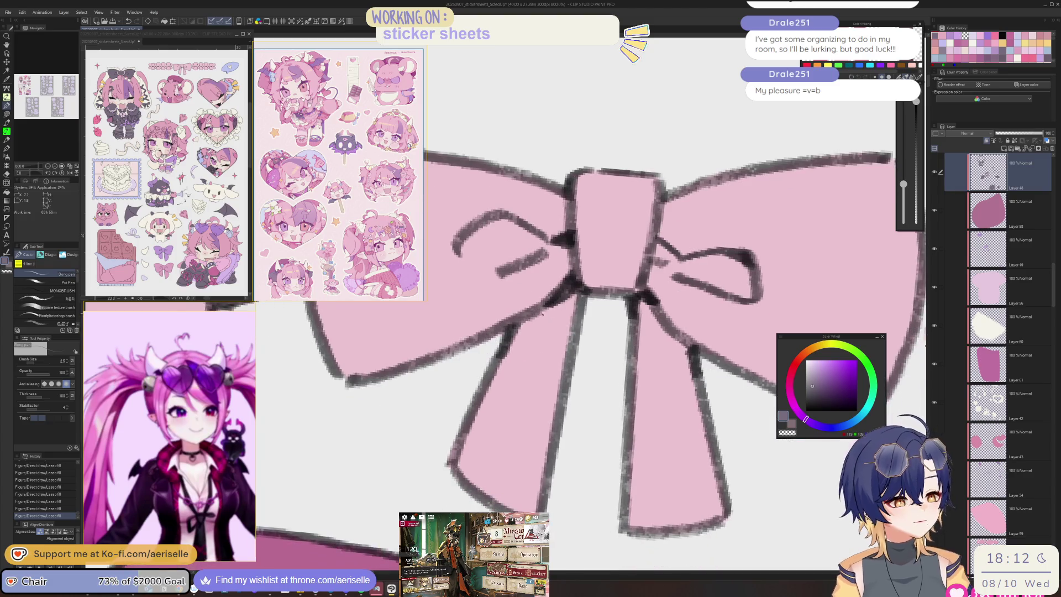
{"action": "key", "text": "m"}
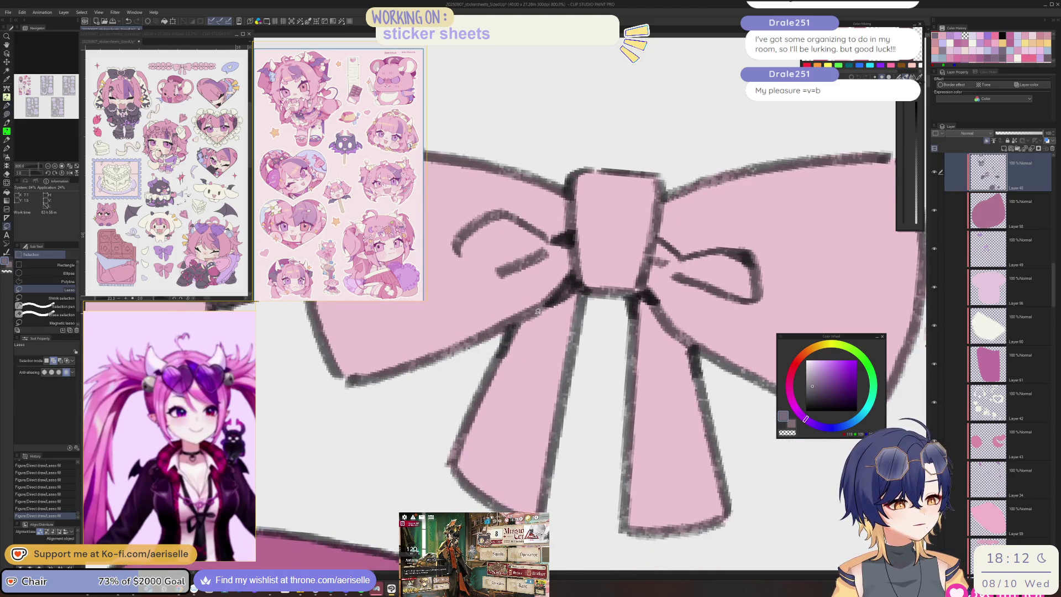
{"action": "mouse_move", "coordinate": [521, 452]}
{"action": "left_mouse_down"}
{"action": "mouse_move", "coordinate": [481, 491]}
{"action": "mouse_move", "coordinate": [560, 315]}
{"action": "mouse_move", "coordinate": [550, 302]}
{"action": "mouse_move", "coordinate": [488, 497]}
{"action": "mouse_move", "coordinate": [555, 302]}
{"action": "left_mouse_up"}
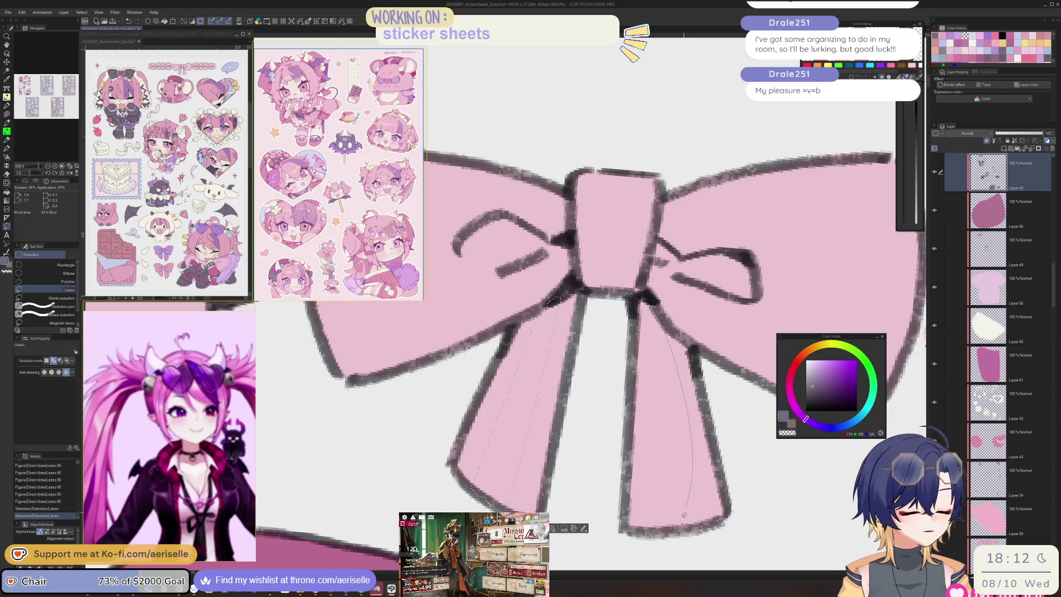
{"action": "left_click_drag", "start_coordinate": [653, 525], "coordinate": [636, 303]}
{"action": "left_click_drag", "start_coordinate": [673, 333], "coordinate": [609, 280]}
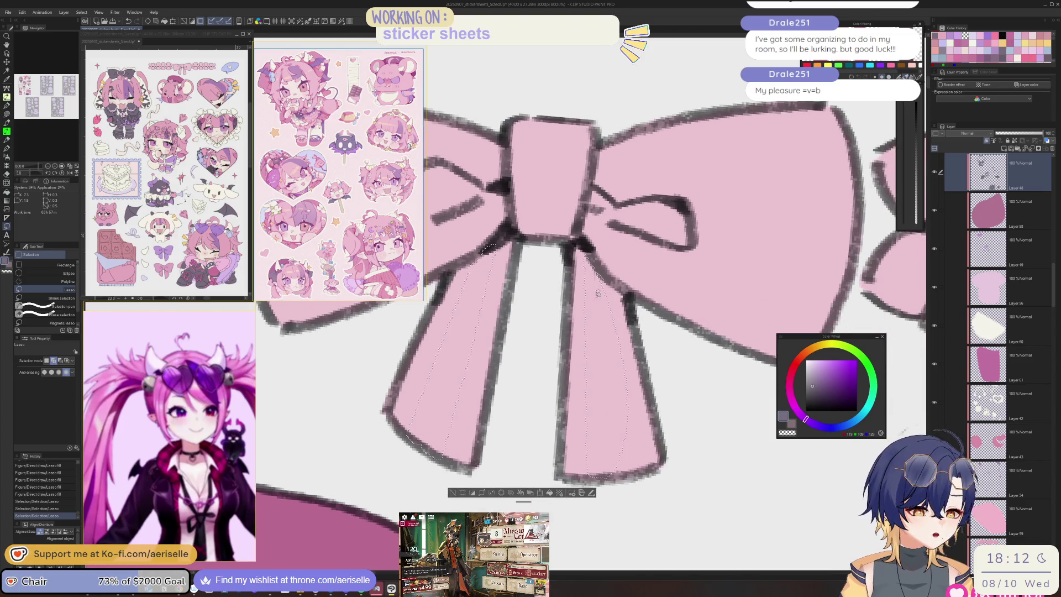
{"action": "scroll", "coordinate": [597, 285], "scroll_direction": "down", "scroll_amount": 5}
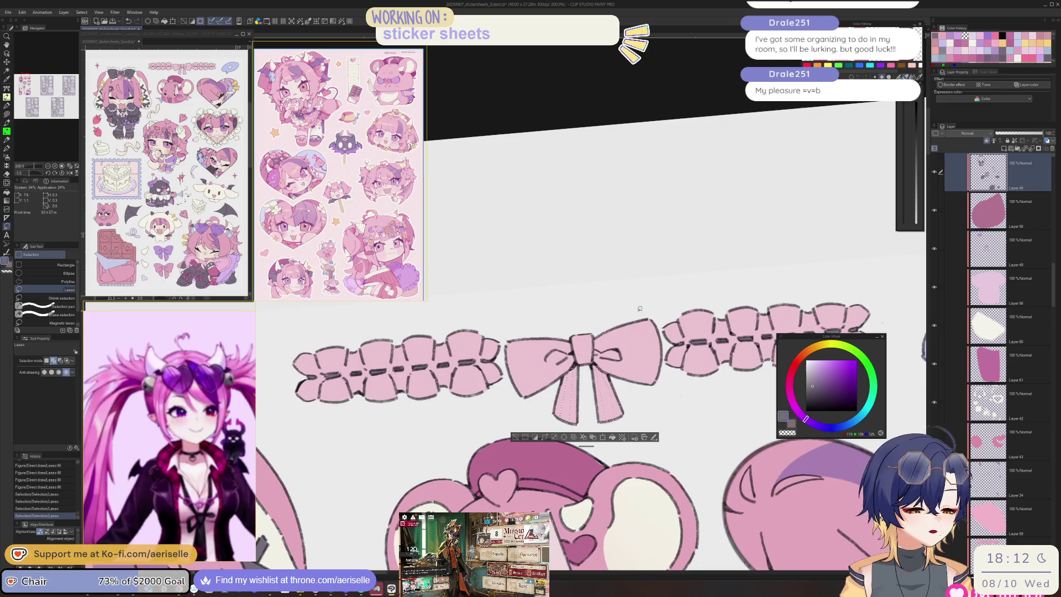
{"action": "scroll", "coordinate": [585, 327], "scroll_direction": "up", "scroll_amount": 2}
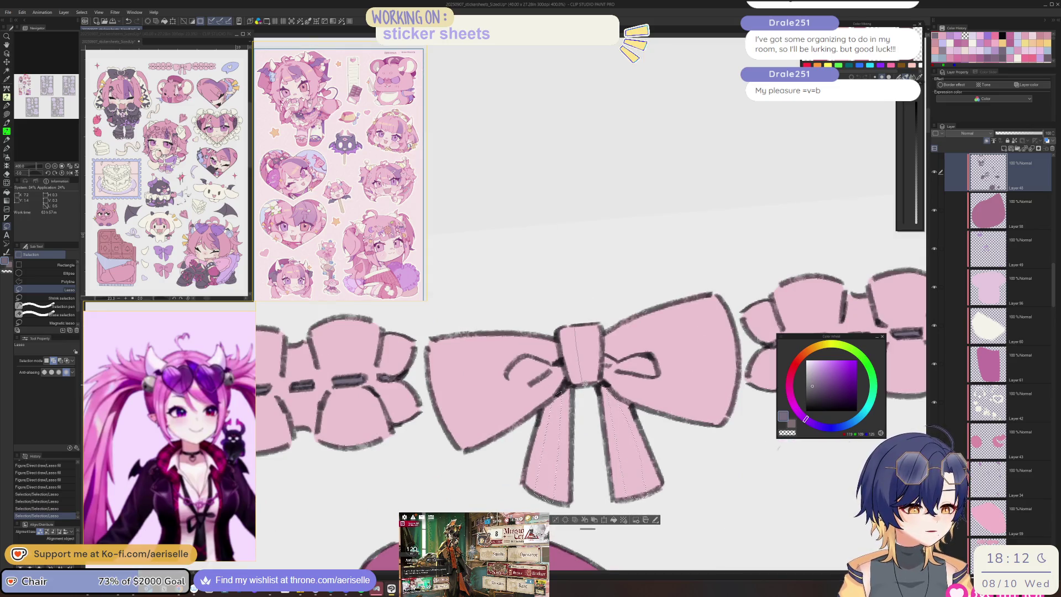
{"action": "left_click_drag", "start_coordinate": [591, 379], "coordinate": [589, 380]}
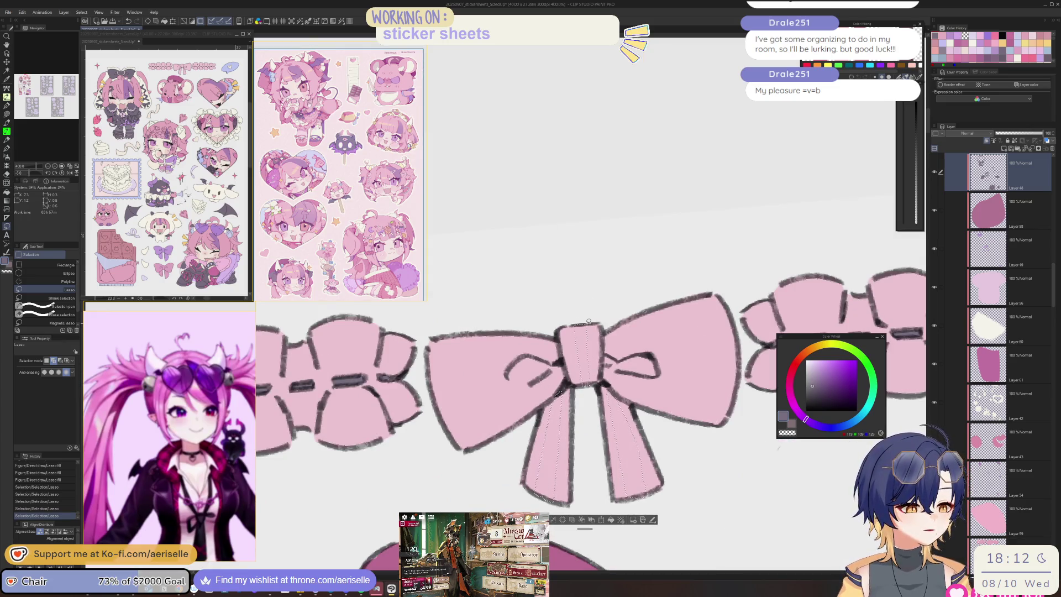
Step: Fill the selected stripes dark grey and tidy the right tail's stripe edge
{"action": "left_click", "coordinate": [610, 520]}
{"action": "key", "text": "ctrl+d"}
{"action": "key", "text": "e"}
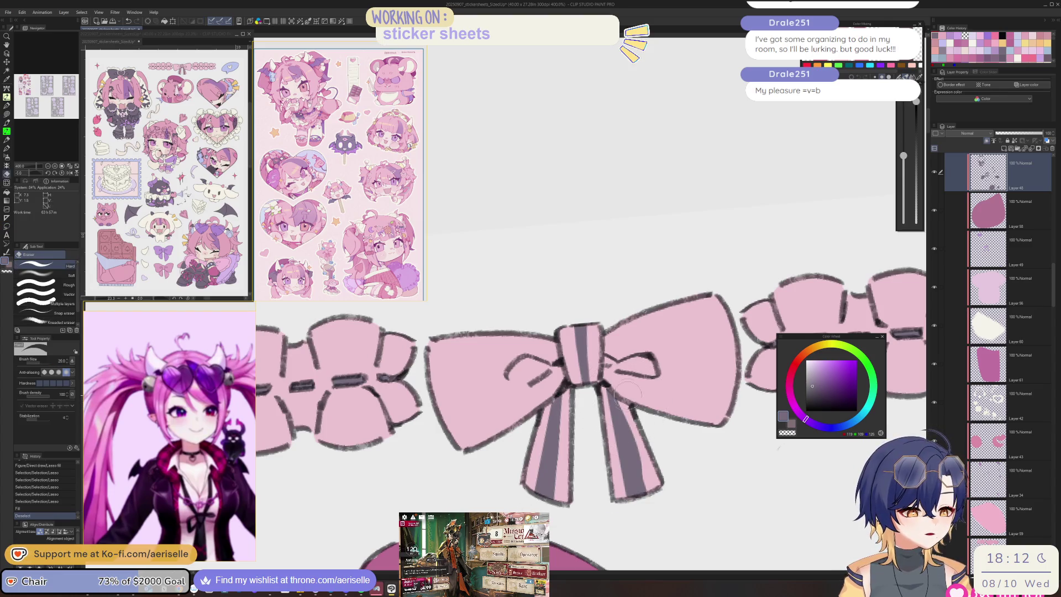
{"action": "left_click_drag", "start_coordinate": [624, 420], "coordinate": [641, 470]}
{"action": "left_click_drag", "start_coordinate": [622, 409], "coordinate": [644, 486]}
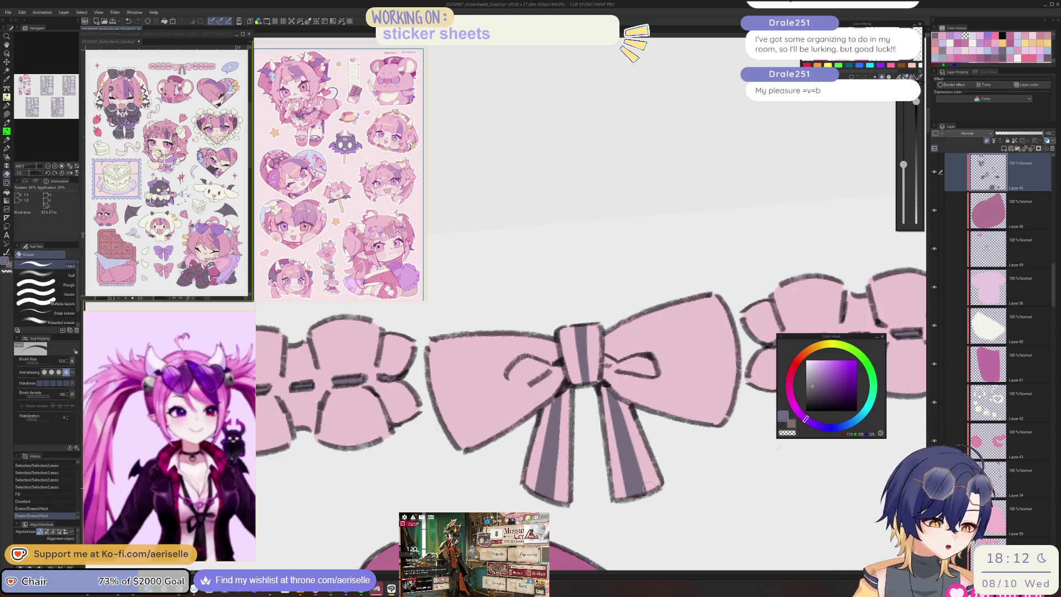
Step: Lasso-fill dark stripes on the bow knot and left loop, erasing stray edges
{"action": "key", "text": "u"}
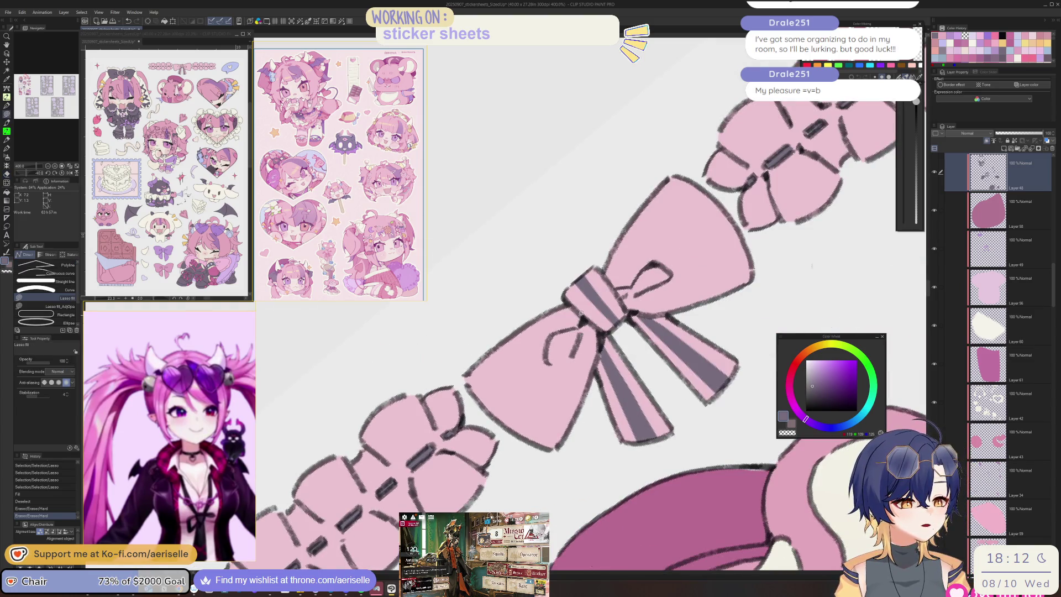
{"action": "left_click_drag", "start_coordinate": [579, 326], "coordinate": [569, 334]}
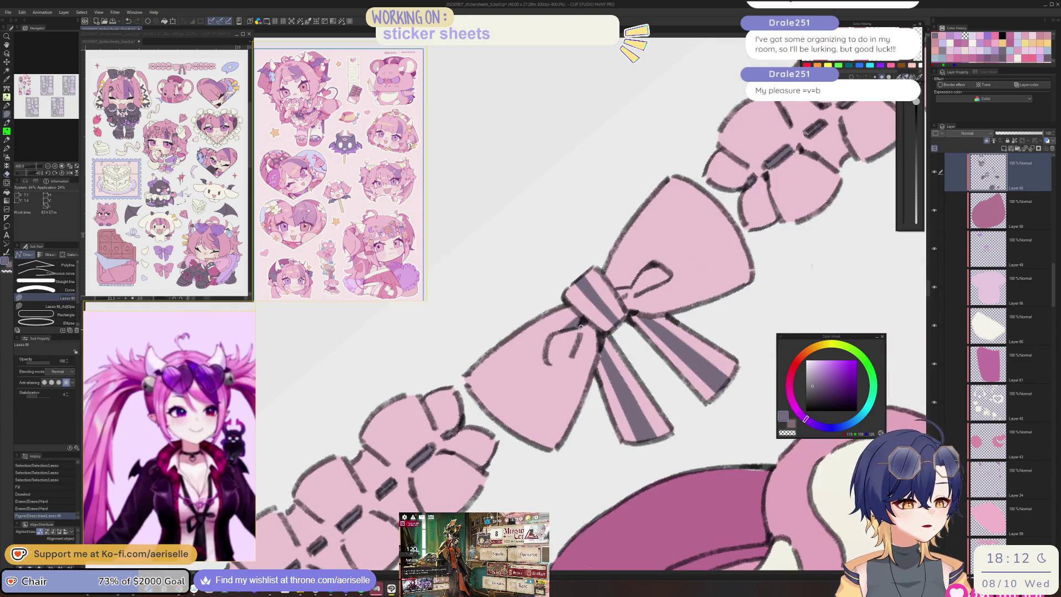
{"action": "left_click_drag", "start_coordinate": [548, 363], "coordinate": [576, 331]}
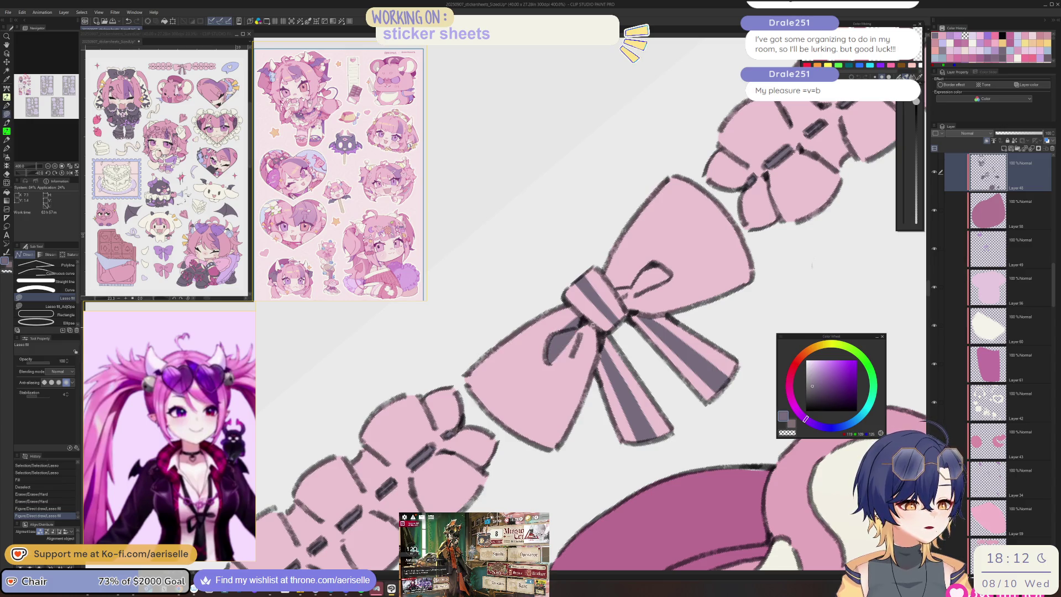
{"action": "mouse_move", "coordinate": [489, 389]}
{"action": "left_mouse_down"}
{"action": "mouse_move", "coordinate": [522, 440]}
{"action": "mouse_move", "coordinate": [575, 344]}
{"action": "mouse_move", "coordinate": [528, 425]}
{"action": "left_mouse_up"}
{"action": "key", "text": "e"}
{"action": "left_click_drag", "start_coordinate": [584, 330], "coordinate": [516, 442]}
{"action": "left_click_drag", "start_coordinate": [643, 347], "coordinate": [564, 470]}
Step: Lasso-fill a dark stripe running from the knot up the loop
{"action": "key", "text": "u"}
{"action": "left_click_drag", "start_coordinate": [516, 414], "coordinate": [590, 378]}
{"action": "mouse_move", "coordinate": [629, 333]}
{"action": "left_mouse_down"}
{"action": "mouse_move", "coordinate": [617, 322]}
{"action": "mouse_move", "coordinate": [525, 423]}
{"action": "left_mouse_up"}
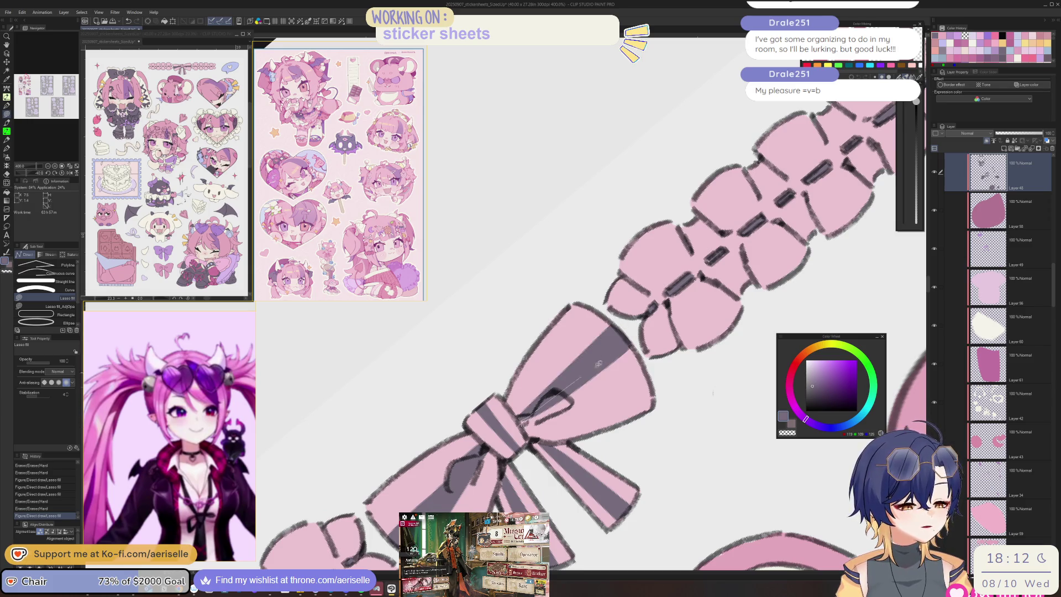
{"action": "key", "text": "ctrl+minus"}
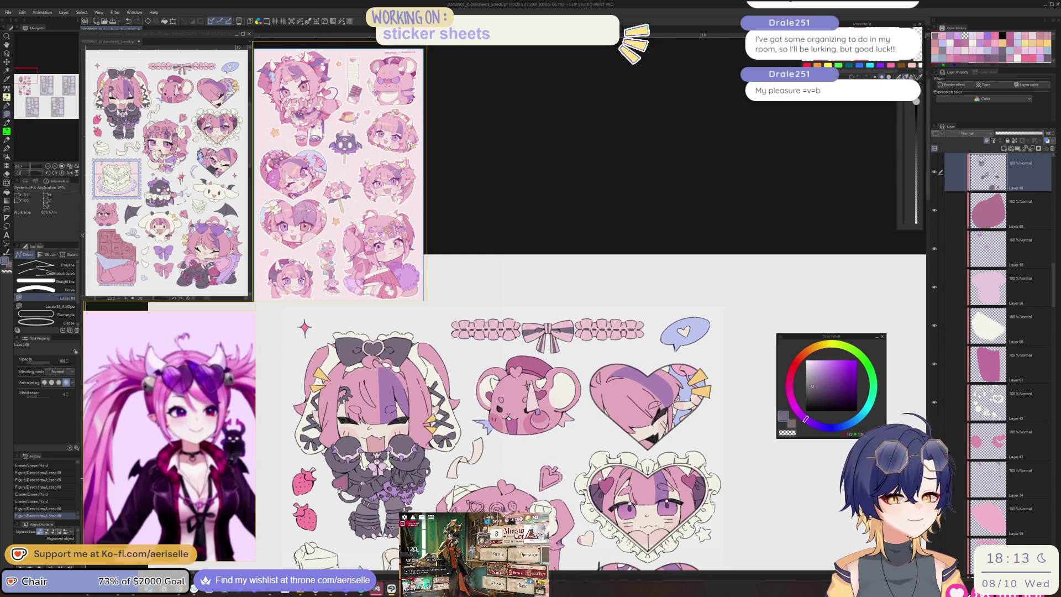
{"action": "scroll", "coordinate": [530, 304], "scroll_direction": "down", "scroll_amount": 5}
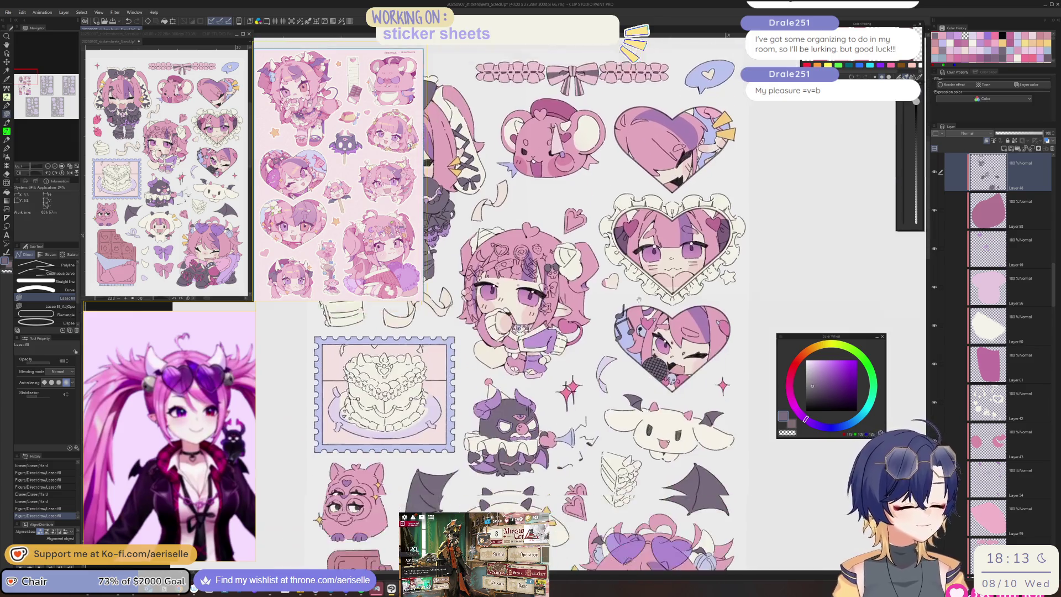
{"action": "scroll", "coordinate": [595, 382], "scroll_direction": "up", "scroll_amount": 3}
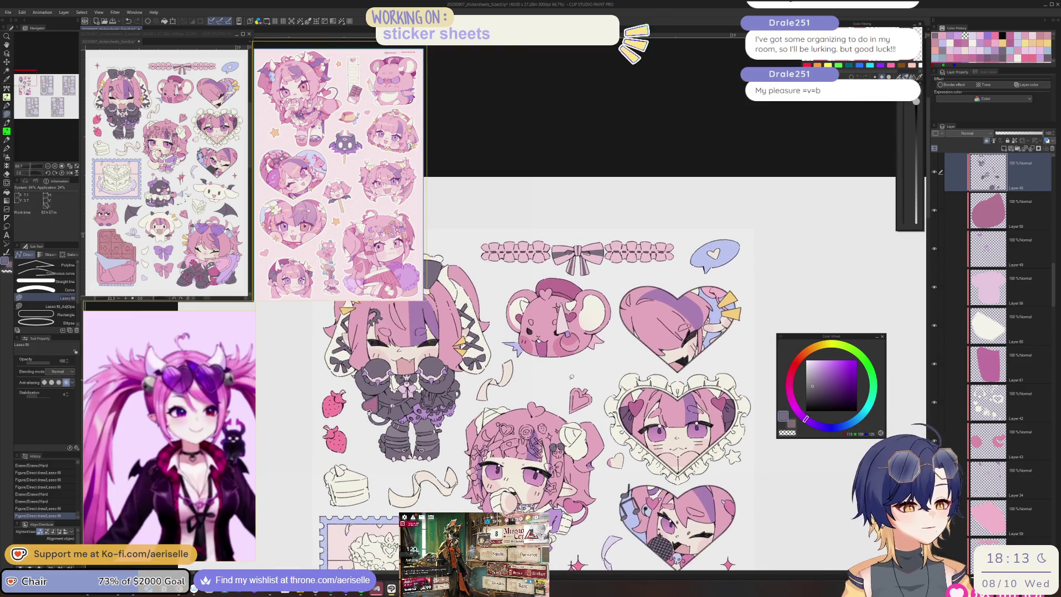
{"action": "scroll", "coordinate": [594, 383], "scroll_direction": "up", "scroll_amount": 10}
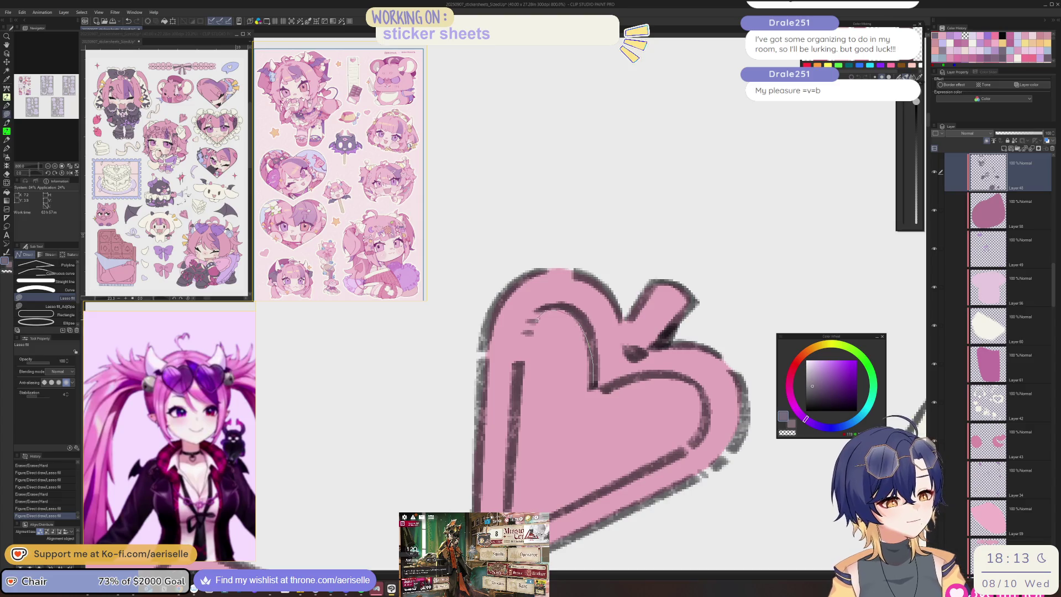
{"action": "mouse_move", "coordinate": [512, 454]}
{"action": "left_mouse_down"}
{"action": "mouse_move", "coordinate": [519, 522]}
{"action": "mouse_move", "coordinate": [592, 498]}
{"action": "mouse_move", "coordinate": [679, 456]}
{"action": "mouse_move", "coordinate": [698, 382]}
{"action": "left_mouse_up"}
{"action": "scroll", "coordinate": [697, 385], "scroll_direction": "down", "scroll_amount": 5}
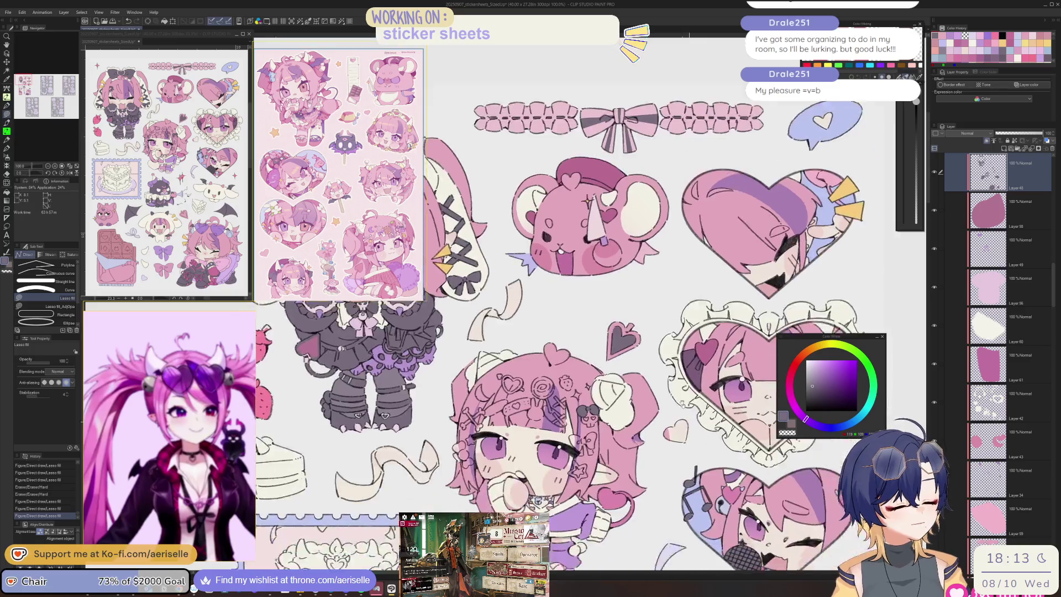
{"action": "scroll", "coordinate": [675, 394], "scroll_direction": "down", "scroll_amount": 6}
{"action": "scroll", "coordinate": [567, 412], "scroll_direction": "up", "scroll_amount": 8}
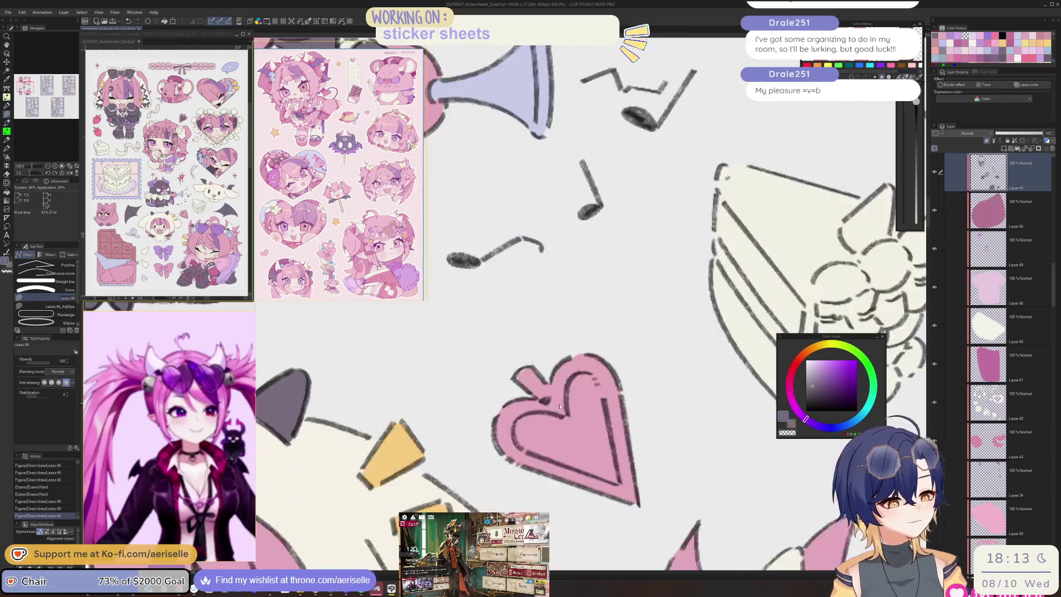
{"action": "left_click_drag", "start_coordinate": [564, 416], "coordinate": [602, 330]}
{"action": "mouse_move", "coordinate": [642, 368]}
{"action": "left_mouse_down"}
{"action": "mouse_move", "coordinate": [650, 434]}
{"action": "mouse_move", "coordinate": [756, 331]}
{"action": "mouse_move", "coordinate": [379, 376]}
{"action": "mouse_move", "coordinate": [582, 571]}
{"action": "mouse_move", "coordinate": [696, 565]}
{"action": "left_mouse_up"}
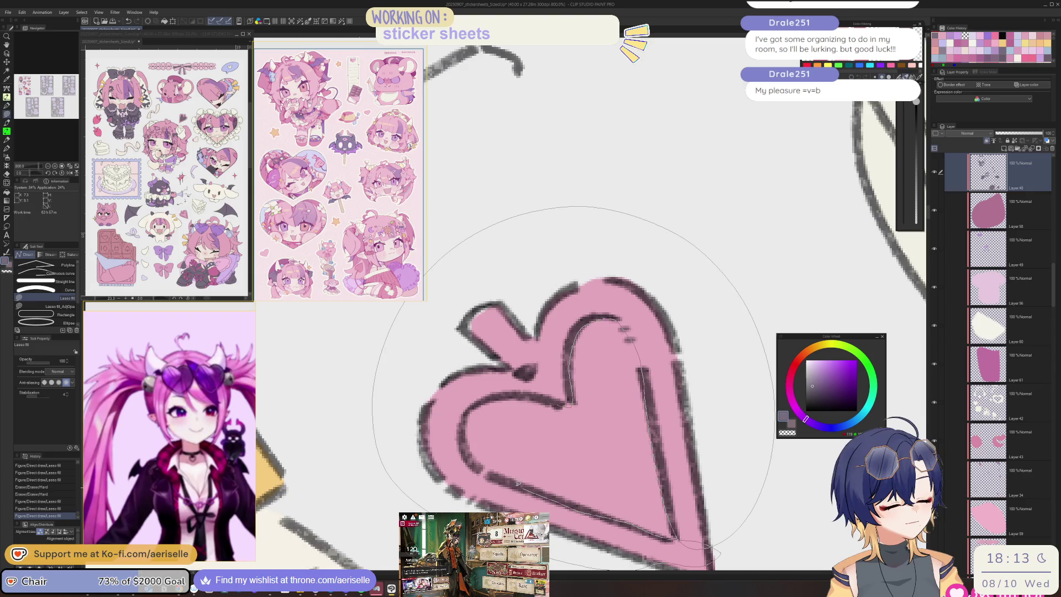
{"action": "mouse_move", "coordinate": [461, 423]}
{"action": "left_mouse_down"}
{"action": "mouse_move", "coordinate": [516, 396]}
{"action": "mouse_move", "coordinate": [566, 402]}
{"action": "left_mouse_up"}
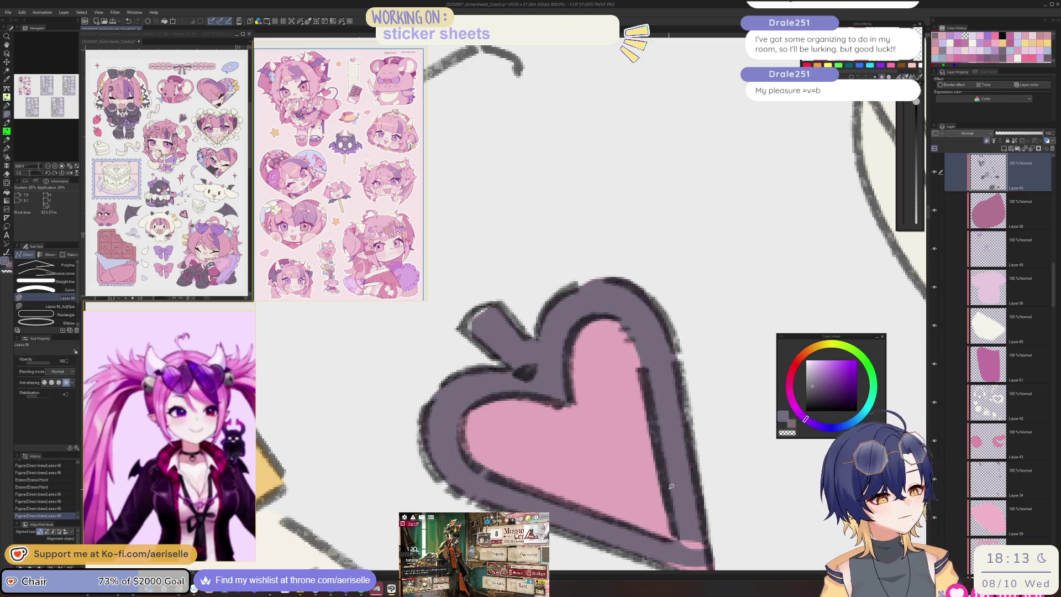
{"action": "scroll", "coordinate": [674, 409], "scroll_direction": "down", "scroll_amount": 2}
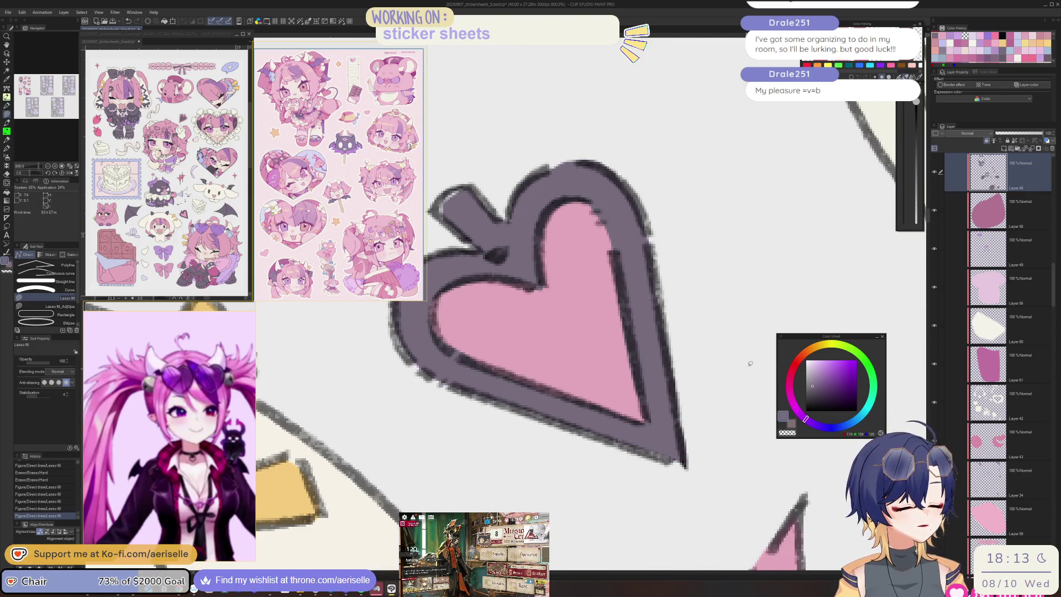
{"action": "scroll", "coordinate": [726, 447], "scroll_direction": "down", "scroll_amount": 4}
{"action": "scroll", "coordinate": [726, 446], "scroll_direction": "right", "scroll_amount": 2}
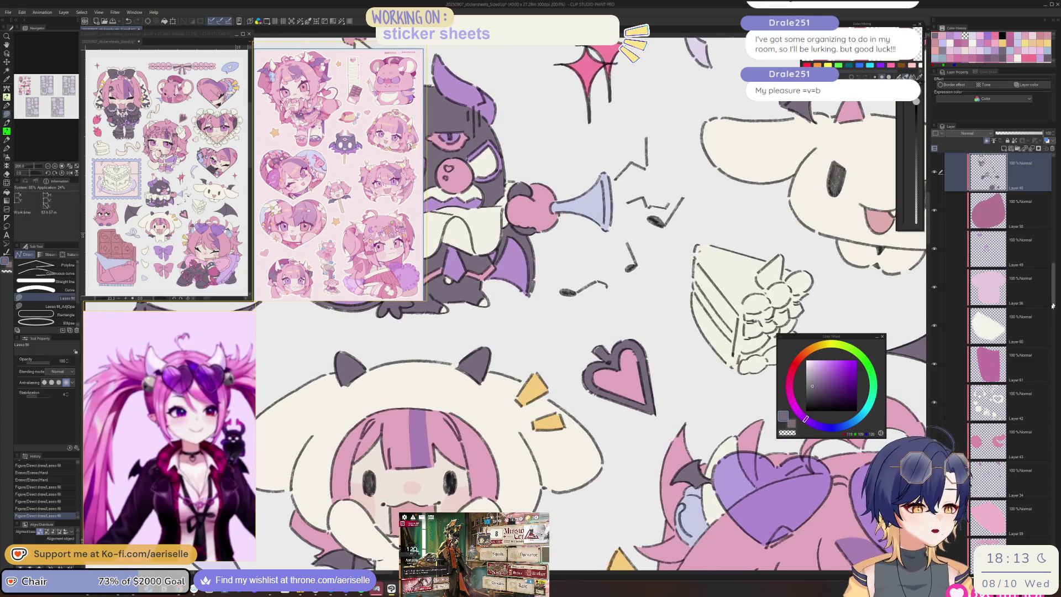
{"action": "scroll", "coordinate": [1028, 335], "scroll_direction": "down", "scroll_amount": 5}
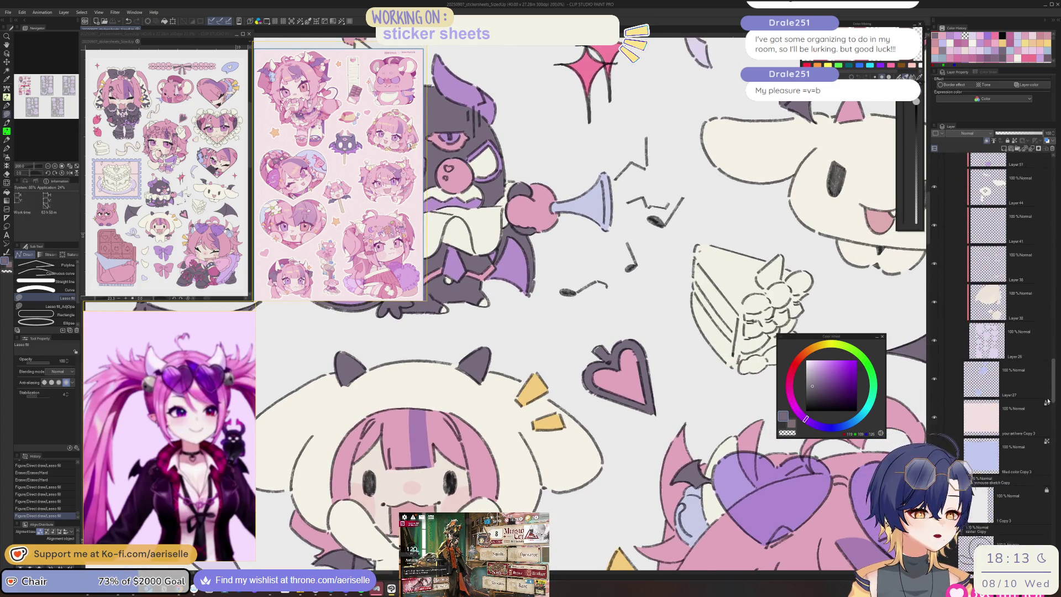
{"action": "left_click", "coordinate": [1027, 335]}
{"action": "scroll", "coordinate": [618, 384], "scroll_direction": "up", "scroll_amount": 4}
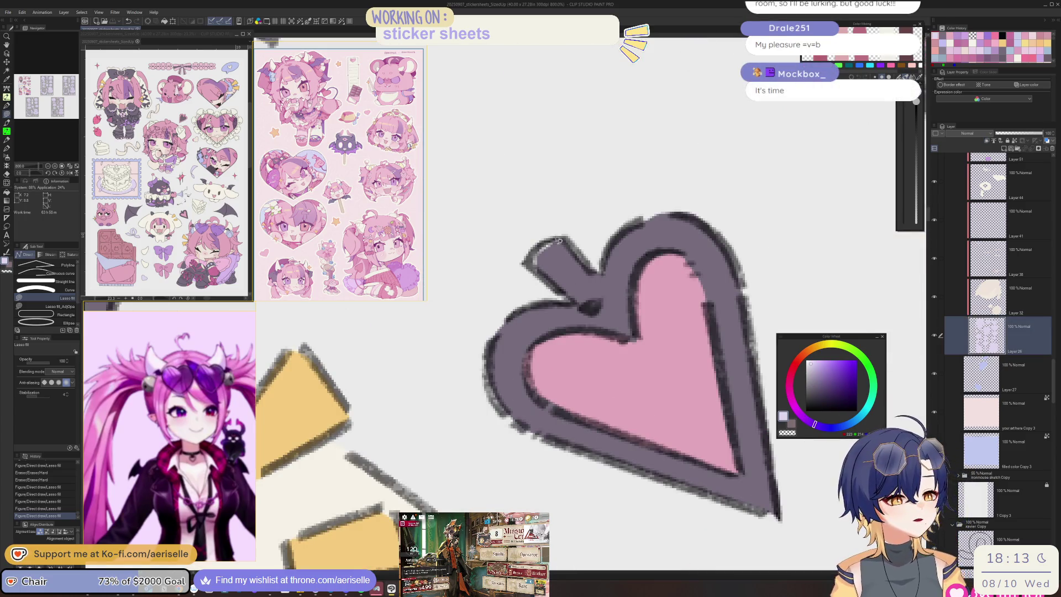
{"action": "scroll", "coordinate": [579, 262], "scroll_direction": "down", "scroll_amount": 5}
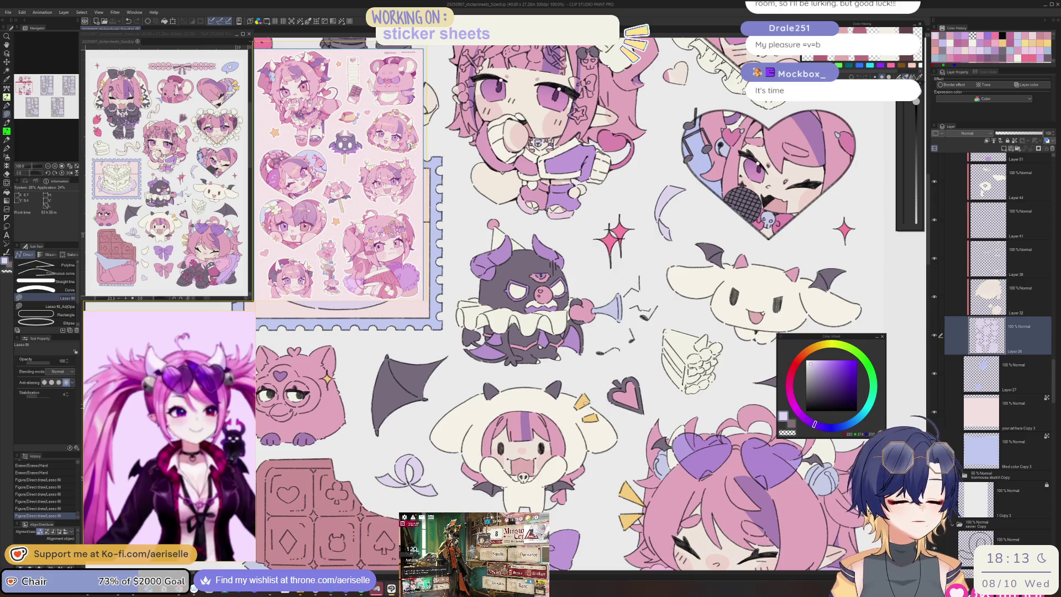
{"action": "scroll", "coordinate": [575, 298], "scroll_direction": "down", "scroll_amount": 3}
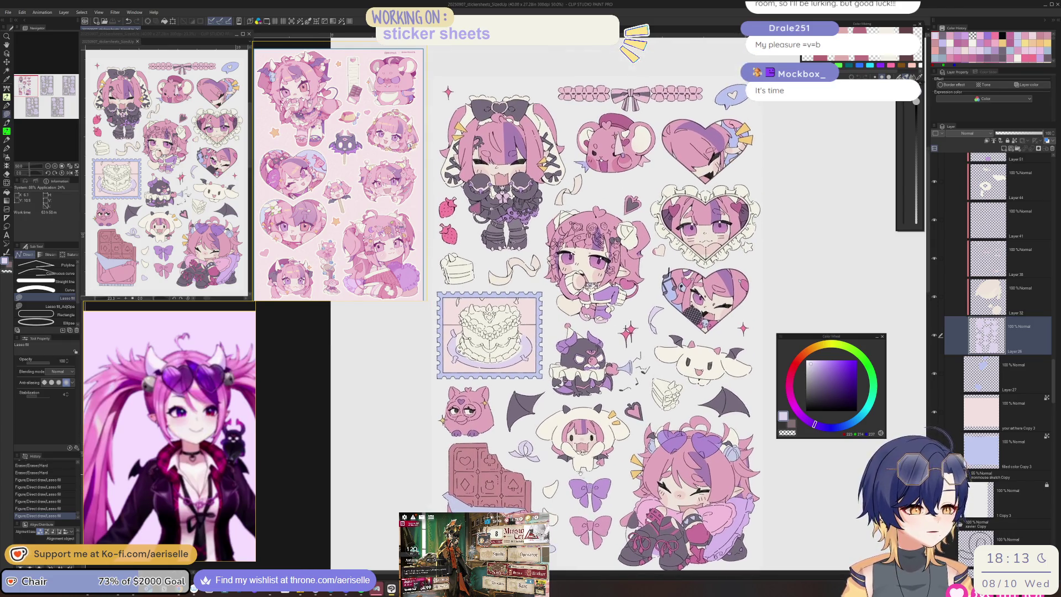
{"action": "scroll", "coordinate": [514, 317], "scroll_direction": "up", "scroll_amount": 4}
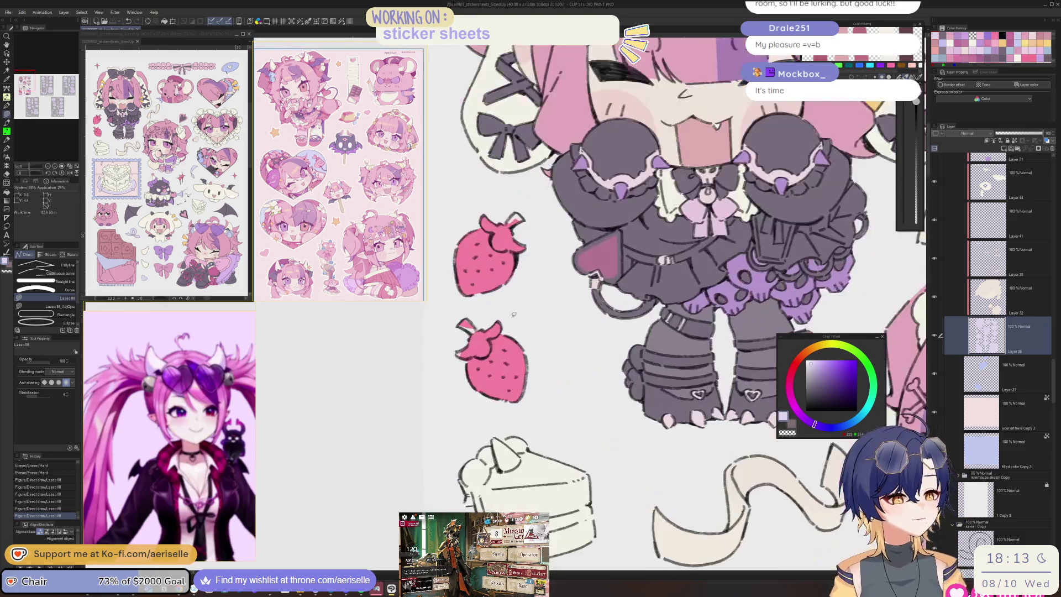
Step: Cut and paste both strawberries, then set saturation -28 and luminosity 4
{"action": "key", "text": "m"}
{"action": "mouse_move", "coordinate": [551, 232]}
{"action": "left_mouse_down"}
{"action": "mouse_move", "coordinate": [434, 275]}
{"action": "mouse_move", "coordinate": [576, 373]}
{"action": "left_mouse_up"}
{"action": "key", "text": "ctrl+x"}
{"action": "key", "text": "ctrl+v"}
{"action": "key", "text": "ctrl+u"}
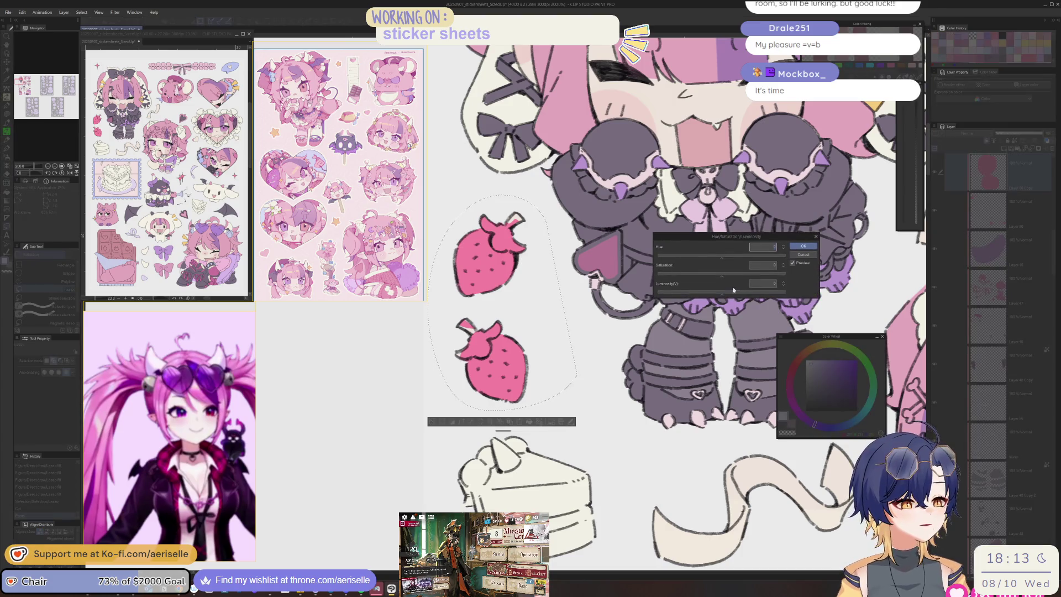
{"action": "left_click_drag", "start_coordinate": [721, 274], "coordinate": [703, 275]}
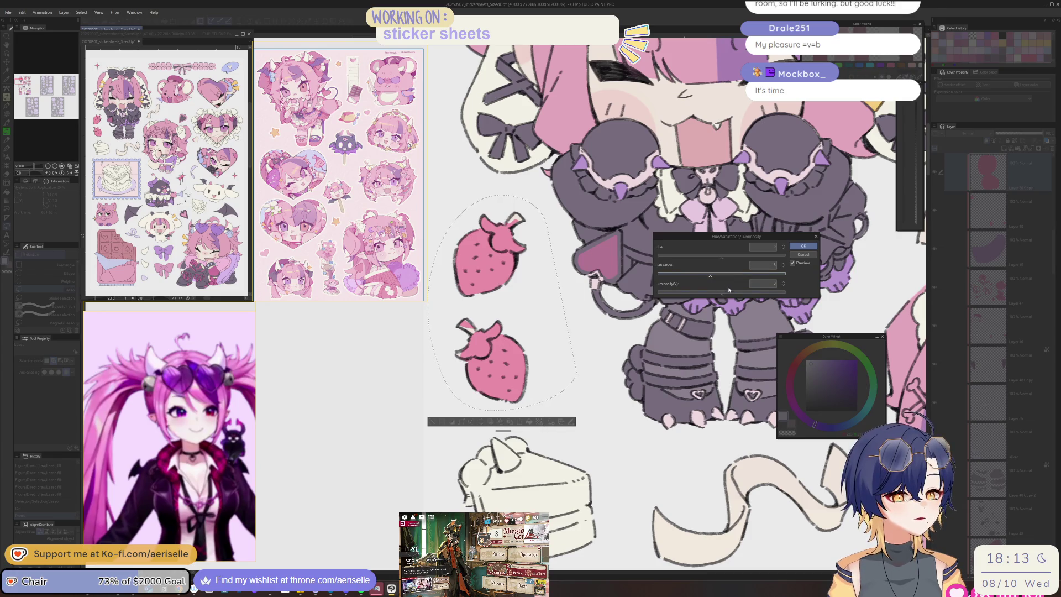
{"action": "left_click", "coordinate": [724, 292]}
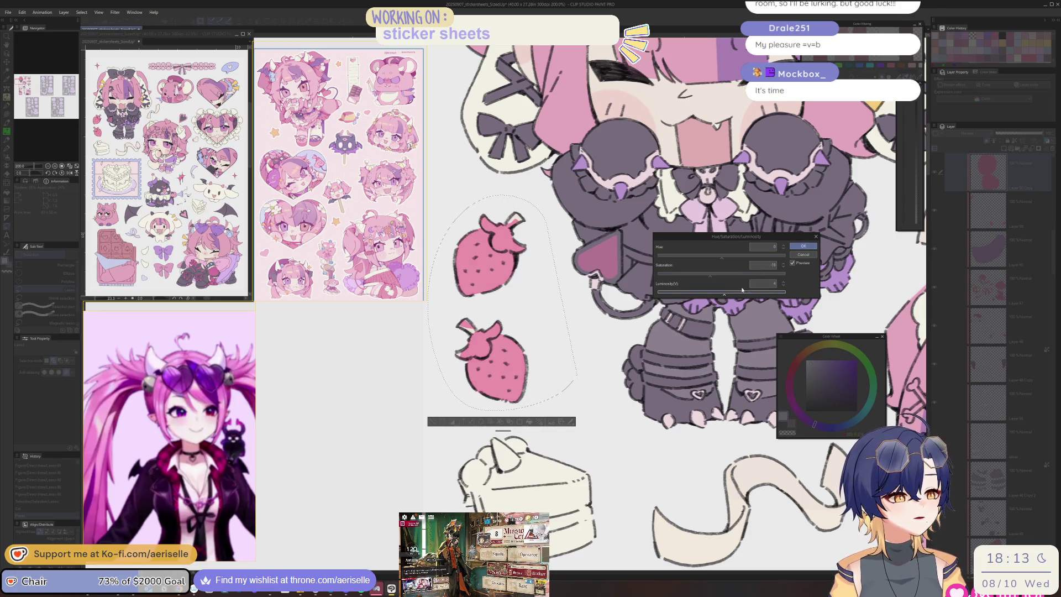
{"action": "left_click", "coordinate": [803, 246]}
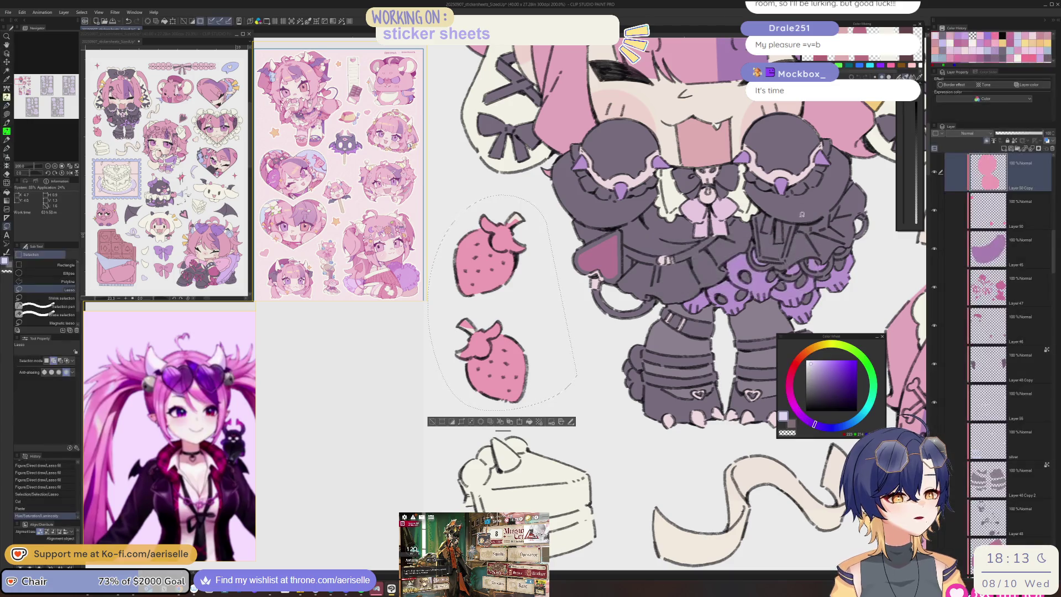
Step: Shift the strawberries' hue to about 14 and saturation to 4, then deselect
{"action": "key", "text": "ctrl+u"}
{"action": "left_click_drag", "start_coordinate": [725, 254], "coordinate": [727, 255]}
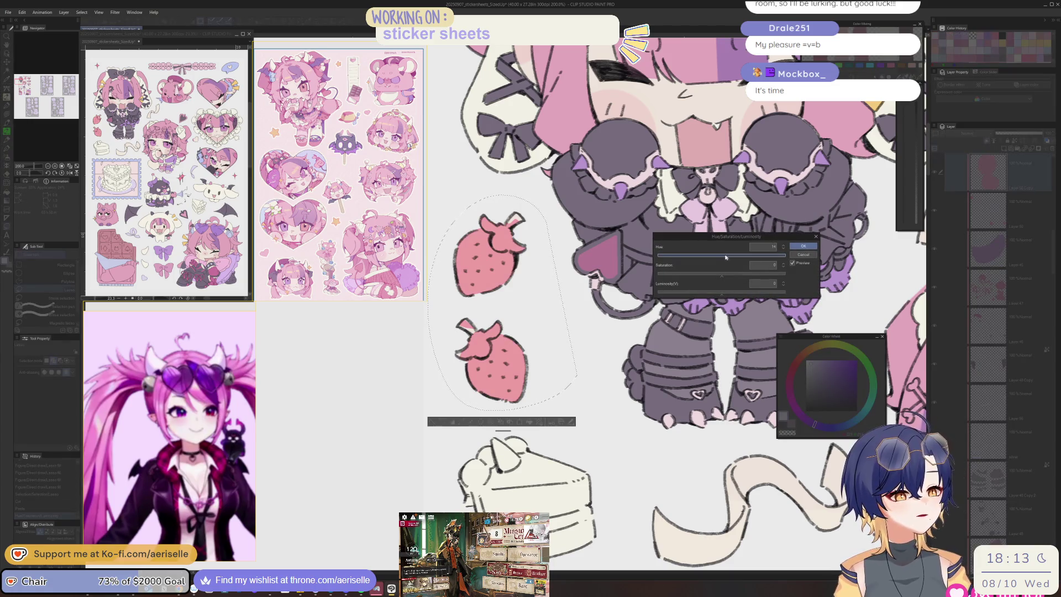
{"action": "left_click_drag", "start_coordinate": [719, 276], "coordinate": [725, 276]}
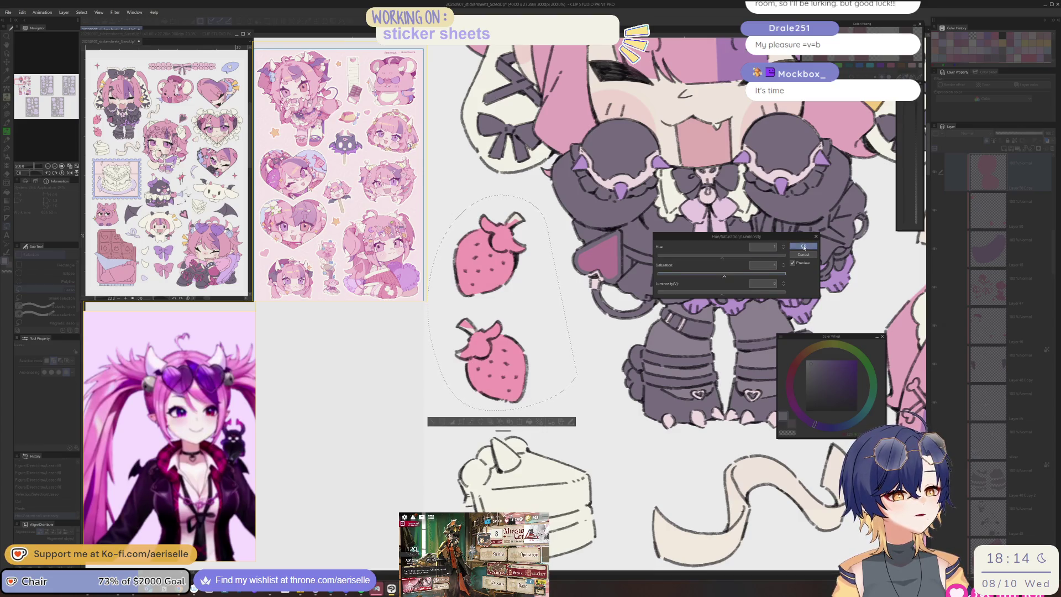
{"action": "left_click", "coordinate": [803, 247]}
{"action": "key", "text": "ctrl+d"}
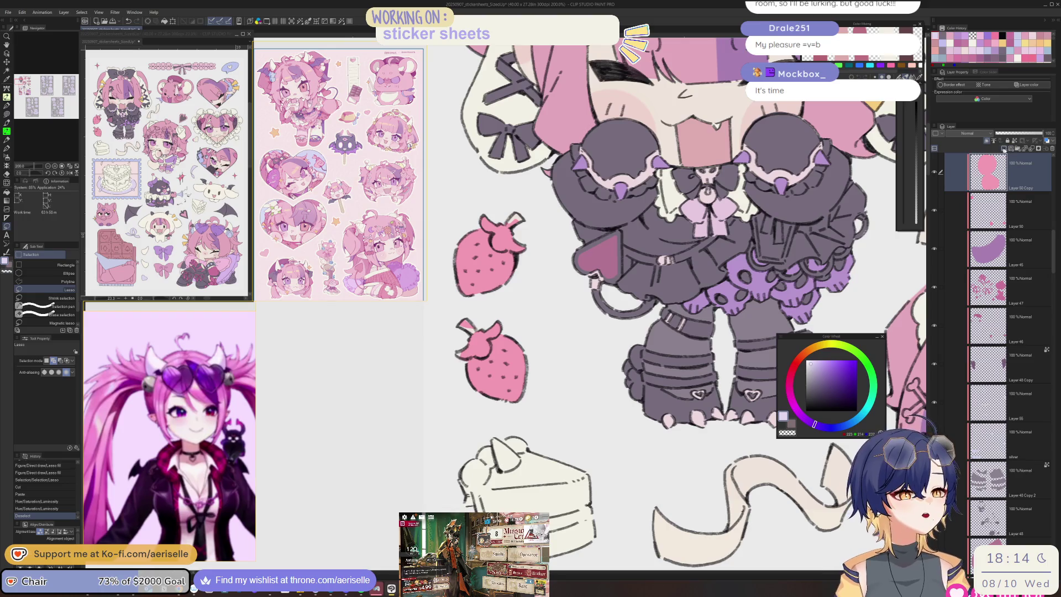
Step: Add a new empty layer on top and pick a pale teal colour
{"action": "left_click", "coordinate": [1004, 148]}
{"action": "left_click_drag", "start_coordinate": [528, 430], "coordinate": [525, 491]}
{"action": "left_click_drag", "start_coordinate": [851, 354], "coordinate": [871, 399]}
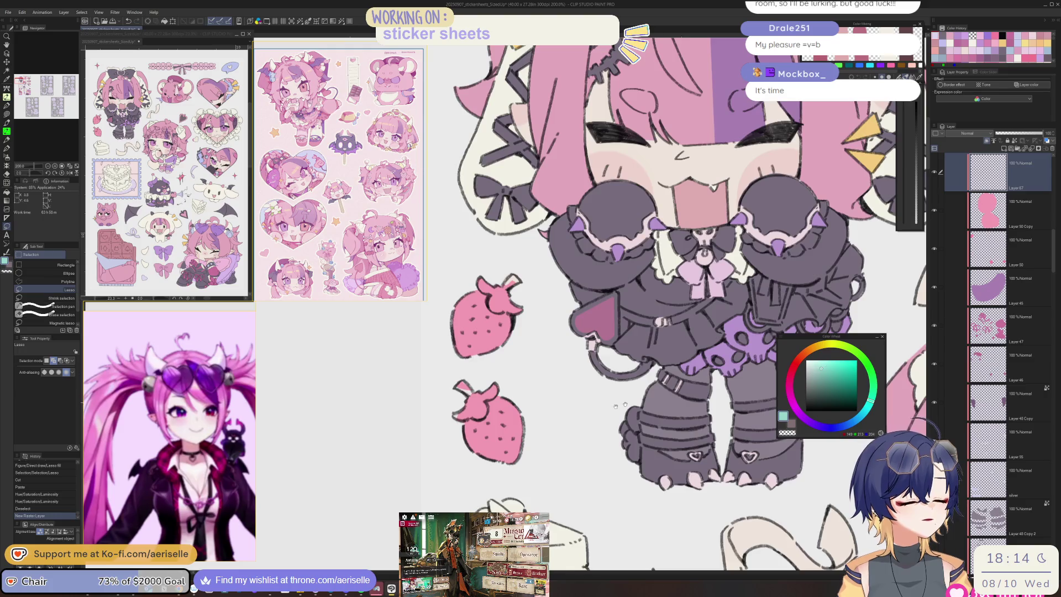
Step: Lasso-fill the leafy caps of both strawberries, upper then lower, with teal
{"action": "scroll", "coordinate": [485, 326], "scroll_direction": "up", "scroll_amount": 6}
{"action": "key", "text": "u"}
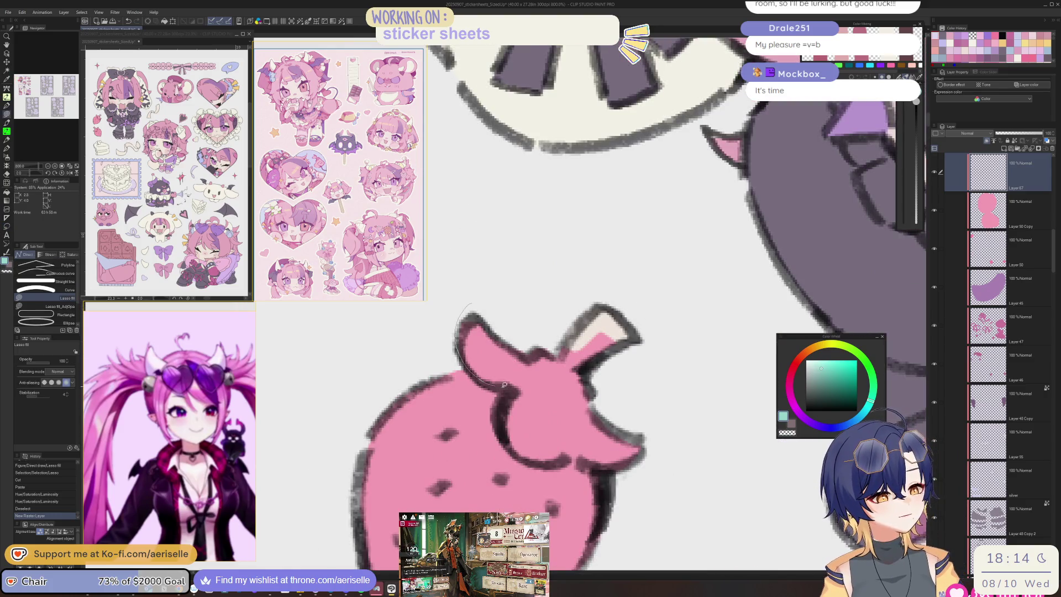
{"action": "mouse_move", "coordinate": [500, 437]}
{"action": "left_mouse_down"}
{"action": "mouse_move", "coordinate": [580, 464]}
{"action": "mouse_move", "coordinate": [713, 375]}
{"action": "mouse_move", "coordinate": [641, 331]}
{"action": "left_mouse_up"}
{"action": "scroll", "coordinate": [644, 354], "scroll_direction": "down", "scroll_amount": 8}
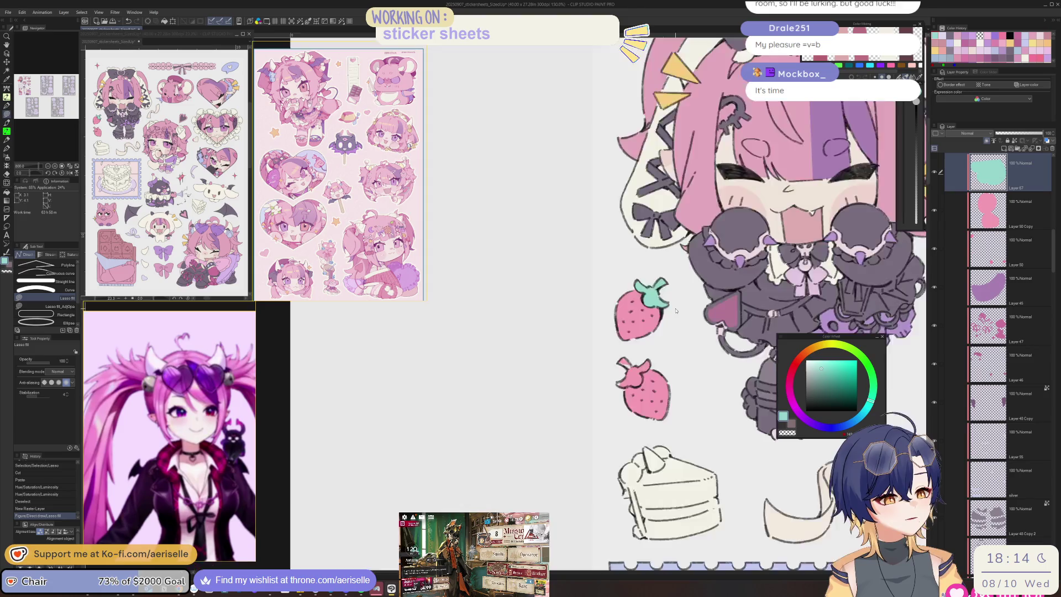
{"action": "left_click_drag", "start_coordinate": [654, 465], "coordinate": [593, 509]}
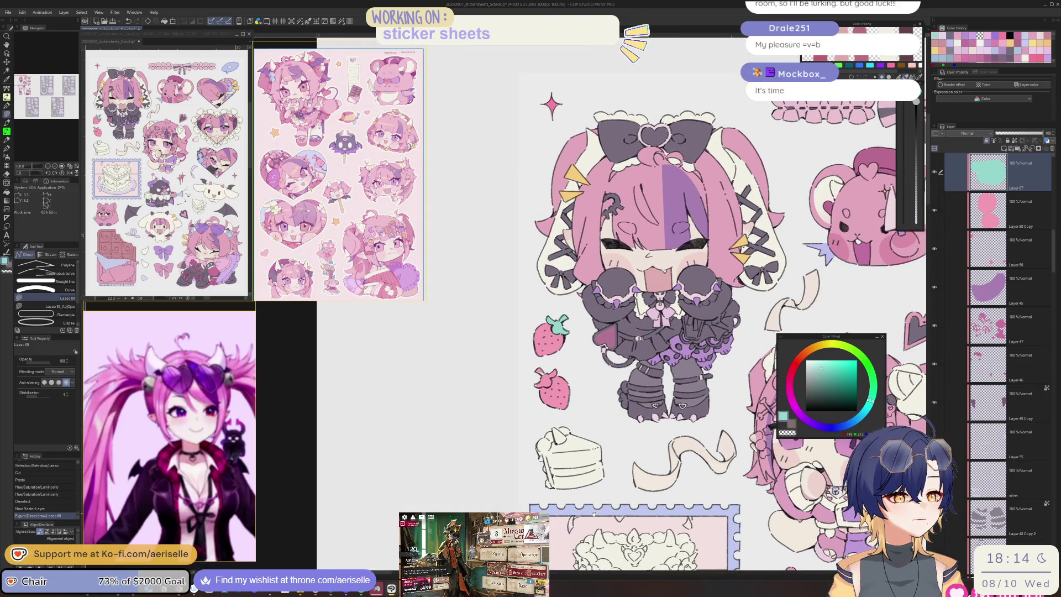
{"action": "scroll", "coordinate": [552, 351], "scroll_direction": "up", "scroll_amount": 3}
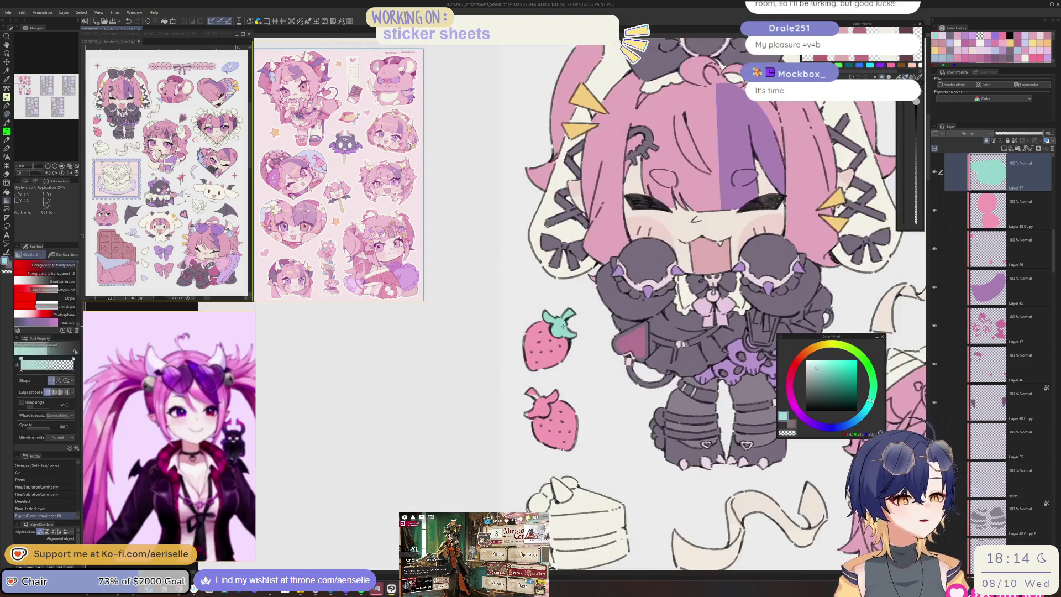
{"action": "key", "text": "g"}
{"action": "scroll", "coordinate": [553, 398], "scroll_direction": "up", "scroll_amount": 3}
{"action": "key", "text": "u"}
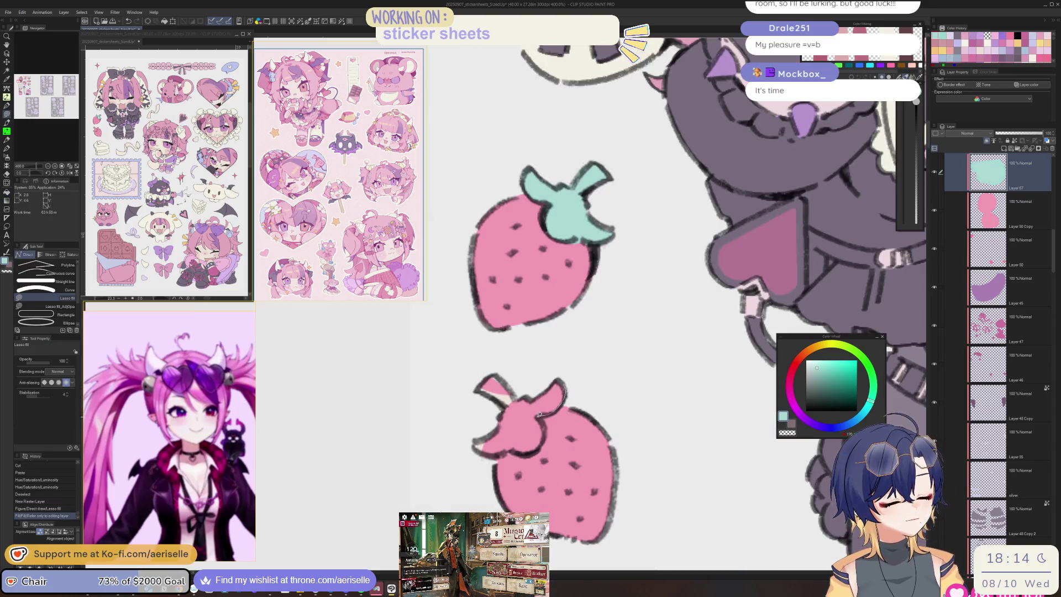
{"action": "mouse_move", "coordinate": [527, 453]}
{"action": "left_mouse_down"}
{"action": "mouse_move", "coordinate": [486, 454]}
{"action": "mouse_move", "coordinate": [586, 359]}
{"action": "mouse_move", "coordinate": [572, 387]}
{"action": "left_mouse_up"}
{"action": "scroll", "coordinate": [607, 387], "scroll_direction": "down", "scroll_amount": 6}
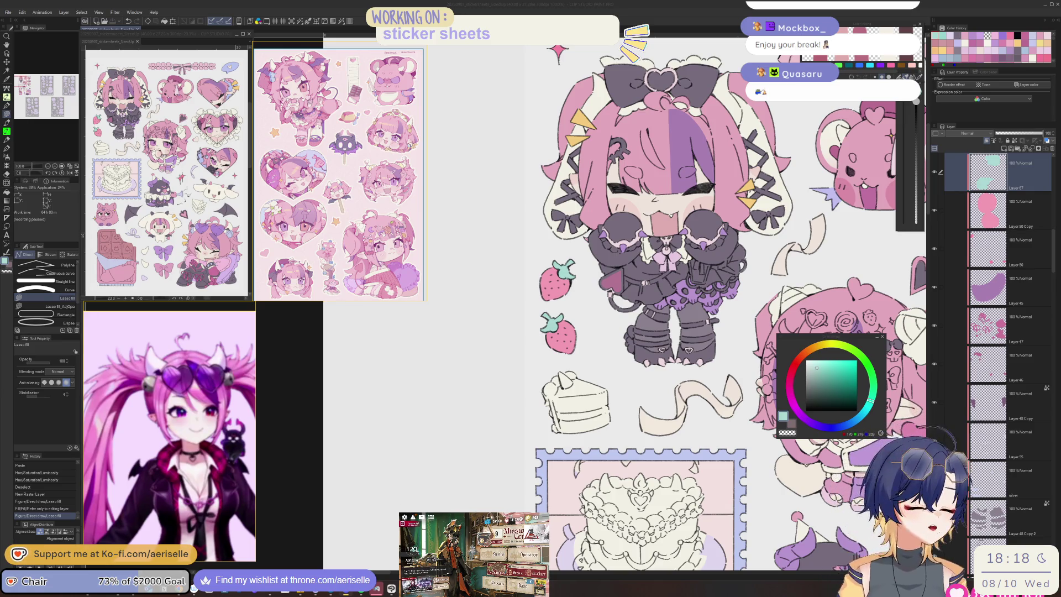
{"action": "mouse_move", "coordinate": [748, 433]}
{"action": "left_mouse_down"}
{"action": "mouse_move", "coordinate": [716, 493]}
{"action": "mouse_move", "coordinate": [540, 516]}
{"action": "mouse_move", "coordinate": [522, 496]}
{"action": "mouse_move", "coordinate": [420, 481]}
{"action": "mouse_move", "coordinate": [527, 477]}
{"action": "left_mouse_up"}
{"action": "mouse_move", "coordinate": [557, 530]}
{"action": "left_mouse_down"}
{"action": "mouse_move", "coordinate": [537, 481]}
{"action": "mouse_move", "coordinate": [632, 487]}
{"action": "mouse_move", "coordinate": [659, 525]}
{"action": "left_mouse_up"}
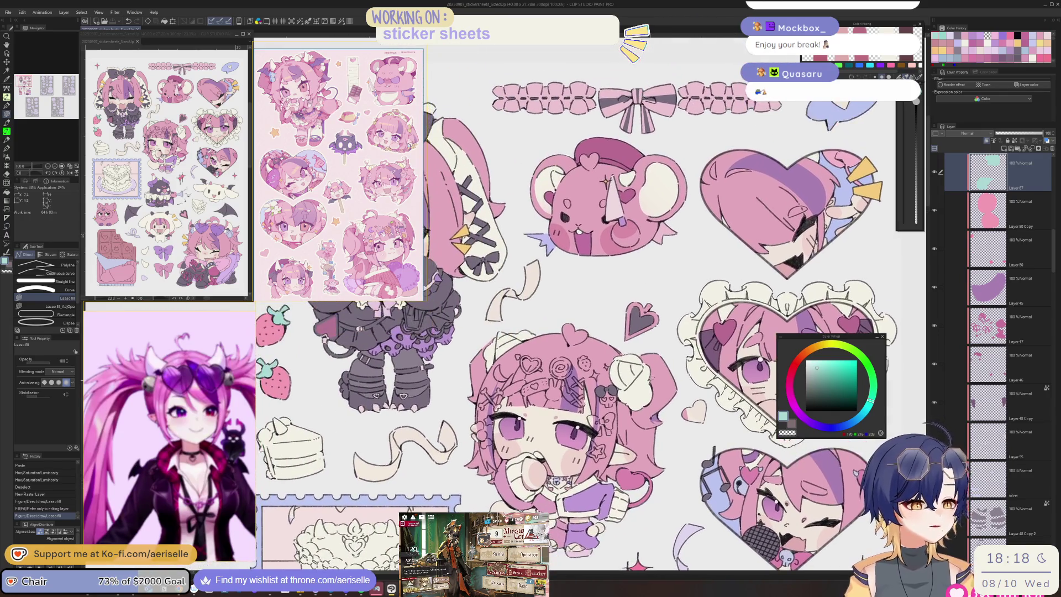
{"action": "scroll", "coordinate": [652, 303], "scroll_direction": "up", "scroll_amount": 3}
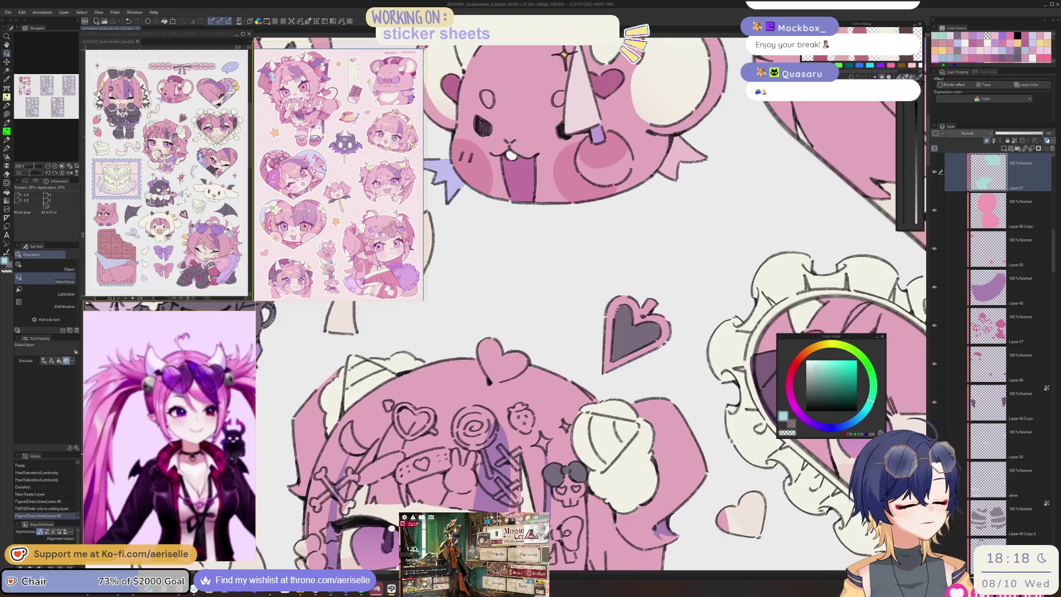
{"action": "scroll", "coordinate": [552, 283], "scroll_direction": "down", "scroll_amount": 4}
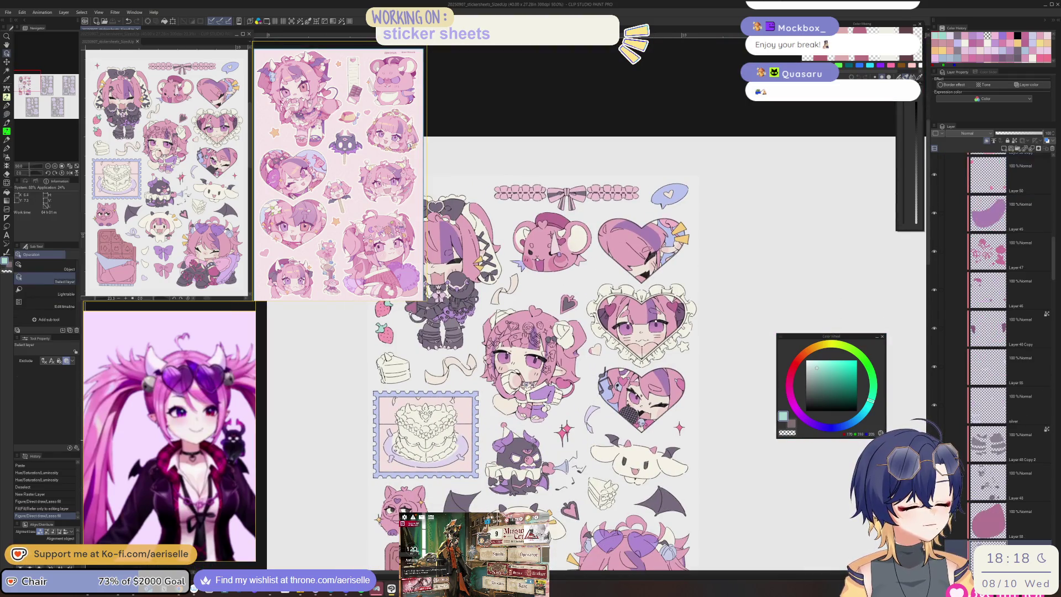
{"action": "scroll", "coordinate": [568, 297], "scroll_direction": "up", "scroll_amount": 5}
{"action": "scroll", "coordinate": [641, 276], "scroll_direction": "down", "scroll_amount": 3}
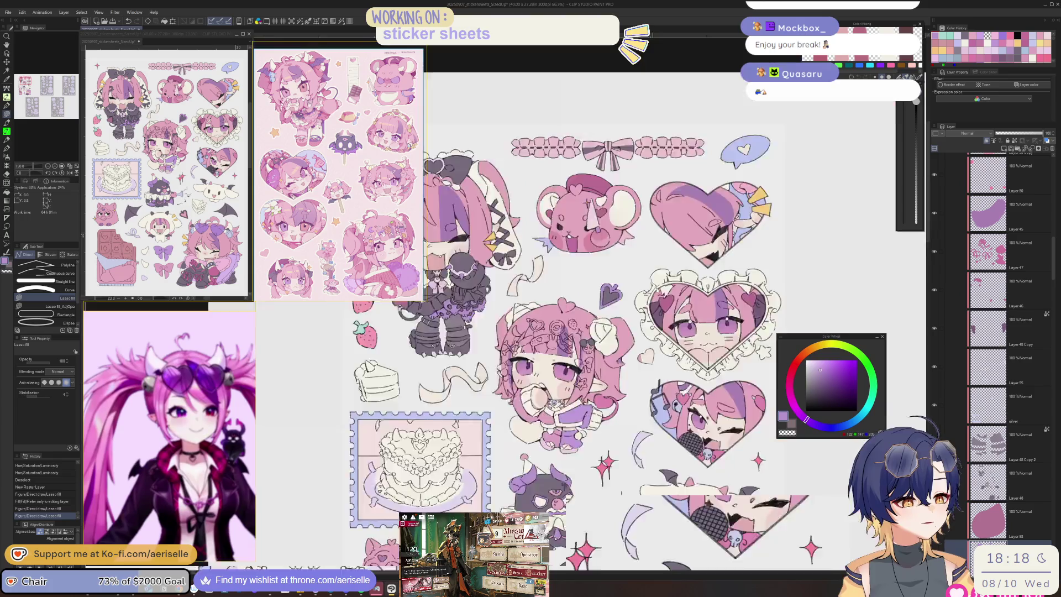
{"action": "scroll", "coordinate": [641, 299], "scroll_direction": "down", "scroll_amount": 1}
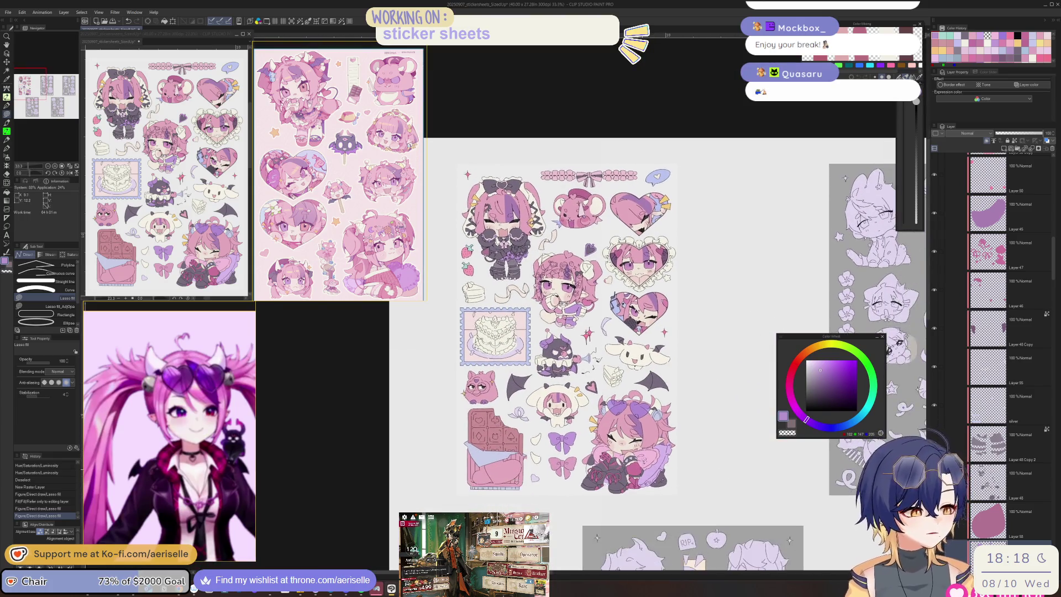
{"action": "left_click_drag", "start_coordinate": [606, 510], "coordinate": [562, 454]}
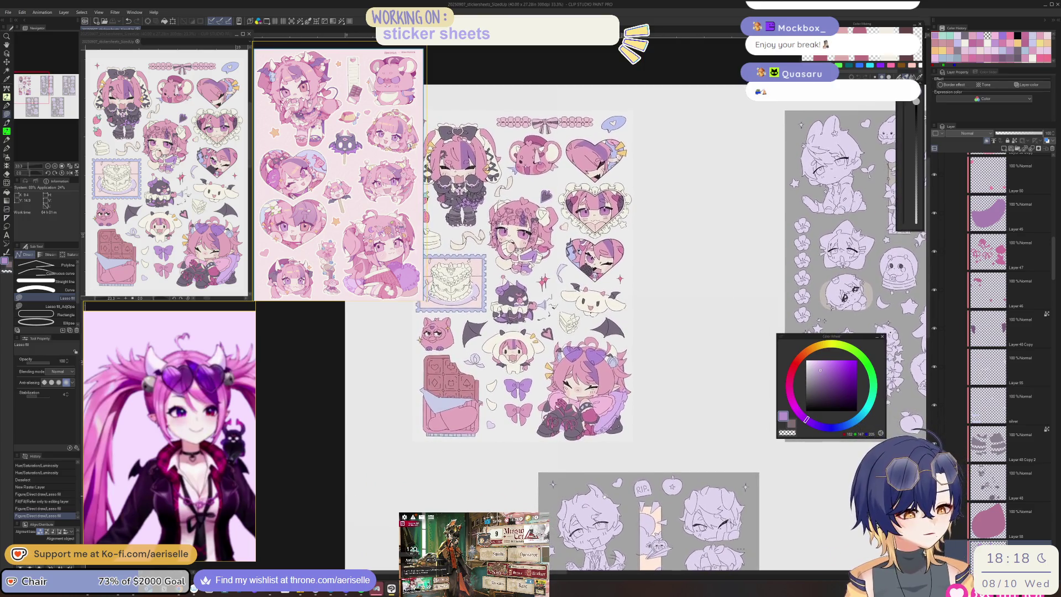
{"action": "scroll", "coordinate": [602, 392], "scroll_direction": "up", "scroll_amount": 3}
{"action": "left_click", "coordinate": [619, 431], "text": "ctrl+shift"}
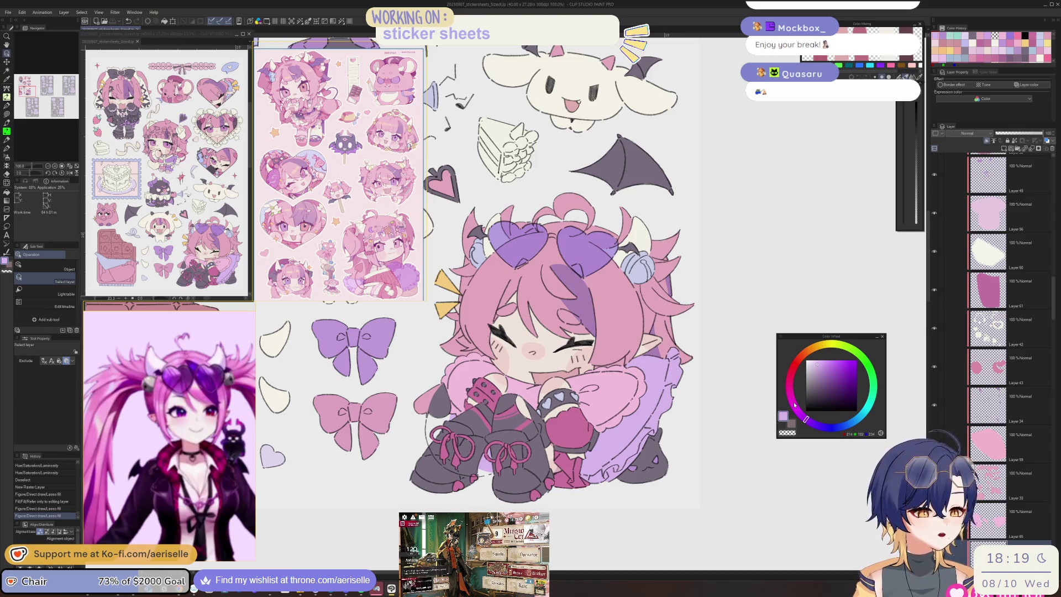
{"action": "left_click", "coordinate": [827, 344]}
{"action": "left_click", "coordinate": [810, 362]}
{"action": "key", "text": "g"}
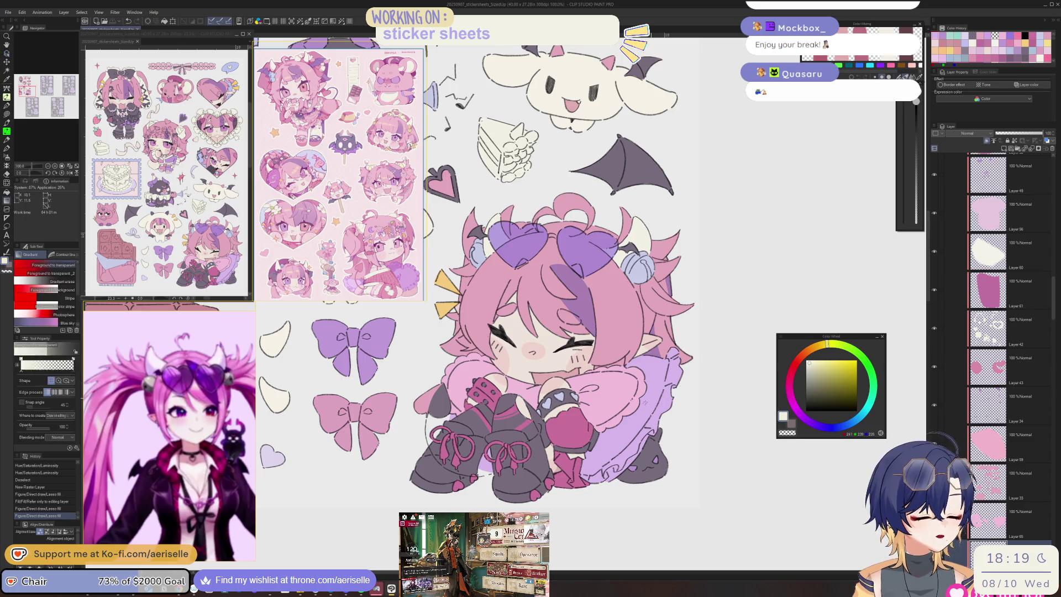
{"action": "scroll", "coordinate": [671, 444], "scroll_direction": "down", "scroll_amount": 4}
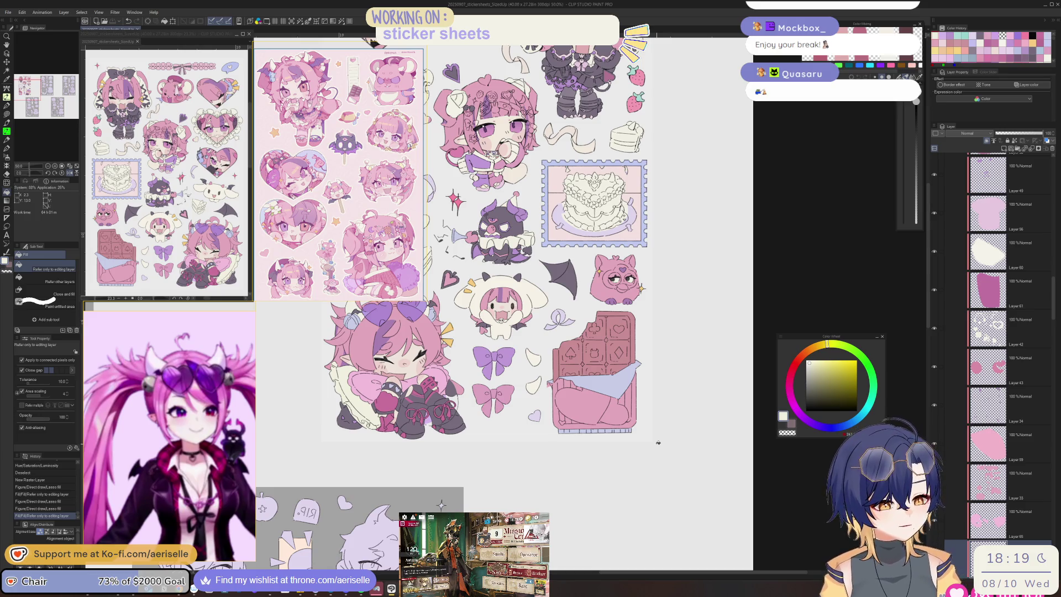
{"action": "left_click", "coordinate": [814, 426]}
{"action": "key", "text": "h"}
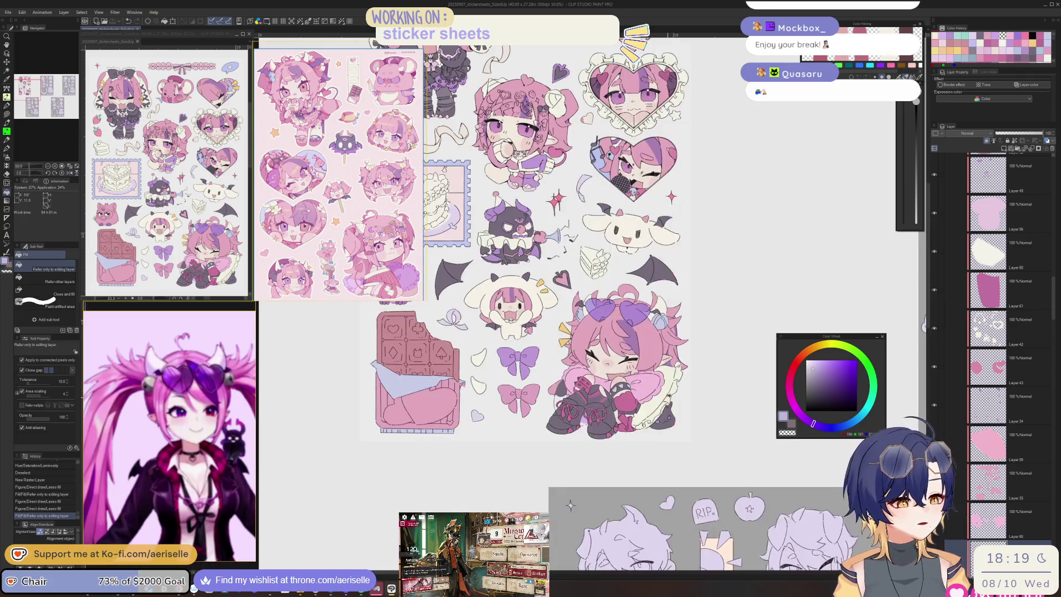
{"action": "key", "text": "h"}
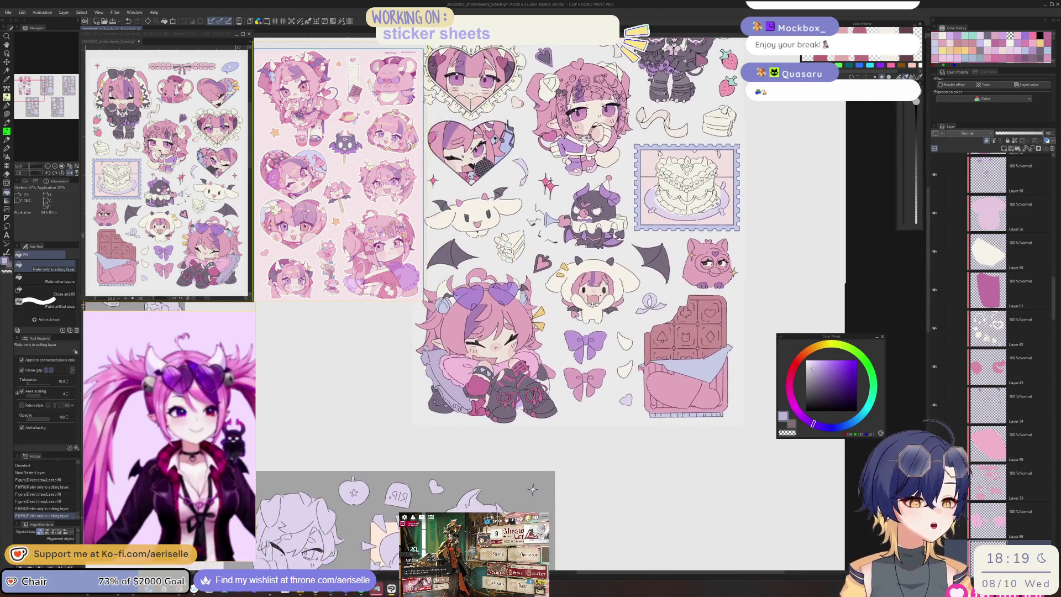
{"action": "key", "text": "h"}
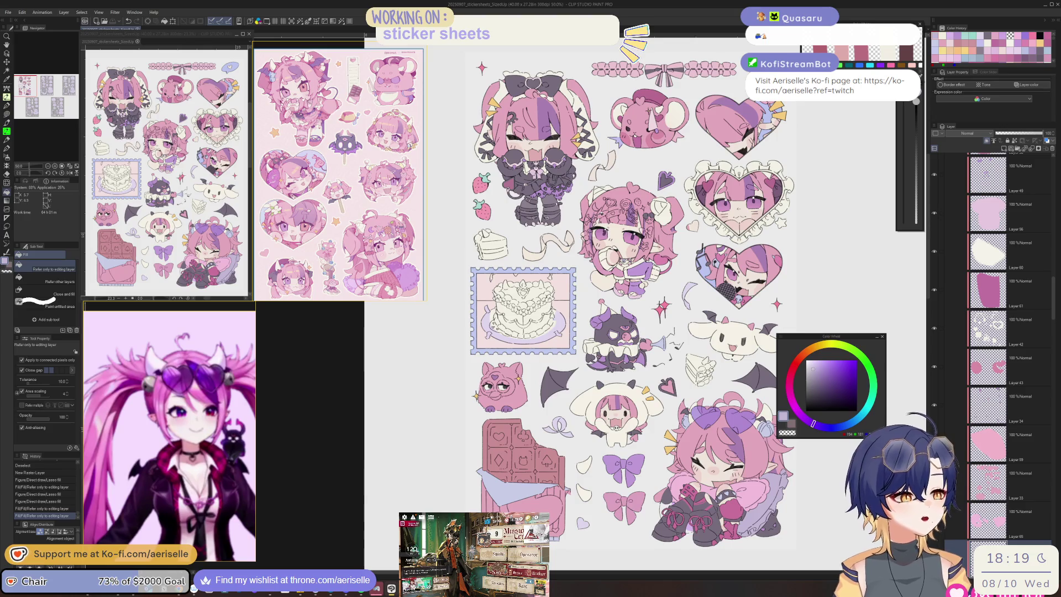
{"action": "scroll", "coordinate": [597, 217], "scroll_direction": "down", "scroll_amount": 2}
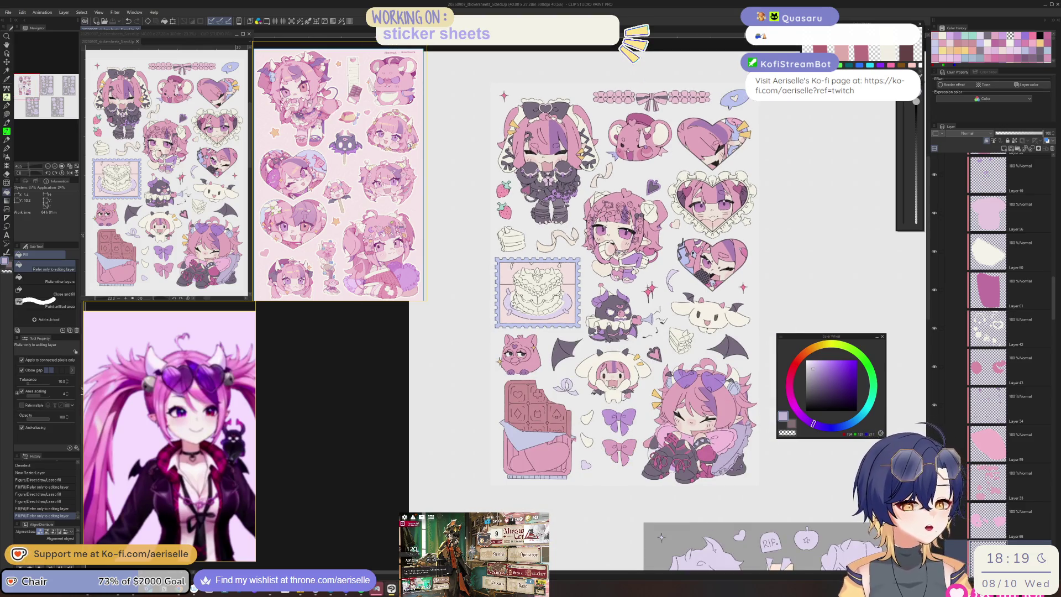
Step: Pan across the grey sticker sheets and load a recent PureRef board showing a white-haired chibi
{"action": "scroll", "coordinate": [143, 352], "scroll_direction": "down", "scroll_amount": 2}
{"action": "left_click_drag", "start_coordinate": [740, 464], "coordinate": [595, 477]}
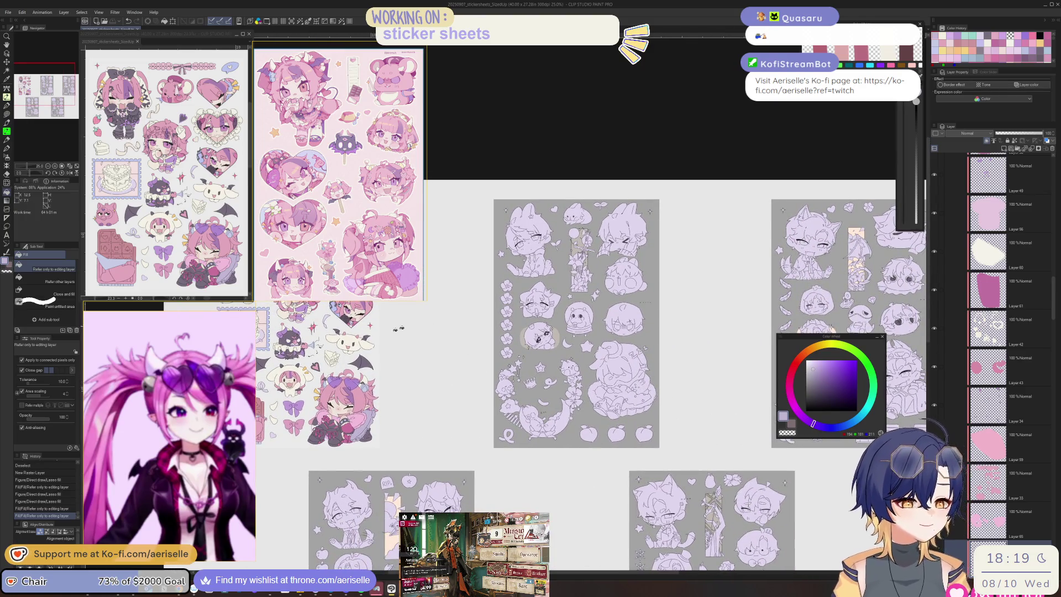
{"action": "right_click", "coordinate": [172, 393]}
{"action": "mouse_move", "coordinate": [237, 554]}
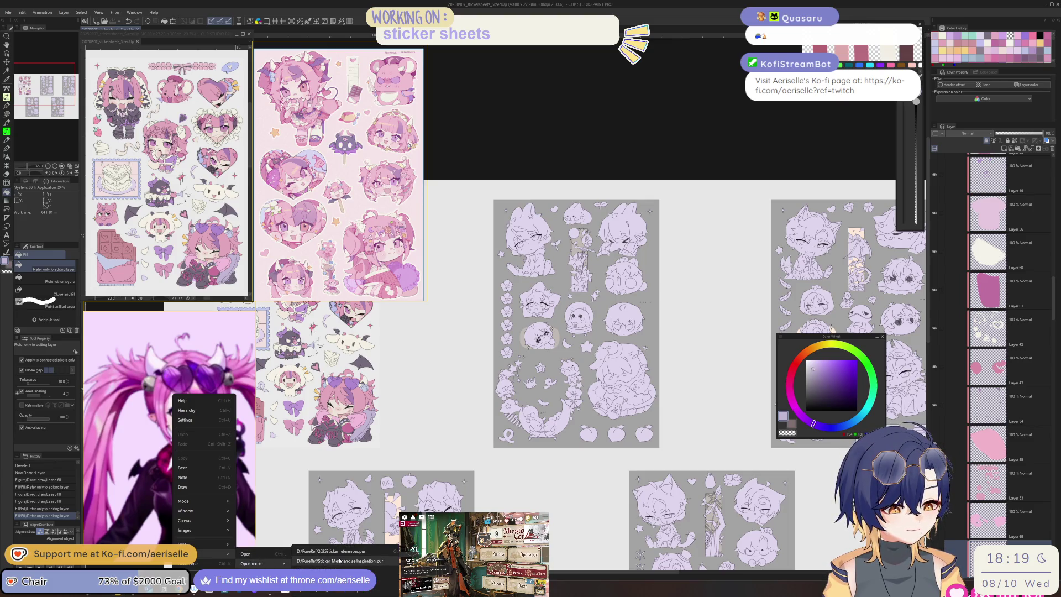
{"action": "left_click", "coordinate": [339, 560]}
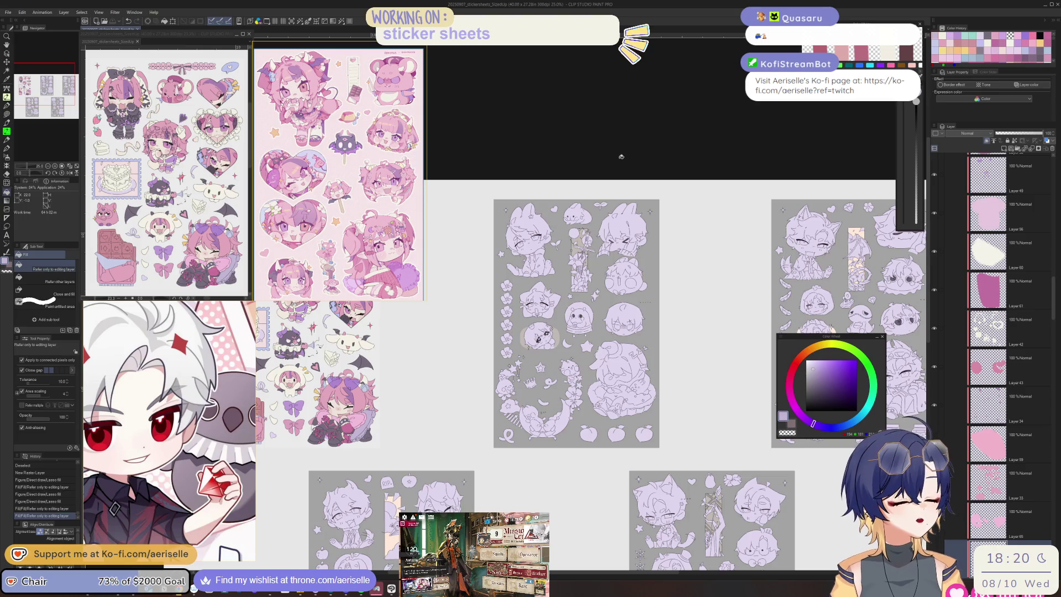
Step: Collapse Folder 1 in the Layers panel
{"action": "key", "text": "u"}
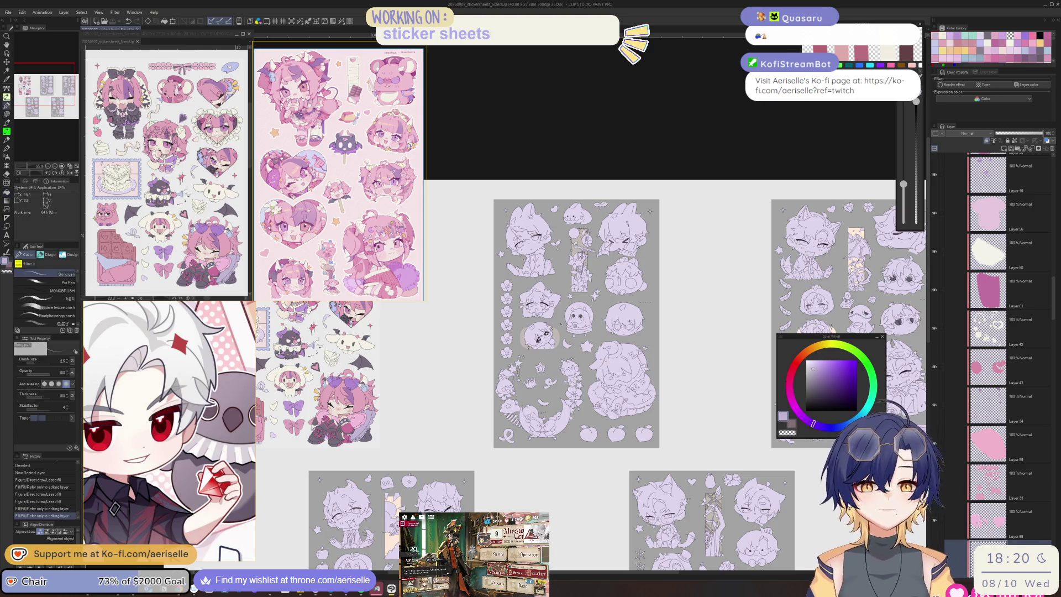
{"action": "scroll", "coordinate": [558, 335], "scroll_direction": "up", "scroll_amount": 3}
{"action": "key", "text": "o"}
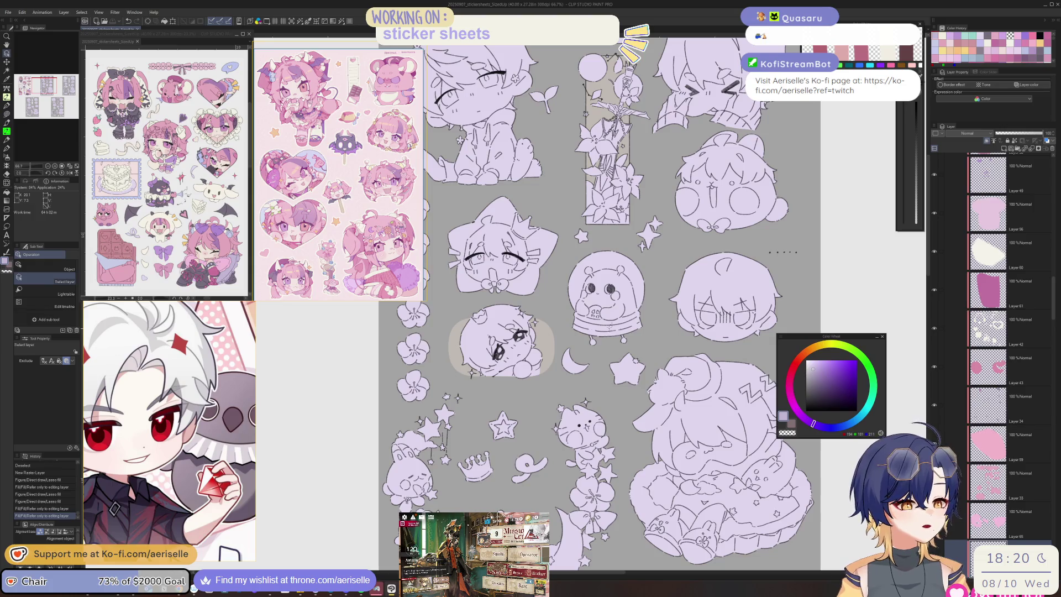
{"action": "scroll", "coordinate": [1035, 231], "scroll_direction": "down", "scroll_amount": 5}
{"action": "left_click_drag", "start_coordinate": [1055, 381], "coordinate": [1043, 201]}
{"action": "left_click", "coordinate": [959, 401]}
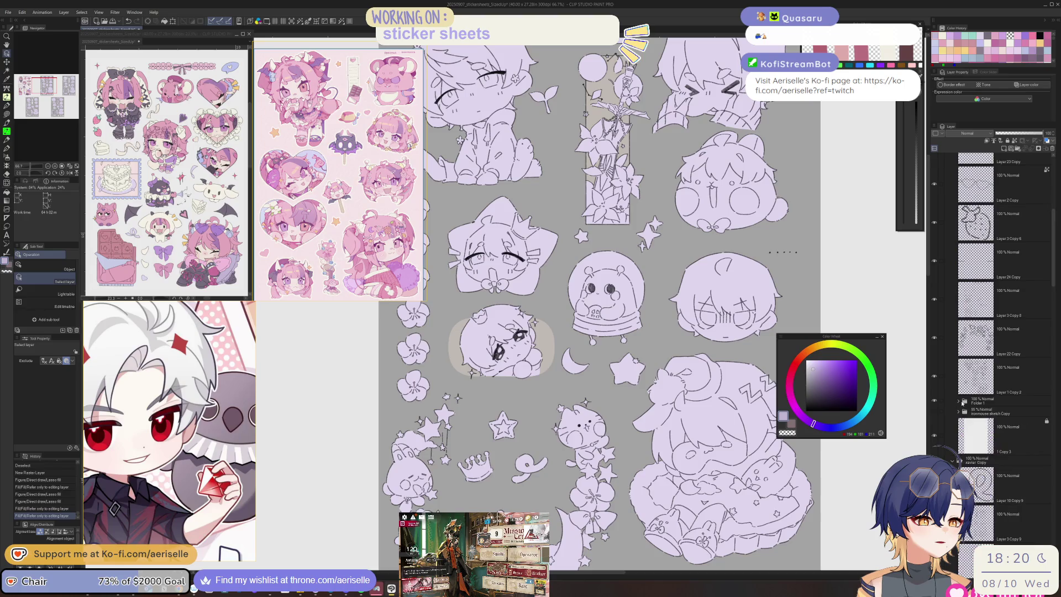
{"action": "scroll", "coordinate": [1038, 255], "scroll_direction": "down", "scroll_amount": 6}
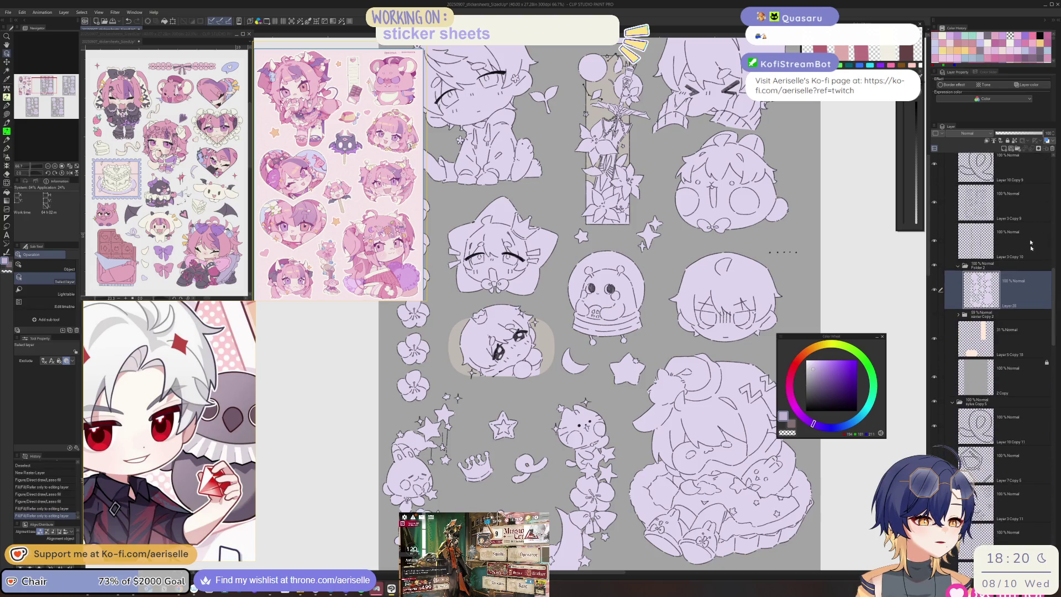
Step: Lock Layer 28's transparent pixels and add a new layer clipped to it
{"action": "left_click", "coordinate": [1017, 149]}
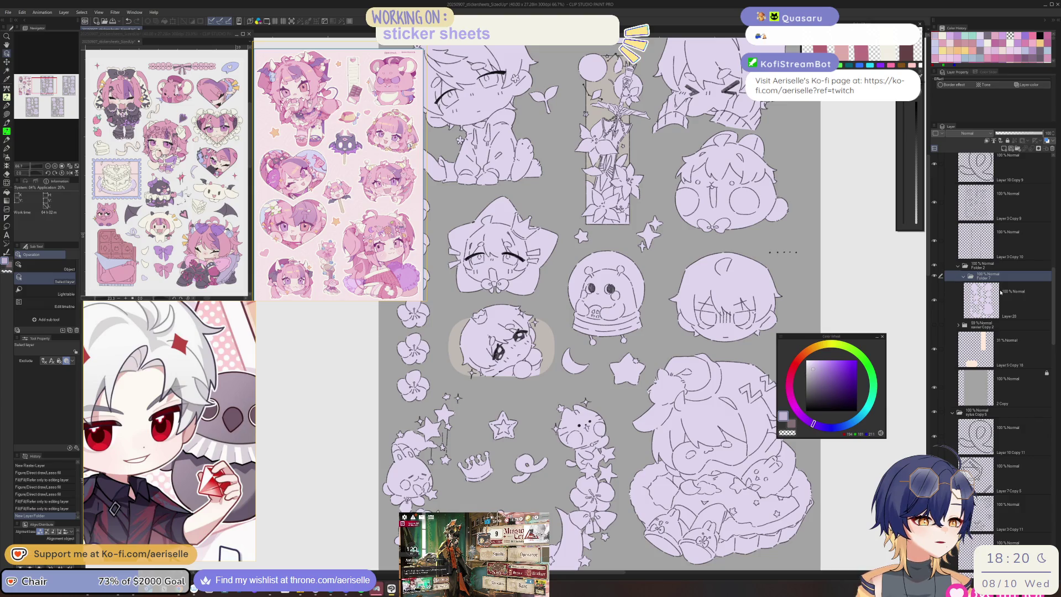
{"action": "key", "text": "ctrl+z"}
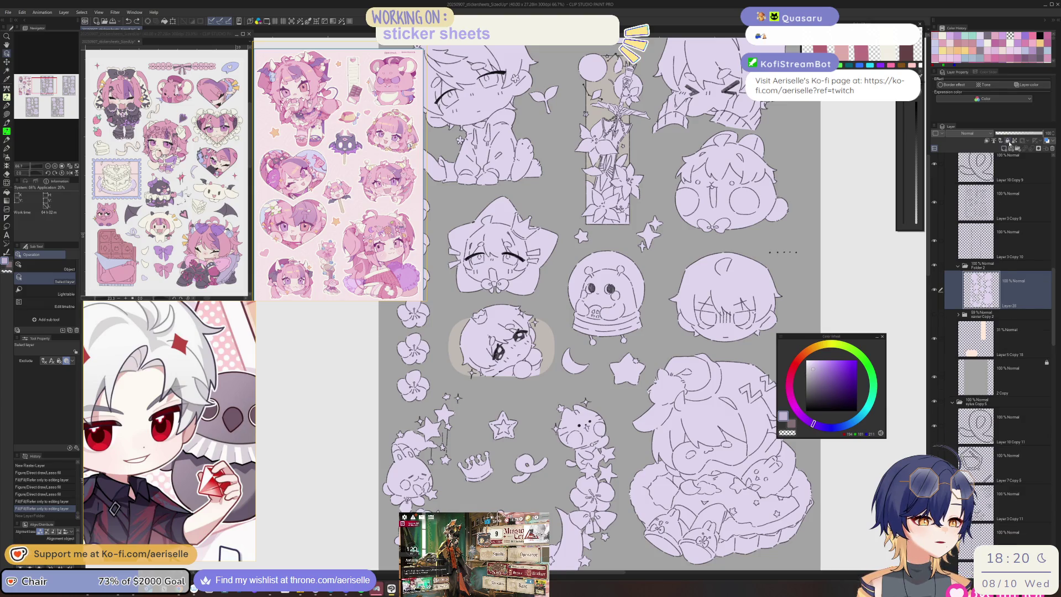
{"action": "left_click", "coordinate": [1013, 142]}
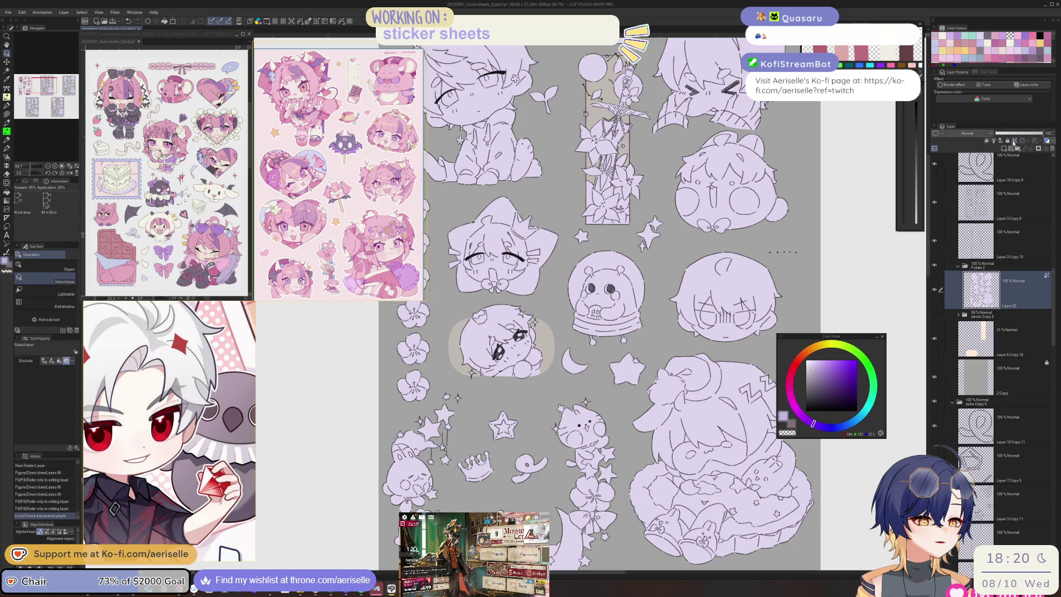
{"action": "left_click", "coordinate": [1003, 148]}
{"action": "left_click", "coordinate": [988, 142]}
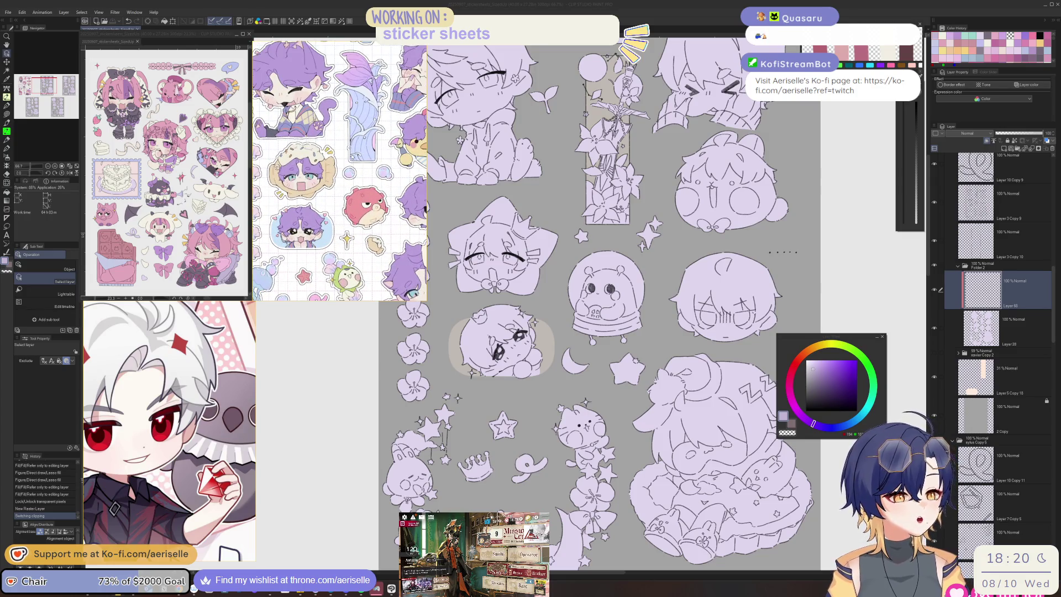
Step: Sample the cream colour from the reference image with Edit > Pick screen color
{"action": "left_click", "coordinate": [22, 12]}
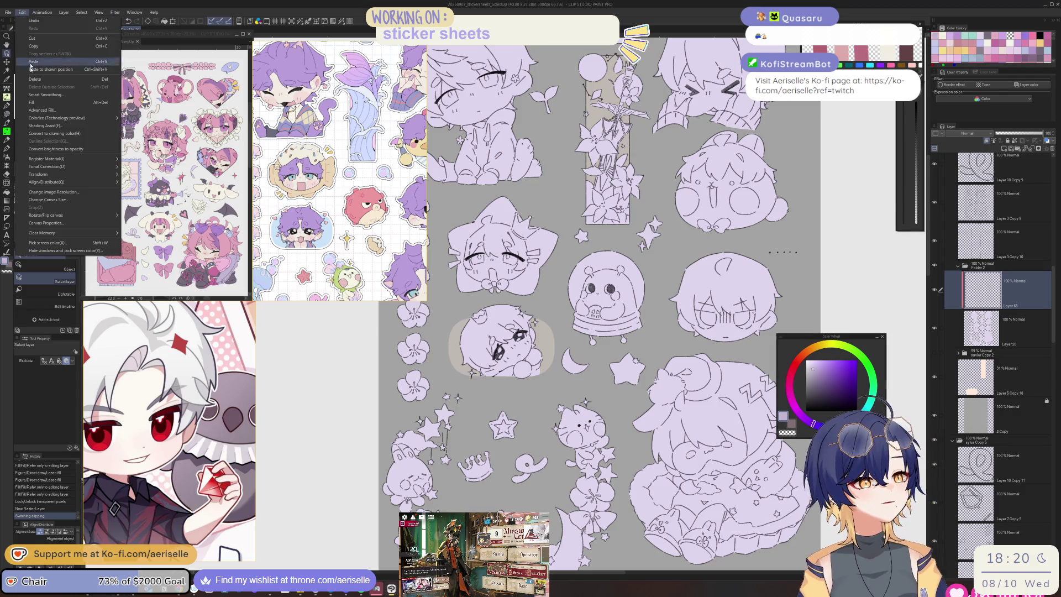
{"action": "left_click", "coordinate": [68, 244]}
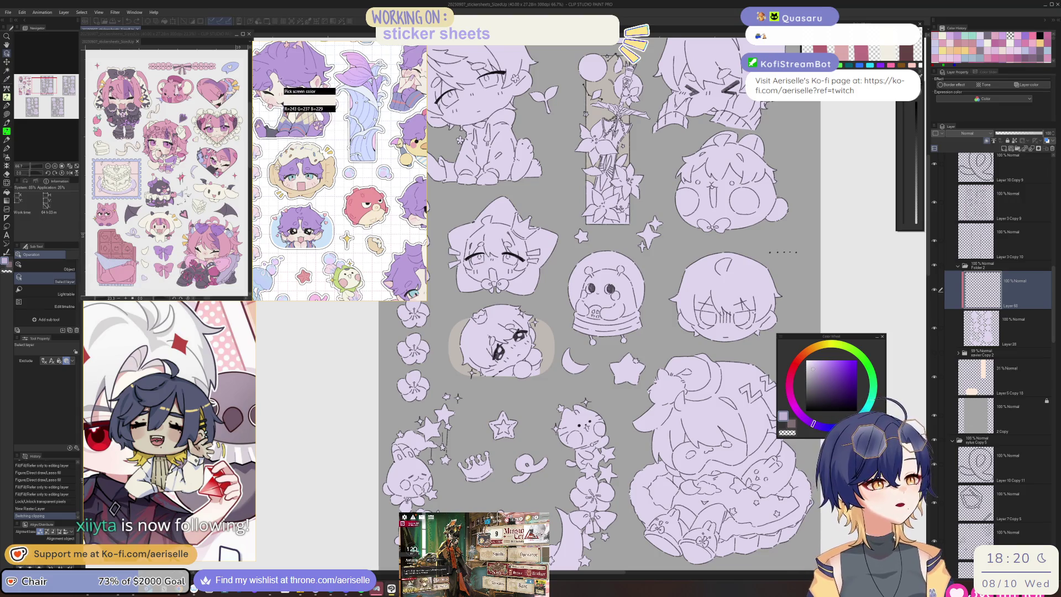
{"action": "left_click", "coordinate": [276, 83]}
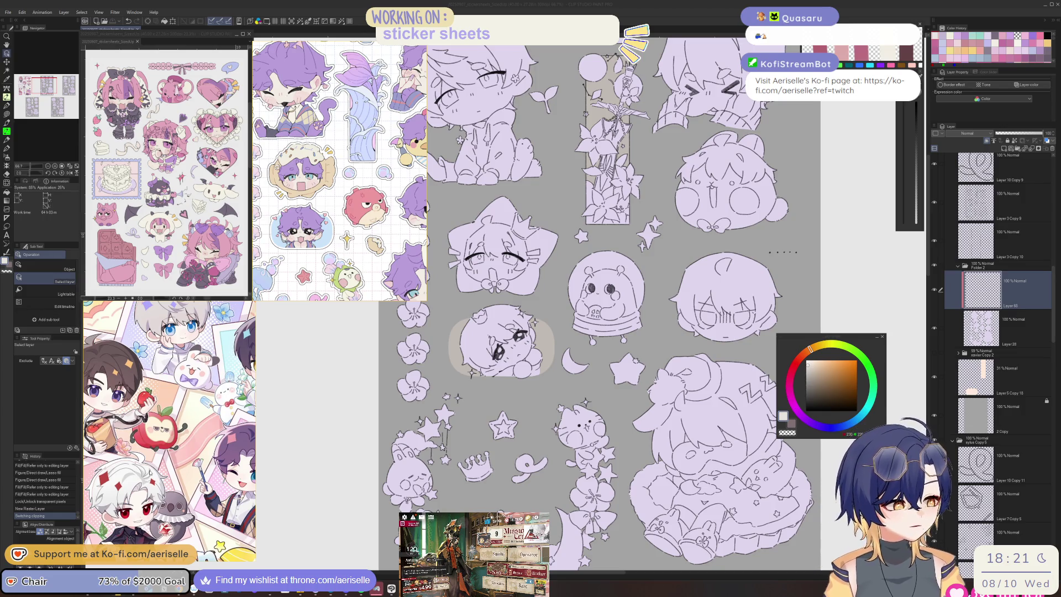
{"action": "scroll", "coordinate": [599, 304], "scroll_direction": "up", "scroll_amount": 5}
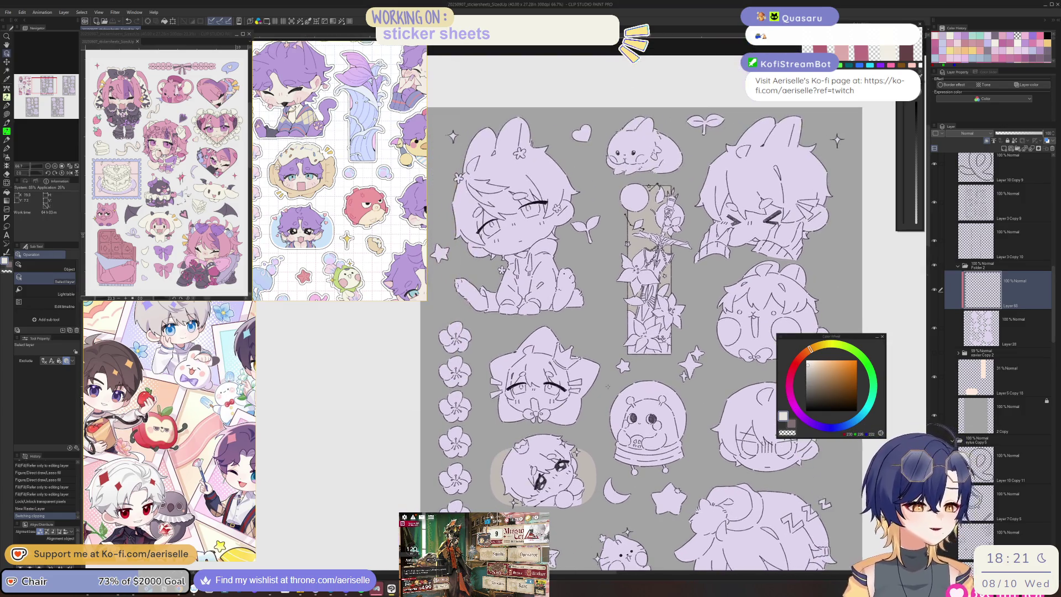
Step: Lasso-fill the first sheet's top-left and right-column chibis with cream
{"action": "key", "text": "u"}
{"action": "mouse_move", "coordinate": [562, 165]}
{"action": "left_mouse_down"}
{"action": "mouse_move", "coordinate": [501, 163]}
{"action": "mouse_move", "coordinate": [572, 177]}
{"action": "left_mouse_up"}
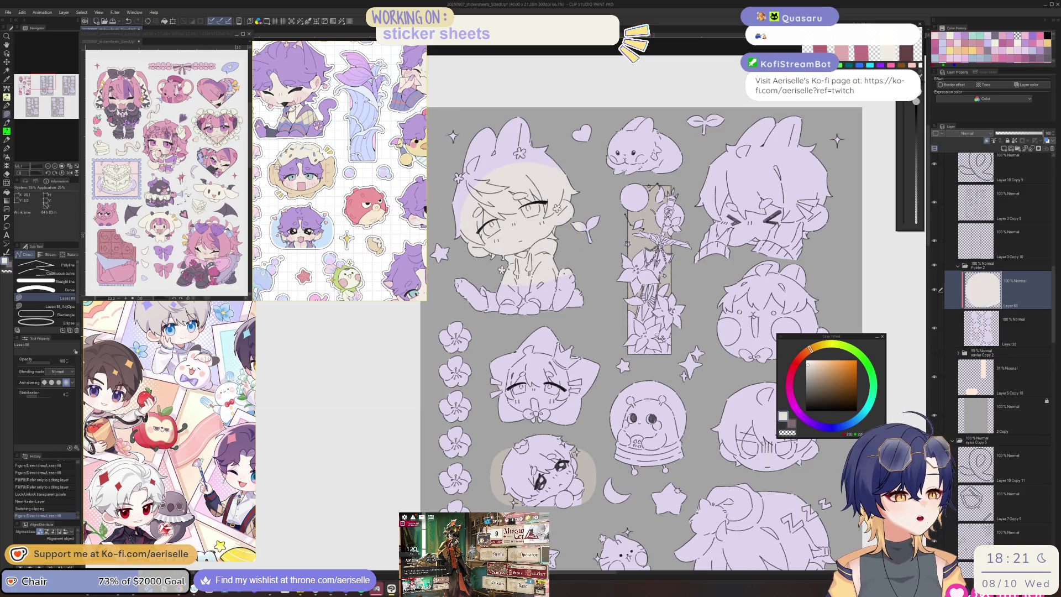
{"action": "scroll", "coordinate": [635, 309], "scroll_direction": "down", "scroll_amount": 3}
{"action": "left_click_drag", "start_coordinate": [618, 268], "coordinate": [464, 317]}
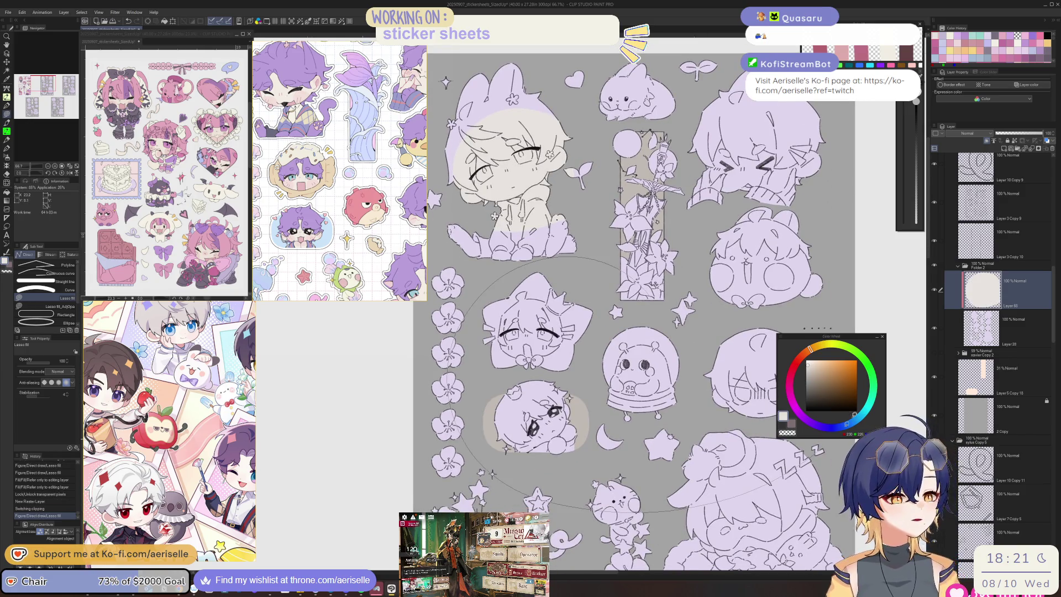
{"action": "left_click_drag", "start_coordinate": [696, 81], "coordinate": [633, 80]}
{"action": "key", "text": "ctrl+minus"}
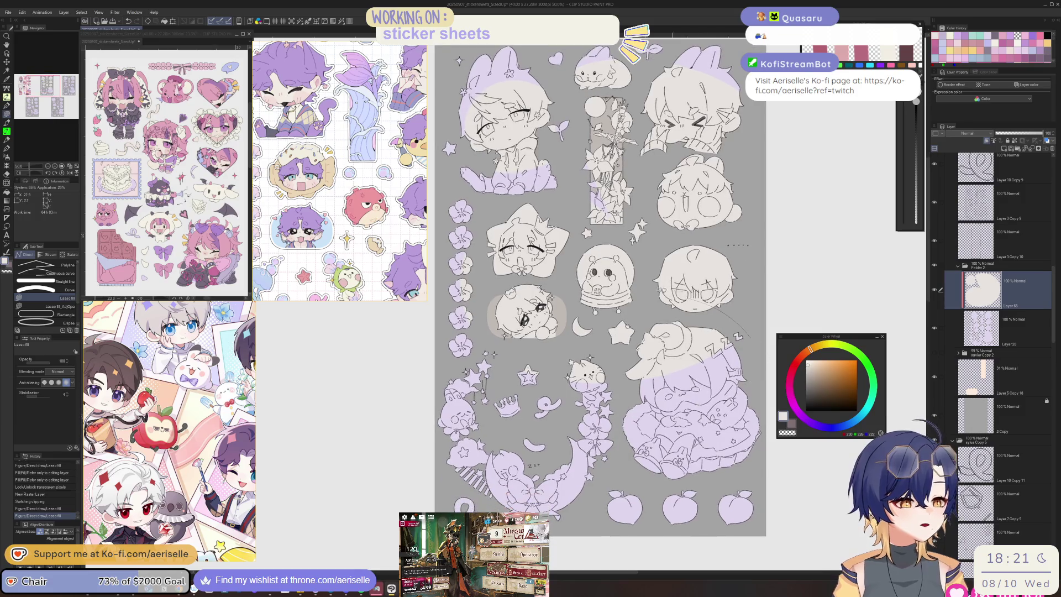
{"action": "key", "text": "ctrl+minus"}
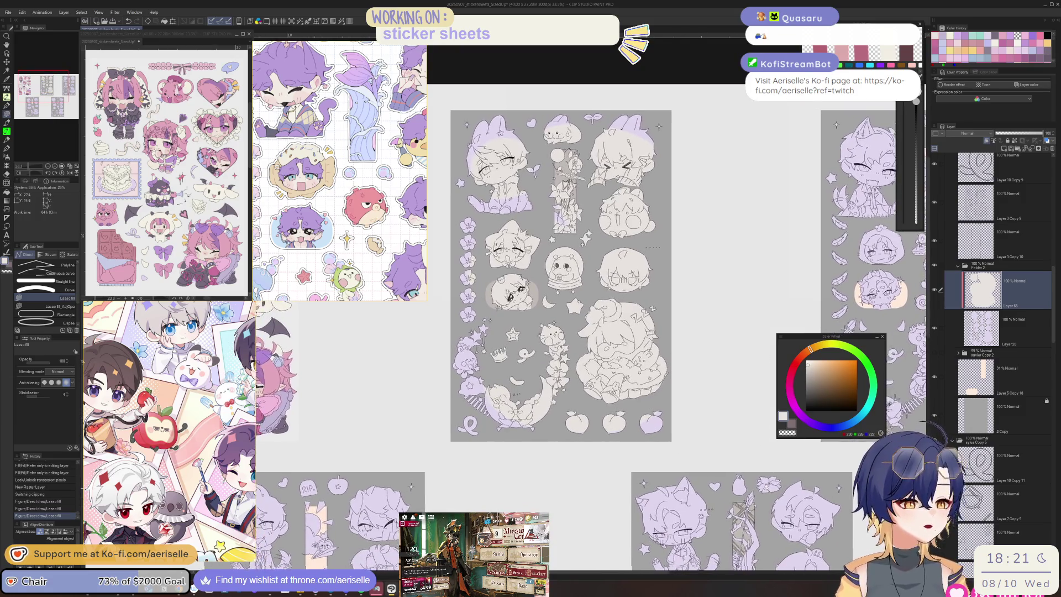
{"action": "scroll", "coordinate": [530, 310], "scroll_direction": "left", "scroll_amount": 5}
{"action": "scroll", "coordinate": [530, 309], "scroll_direction": "right", "scroll_amount": 5}
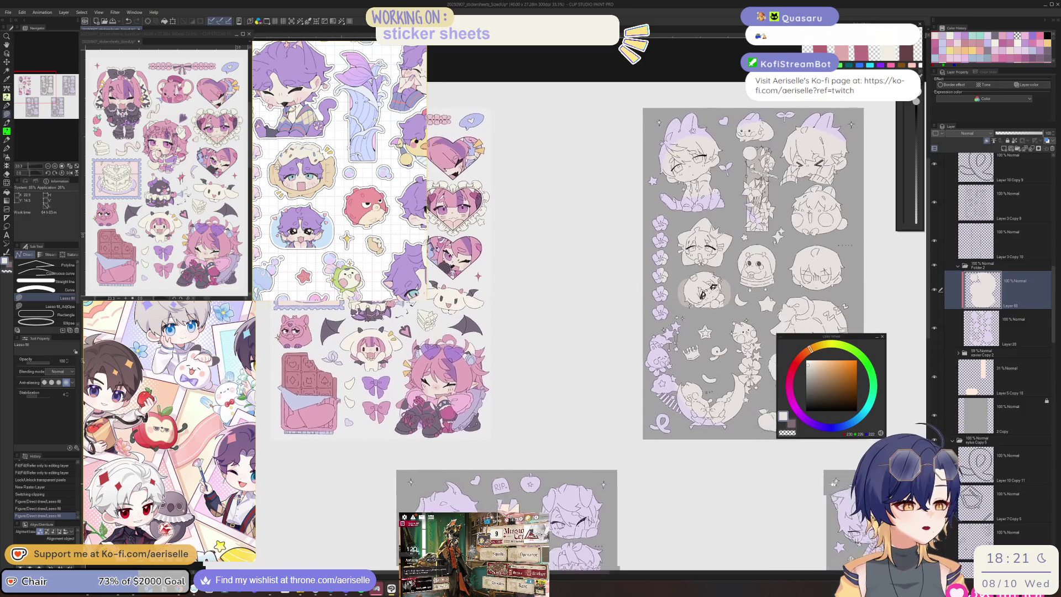
{"action": "scroll", "coordinate": [530, 310], "scroll_direction": "up", "scroll_amount": 3}
{"action": "scroll", "coordinate": [531, 310], "scroll_direction": "right", "scroll_amount": 4}
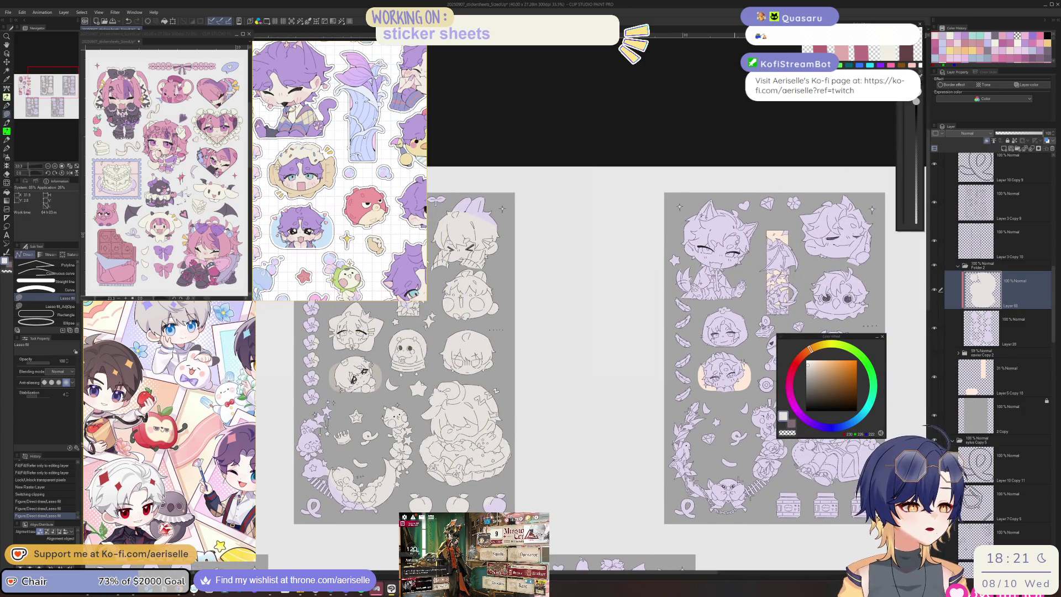
Step: Add a layer clipped to Layer 29 and cream-fill the next sheet's figures on it
{"action": "key", "text": "o"}
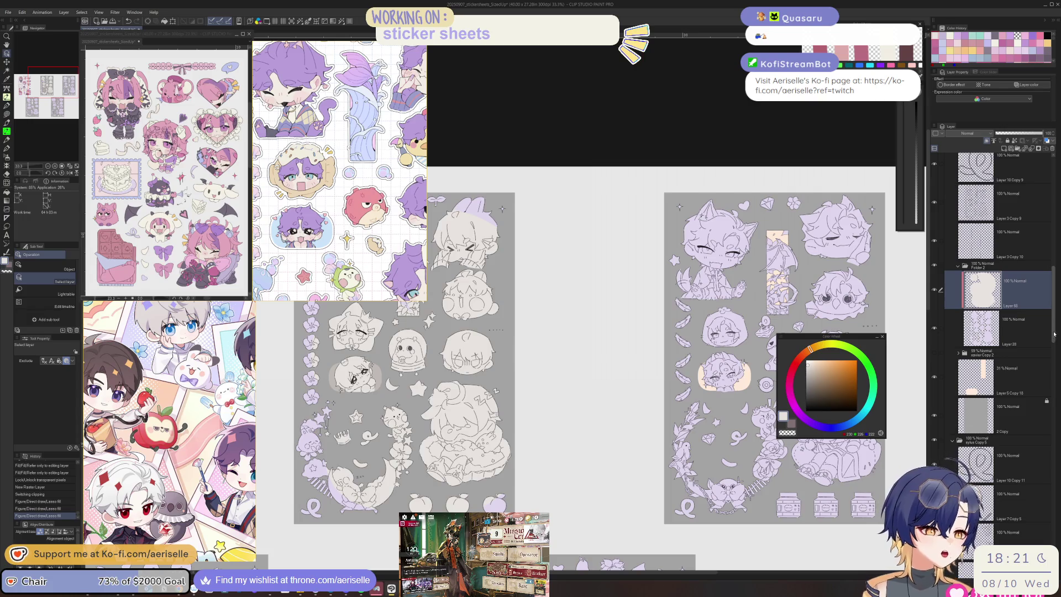
{"action": "scroll", "coordinate": [1054, 341], "scroll_direction": "down", "scroll_amount": 1}
{"action": "left_click_drag", "start_coordinate": [1054, 340], "coordinate": [1049, 391]}
{"action": "left_click", "coordinate": [1022, 478]}
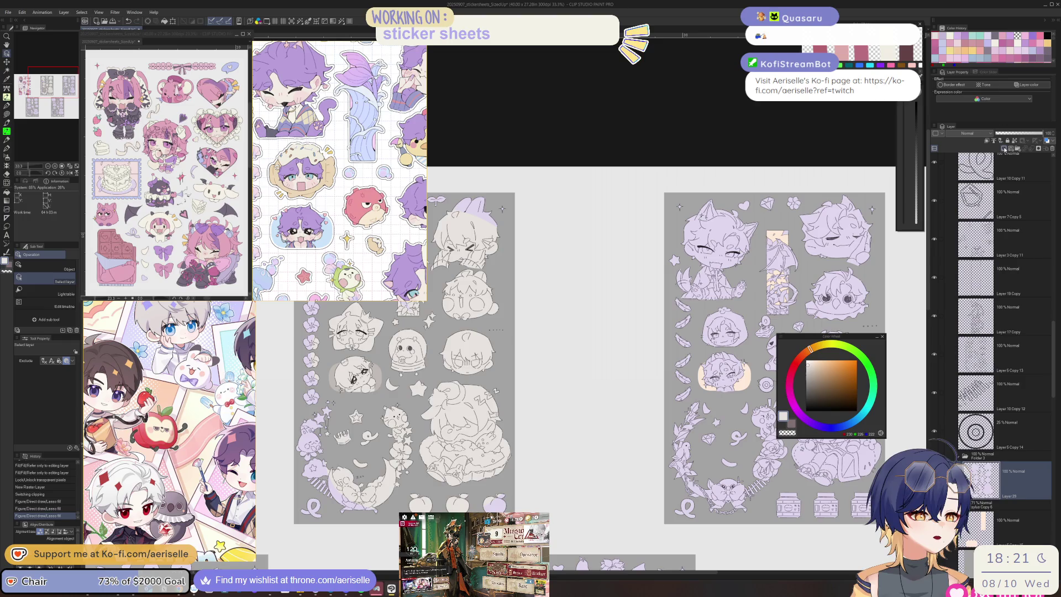
{"action": "left_click", "coordinate": [1004, 148]}
{"action": "left_click", "coordinate": [986, 141]}
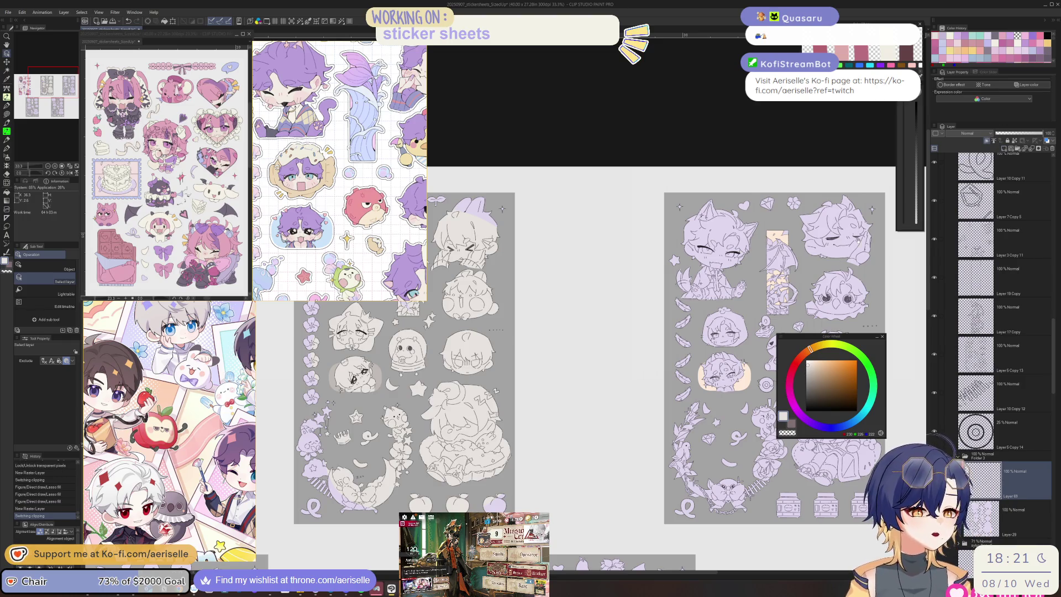
{"action": "left_click_drag", "start_coordinate": [718, 332], "coordinate": [615, 302]}
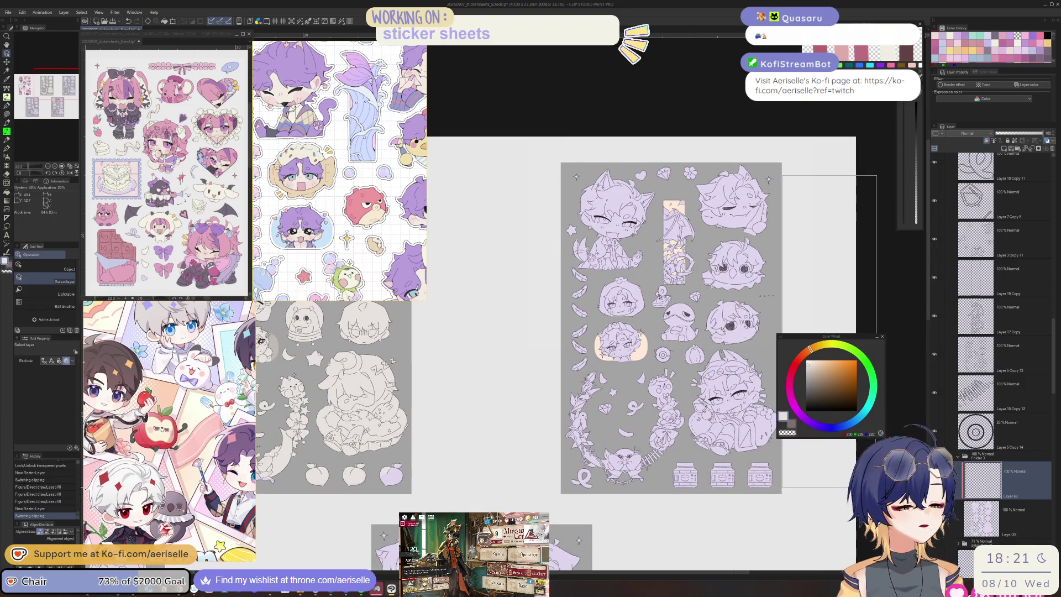
{"action": "key", "text": "u"}
{"action": "mouse_move", "coordinate": [743, 143]}
{"action": "left_mouse_down"}
{"action": "mouse_move", "coordinate": [540, 260]}
{"action": "mouse_move", "coordinate": [663, 575]}
{"action": "mouse_move", "coordinate": [756, 467]}
{"action": "mouse_move", "coordinate": [891, 356]}
{"action": "mouse_move", "coordinate": [861, 332]}
{"action": "left_mouse_up"}
Step: Select another sheet's base layer and add a new layer clipped to it
{"action": "key", "text": "o"}
{"action": "left_click", "coordinate": [778, 279]}
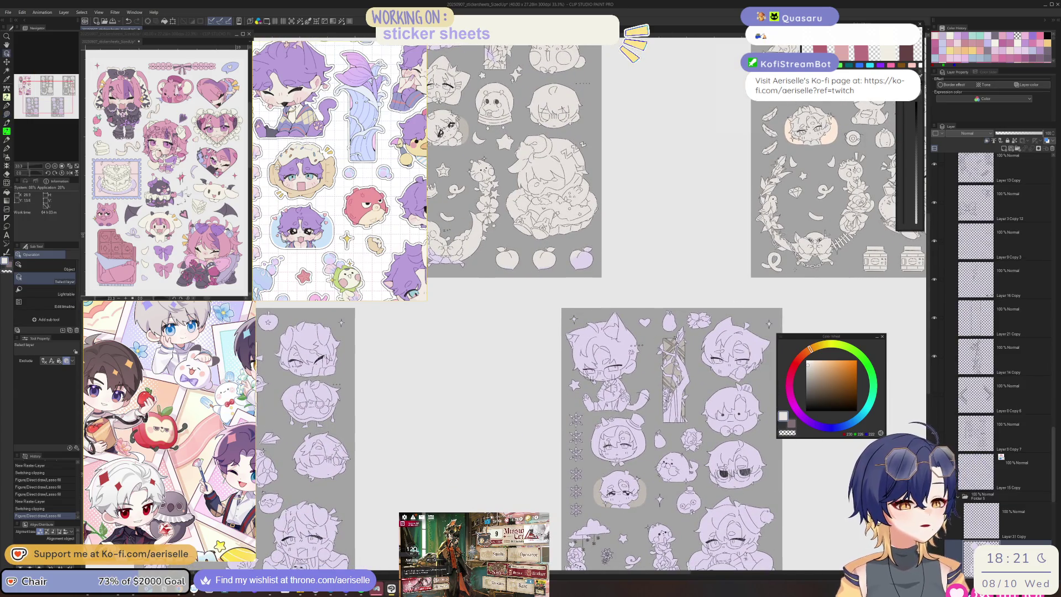
{"action": "left_click", "coordinate": [1004, 148]}
{"action": "key", "text": "ctrl+alt+g"}
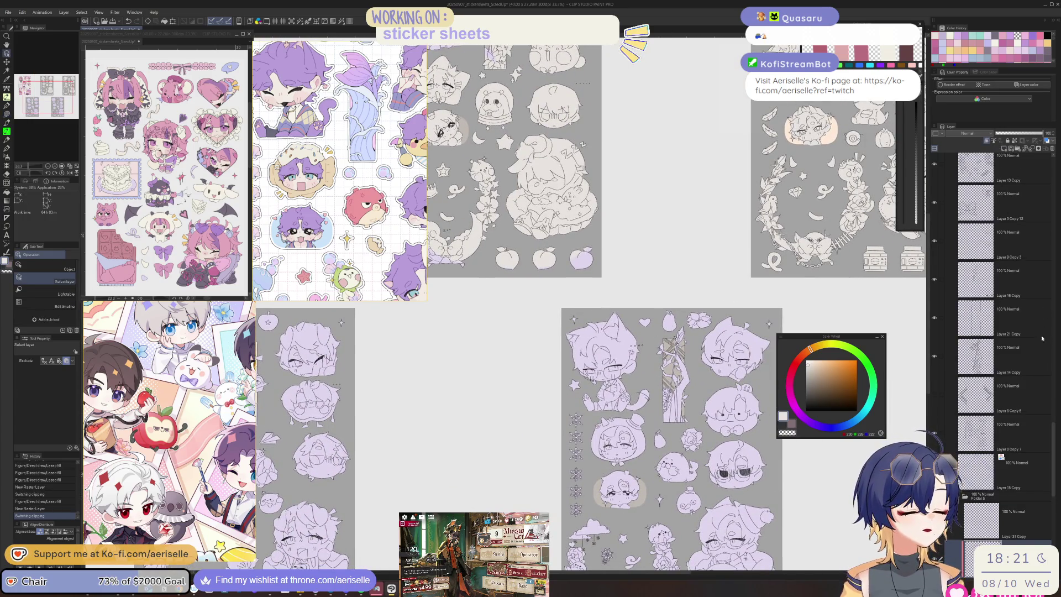
{"action": "scroll", "coordinate": [625, 213], "scroll_direction": "down", "scroll_amount": 1}
{"action": "scroll", "coordinate": [995, 332], "scroll_direction": "down", "scroll_amount": 3}
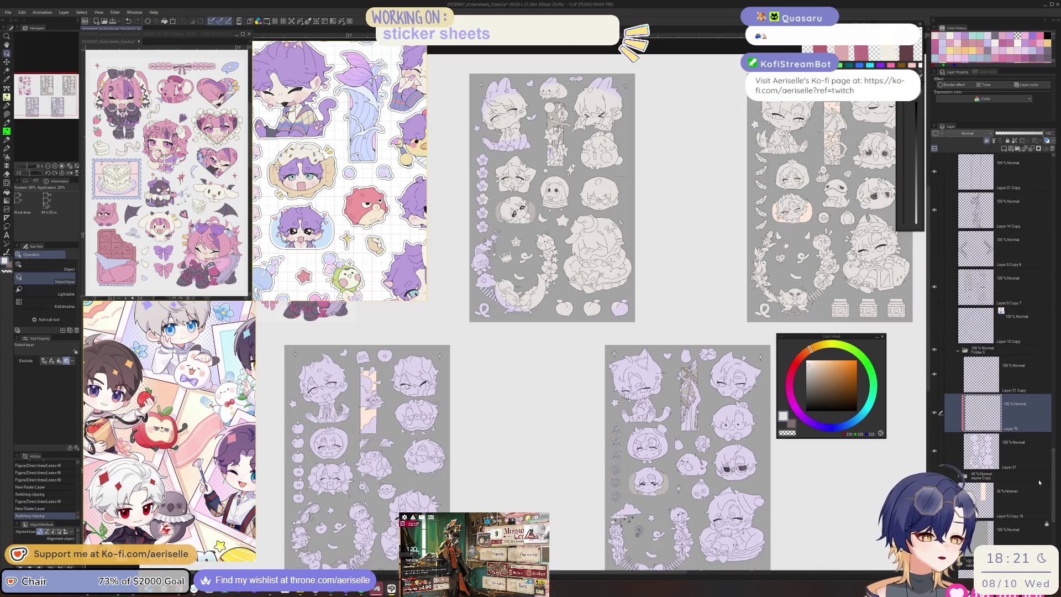
Step: Lasso-fill the figures on the lower-right sheet with cream
{"action": "left_click_drag", "start_coordinate": [772, 453], "coordinate": [750, 431]}
{"action": "key", "text": "u"}
{"action": "mouse_move", "coordinate": [569, 238]}
{"action": "left_mouse_down"}
{"action": "mouse_move", "coordinate": [807, 520]}
{"action": "mouse_move", "coordinate": [432, 503]}
{"action": "mouse_move", "coordinate": [718, 510]}
{"action": "left_mouse_up"}
Step: Add a new clipped layer and cream-fill the art on the lower sheet
{"action": "key", "text": "o"}
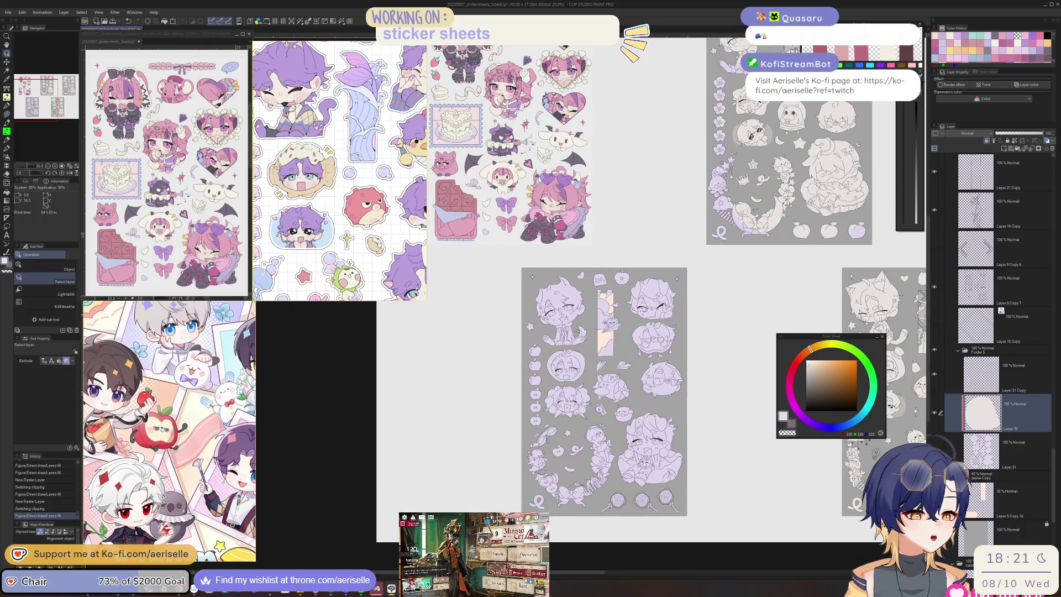
{"action": "scroll", "coordinate": [995, 331], "scroll_direction": "down", "scroll_amount": 3}
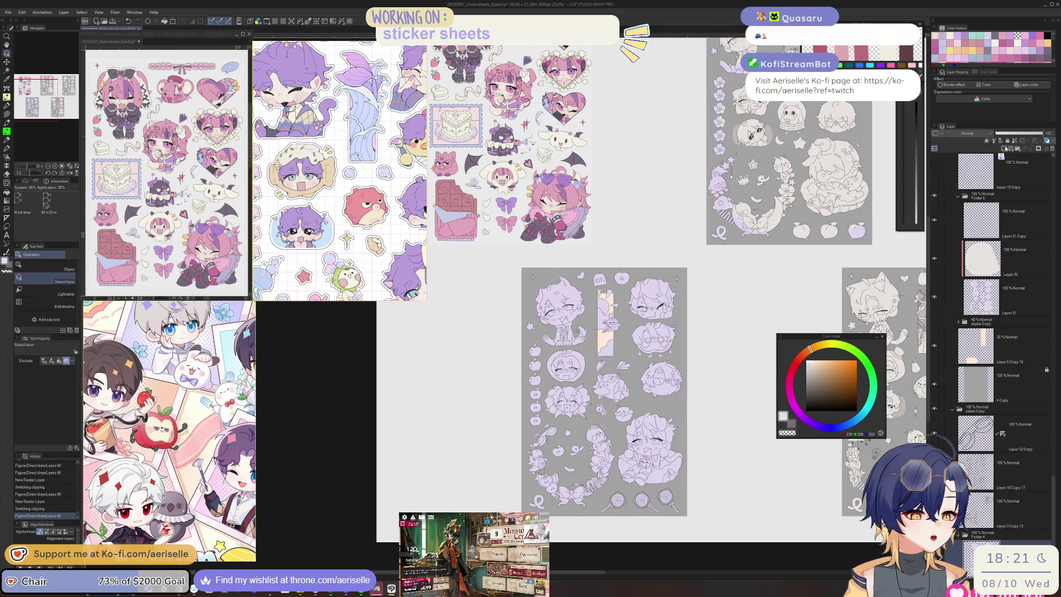
{"action": "key", "text": "ctrl+shift+n"}
{"action": "key", "text": "ctrl+alt+g"}
{"action": "key", "text": "u"}
{"action": "mouse_move", "coordinate": [635, 236]}
{"action": "left_mouse_down"}
{"action": "mouse_move", "coordinate": [481, 414]}
{"action": "mouse_move", "coordinate": [707, 522]}
{"action": "mouse_move", "coordinate": [641, 239]}
{"action": "left_mouse_up"}
{"action": "mouse_move", "coordinate": [758, 311]}
{"action": "left_mouse_down"}
{"action": "mouse_move", "coordinate": [670, 394]}
{"action": "mouse_move", "coordinate": [638, 466]}
{"action": "mouse_move", "coordinate": [663, 334]}
{"action": "left_mouse_up"}
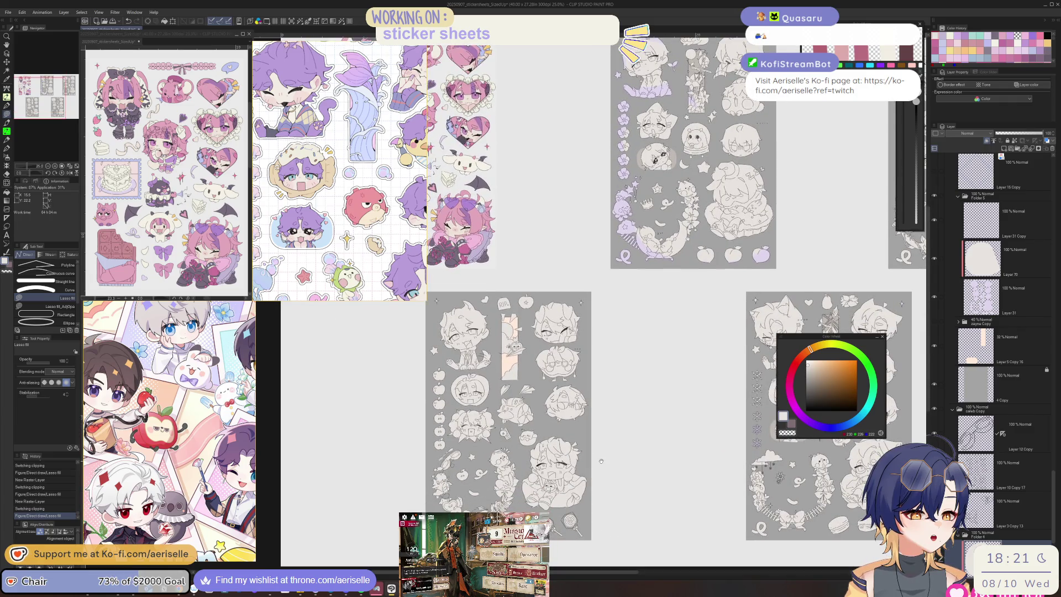
Step: Open LADS_Rafayel_StickerSheet from the CLIP STUDIO PAINT\2025 folder
{"action": "left_click_drag", "start_coordinate": [601, 461], "coordinate": [602, 456]}
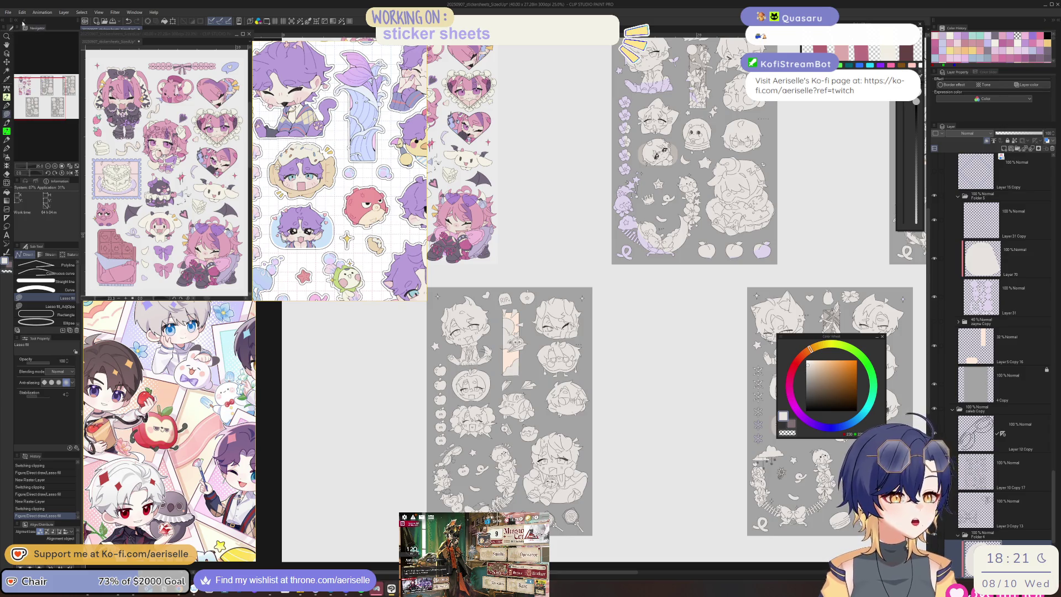
{"action": "left_click", "coordinate": [8, 12]}
{"action": "left_click", "coordinate": [27, 39]}
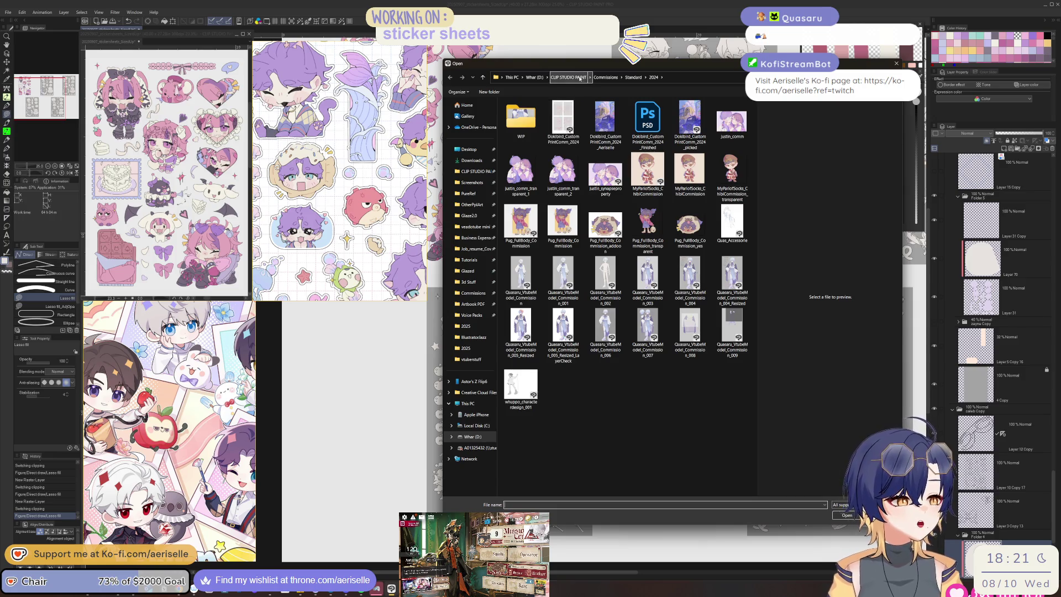
{"action": "left_click", "coordinate": [579, 78]}
{"action": "double_click", "coordinate": [679, 113]}
{"action": "left_click_drag", "start_coordinate": [754, 121], "coordinate": [766, 374]}
{"action": "double_click", "coordinate": [558, 261]}
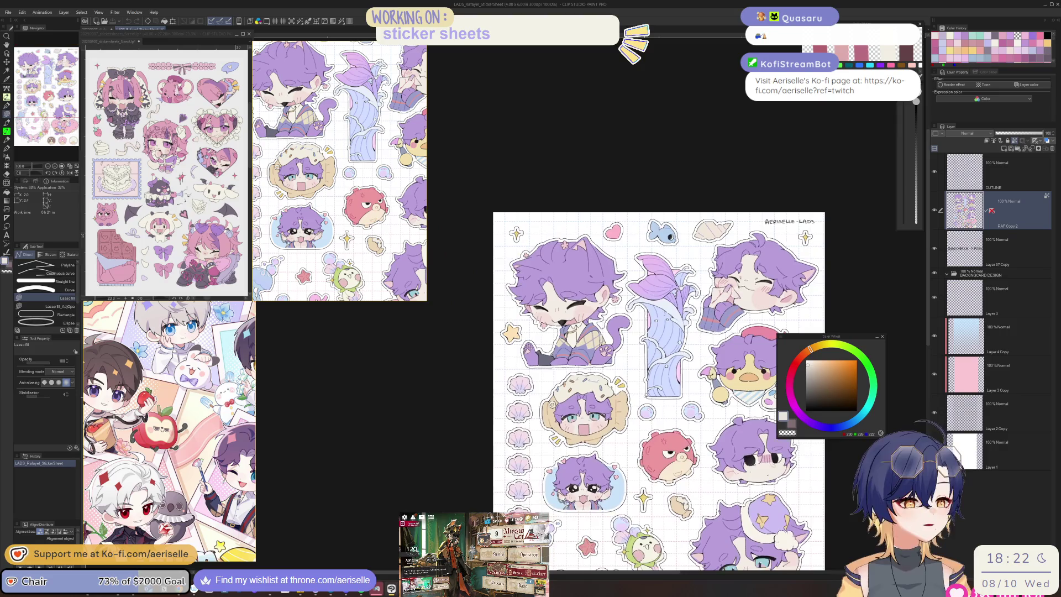
Step: Eyedrop the cream skin colour from the Rafayel cat sticker's face
{"action": "key", "text": "i"}
{"action": "key", "text": "b"}
{"action": "scroll", "coordinate": [566, 308], "scroll_direction": "up", "scroll_amount": 4}
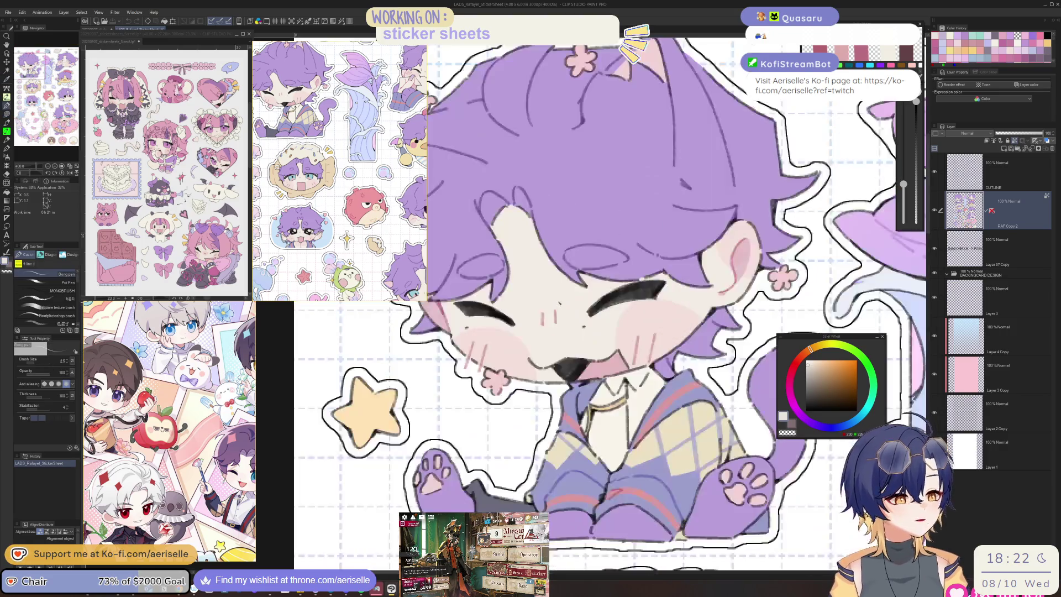
{"action": "left_click", "coordinate": [529, 294], "text": "alt"}
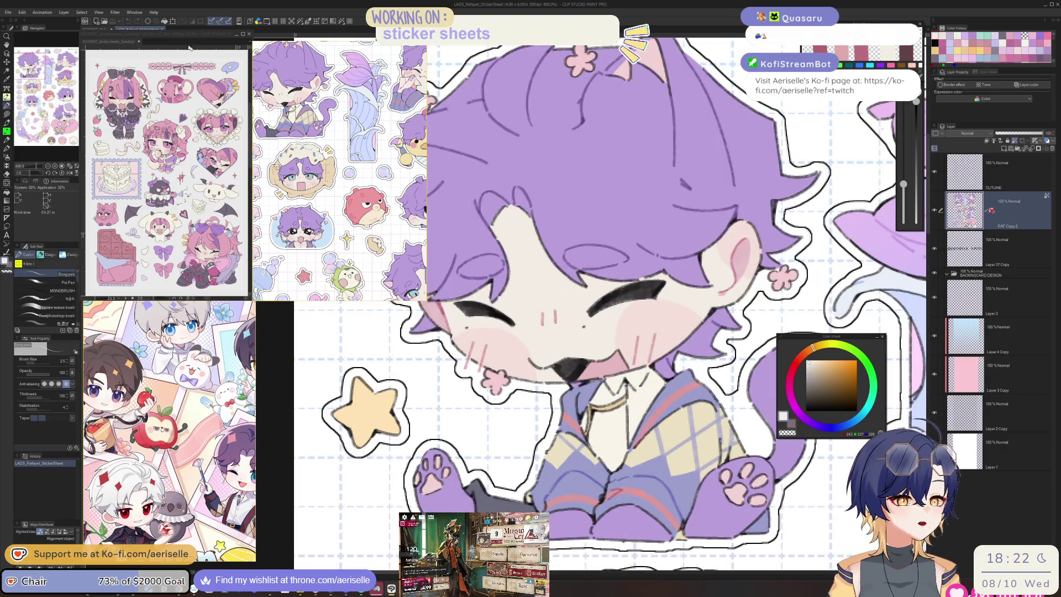
Step: Back on the SizedUp sheets, fill two chibi areas with cream
{"action": "left_click", "coordinate": [102, 29]}
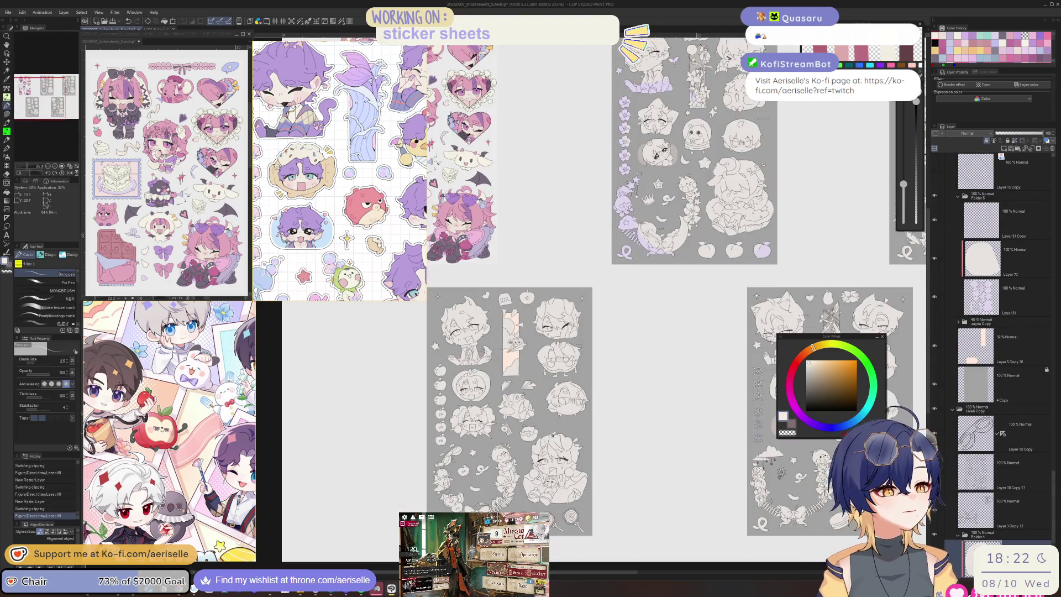
{"action": "key", "text": "g"}
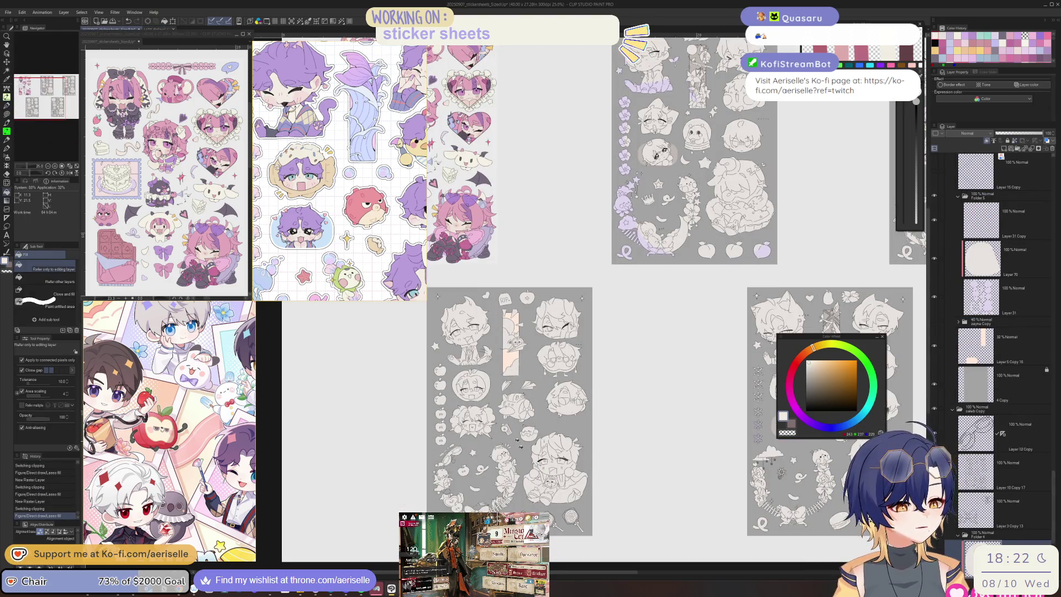
{"action": "left_click", "coordinate": [670, 331]}
{"action": "scroll", "coordinate": [670, 352], "scroll_direction": "up", "scroll_amount": 3}
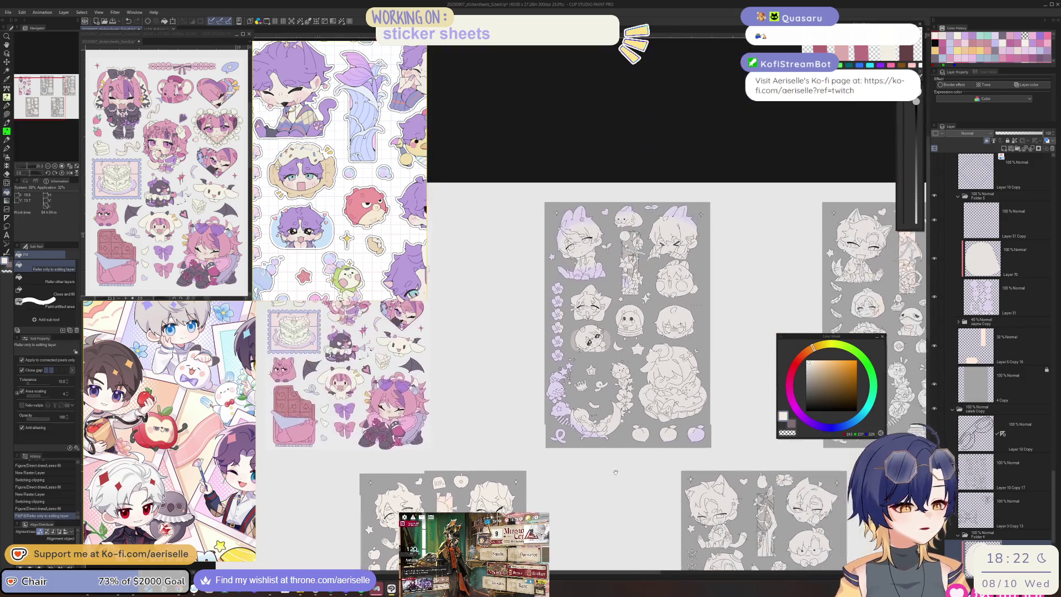
{"action": "scroll", "coordinate": [668, 374], "scroll_direction": "up", "scroll_amount": 3}
{"action": "left_click", "coordinate": [667, 374]}
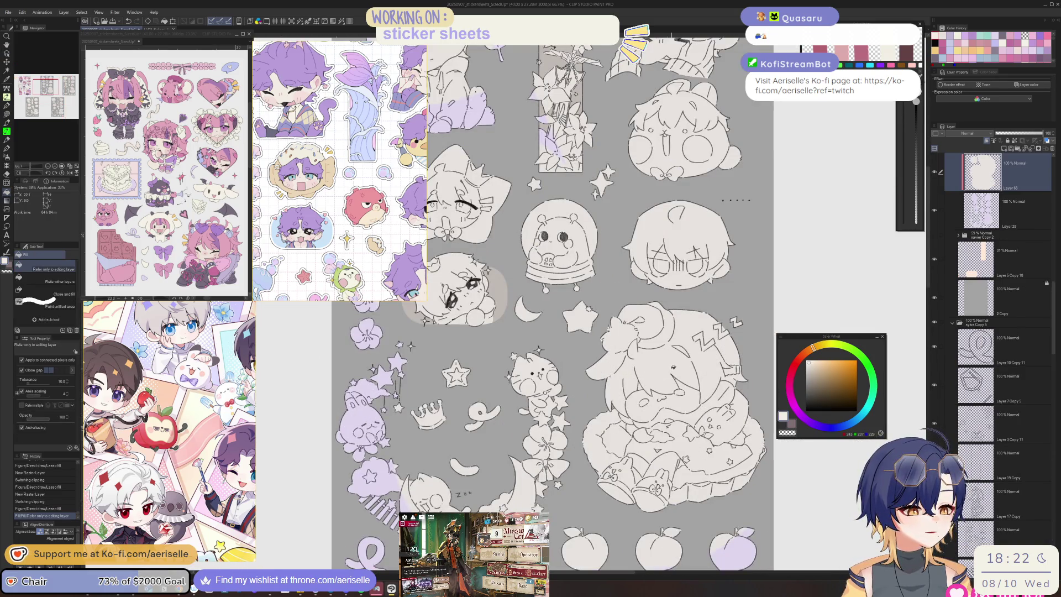
{"action": "scroll", "coordinate": [668, 375], "scroll_direction": "down", "scroll_amount": 2}
{"action": "mouse_move", "coordinate": [685, 428]}
{"action": "left_mouse_down"}
{"action": "mouse_move", "coordinate": [452, 428]}
{"action": "mouse_move", "coordinate": [337, 473]}
{"action": "left_mouse_up"}
Step: Select the cat chibi's layer on the sheet below and fill it with cream
{"action": "key", "text": "o"}
{"action": "left_click", "coordinate": [611, 389]}
{"action": "key", "text": "g"}
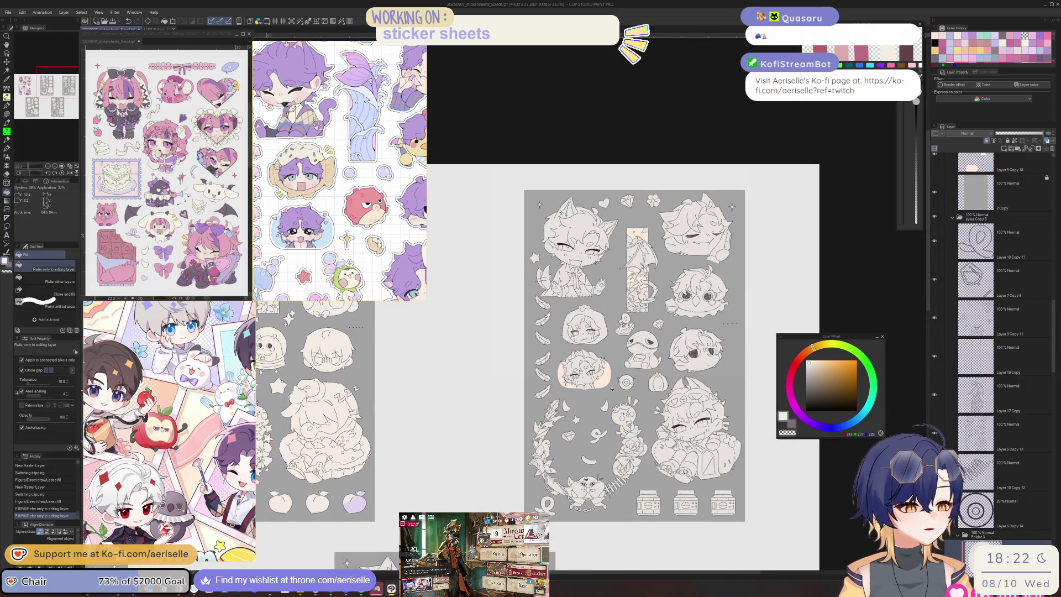
{"action": "mouse_move", "coordinate": [611, 389]}
{"action": "left_mouse_down"}
{"action": "mouse_move", "coordinate": [627, 330]}
{"action": "mouse_move", "coordinate": [722, 146]}
{"action": "left_mouse_up"}
{"action": "key", "text": "o"}
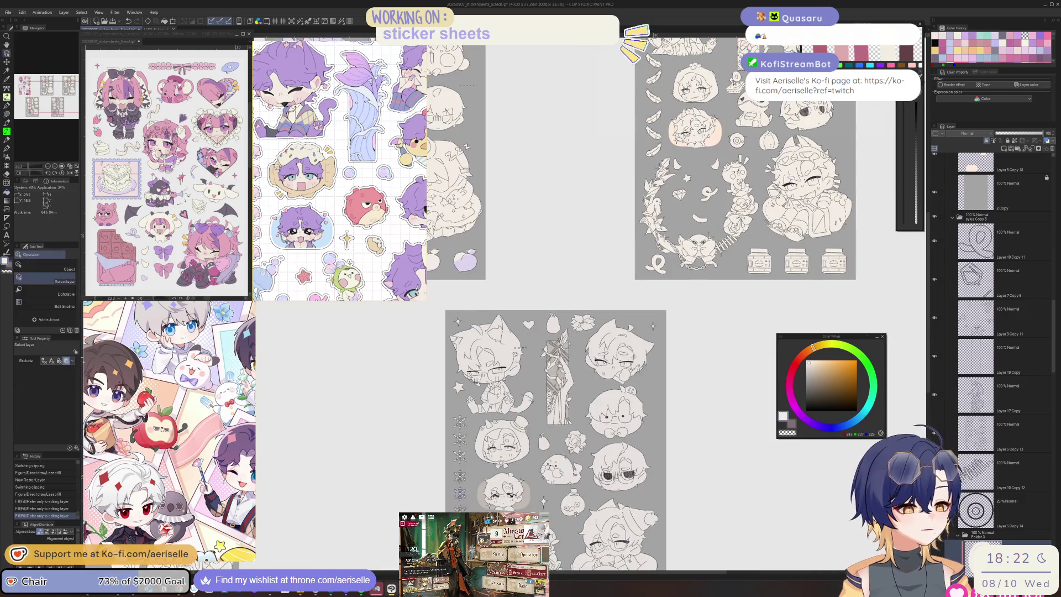
{"action": "left_click", "coordinate": [639, 354]}
{"action": "key", "text": "g"}
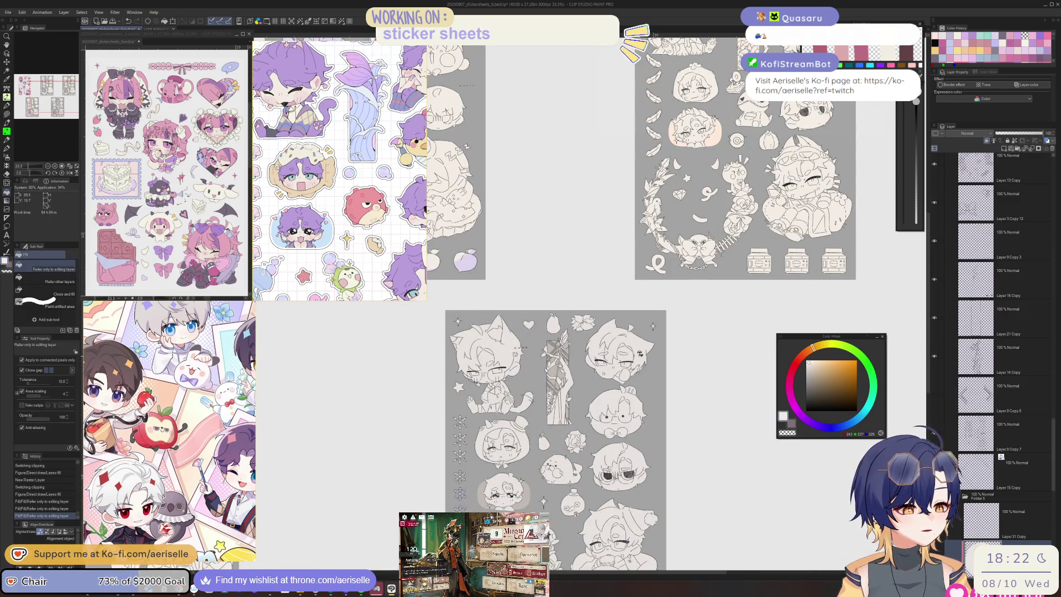
{"action": "left_click", "coordinate": [486, 386]}
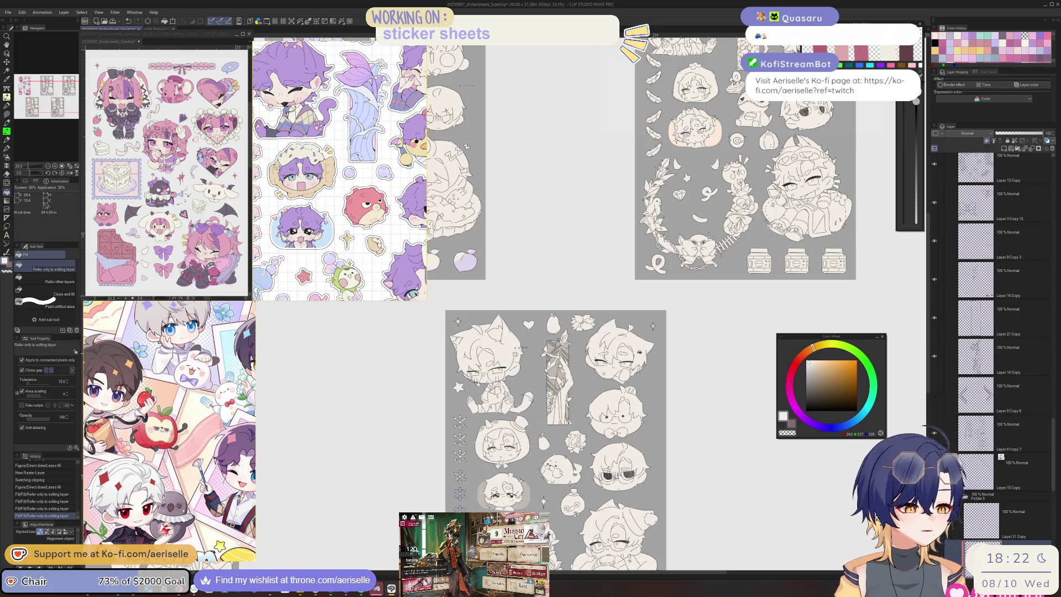
Step: Lasso-fill around the second sticker sheet, then undo that stray fill
{"action": "scroll", "coordinate": [559, 405], "scroll_direction": "down", "scroll_amount": 6}
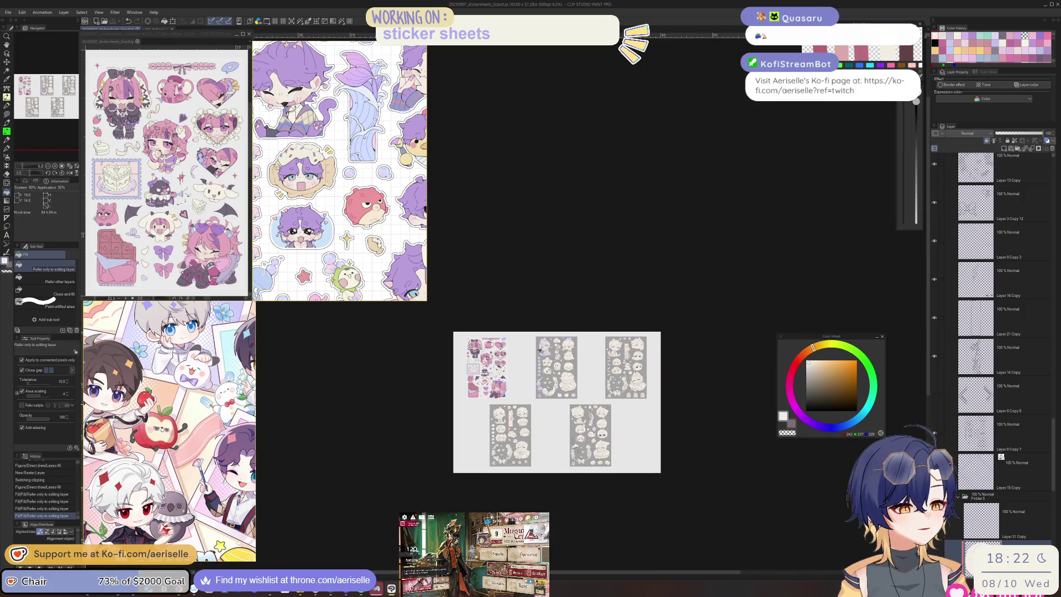
{"action": "scroll", "coordinate": [575, 331], "scroll_direction": "up", "scroll_amount": 4}
{"action": "scroll", "coordinate": [553, 397], "scroll_direction": "down", "scroll_amount": 1}
{"action": "key", "text": "u"}
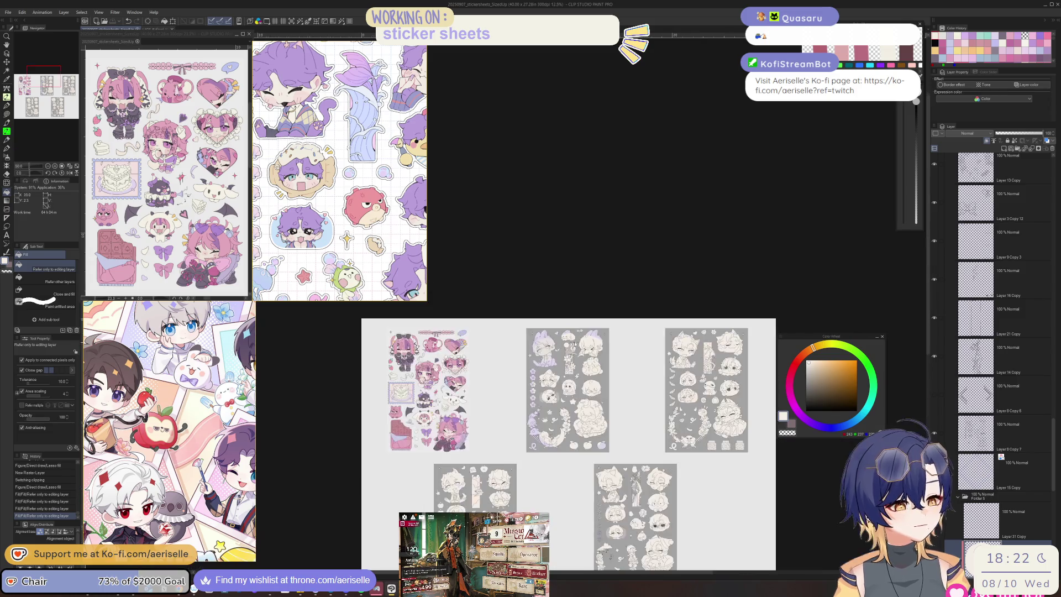
{"action": "left_click_drag", "start_coordinate": [542, 462], "coordinate": [620, 380]}
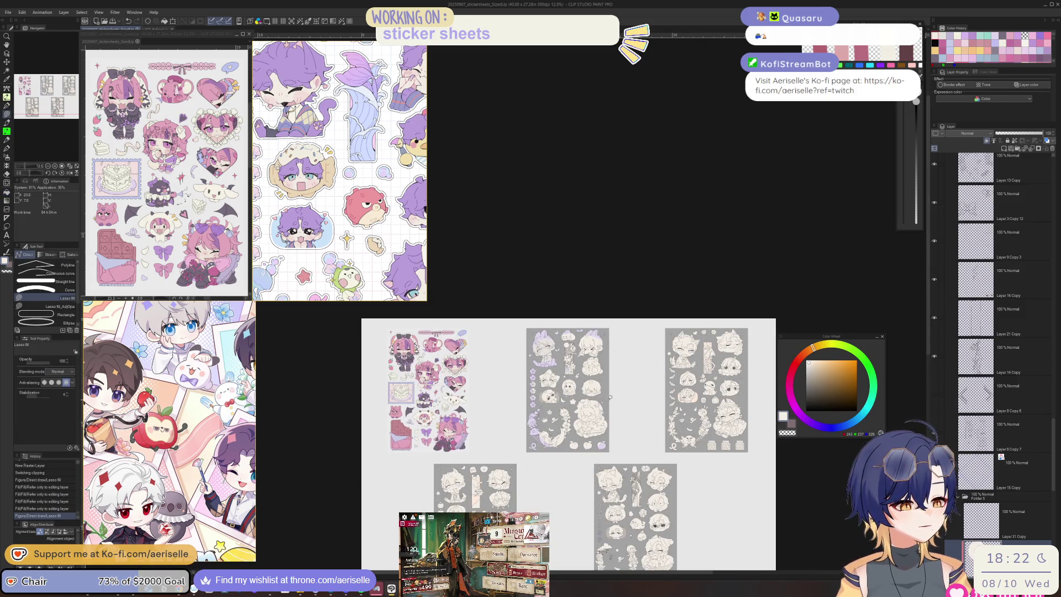
{"action": "key", "text": "ctrl+z"}
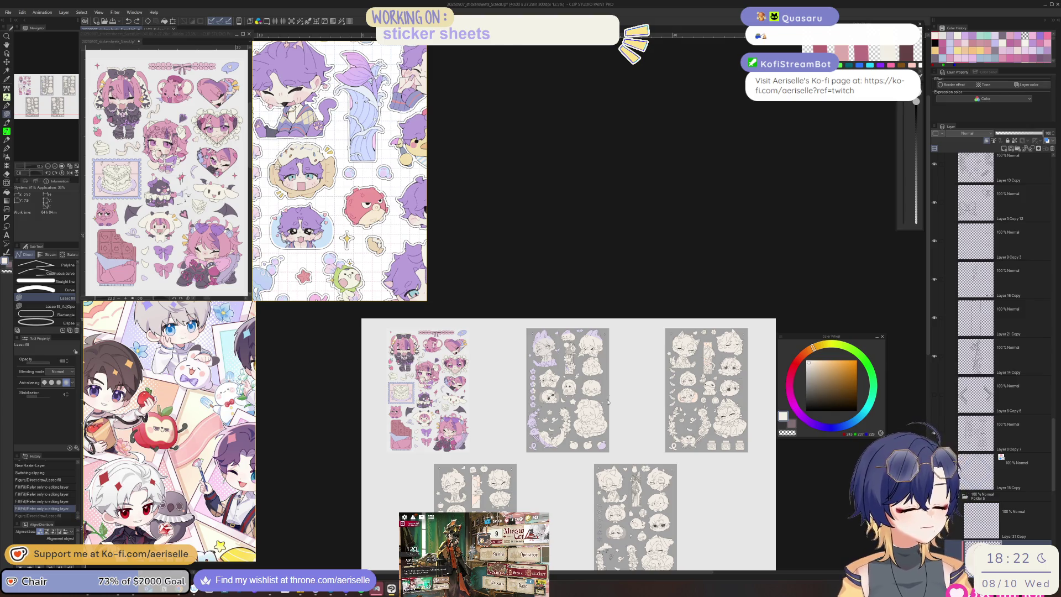
Step: Select the first grey sheet's layer and lasso-fill over that sheet
{"action": "scroll", "coordinate": [610, 396], "scroll_direction": "up", "scroll_amount": 1}
{"action": "left_click", "coordinate": [602, 390], "text": "ctrl"}
{"action": "scroll", "coordinate": [586, 381], "scroll_direction": "up", "scroll_amount": 1}
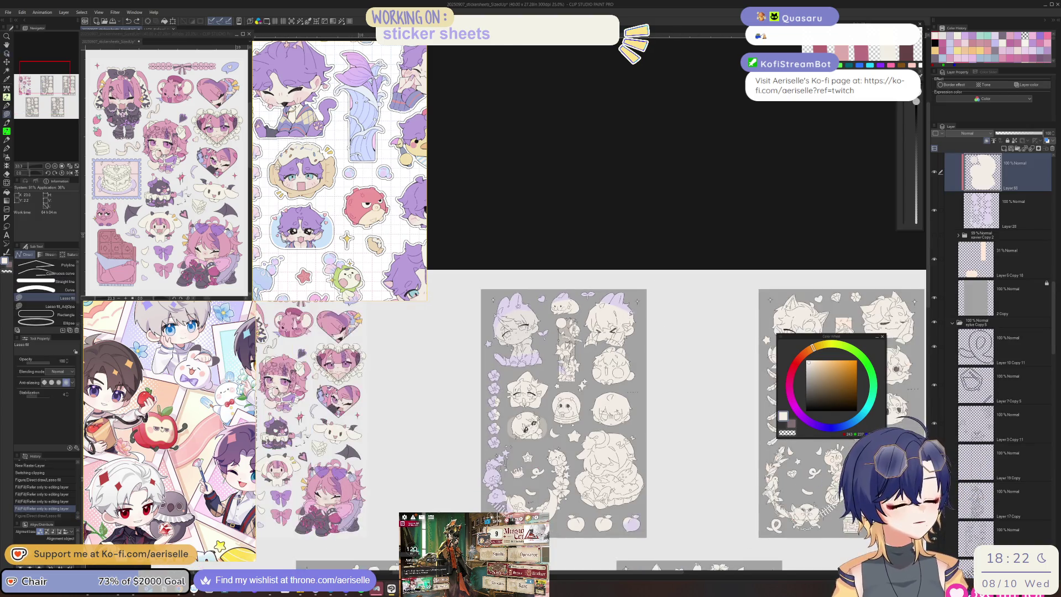
{"action": "key", "text": "u"}
{"action": "mouse_move", "coordinate": [643, 285]}
{"action": "left_mouse_down"}
{"action": "mouse_move", "coordinate": [550, 265]}
{"action": "mouse_move", "coordinate": [713, 470]}
{"action": "mouse_move", "coordinate": [756, 384]}
{"action": "left_mouse_up"}
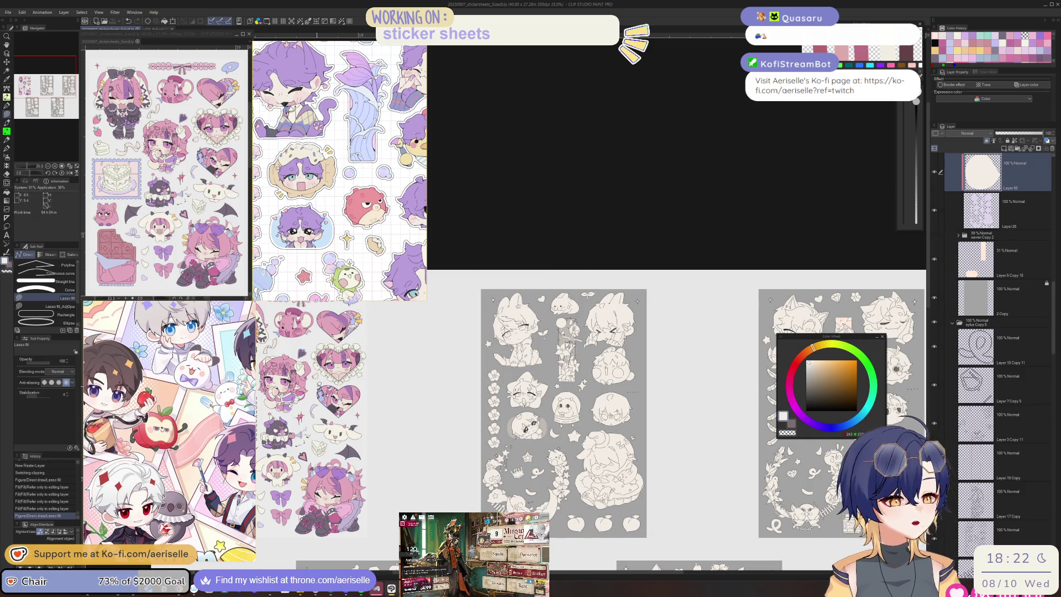
{"action": "scroll", "coordinate": [169, 431], "scroll_direction": "down", "scroll_amount": 2}
{"action": "scroll", "coordinate": [199, 425], "scroll_direction": "down", "scroll_amount": 2}
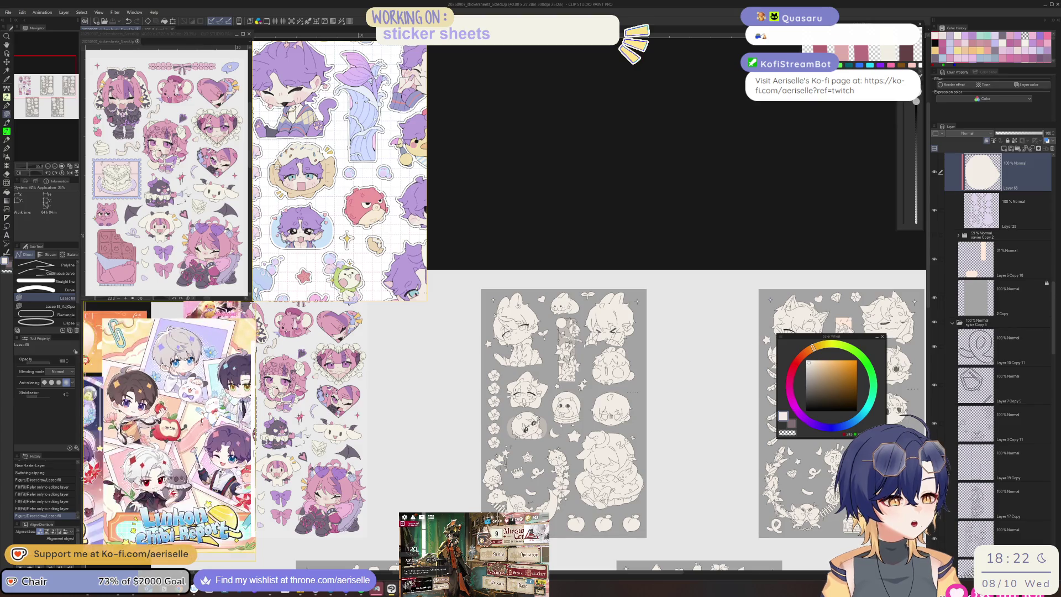
{"action": "scroll", "coordinate": [339, 172], "scroll_direction": "down", "scroll_amount": 3}
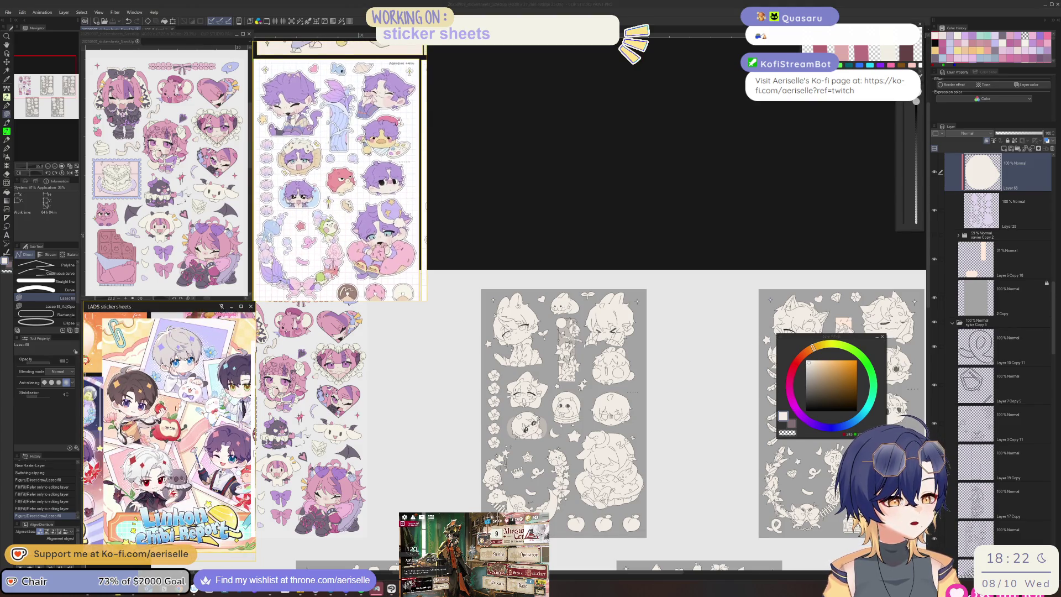
{"action": "scroll", "coordinate": [168, 343], "scroll_direction": "down", "scroll_amount": 3}
{"action": "scroll", "coordinate": [193, 458], "scroll_direction": "up", "scroll_amount": 5}
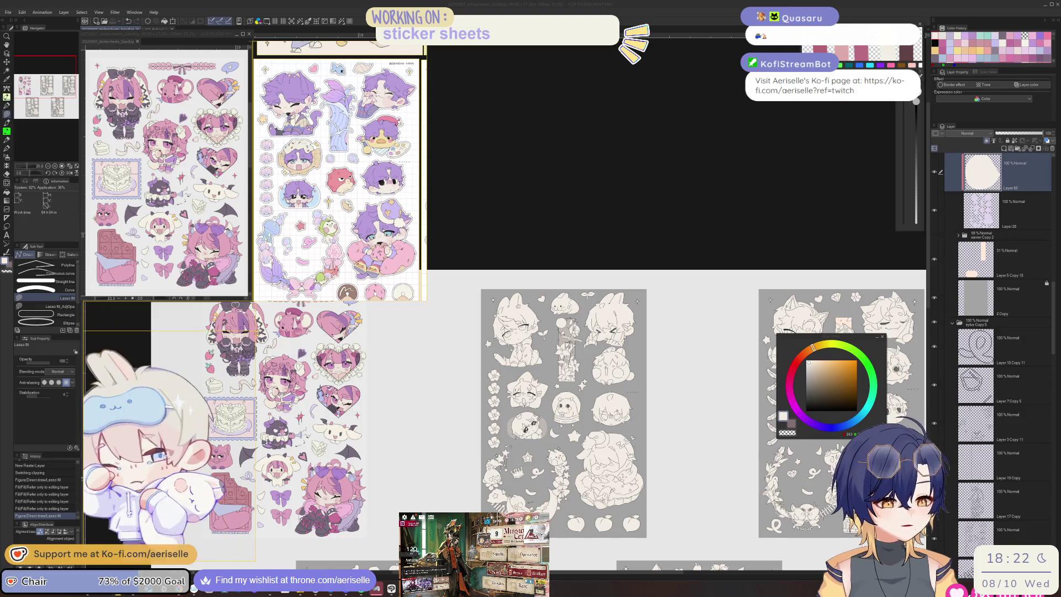
Step: Add a new clipped layer for hair and pick a warm yellowish beige
{"action": "left_click", "coordinate": [1003, 148]}
{"action": "left_click", "coordinate": [987, 140]}
{"action": "left_click_drag", "start_coordinate": [840, 340], "coordinate": [430, 416]}
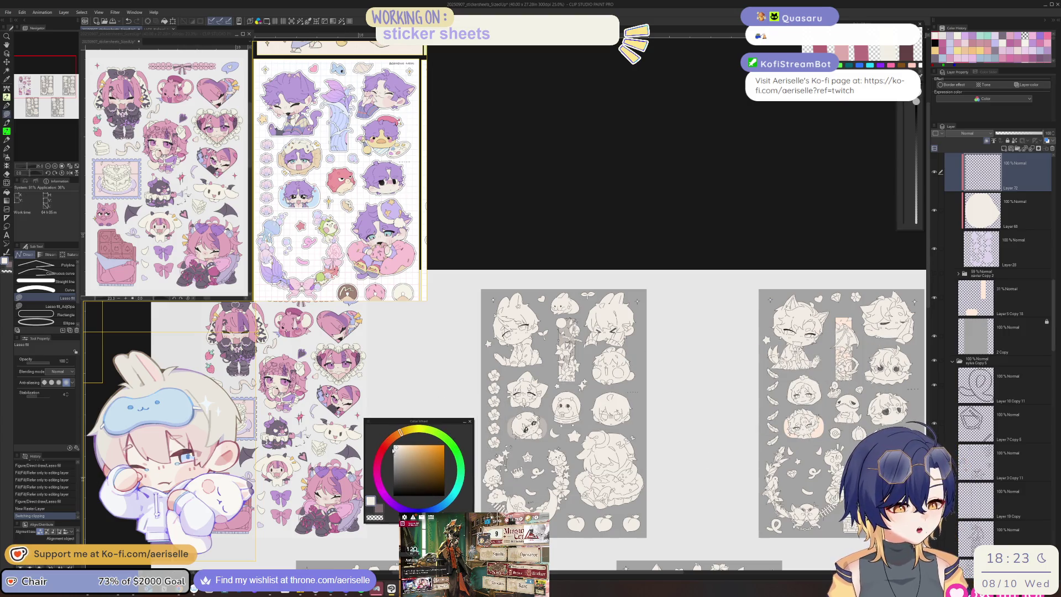
{"action": "key", "text": "ctrl+plus"}
{"action": "left_click", "coordinate": [410, 435]}
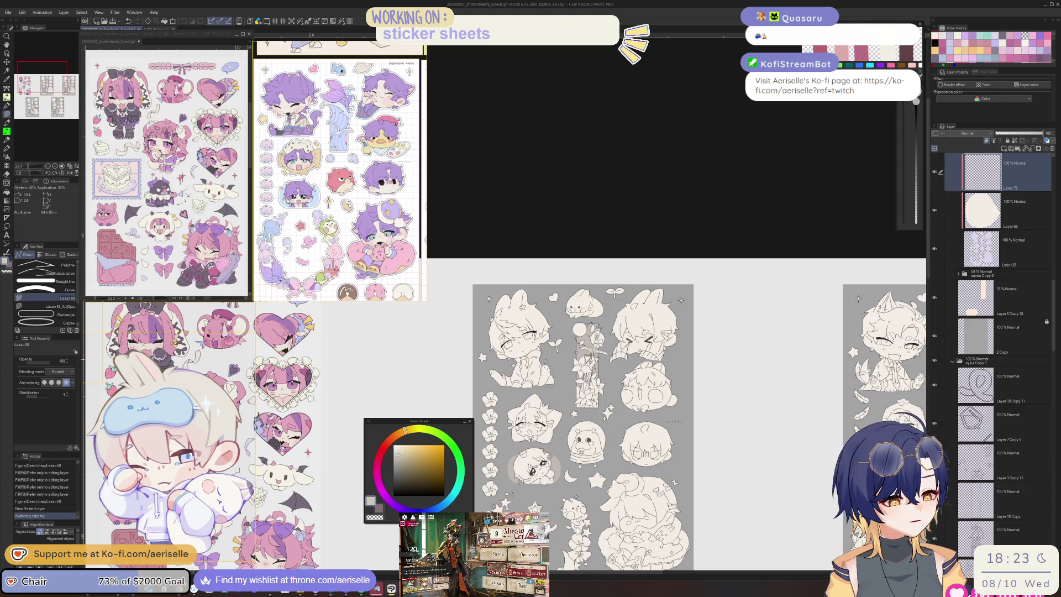
{"action": "scroll", "coordinate": [479, 357], "scroll_direction": "up", "scroll_amount": 7}
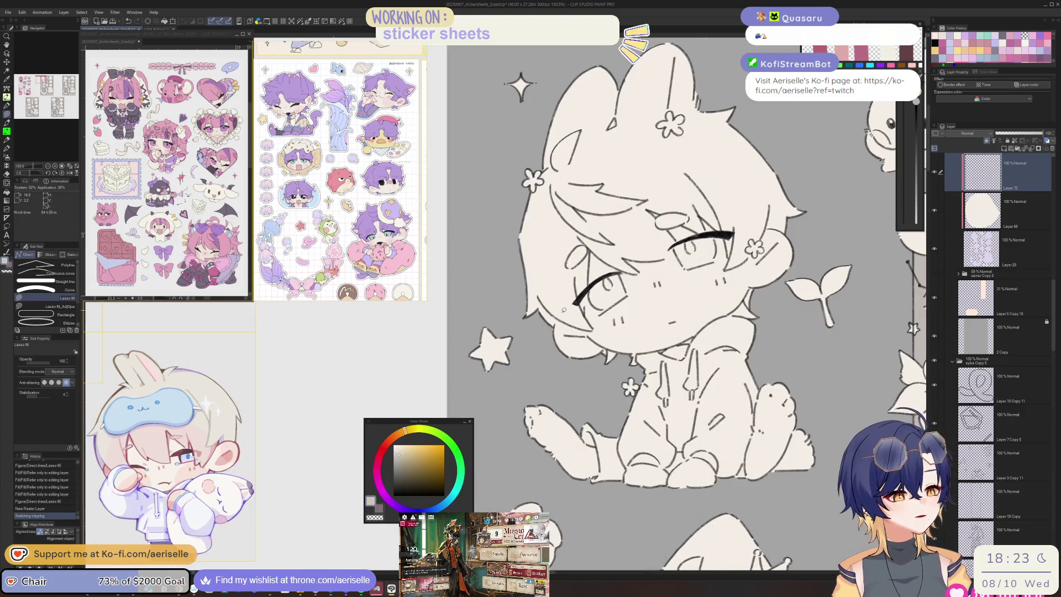
Step: Lasso-fill the sitting chibi's hair around the head, across the eye and down the cheek
{"action": "key", "text": "o"}
{"action": "key", "text": "u"}
{"action": "left_click_drag", "start_coordinate": [554, 330], "coordinate": [497, 280]}
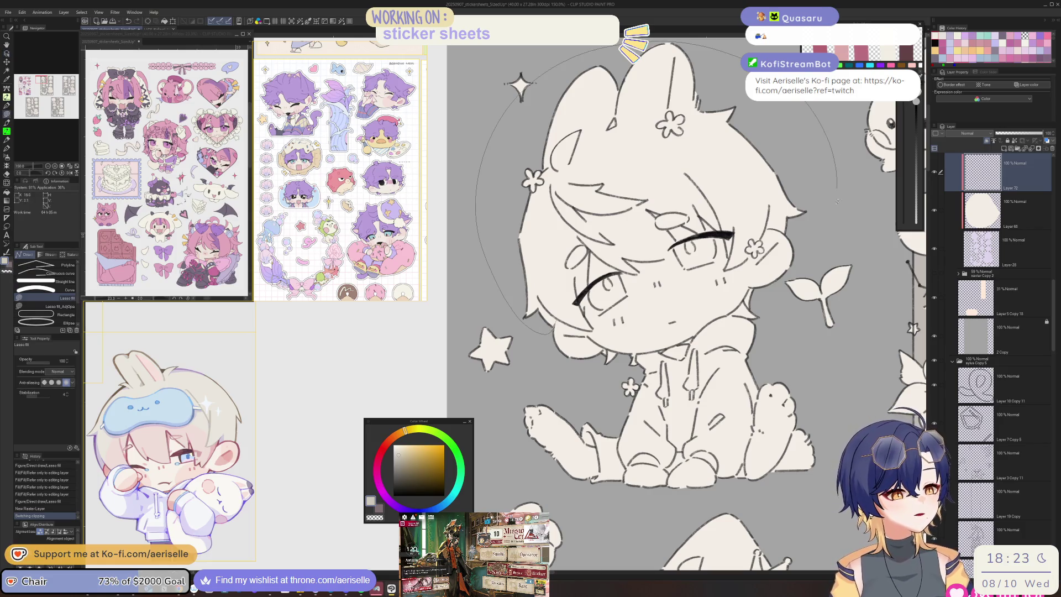
{"action": "mouse_move", "coordinate": [777, 227]}
{"action": "left_mouse_down"}
{"action": "mouse_move", "coordinate": [728, 257]}
{"action": "mouse_move", "coordinate": [704, 226]}
{"action": "mouse_move", "coordinate": [668, 224]}
{"action": "left_mouse_up"}
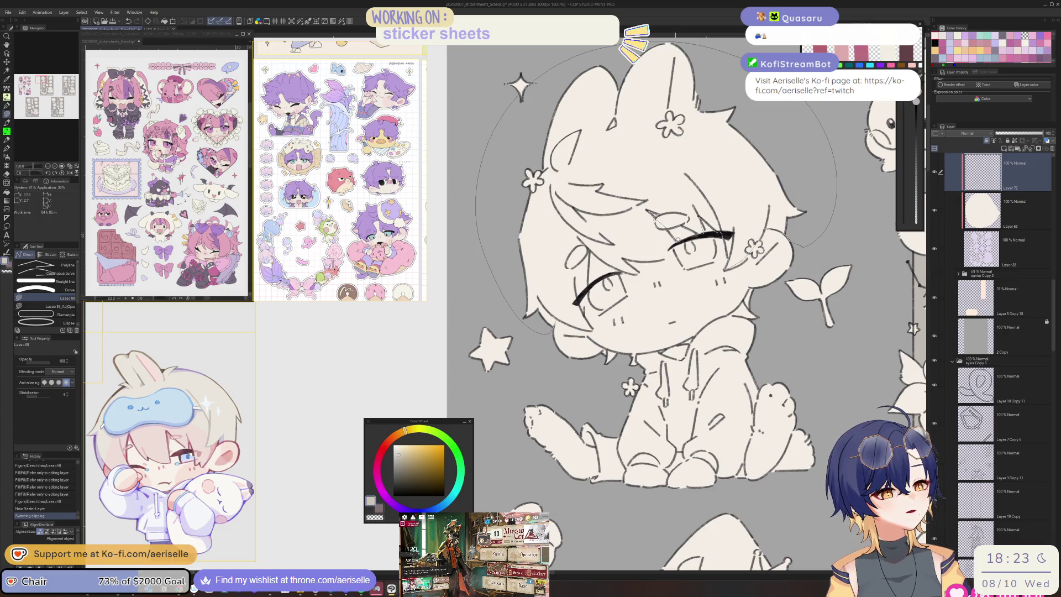
{"action": "left_click_drag", "start_coordinate": [681, 243], "coordinate": [638, 267]}
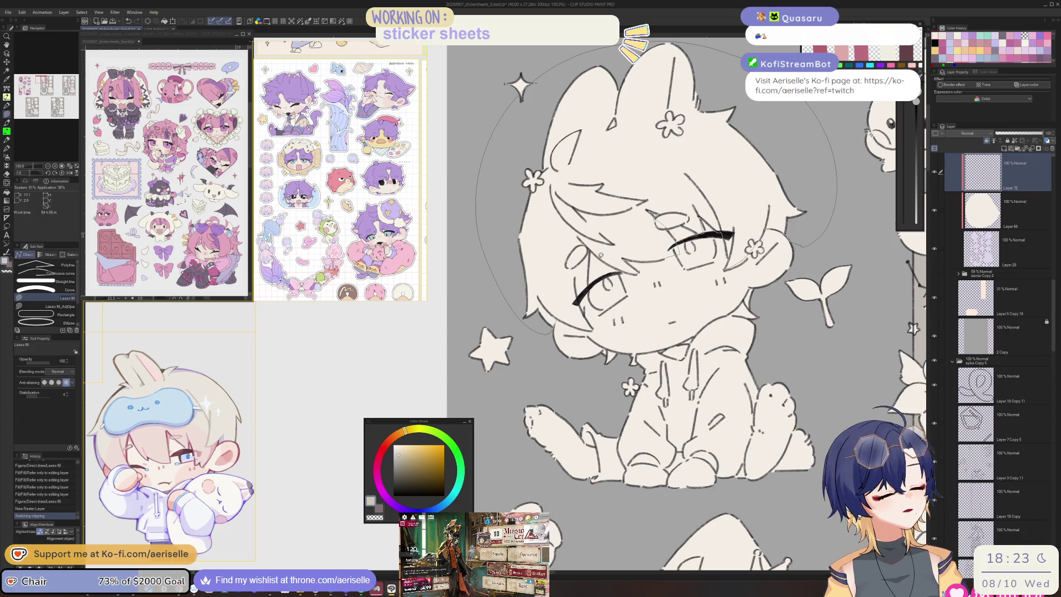
{"action": "mouse_move", "coordinate": [587, 290]}
{"action": "left_mouse_down"}
{"action": "mouse_move", "coordinate": [594, 327]}
{"action": "mouse_move", "coordinate": [552, 301]}
{"action": "left_mouse_up"}
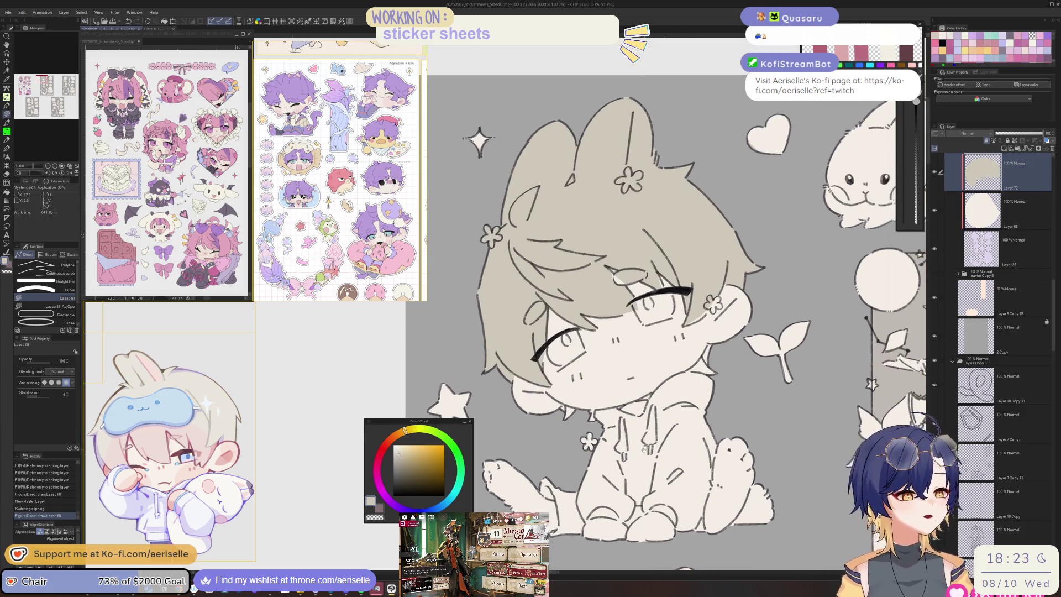
Step: Fill the hair area near the chibi's ear flower
{"action": "key", "text": "h"}
{"action": "scroll", "coordinate": [643, 460], "scroll_direction": "up", "scroll_amount": 2}
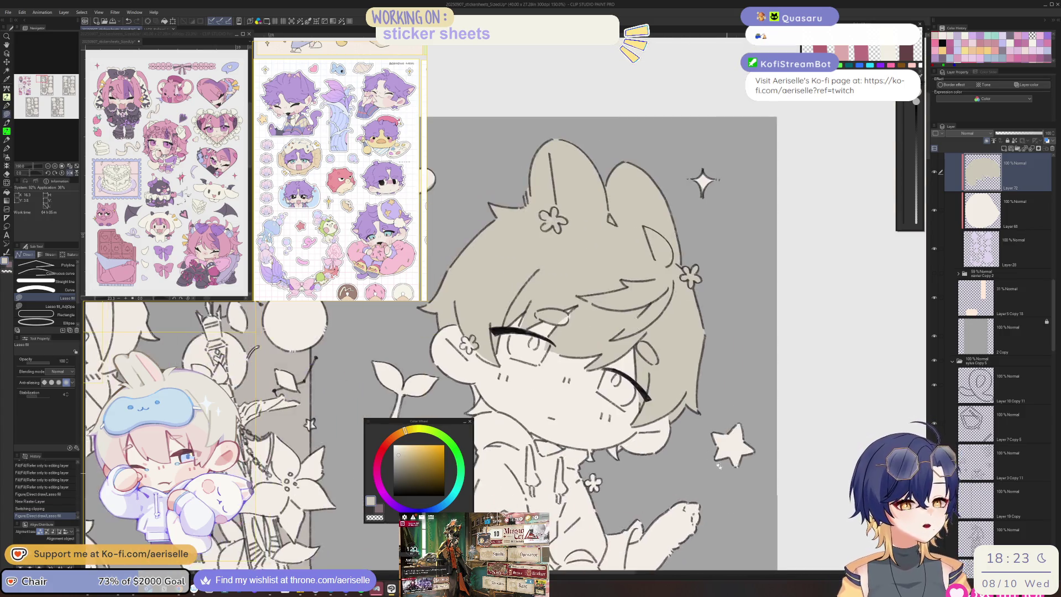
{"action": "scroll", "coordinate": [546, 384], "scroll_direction": "up", "scroll_amount": 3}
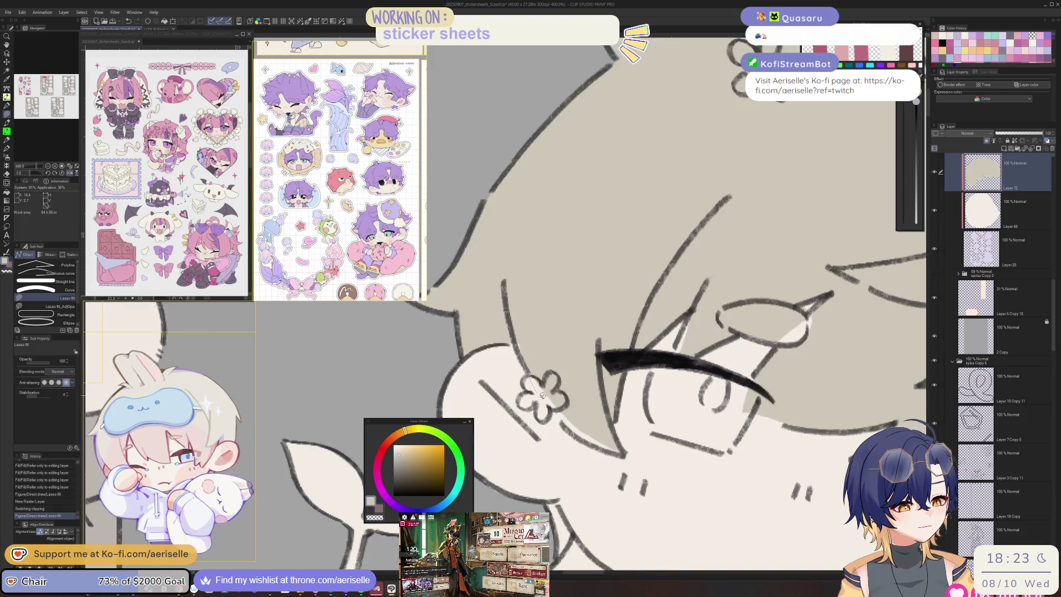
{"action": "left_click_drag", "start_coordinate": [608, 449], "coordinate": [522, 348]}
{"action": "scroll", "coordinate": [736, 450], "scroll_direction": "down", "scroll_amount": 4}
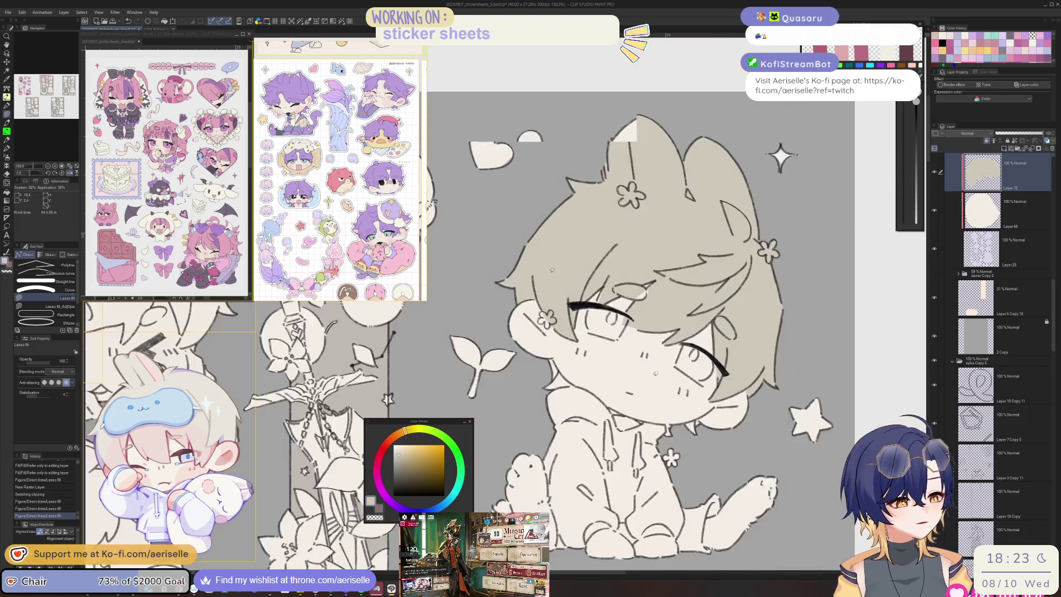
{"action": "mouse_move", "coordinate": [736, 450]}
{"action": "left_mouse_down"}
{"action": "mouse_move", "coordinate": [524, 313]}
{"action": "mouse_move", "coordinate": [535, 369]}
{"action": "mouse_move", "coordinate": [469, 377]}
{"action": "left_mouse_up"}
{"action": "scroll", "coordinate": [523, 312], "scroll_direction": "up", "scroll_amount": 1}
Step: Fill more hair beside the eye and a shadow area near the chin
{"action": "key", "text": "e"}
{"action": "key", "text": "u"}
{"action": "left_click_drag", "start_coordinate": [530, 365], "coordinate": [518, 350]}
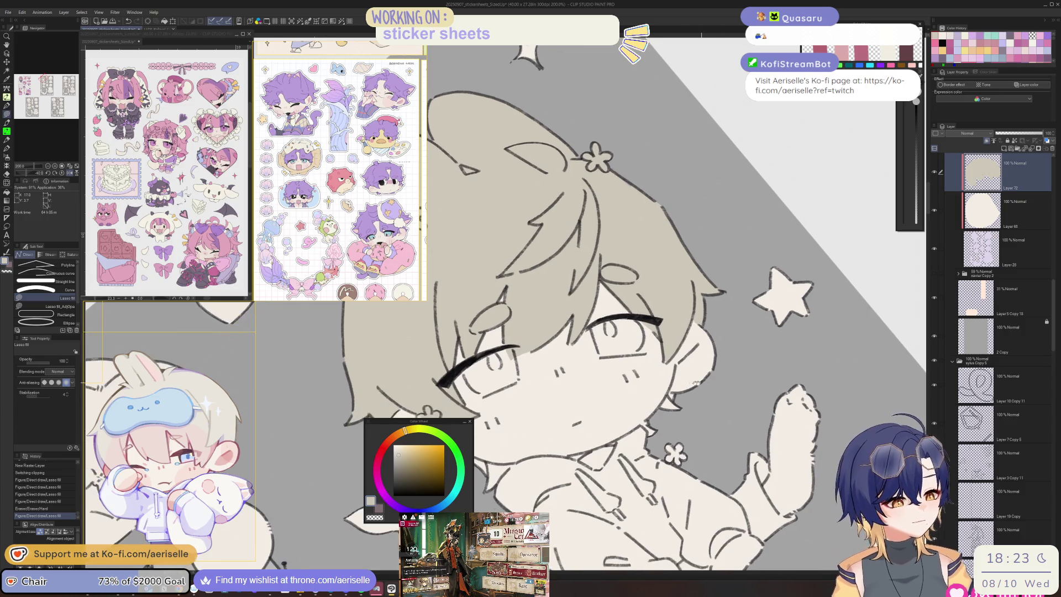
{"action": "key", "text": "o"}
{"action": "key", "text": "u"}
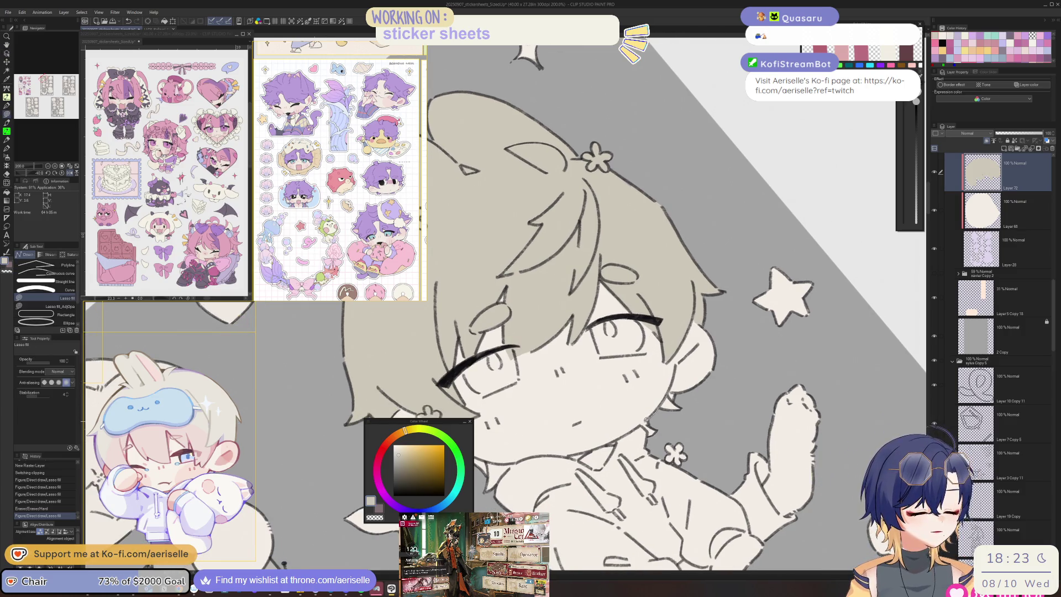
{"action": "left_click_drag", "start_coordinate": [688, 395], "coordinate": [641, 425]}
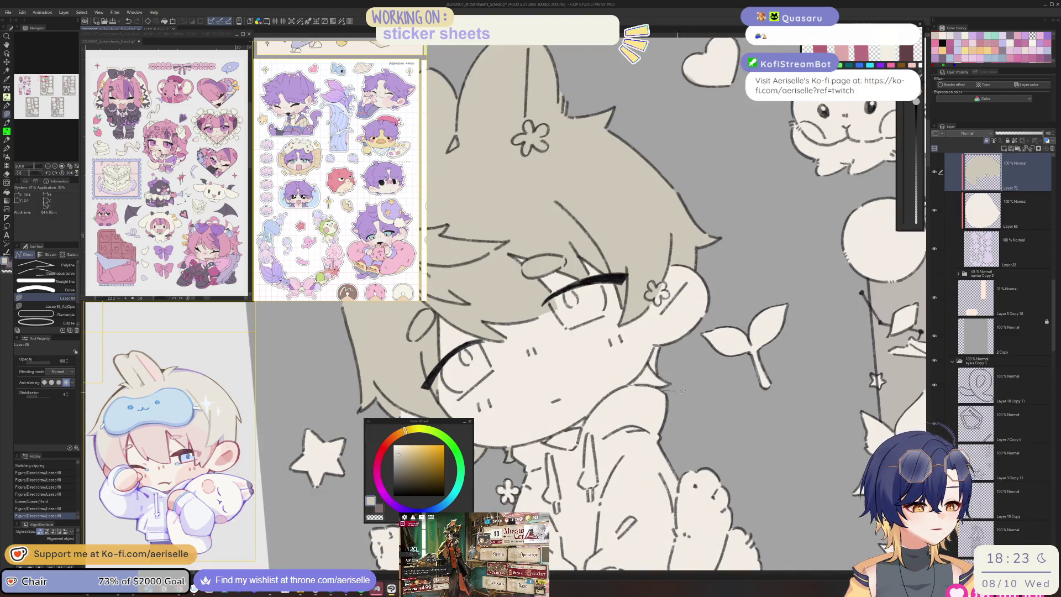
Step: Shade the sitting chibi's feet, legs and raised foot in grey-beige
{"action": "scroll", "coordinate": [663, 366], "scroll_direction": "down", "scroll_amount": 2}
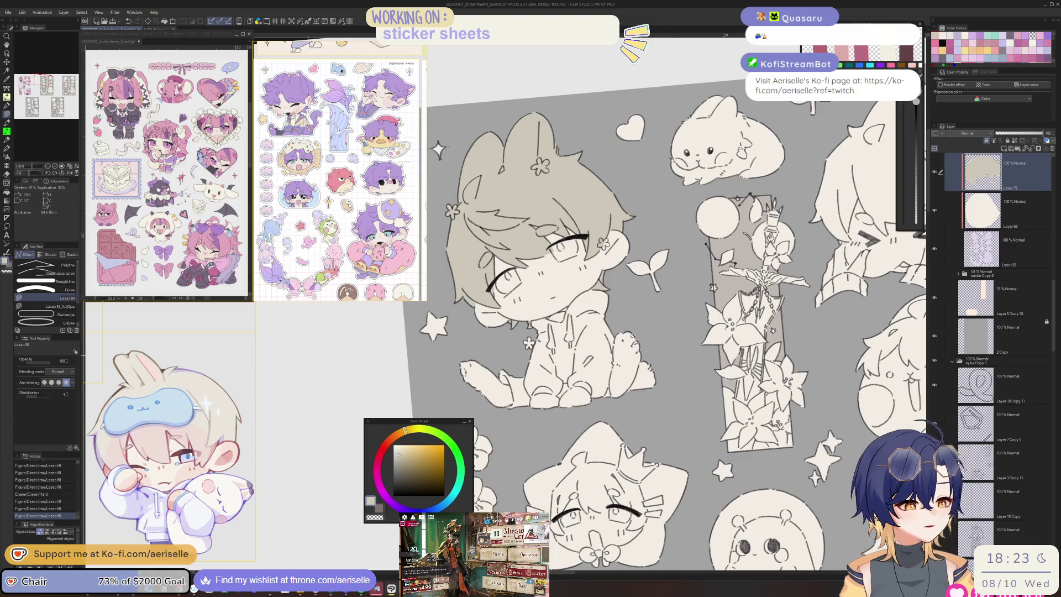
{"action": "scroll", "coordinate": [618, 340], "scroll_direction": "up", "scroll_amount": 2}
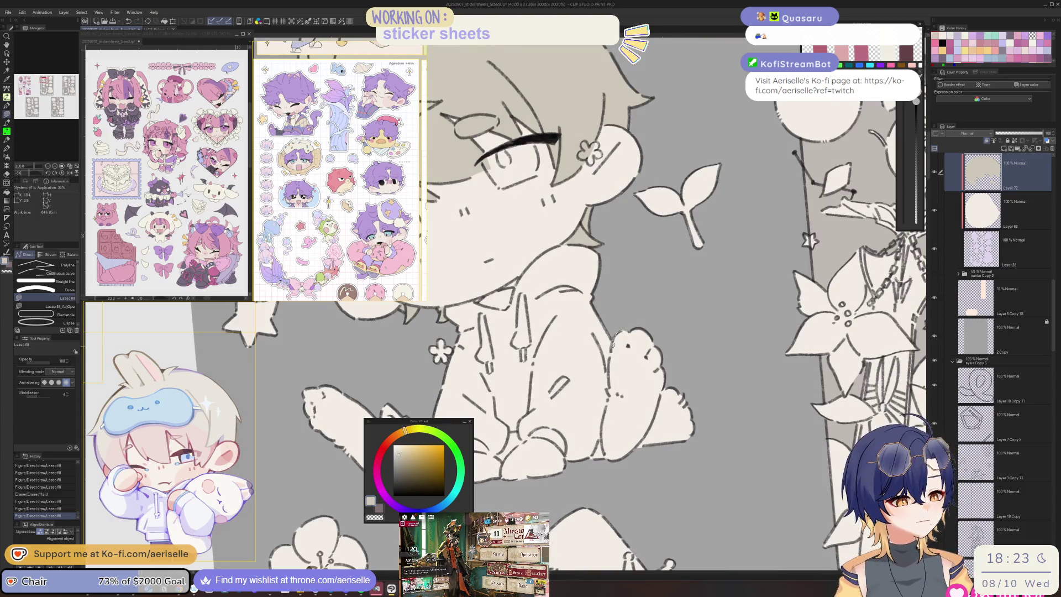
{"action": "mouse_move", "coordinate": [607, 407]}
{"action": "left_mouse_down"}
{"action": "mouse_move", "coordinate": [605, 451]}
{"action": "mouse_move", "coordinate": [647, 475]}
{"action": "left_mouse_up"}
{"action": "mouse_move", "coordinate": [532, 438]}
{"action": "left_mouse_down"}
{"action": "mouse_move", "coordinate": [648, 391]}
{"action": "mouse_move", "coordinate": [604, 389]}
{"action": "mouse_move", "coordinate": [622, 371]}
{"action": "left_mouse_up"}
{"action": "key", "text": "minus"}
{"action": "key", "text": "minus"}
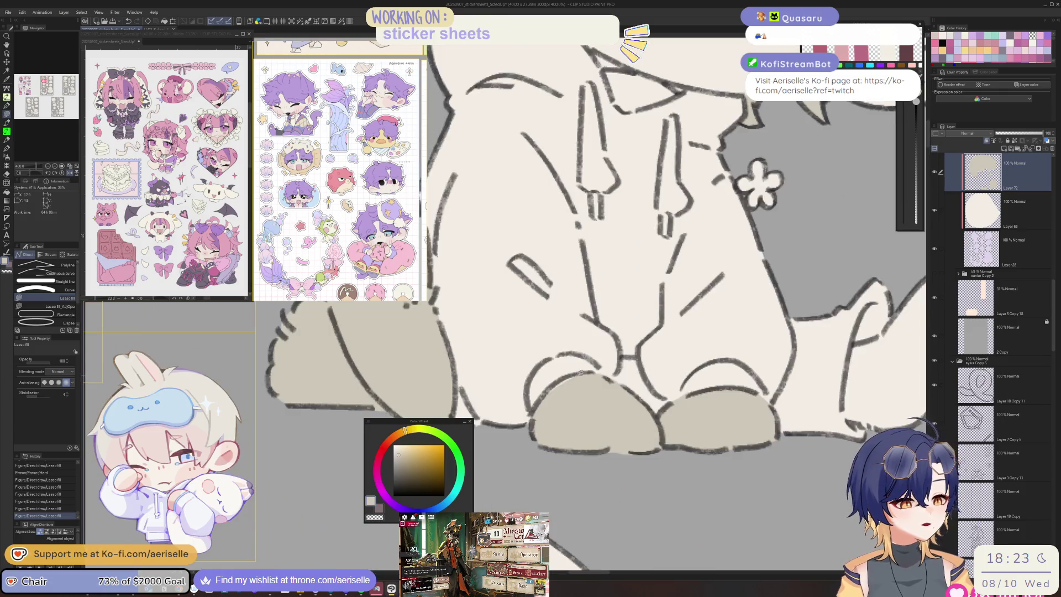
{"action": "left_click_drag", "start_coordinate": [576, 375], "coordinate": [538, 404]}
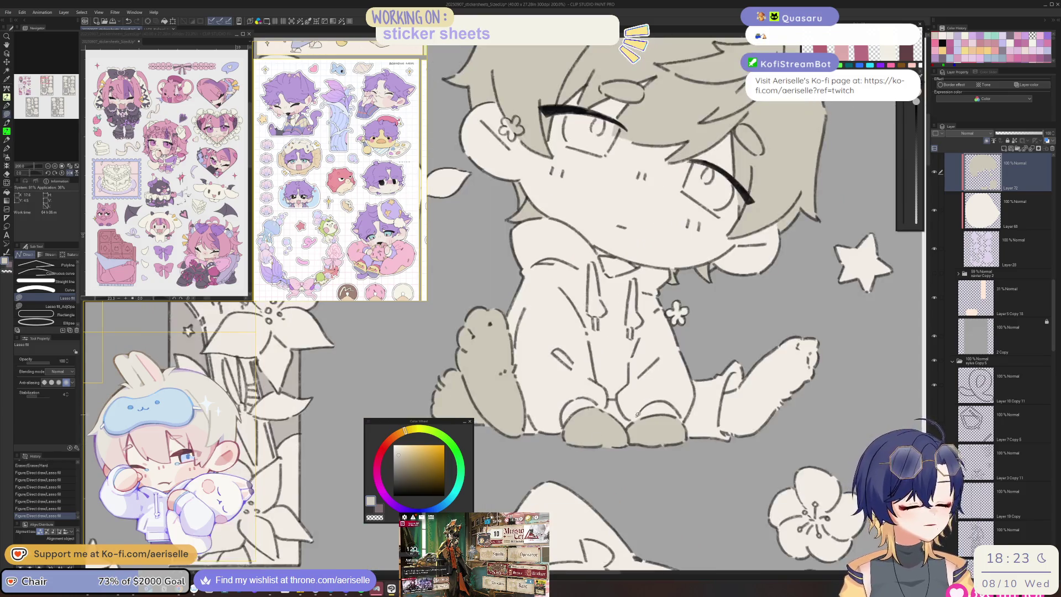
{"action": "scroll", "coordinate": [821, 408], "scroll_direction": "up", "scroll_amount": 2}
{"action": "scroll", "coordinate": [821, 408], "scroll_direction": "up", "scroll_amount": 1}
{"action": "mouse_move", "coordinate": [630, 378]}
{"action": "left_mouse_down"}
{"action": "mouse_move", "coordinate": [627, 458]}
{"action": "mouse_move", "coordinate": [801, 251]}
{"action": "mouse_move", "coordinate": [679, 334]}
{"action": "left_mouse_up"}
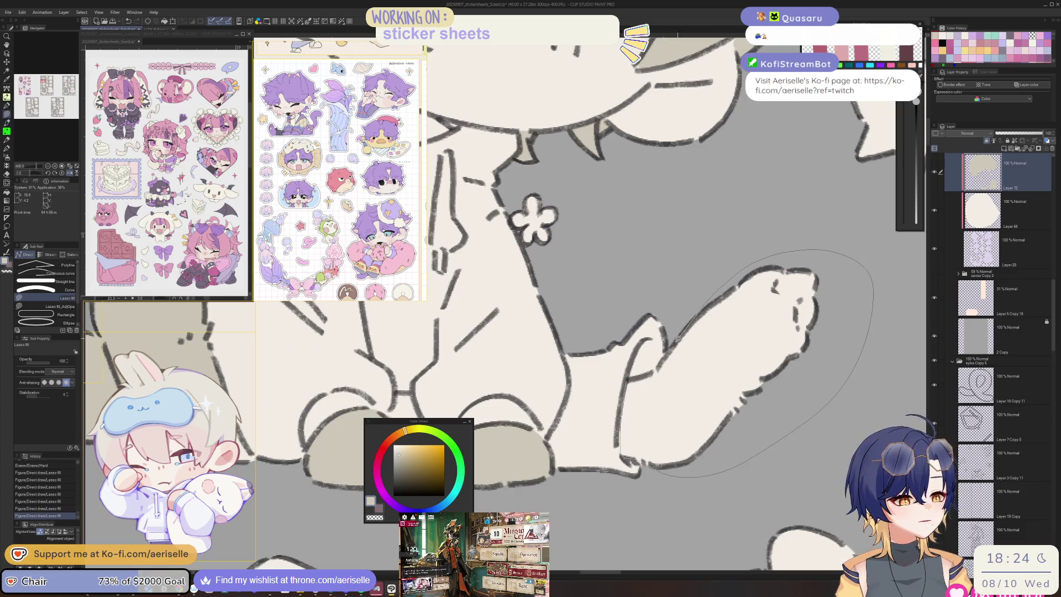
{"action": "scroll", "coordinate": [650, 364], "scroll_direction": "down", "scroll_amount": 5}
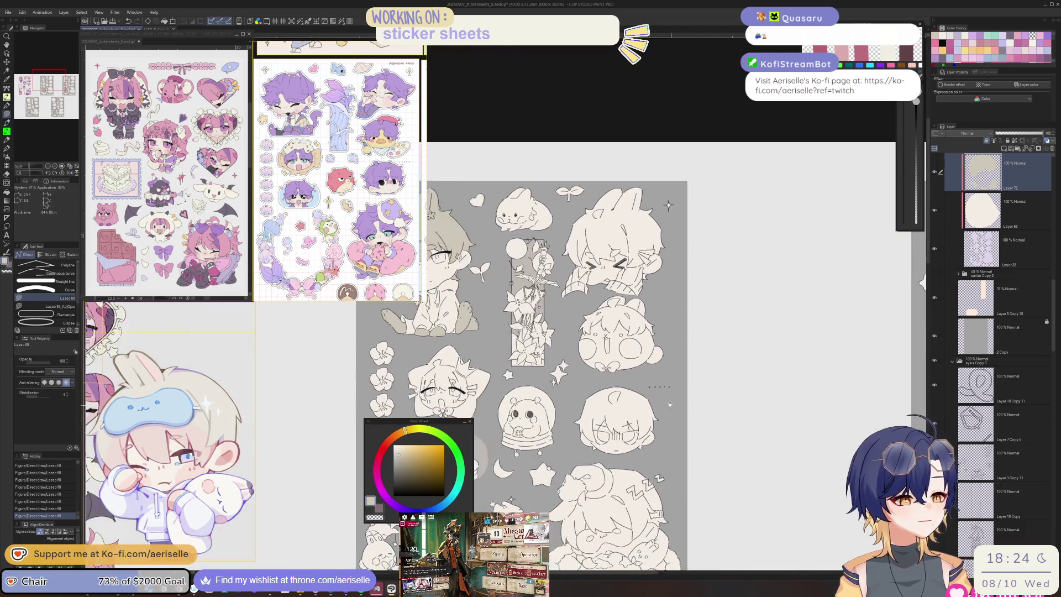
Step: Lasso-fill the squinting sweater chibi's hair in beige, including the left side
{"action": "scroll", "coordinate": [655, 293], "scroll_direction": "up", "scroll_amount": 4}
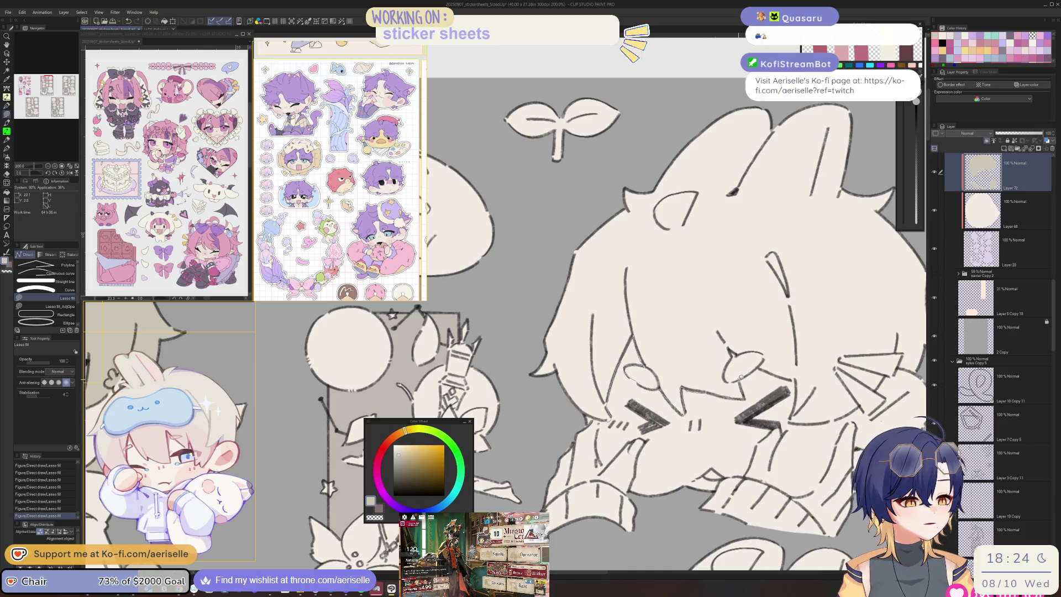
{"action": "mouse_move", "coordinate": [731, 352]}
{"action": "left_mouse_down"}
{"action": "mouse_move", "coordinate": [824, 326]}
{"action": "mouse_move", "coordinate": [883, 147]}
{"action": "mouse_move", "coordinate": [538, 416]}
{"action": "mouse_move", "coordinate": [586, 420]}
{"action": "left_mouse_up"}
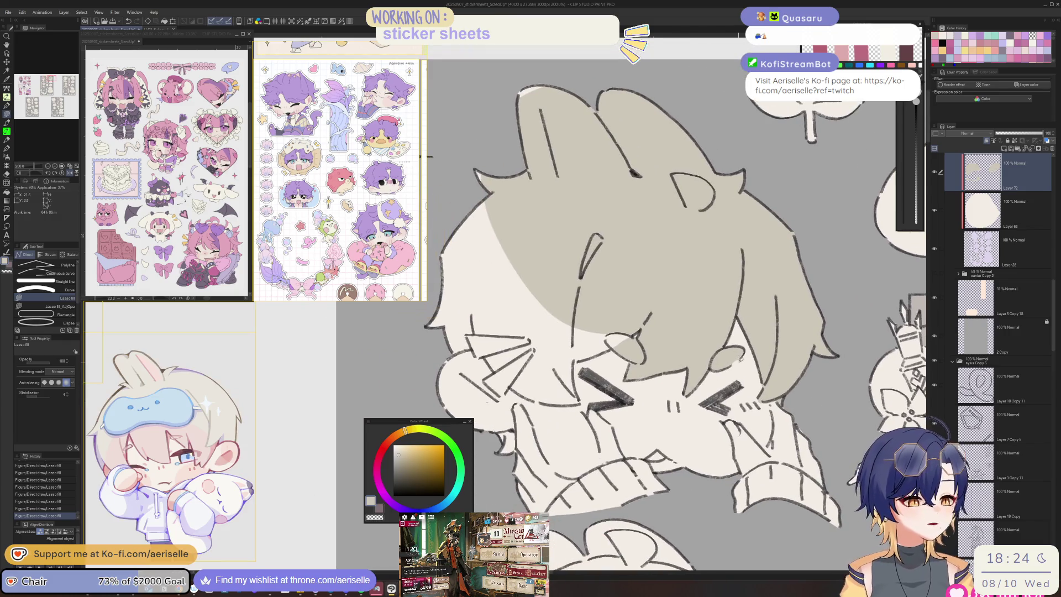
{"action": "scroll", "coordinate": [737, 353], "scroll_direction": "left", "scroll_amount": 3}
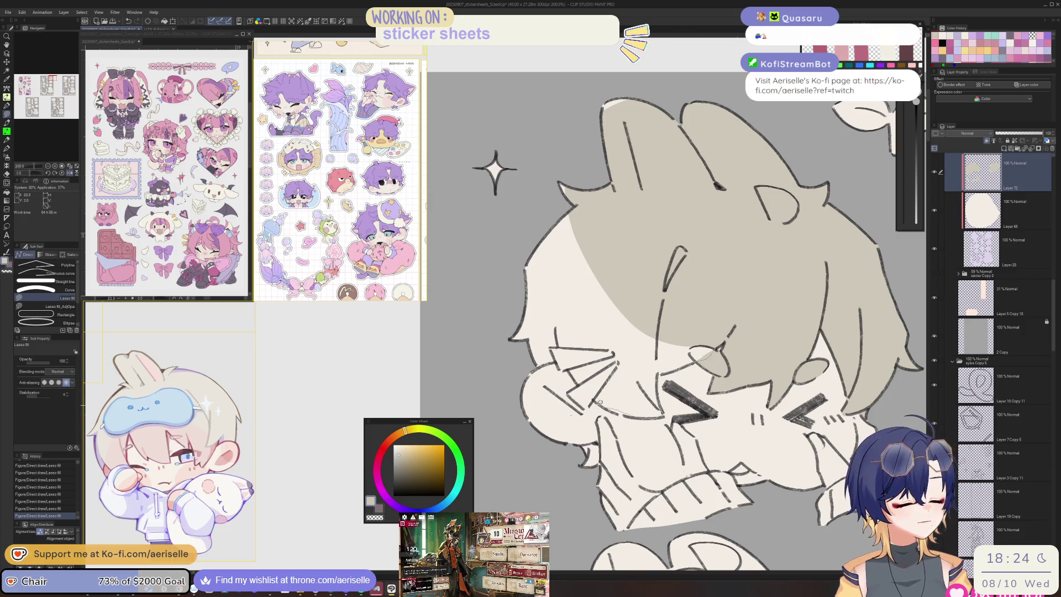
{"action": "left_click_drag", "start_coordinate": [488, 308], "coordinate": [516, 218]}
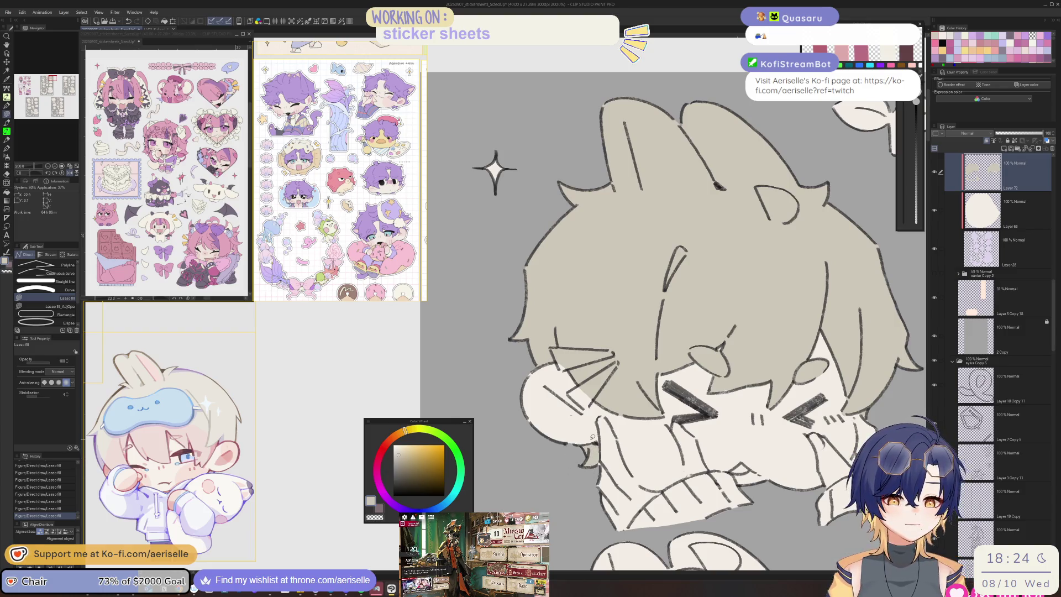
Step: Fill the round bunny-eared chibi's hair in beige along the ear and top
{"action": "scroll", "coordinate": [592, 437], "scroll_direction": "down", "scroll_amount": 3}
{"action": "mouse_move", "coordinate": [630, 435]}
{"action": "left_mouse_down"}
{"action": "mouse_move", "coordinate": [795, 352]}
{"action": "mouse_move", "coordinate": [818, 253]}
{"action": "mouse_move", "coordinate": [795, 276]}
{"action": "left_mouse_up"}
{"action": "scroll", "coordinate": [571, 383], "scroll_direction": "up", "scroll_amount": 3}
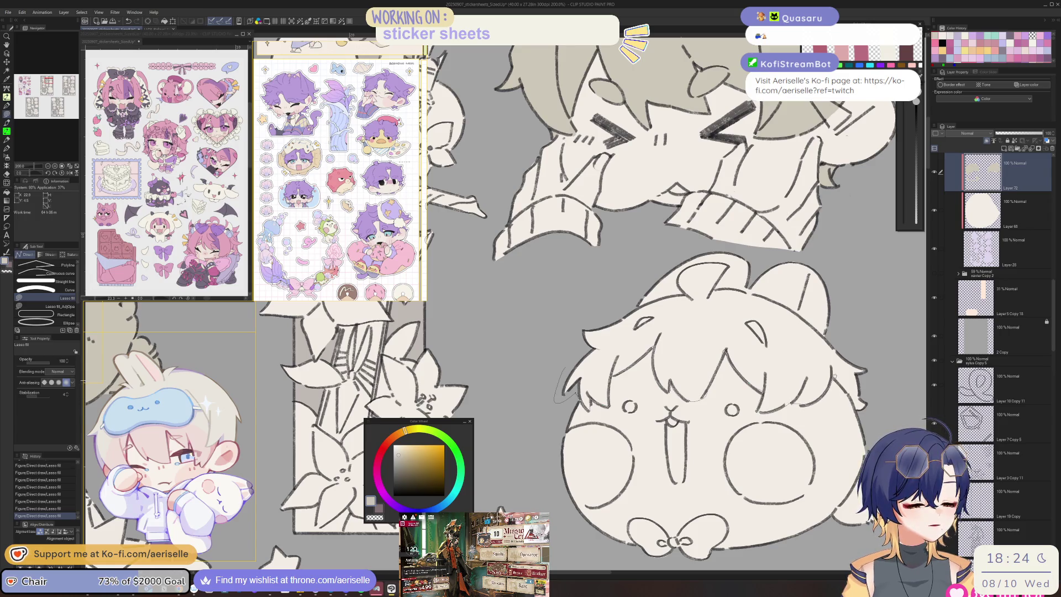
{"action": "left_click_drag", "start_coordinate": [846, 336], "coordinate": [804, 317]}
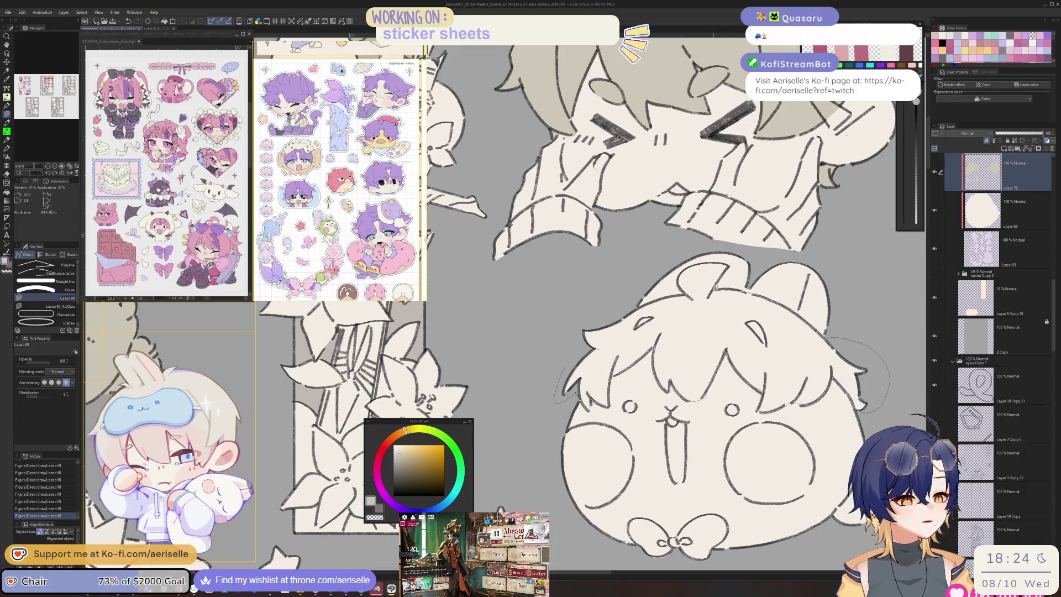
{"action": "mouse_move", "coordinate": [732, 263]}
{"action": "left_mouse_down"}
{"action": "mouse_move", "coordinate": [696, 262]}
{"action": "mouse_move", "coordinate": [614, 306]}
{"action": "left_mouse_up"}
{"action": "key", "text": "ctrl+minus"}
{"action": "key", "text": "ctrl+plus"}
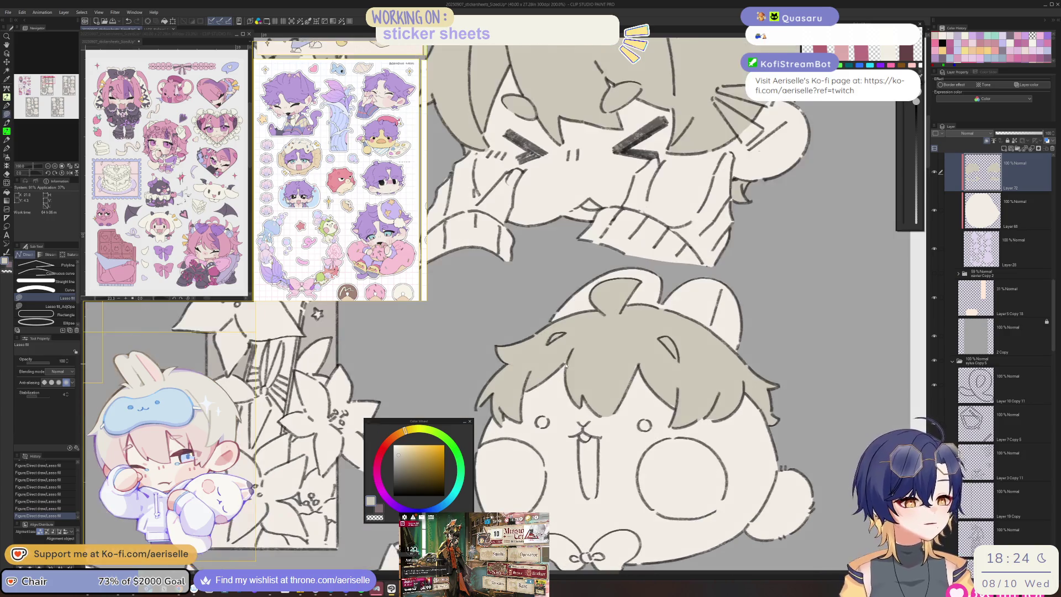
{"action": "key", "text": "ctrl+minus"}
{"action": "key", "text": "ctrl+minus"}
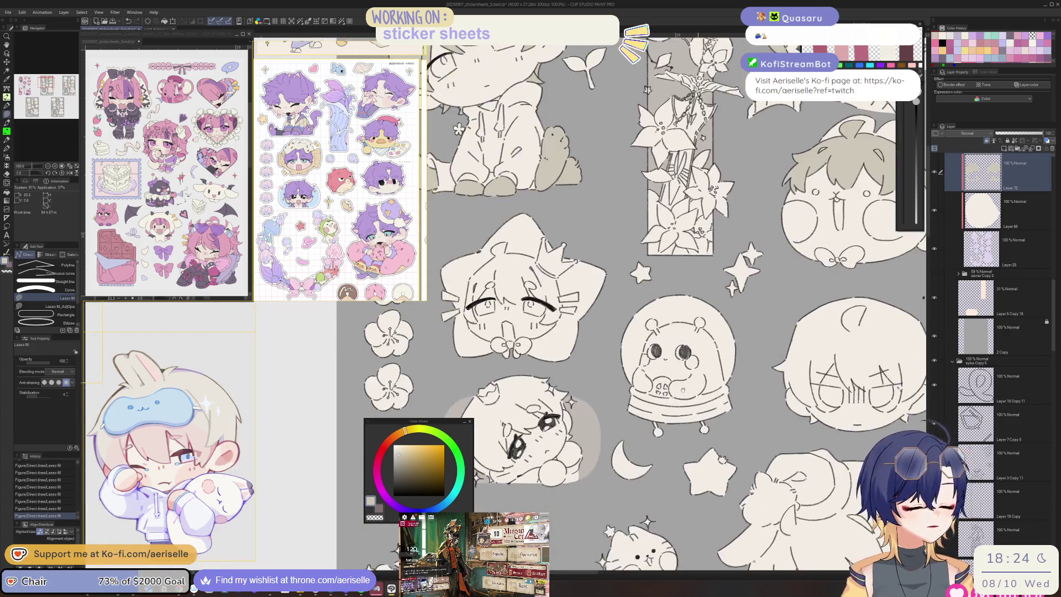
Step: Trace and fill the star-framed chibi's hair in beige past the eye, nose and ear
{"action": "scroll", "coordinate": [616, 303], "scroll_direction": "up", "scroll_amount": 4}
{"action": "mouse_move", "coordinate": [643, 228]}
{"action": "left_mouse_down"}
{"action": "mouse_move", "coordinate": [635, 276]}
{"action": "mouse_move", "coordinate": [557, 350]}
{"action": "mouse_move", "coordinate": [532, 405]}
{"action": "left_mouse_up"}
{"action": "mouse_move", "coordinate": [523, 509]}
{"action": "left_mouse_down"}
{"action": "mouse_move", "coordinate": [571, 528]}
{"action": "mouse_move", "coordinate": [580, 446]}
{"action": "left_mouse_up"}
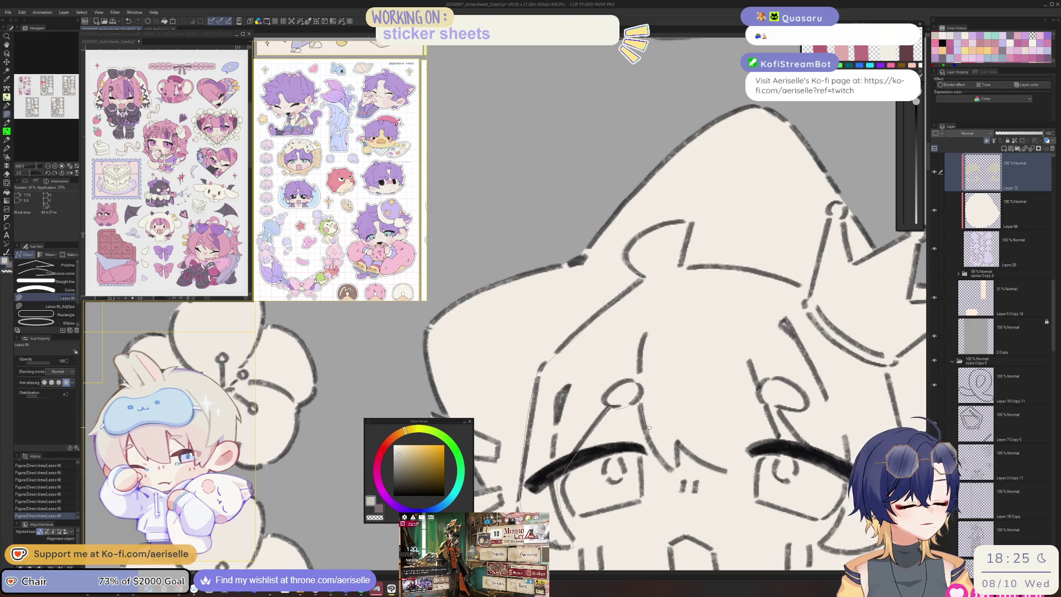
{"action": "mouse_move", "coordinate": [679, 442]}
{"action": "left_mouse_down"}
{"action": "mouse_move", "coordinate": [752, 474]}
{"action": "mouse_move", "coordinate": [785, 410]}
{"action": "left_mouse_up"}
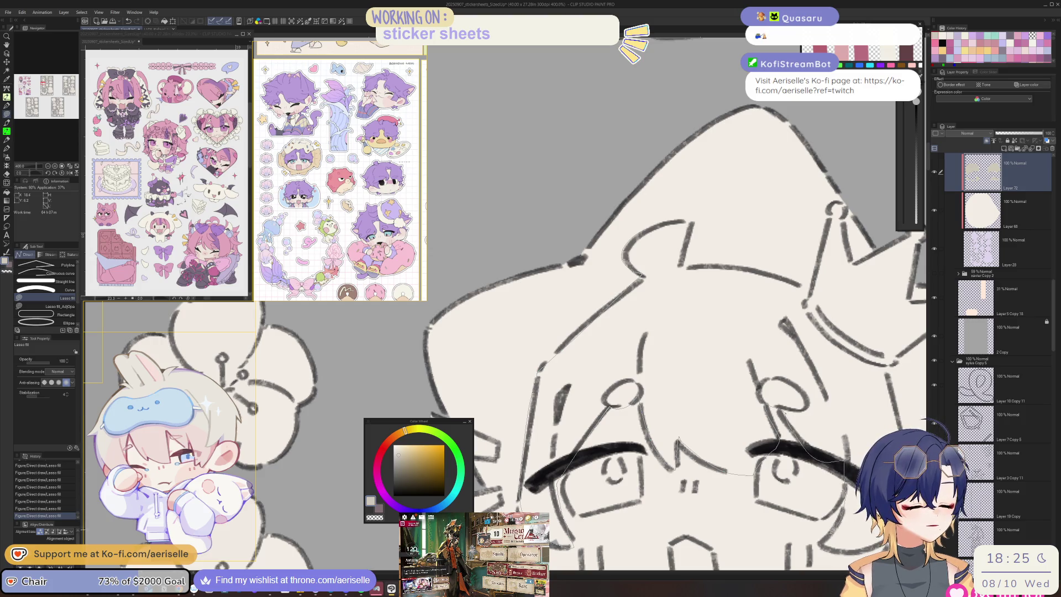
{"action": "mouse_move", "coordinate": [896, 399]}
{"action": "left_mouse_down"}
{"action": "mouse_move", "coordinate": [858, 326]}
{"action": "mouse_move", "coordinate": [767, 274]}
{"action": "mouse_move", "coordinate": [716, 264]}
{"action": "left_mouse_up"}
{"action": "left_click_drag", "start_coordinate": [683, 219], "coordinate": [663, 224]}
Step: Fill the lying chibi's hair in beige, adding extra patches to complete it
{"action": "scroll", "coordinate": [624, 304], "scroll_direction": "down", "scroll_amount": 3}
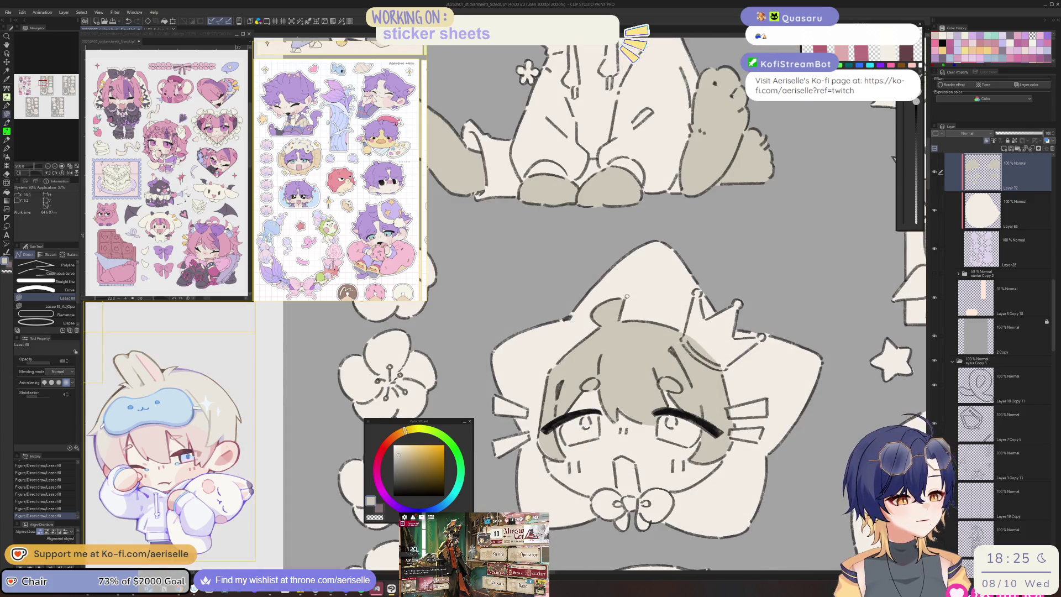
{"action": "scroll", "coordinate": [625, 304], "scroll_direction": "down", "scroll_amount": 3}
{"action": "scroll", "coordinate": [618, 376], "scroll_direction": "up", "scroll_amount": 3}
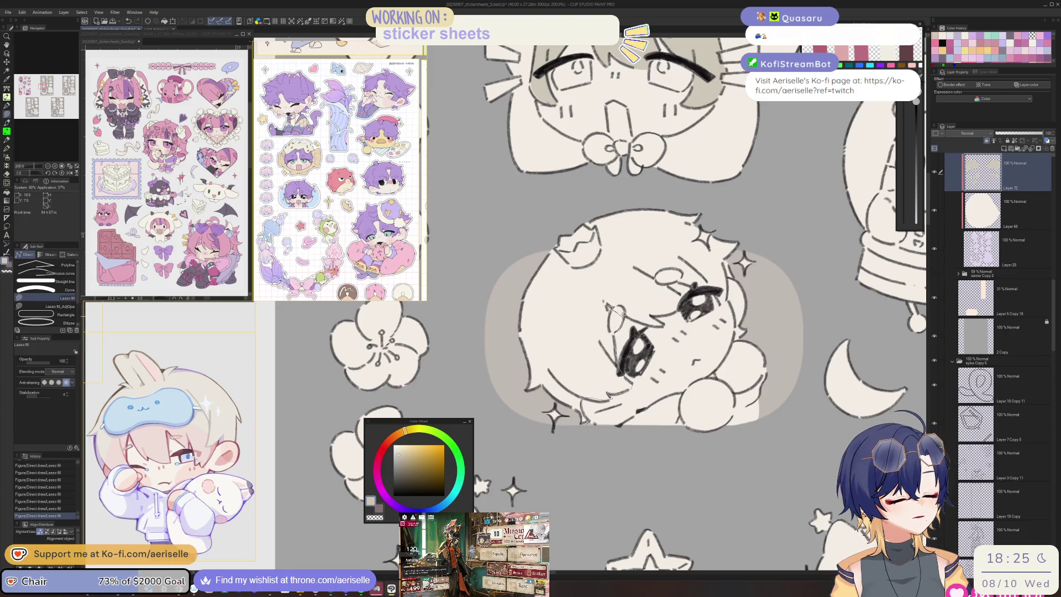
{"action": "mouse_move", "coordinate": [663, 323]}
{"action": "left_mouse_down"}
{"action": "mouse_move", "coordinate": [683, 292]}
{"action": "mouse_move", "coordinate": [718, 286]}
{"action": "left_mouse_up"}
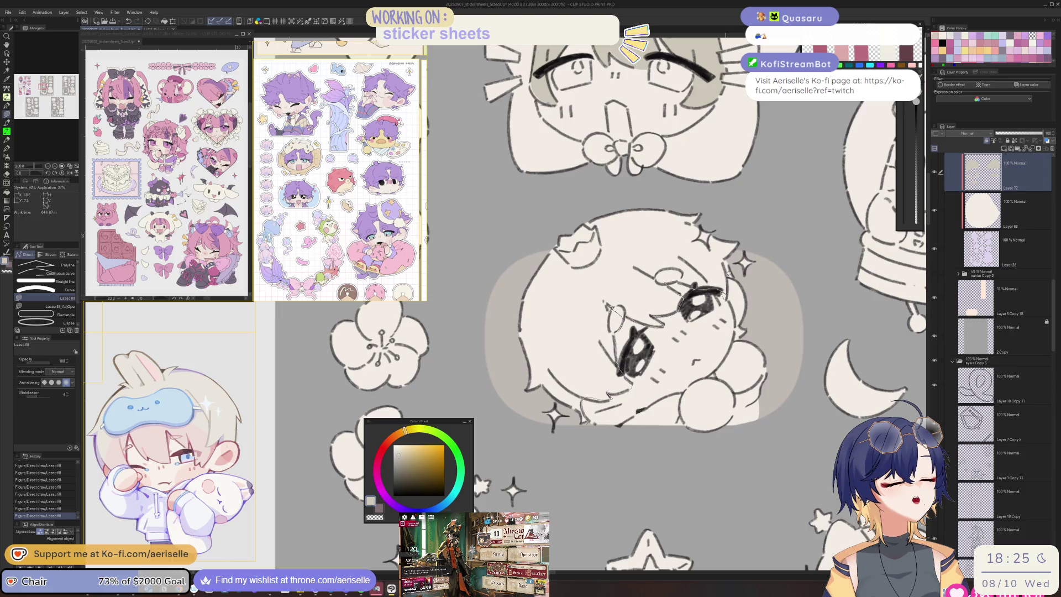
{"action": "mouse_move", "coordinate": [752, 236]}
{"action": "left_mouse_down"}
{"action": "mouse_move", "coordinate": [615, 191]}
{"action": "mouse_move", "coordinate": [597, 395]}
{"action": "left_mouse_up"}
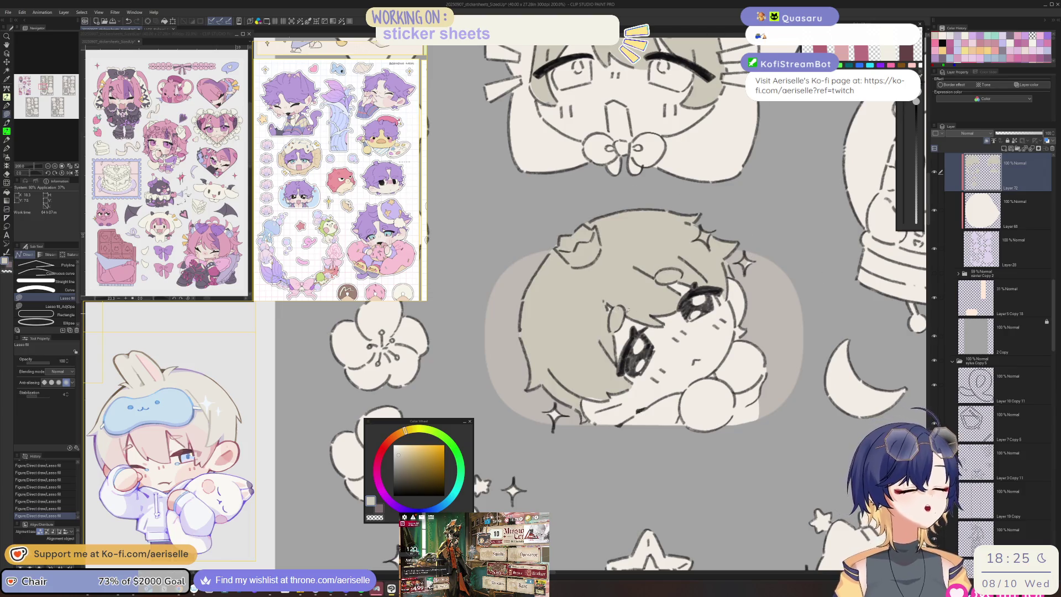
{"action": "key", "text": "e"}
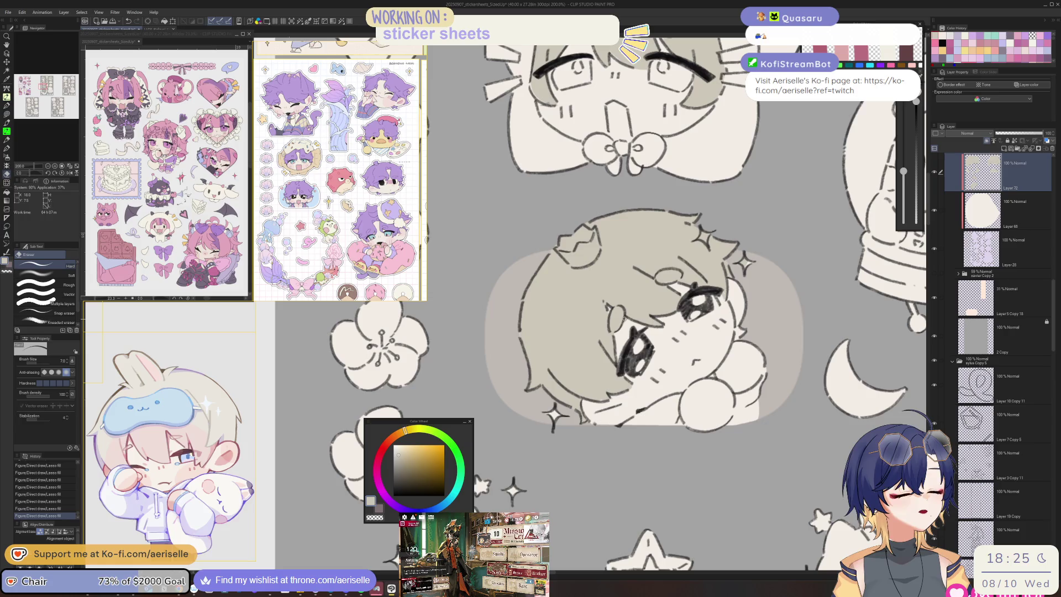
{"action": "key", "text": "u"}
{"action": "mouse_move", "coordinate": [740, 326]}
{"action": "left_mouse_down"}
{"action": "mouse_move", "coordinate": [736, 334]}
{"action": "mouse_move", "coordinate": [663, 302]}
{"action": "mouse_move", "coordinate": [549, 475]}
{"action": "left_mouse_up"}
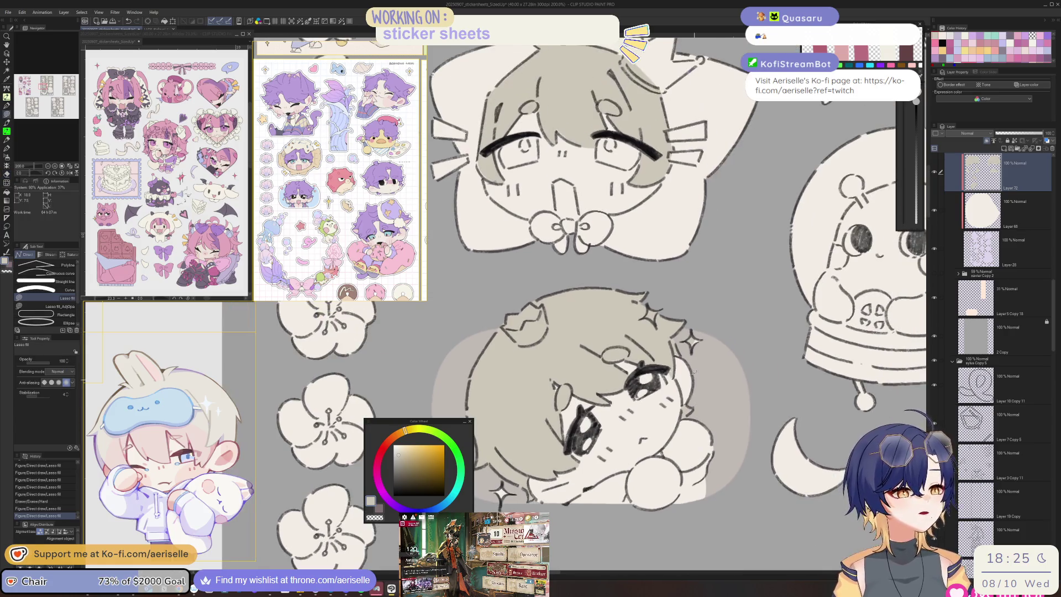
{"action": "left_click_drag", "start_coordinate": [671, 364], "coordinate": [666, 378]}
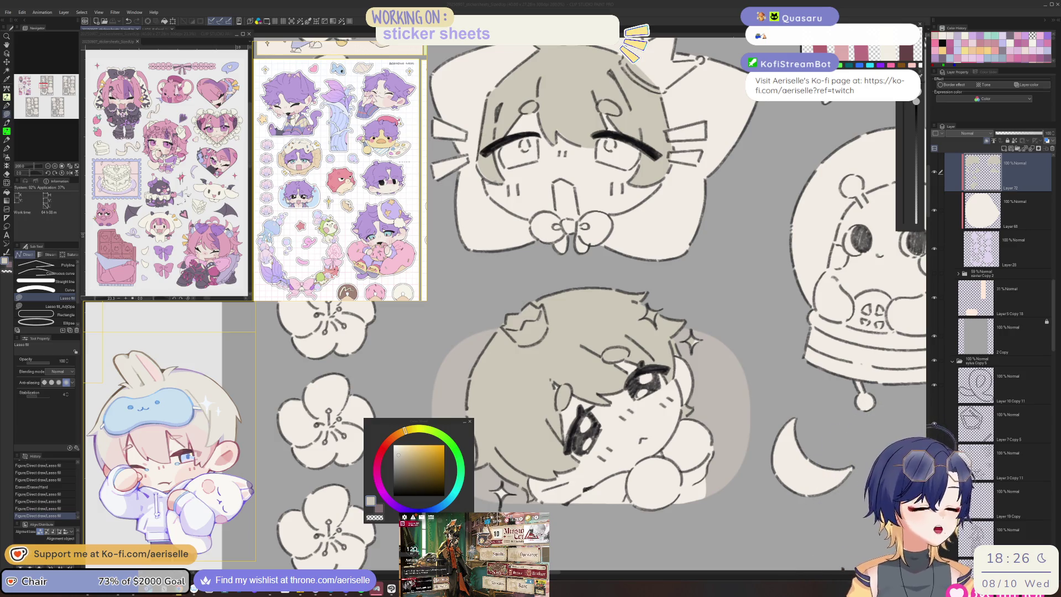
Step: Fill a small gap in the chibi's hair
{"action": "left_click_drag", "start_coordinate": [682, 376], "coordinate": [676, 354]}
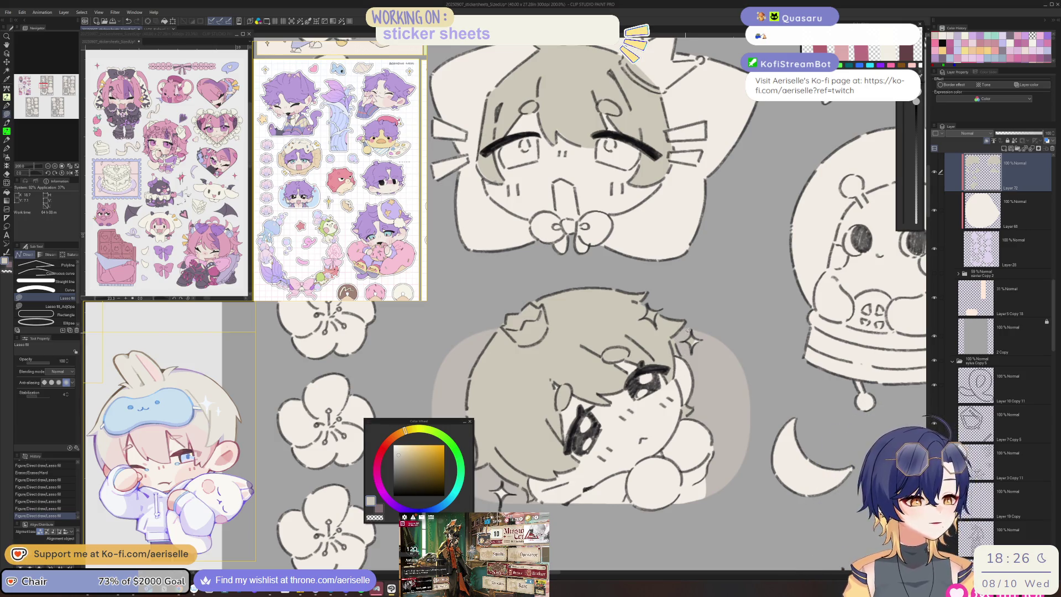
{"action": "scroll", "coordinate": [687, 330], "scroll_direction": "down", "scroll_amount": 5}
{"action": "scroll", "coordinate": [690, 386], "scroll_direction": "up", "scroll_amount": 1}
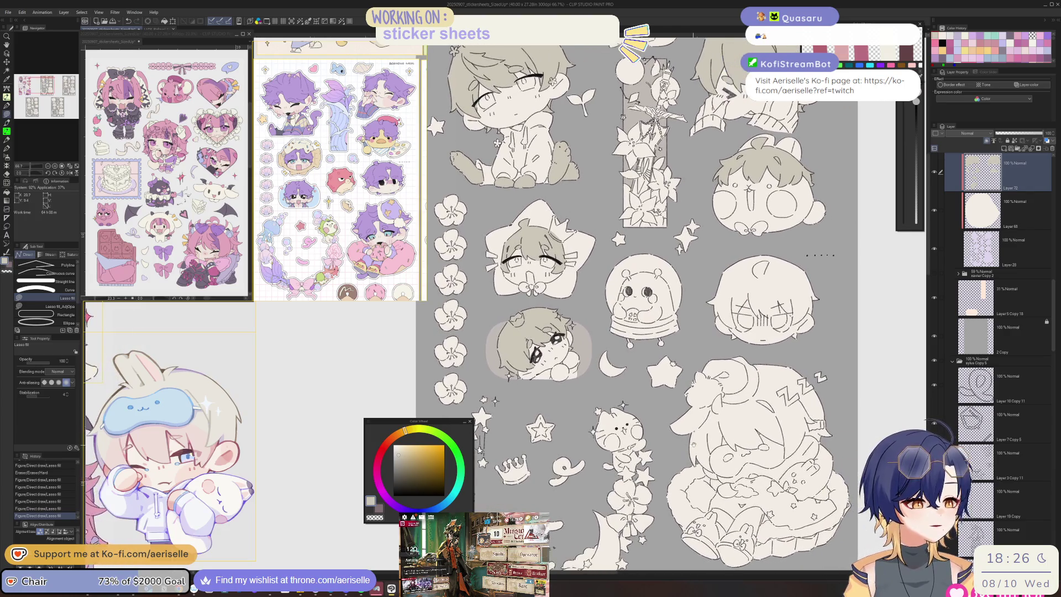
{"action": "scroll", "coordinate": [605, 409], "scroll_direction": "up", "scroll_amount": 5}
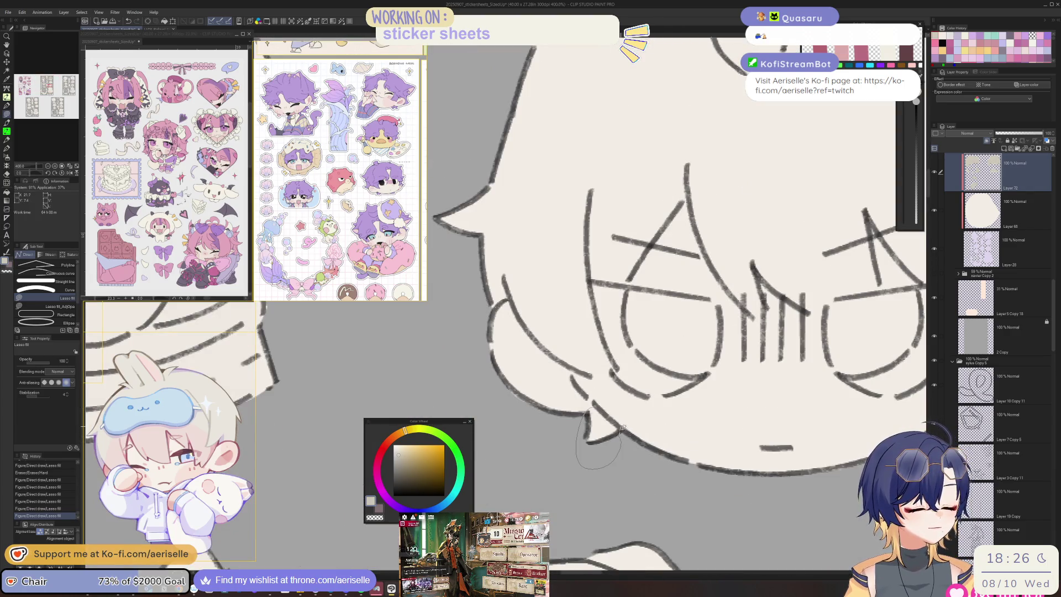
{"action": "scroll", "coordinate": [623, 425], "scroll_direction": "down", "scroll_amount": 5}
{"action": "scroll", "coordinate": [666, 429], "scroll_direction": "up", "scroll_amount": 3}
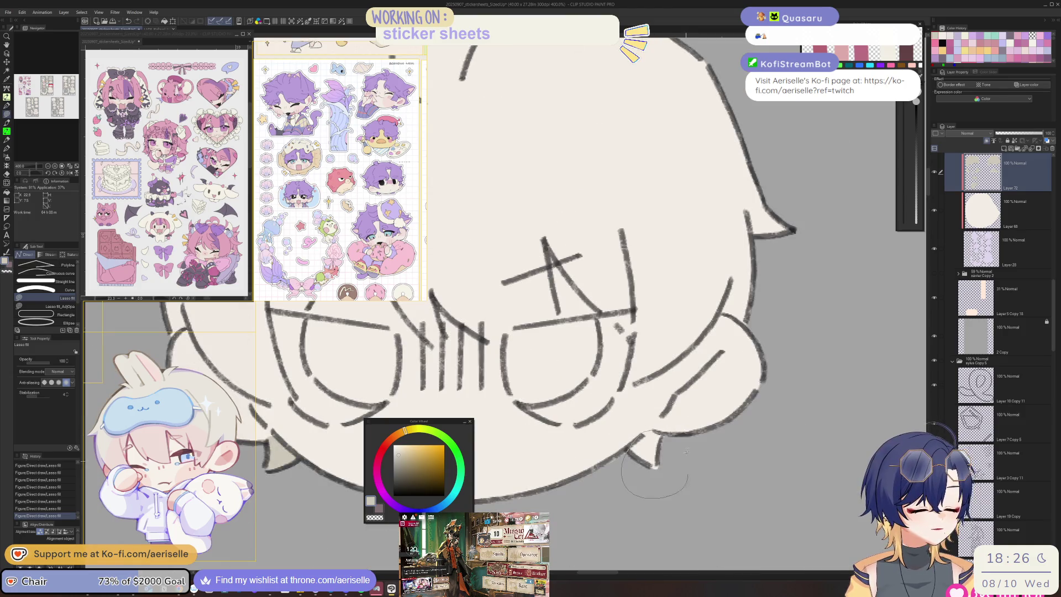
{"action": "scroll", "coordinate": [688, 456], "scroll_direction": "up", "scroll_amount": 3}
Step: Outline and fill the crossed-eyes chibi's hair grey-beige, including the left side and lower edge
{"action": "mouse_move", "coordinate": [723, 128]}
{"action": "left_mouse_down"}
{"action": "mouse_move", "coordinate": [505, 276]}
{"action": "mouse_move", "coordinate": [575, 359]}
{"action": "left_mouse_up"}
{"action": "left_click_drag", "start_coordinate": [647, 429], "coordinate": [644, 484]}
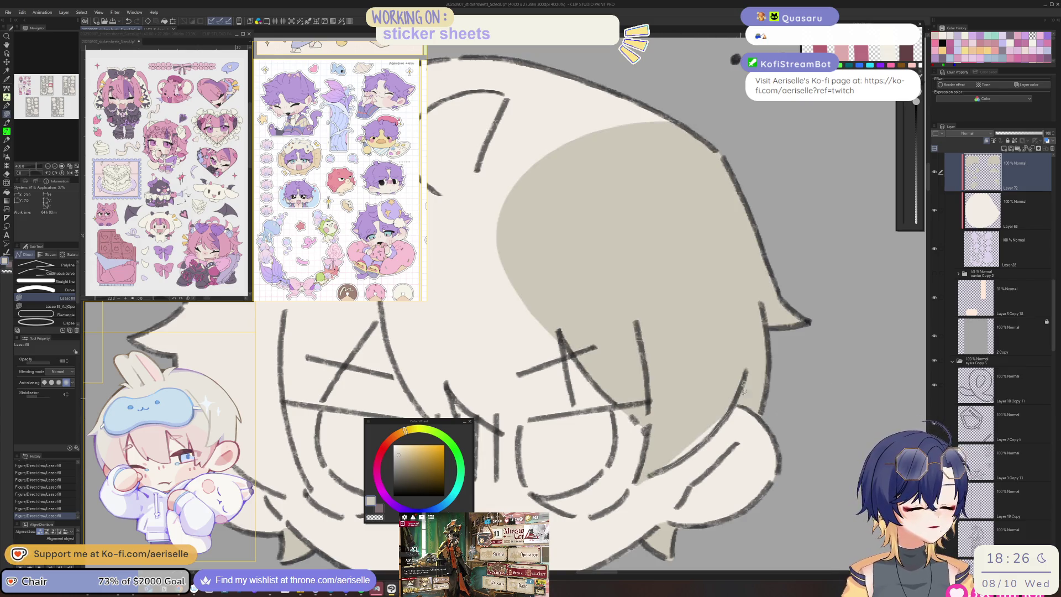
{"action": "scroll", "coordinate": [743, 390], "scroll_direction": "down", "scroll_amount": 3}
{"action": "scroll", "coordinate": [707, 335], "scroll_direction": "up", "scroll_amount": 3}
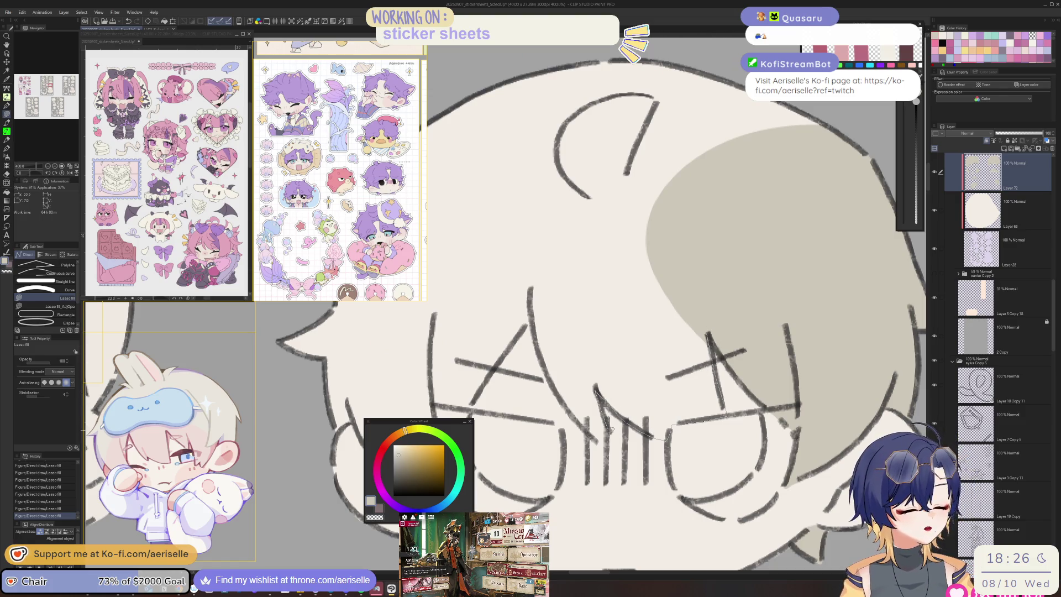
{"action": "mouse_move", "coordinate": [608, 429]}
{"action": "left_mouse_down"}
{"action": "mouse_move", "coordinate": [553, 379]}
{"action": "mouse_move", "coordinate": [591, 50]}
{"action": "mouse_move", "coordinate": [844, 182]}
{"action": "left_mouse_up"}
{"action": "left_click_drag", "start_coordinate": [539, 319], "coordinate": [733, 281]}
{"action": "left_click_drag", "start_coordinate": [627, 366], "coordinate": [634, 459]}
{"action": "mouse_move", "coordinate": [562, 400]}
{"action": "left_mouse_down"}
{"action": "mouse_move", "coordinate": [449, 332]}
{"action": "mouse_move", "coordinate": [475, 166]}
{"action": "left_mouse_up"}
{"action": "left_click_drag", "start_coordinate": [839, 39], "coordinate": [797, 173]}
Step: Erase stray fill from the hair and fill remaining patches on the sleeping figure's head
{"action": "mouse_move", "coordinate": [547, 520]}
{"action": "left_mouse_down"}
{"action": "mouse_move", "coordinate": [578, 354]}
{"action": "mouse_move", "coordinate": [544, 362]}
{"action": "left_mouse_up"}
{"action": "key", "text": "e"}
{"action": "scroll", "coordinate": [724, 449], "scroll_direction": "down", "scroll_amount": 5}
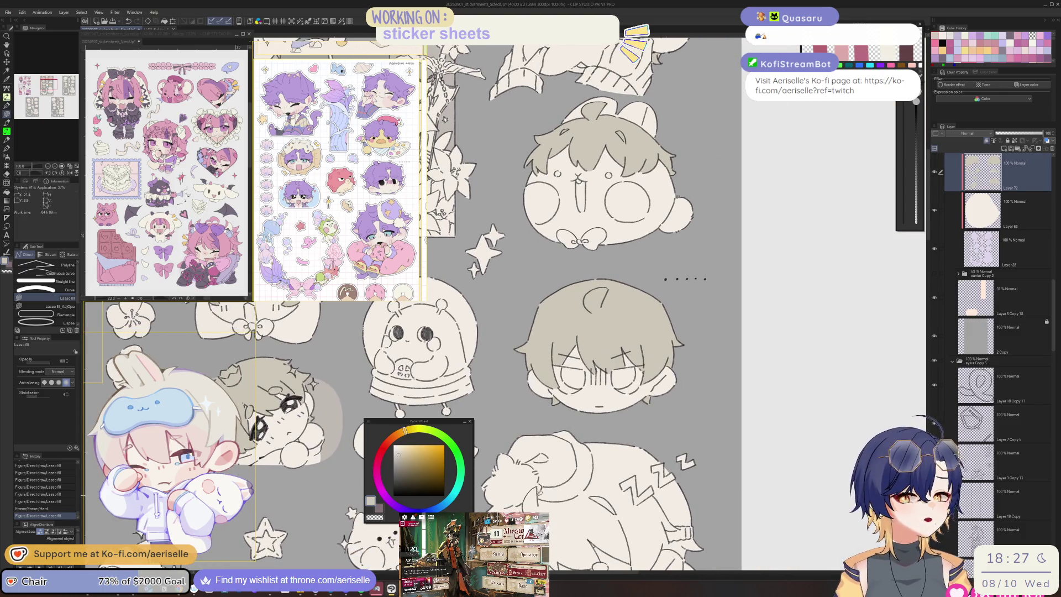
{"action": "scroll", "coordinate": [622, 359], "scroll_direction": "up", "scroll_amount": 3}
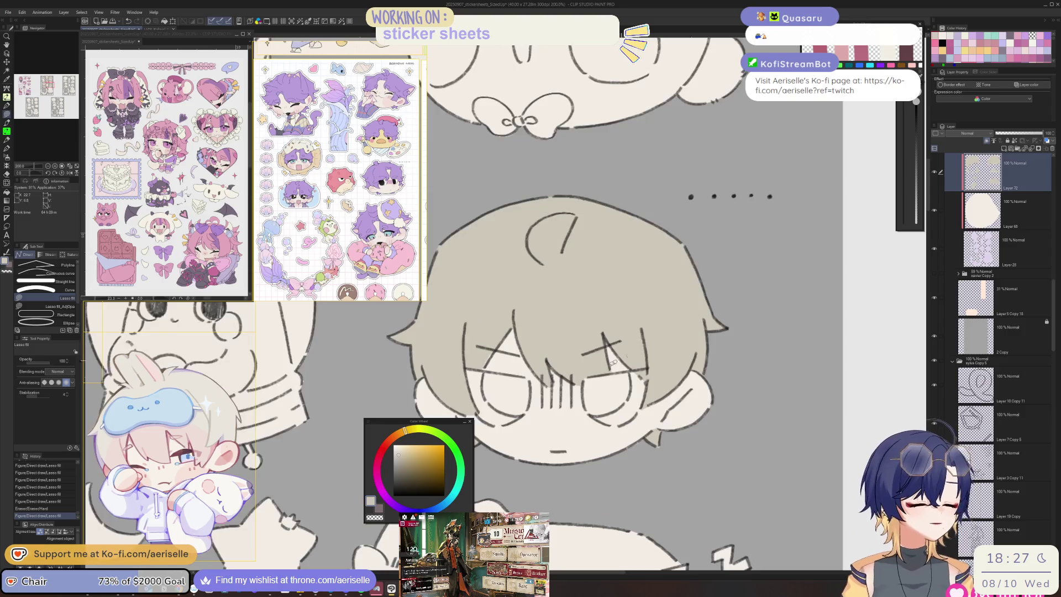
{"action": "scroll", "coordinate": [622, 358], "scroll_direction": "up", "scroll_amount": 3}
{"action": "left_click_drag", "start_coordinate": [543, 438], "coordinate": [544, 439]}
{"action": "key", "text": "e"}
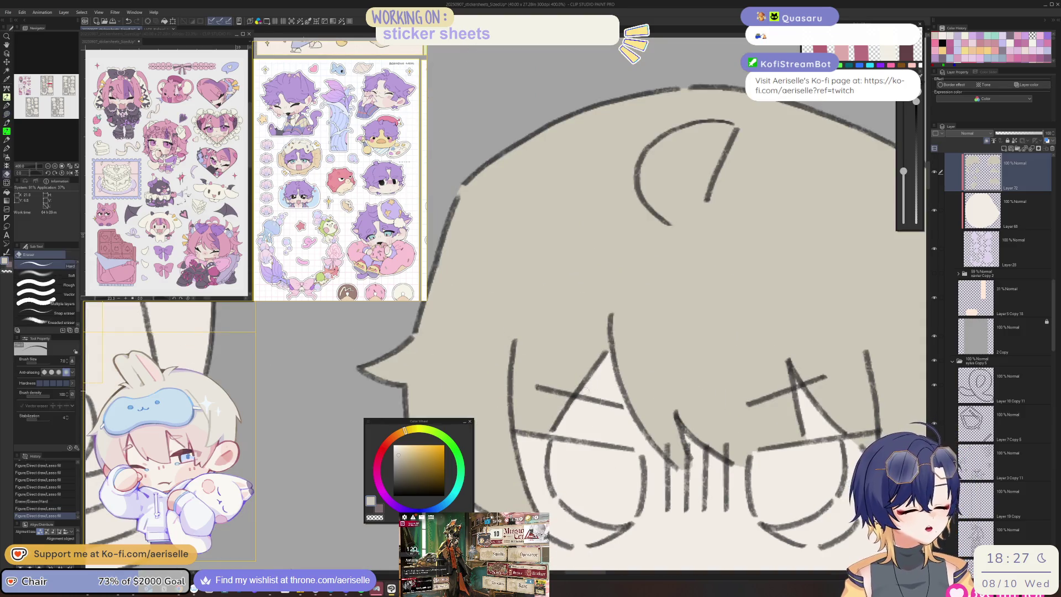
{"action": "left_click_drag", "start_coordinate": [579, 391], "coordinate": [587, 399]}
{"action": "scroll", "coordinate": [583, 395], "scroll_direction": "down", "scroll_amount": 7}
{"action": "scroll", "coordinate": [603, 337], "scroll_direction": "up", "scroll_amount": 4}
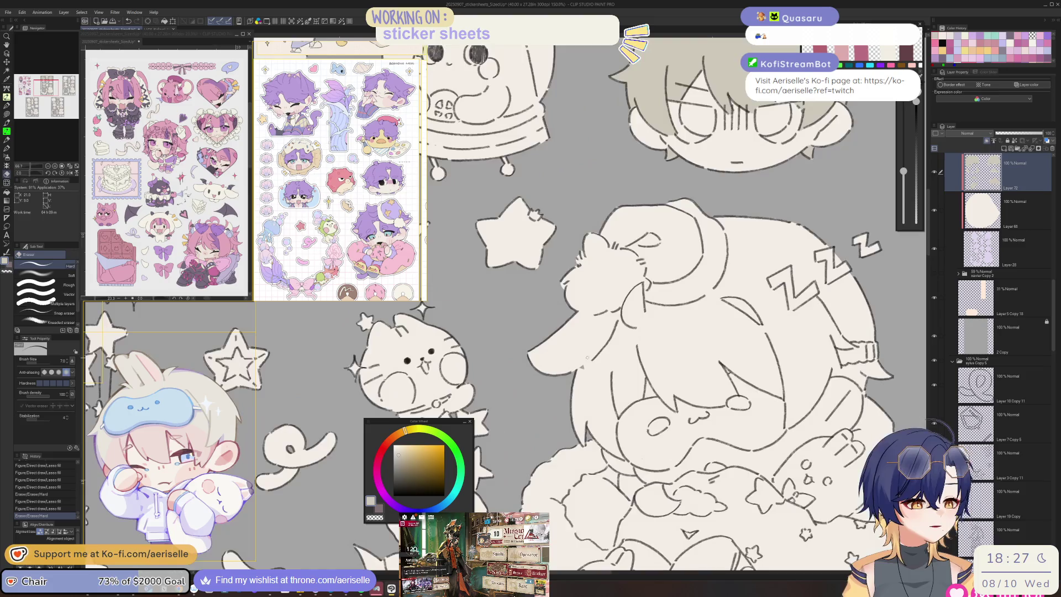
{"action": "key", "text": "u"}
{"action": "left_click_drag", "start_coordinate": [562, 435], "coordinate": [562, 434]}
{"action": "scroll", "coordinate": [562, 435], "scroll_direction": "up", "scroll_amount": 4}
Step: Outline a darker beige hair shadow down toward the face and along the left side
{"action": "mouse_move", "coordinate": [503, 412]}
{"action": "left_mouse_down"}
{"action": "mouse_move", "coordinate": [472, 381]}
{"action": "mouse_move", "coordinate": [500, 430]}
{"action": "left_mouse_up"}
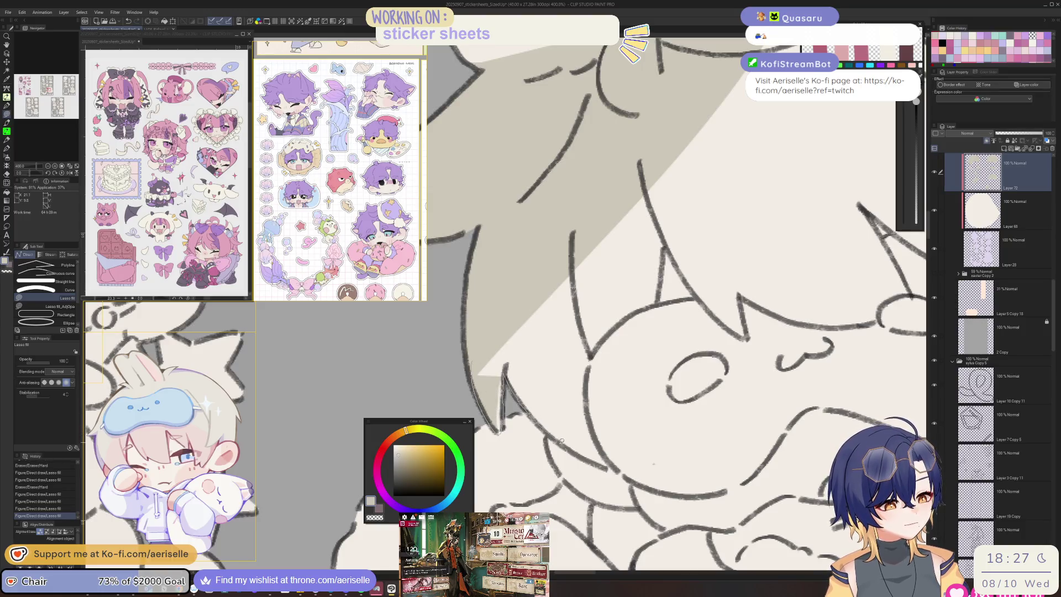
{"action": "mouse_move", "coordinate": [661, 277]}
{"action": "left_mouse_down"}
{"action": "mouse_move", "coordinate": [671, 248]}
{"action": "mouse_move", "coordinate": [750, 338]}
{"action": "mouse_move", "coordinate": [862, 77]}
{"action": "left_mouse_up"}
{"action": "scroll", "coordinate": [703, 376], "scroll_direction": "down", "scroll_amount": 4}
{"action": "scroll", "coordinate": [702, 377], "scroll_direction": "up", "scroll_amount": 4}
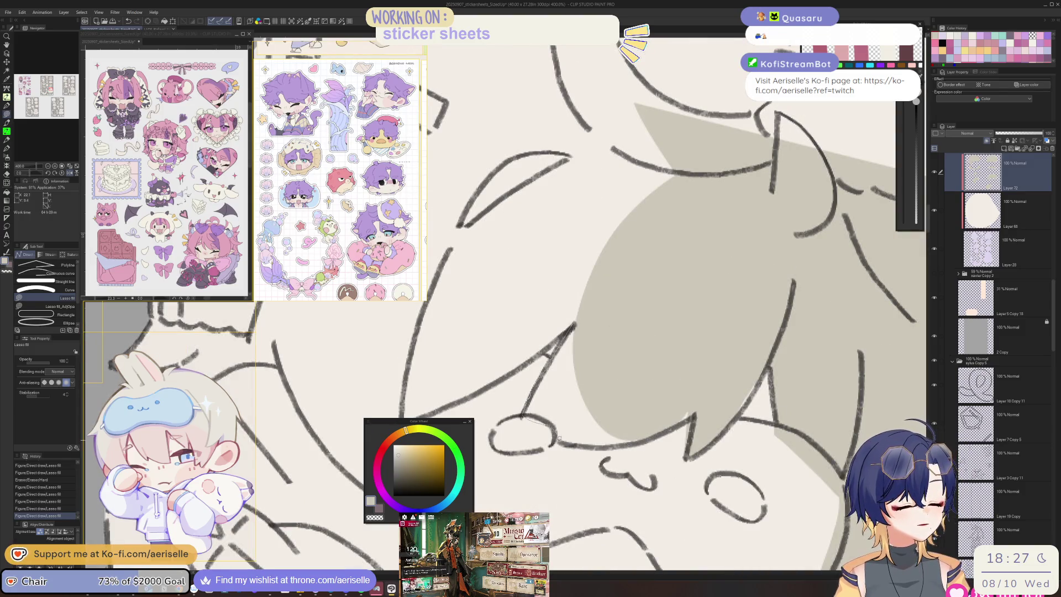
{"action": "left_click_drag", "start_coordinate": [661, 426], "coordinate": [624, 383]}
{"action": "key", "text": "minus"}
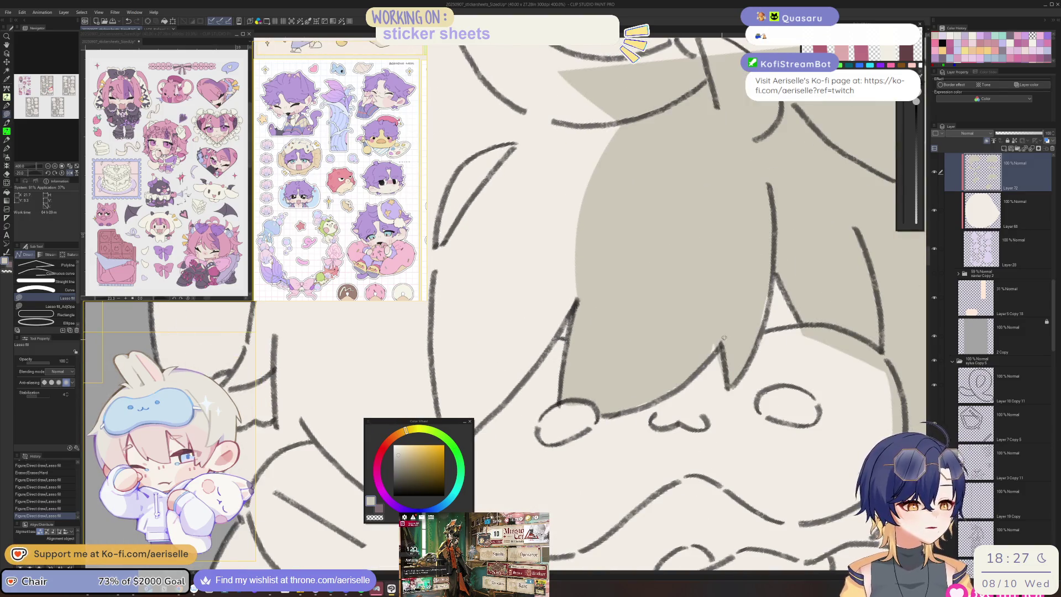
Step: Erase shadow spill near the left eye and forehead with a larger eraser
{"action": "key", "text": "e"}
{"action": "left_click_drag", "start_coordinate": [581, 407], "coordinate": [586, 409]}
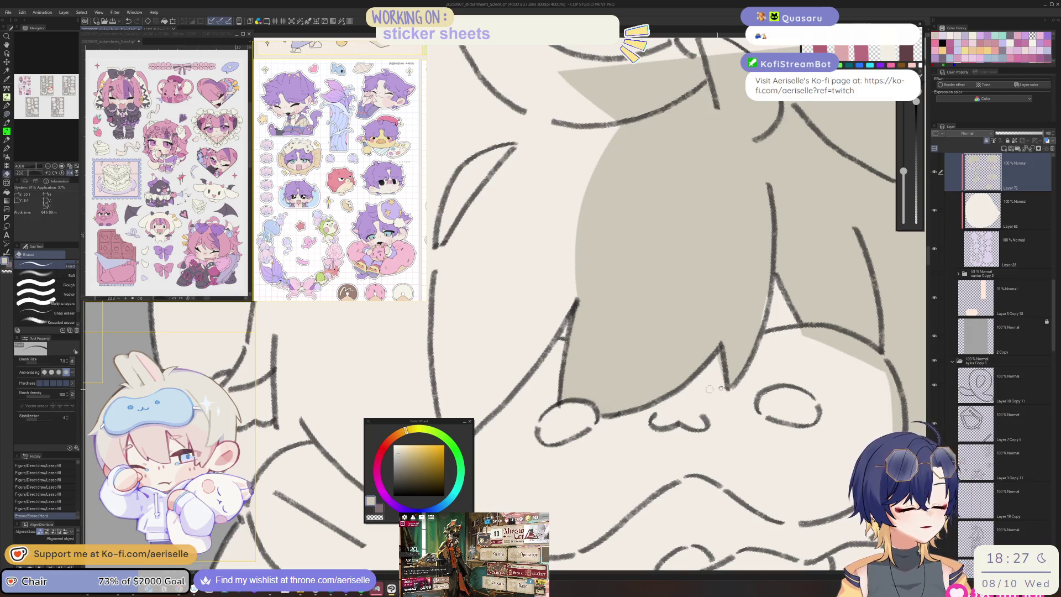
{"action": "scroll", "coordinate": [672, 380], "scroll_direction": "up", "scroll_amount": 3}
{"action": "mouse_move", "coordinate": [671, 381]}
{"action": "left_mouse_down"}
{"action": "mouse_move", "coordinate": [673, 411]}
{"action": "mouse_move", "coordinate": [676, 330]}
{"action": "left_mouse_up"}
{"action": "key", "text": "u"}
{"action": "scroll", "coordinate": [724, 370], "scroll_direction": "down", "scroll_amount": 10}
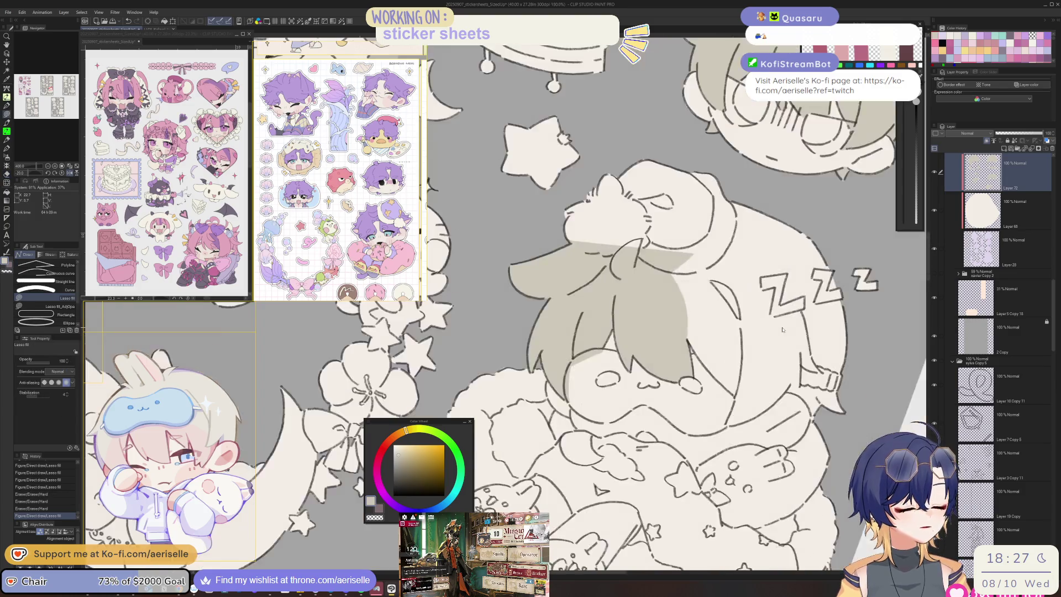
{"action": "scroll", "coordinate": [607, 457], "scroll_direction": "up", "scroll_amount": 10}
{"action": "key", "text": "e"}
{"action": "key", "text": "bracketright"}
{"action": "key", "text": "bracketright"}
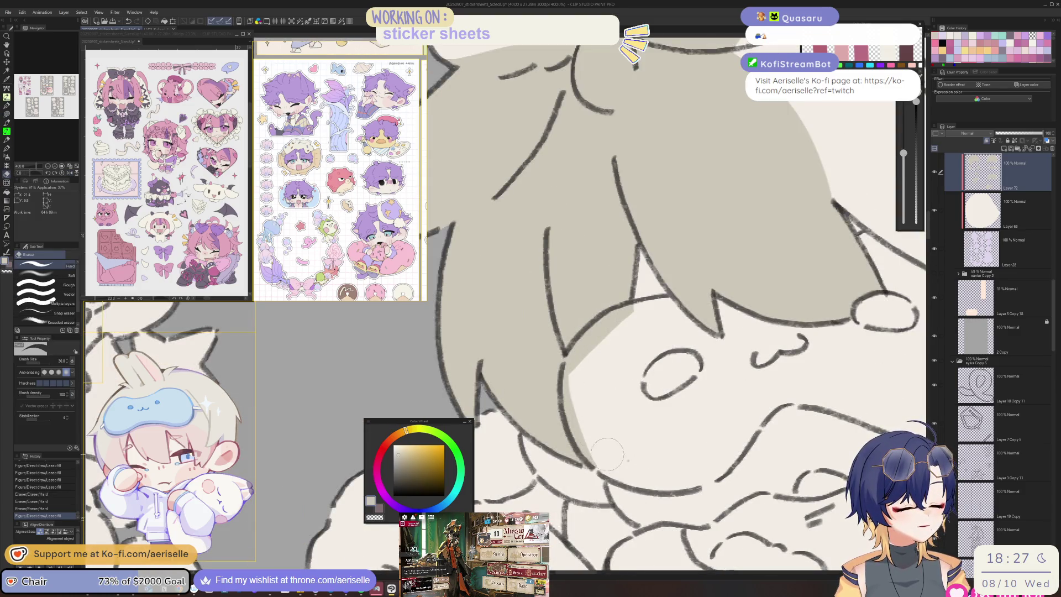
{"action": "left_click", "coordinate": [643, 317]}
{"action": "scroll", "coordinate": [642, 317], "scroll_direction": "down", "scroll_amount": 5}
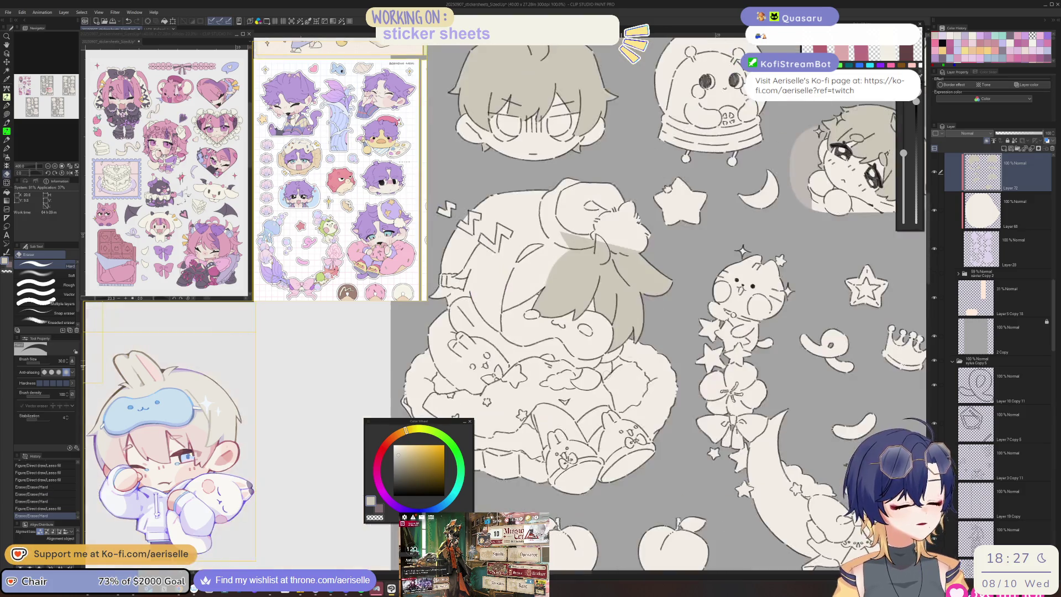
{"action": "scroll", "coordinate": [499, 386], "scroll_direction": "up", "scroll_amount": 3}
{"action": "scroll", "coordinate": [632, 364], "scroll_direction": "up", "scroll_amount": 3}
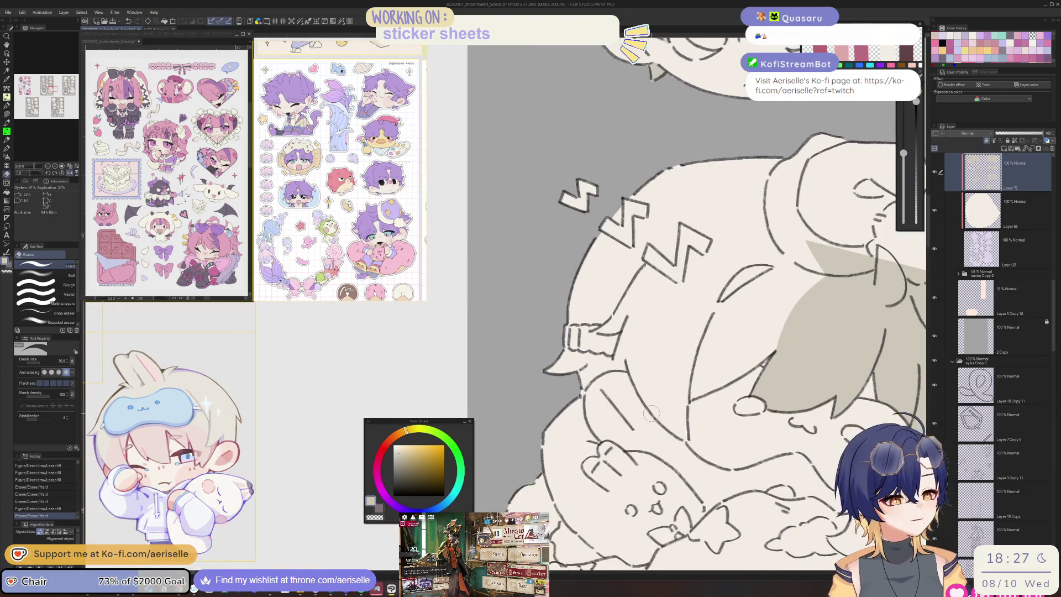
Step: Shade the sleeve cuff and arm, and fill the hair between the cuff and Z marks
{"action": "key", "text": "u"}
{"action": "mouse_move", "coordinate": [673, 347]}
{"action": "left_mouse_down"}
{"action": "mouse_move", "coordinate": [646, 326]}
{"action": "mouse_move", "coordinate": [598, 327]}
{"action": "left_mouse_up"}
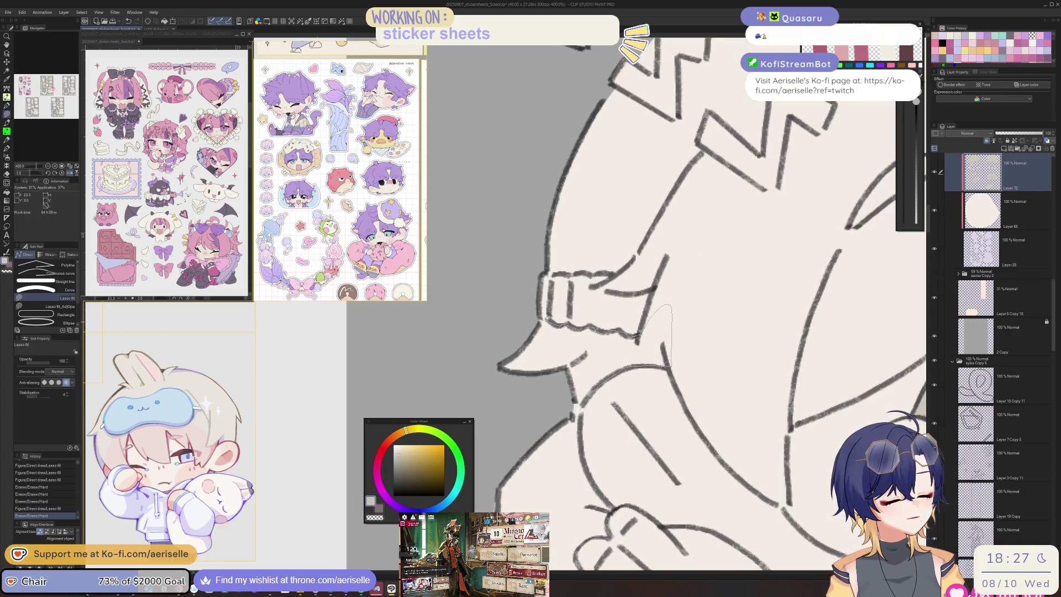
{"action": "left_click_drag", "start_coordinate": [560, 392], "coordinate": [545, 403]}
{"action": "scroll", "coordinate": [544, 403], "scroll_direction": "up", "scroll_amount": 3}
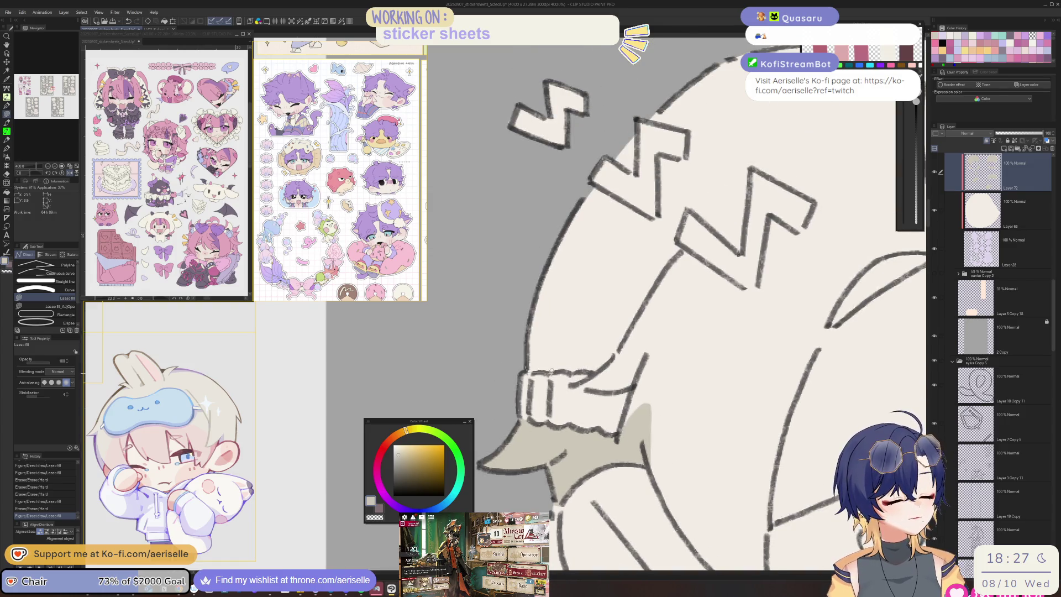
{"action": "mouse_move", "coordinate": [583, 385]}
{"action": "left_mouse_down"}
{"action": "mouse_move", "coordinate": [621, 388]}
{"action": "mouse_move", "coordinate": [626, 412]}
{"action": "left_mouse_up"}
{"action": "left_click_drag", "start_coordinate": [832, 388], "coordinate": [829, 127]}
{"action": "scroll", "coordinate": [641, 222], "scroll_direction": "down", "scroll_amount": 5}
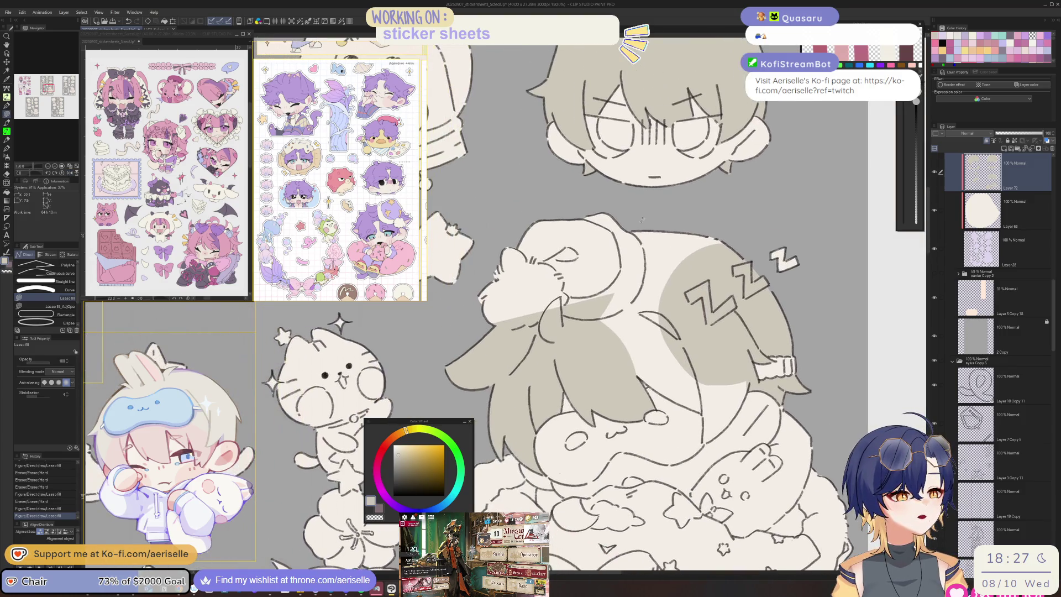
{"action": "mouse_move", "coordinate": [599, 347]}
{"action": "left_mouse_down"}
{"action": "mouse_move", "coordinate": [718, 365]}
{"action": "mouse_move", "coordinate": [687, 203]}
{"action": "left_mouse_up"}
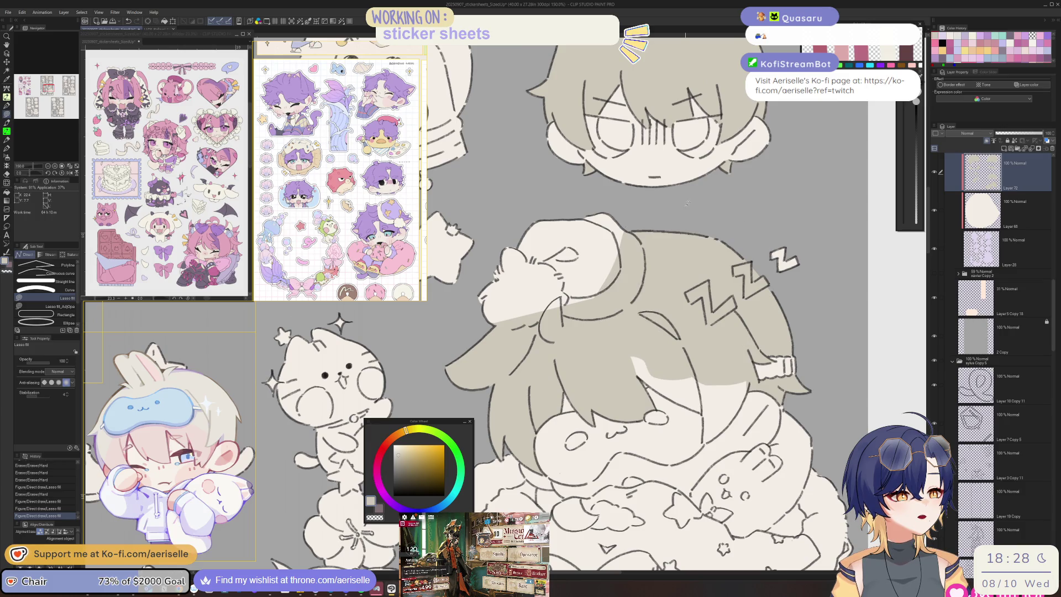
Step: Outline a shadow along the sleeping chibi's face edge
{"action": "key", "text": "h"}
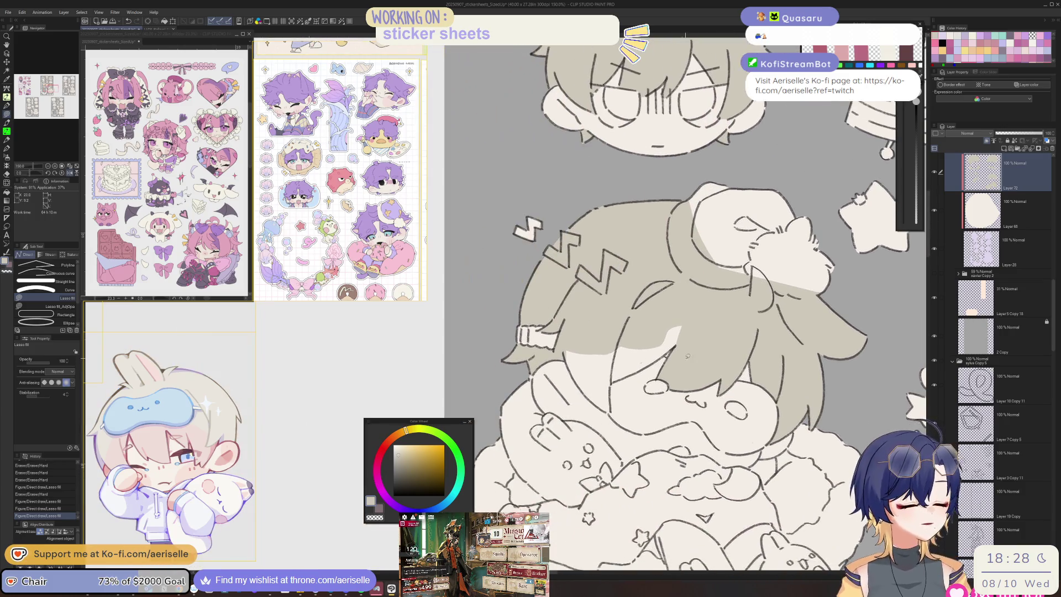
{"action": "scroll", "coordinate": [688, 357], "scroll_direction": "up", "scroll_amount": 5}
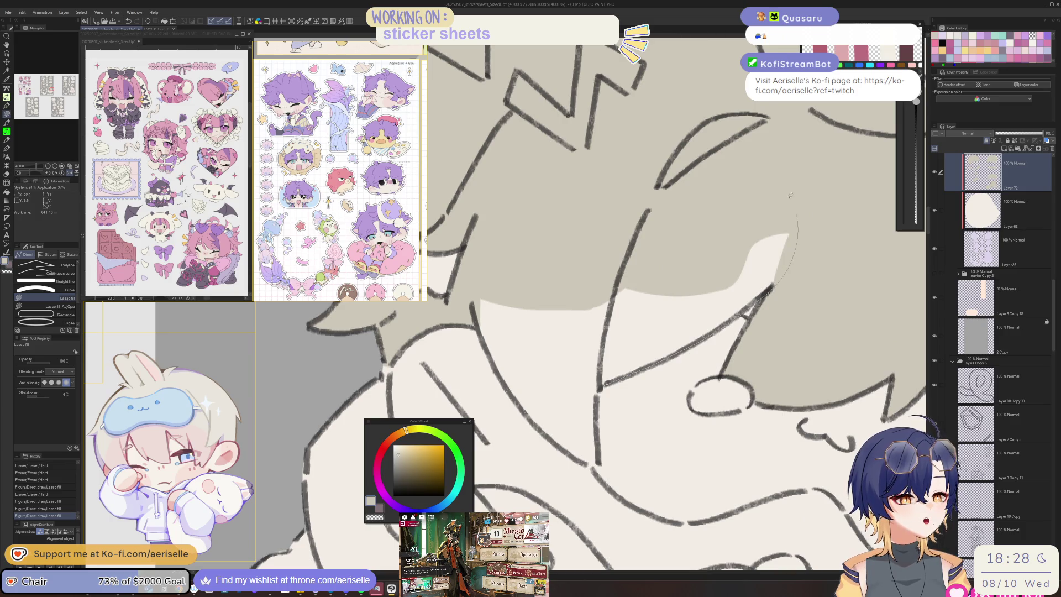
{"action": "left_click_drag", "start_coordinate": [472, 265], "coordinate": [492, 354]}
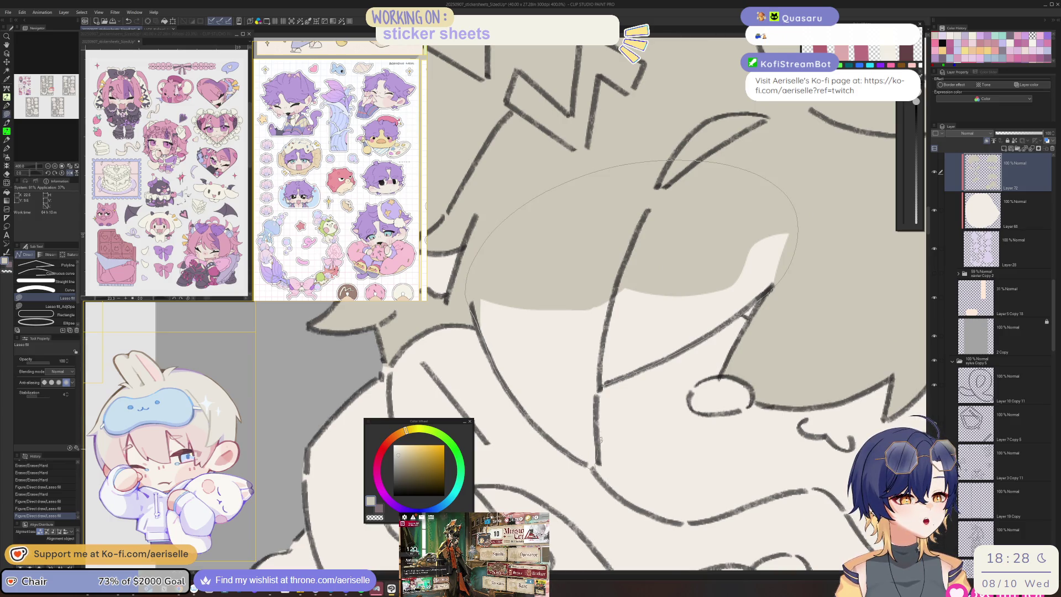
{"action": "scroll", "coordinate": [600, 445], "scroll_direction": "down", "scroll_amount": 8}
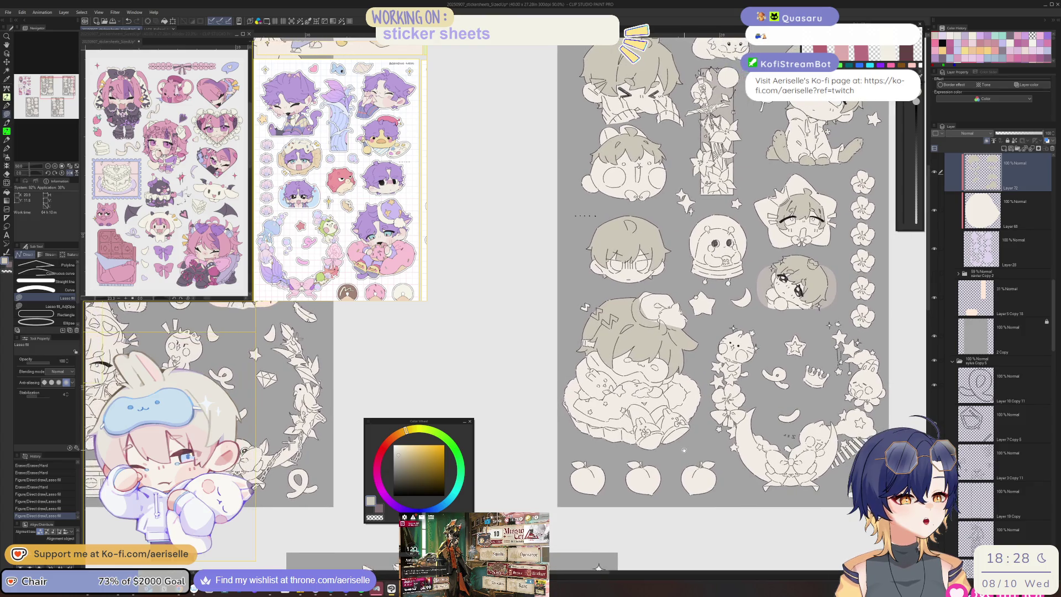
Step: Apply Hue/Saturation/Luminosity with slightly more saturation and luminosity 23
{"action": "key", "text": "h"}
{"action": "mouse_move", "coordinate": [803, 505]}
{"action": "left_mouse_down"}
{"action": "mouse_move", "coordinate": [858, 464]}
{"action": "mouse_move", "coordinate": [772, 465]}
{"action": "mouse_move", "coordinate": [822, 524]}
{"action": "left_mouse_up"}
{"action": "key", "text": "ctrl+u"}
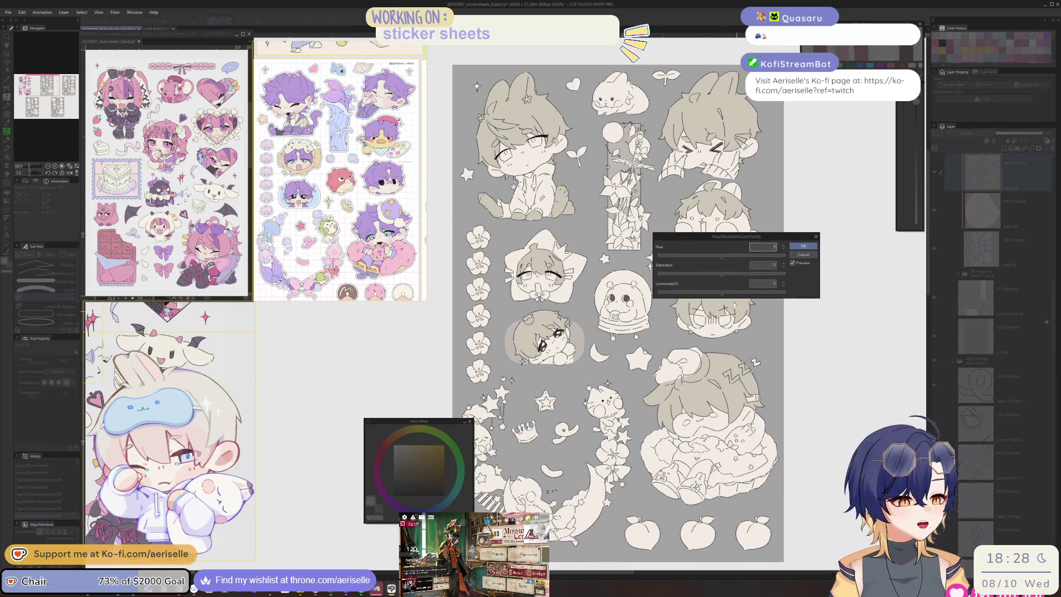
{"action": "mouse_move", "coordinate": [740, 238]}
{"action": "left_mouse_down"}
{"action": "mouse_move", "coordinate": [650, 420]}
{"action": "mouse_move", "coordinate": [606, 433]}
{"action": "left_mouse_up"}
{"action": "left_click", "coordinate": [597, 490]}
{"action": "left_click_drag", "start_coordinate": [606, 491], "coordinate": [601, 491]}
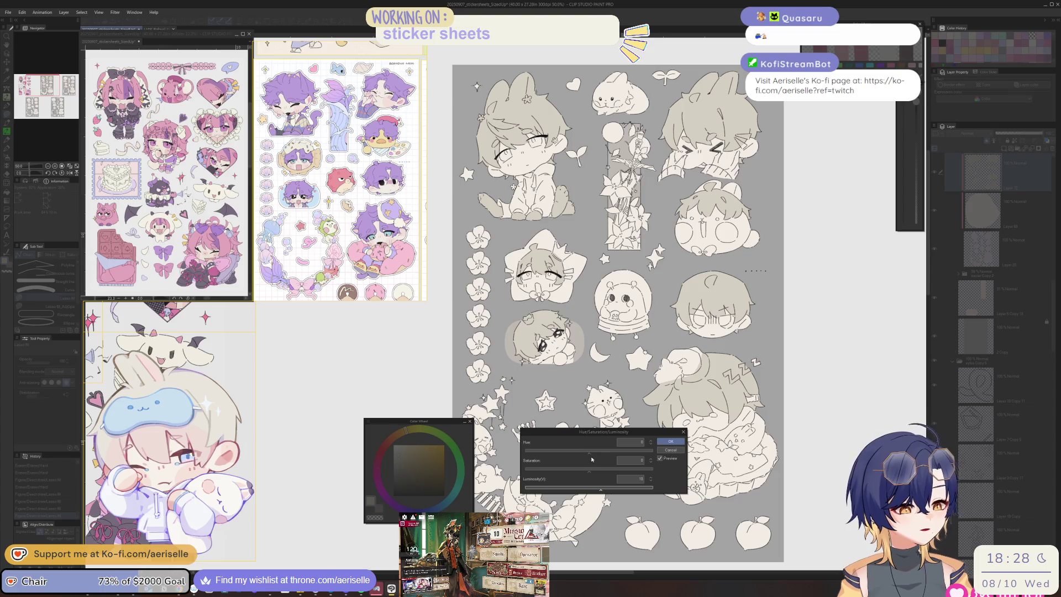
{"action": "left_click", "coordinate": [594, 472]}
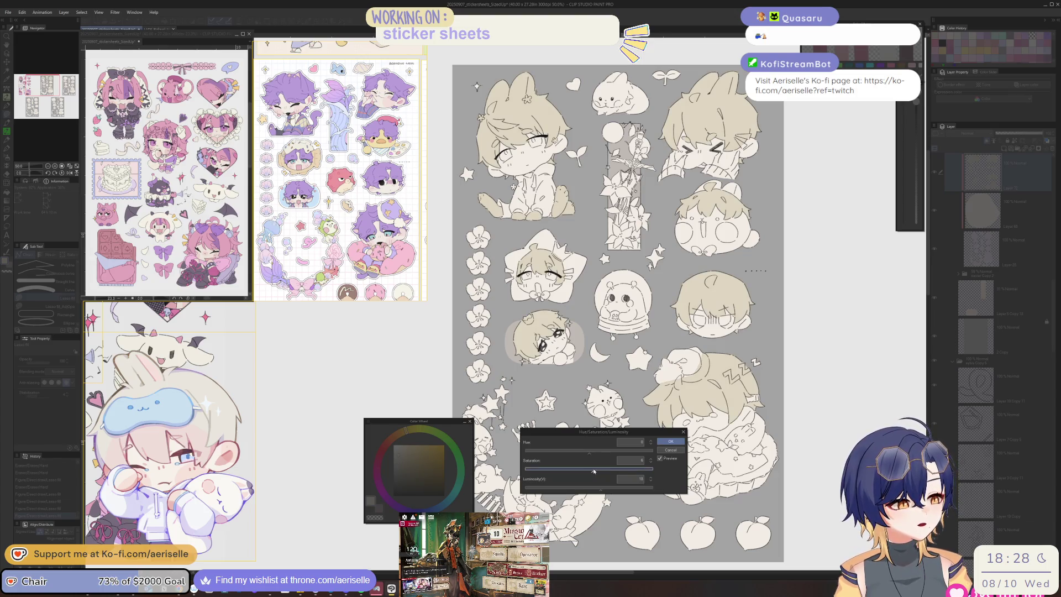
{"action": "left_click", "coordinate": [603, 491]}
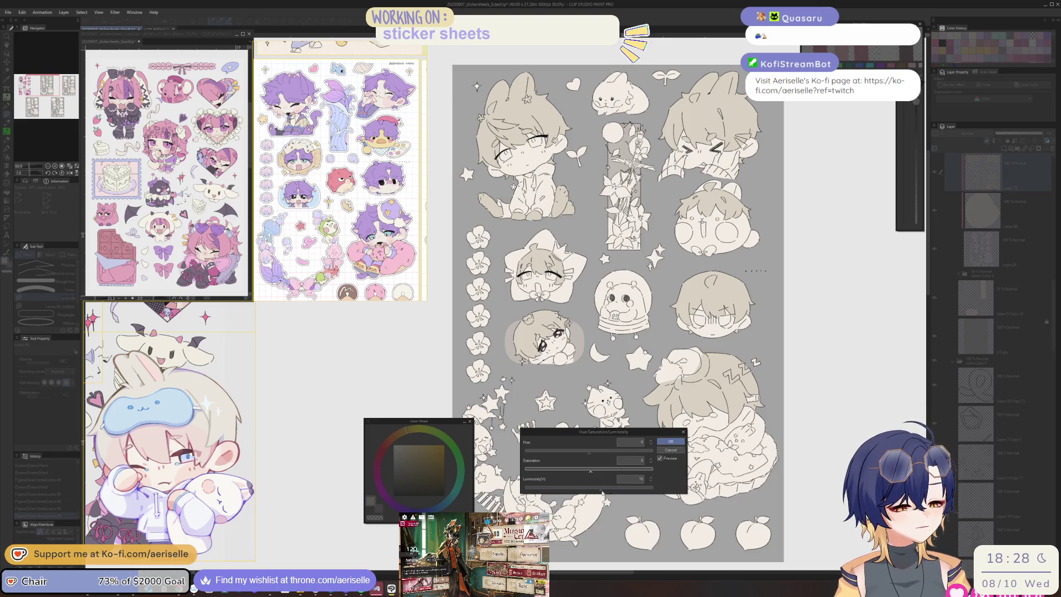
{"action": "left_click", "coordinate": [605, 491]}
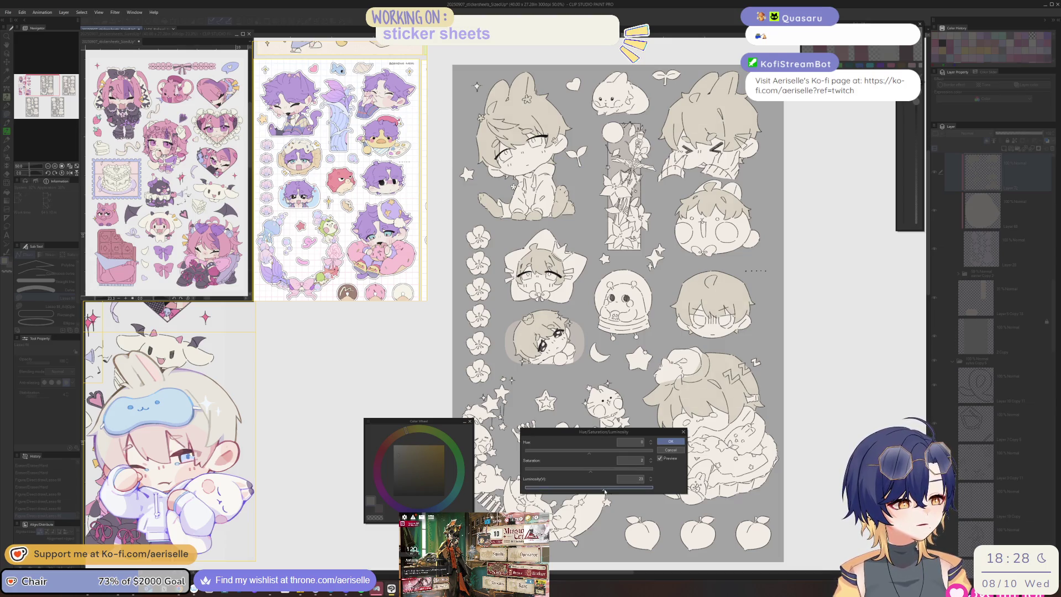
{"action": "left_click", "coordinate": [670, 441]}
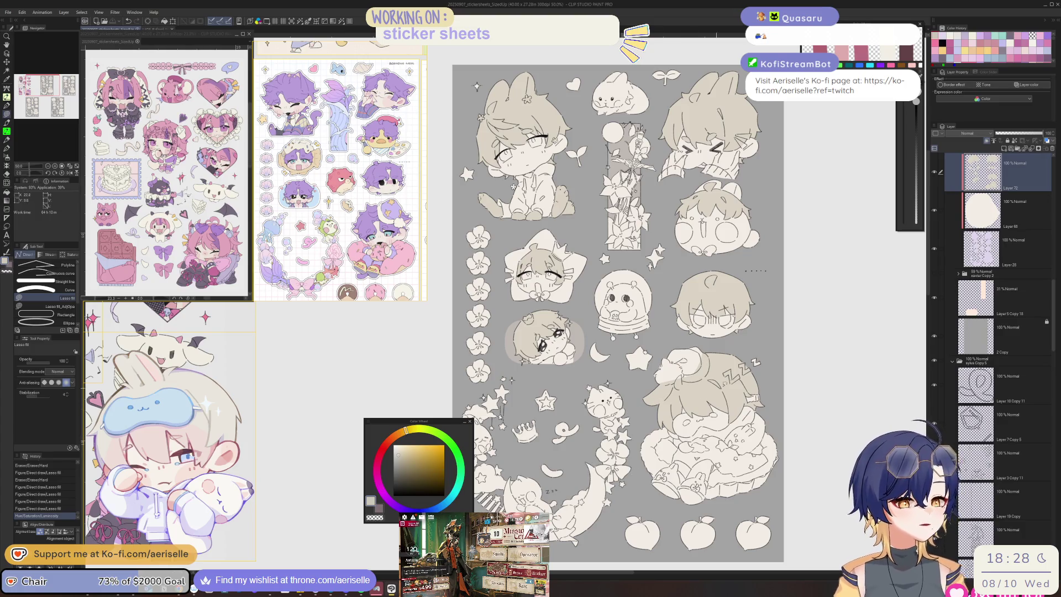
{"action": "left_click_drag", "start_coordinate": [879, 390], "coordinate": [887, 427]}
Step: On a new eye layer, lasso-fill both of the left chibi's eyes light blue
{"action": "key", "text": "alt+bracketleft"}
{"action": "key", "text": "ctrl+shift+n"}
{"action": "left_click", "coordinate": [447, 506]}
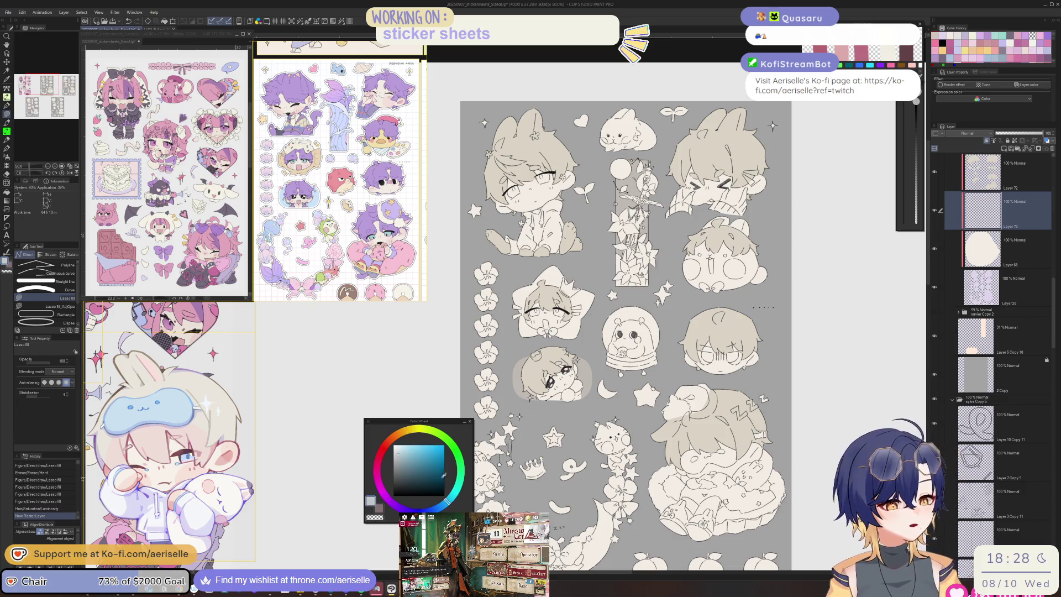
{"action": "left_click_drag", "start_coordinate": [625, 332], "coordinate": [669, 512]}
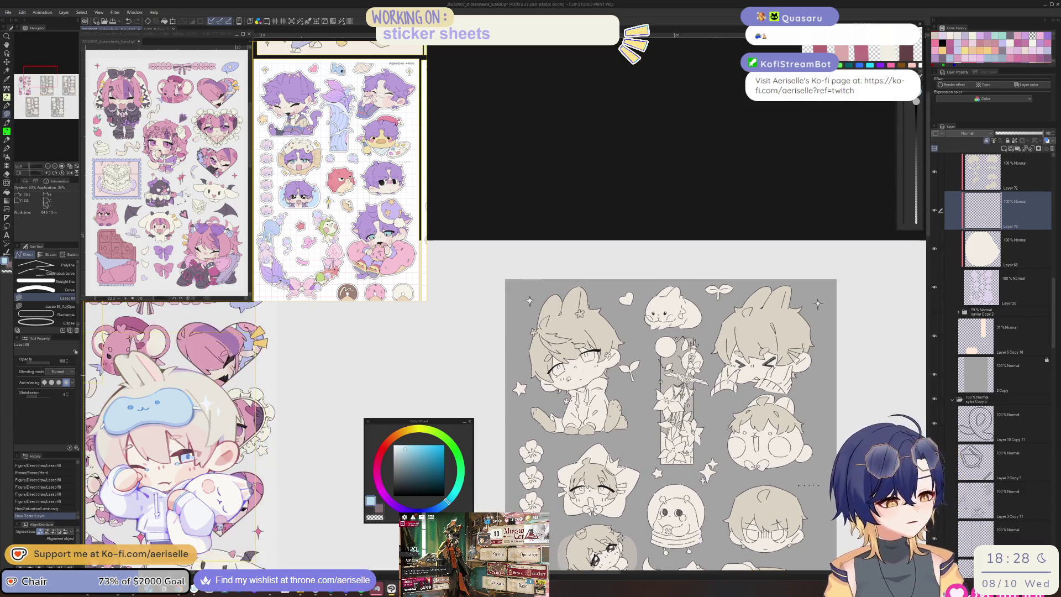
{"action": "left_click", "coordinate": [444, 504]}
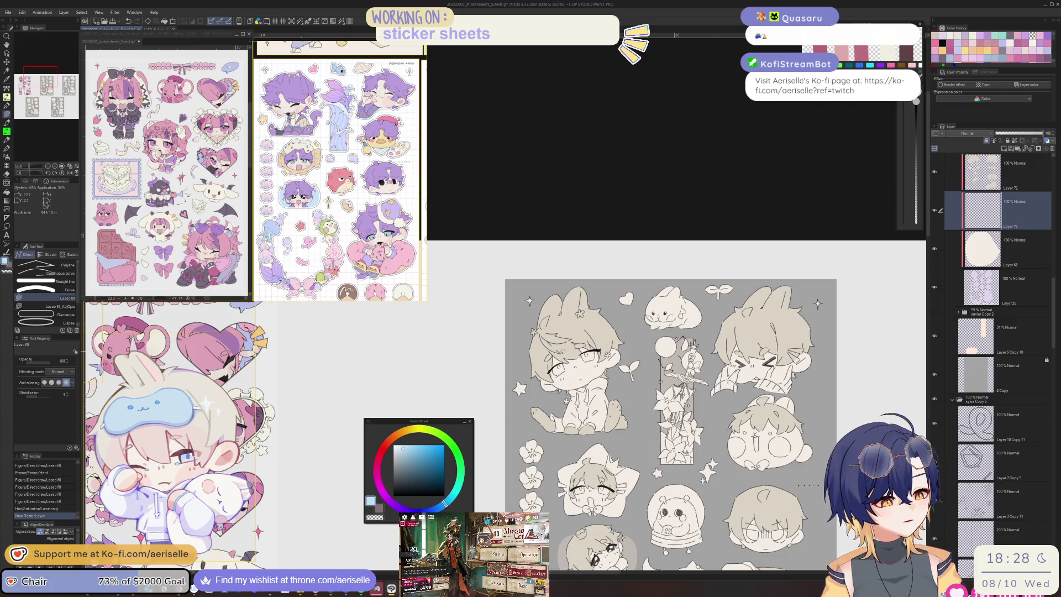
{"action": "scroll", "coordinate": [570, 364], "scroll_direction": "up", "scroll_amount": 5}
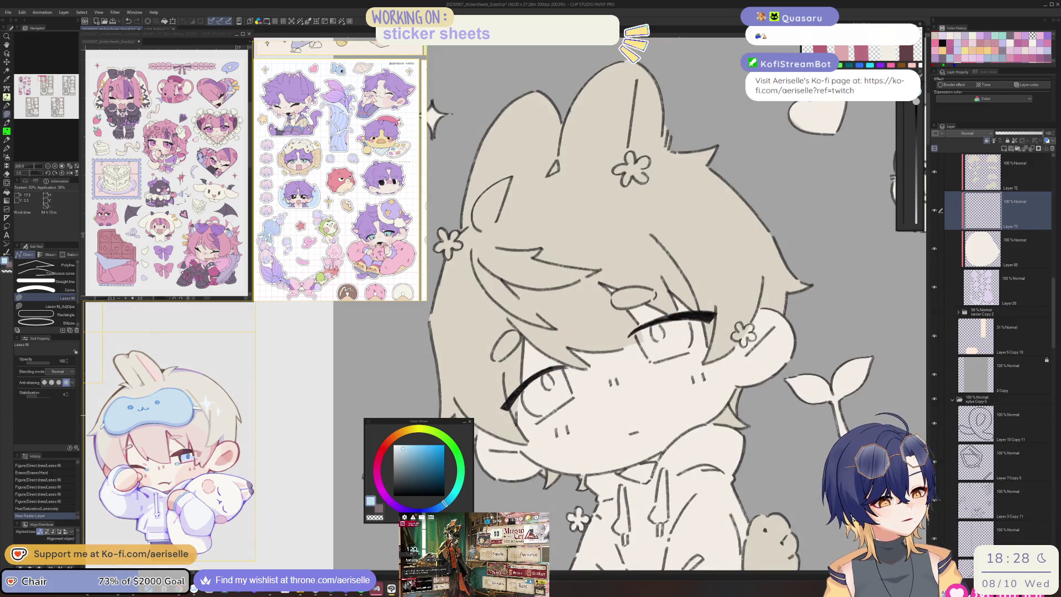
{"action": "left_click_drag", "start_coordinate": [560, 367], "coordinate": [555, 369]}
{"action": "scroll", "coordinate": [525, 399], "scroll_direction": "up", "scroll_amount": 3}
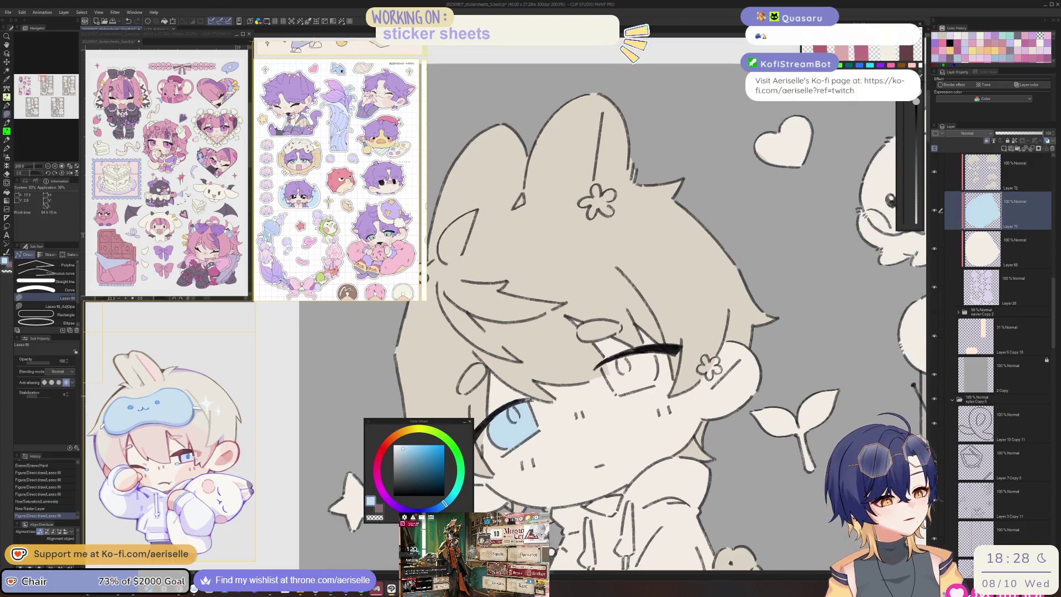
{"action": "scroll", "coordinate": [525, 398], "scroll_direction": "down", "scroll_amount": 5}
{"action": "scroll", "coordinate": [511, 394], "scroll_direction": "up", "scroll_amount": 5}
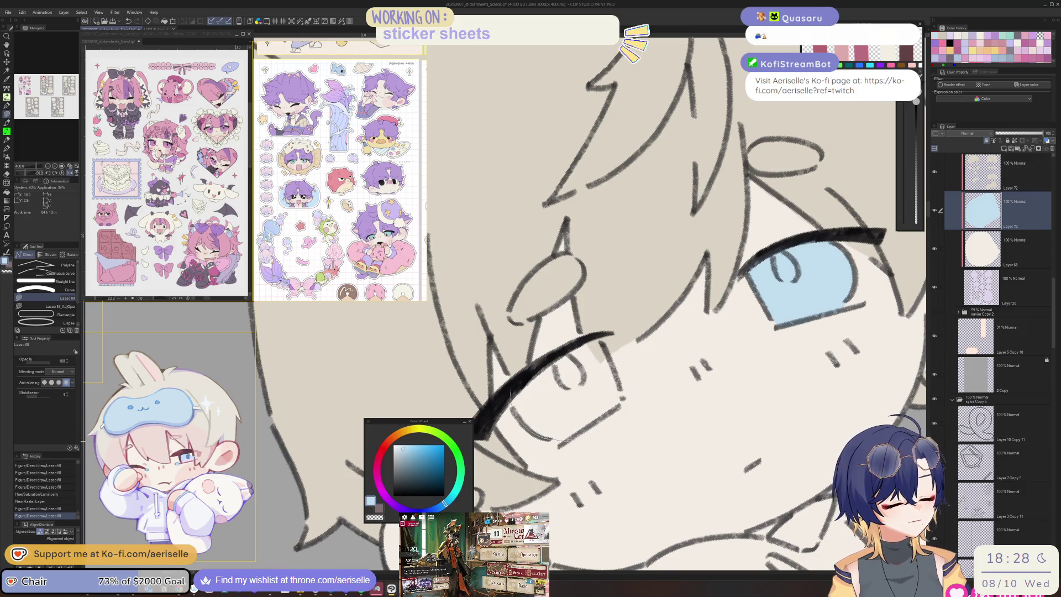
{"action": "left_click_drag", "start_coordinate": [623, 396], "coordinate": [593, 332]}
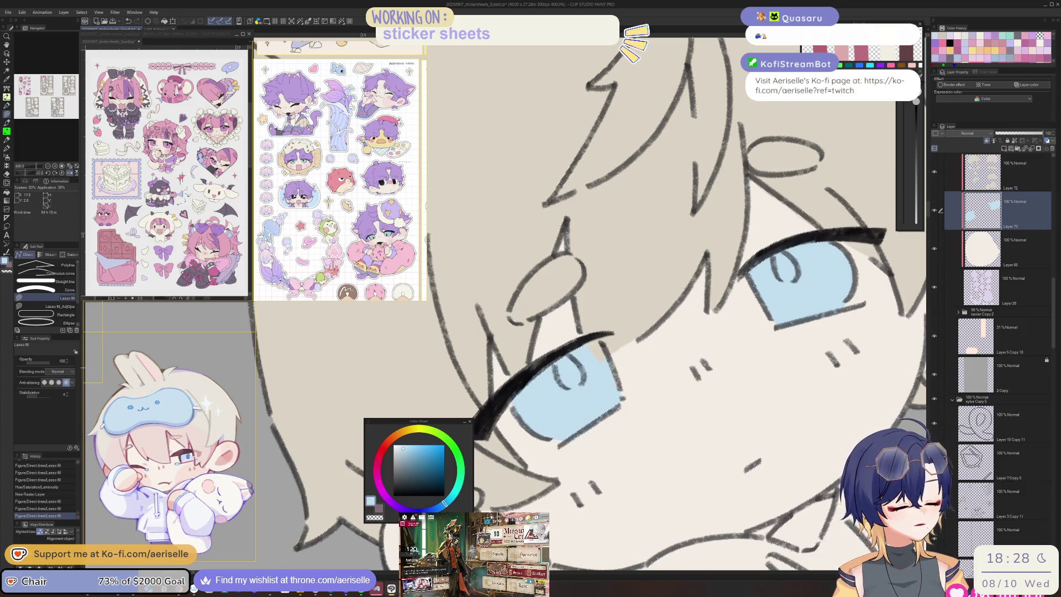
Step: Mark in the hamster's eye at pen size 10 and fill the star chibi's left iris light blue
{"action": "scroll", "coordinate": [618, 378], "scroll_direction": "down", "scroll_amount": 5}
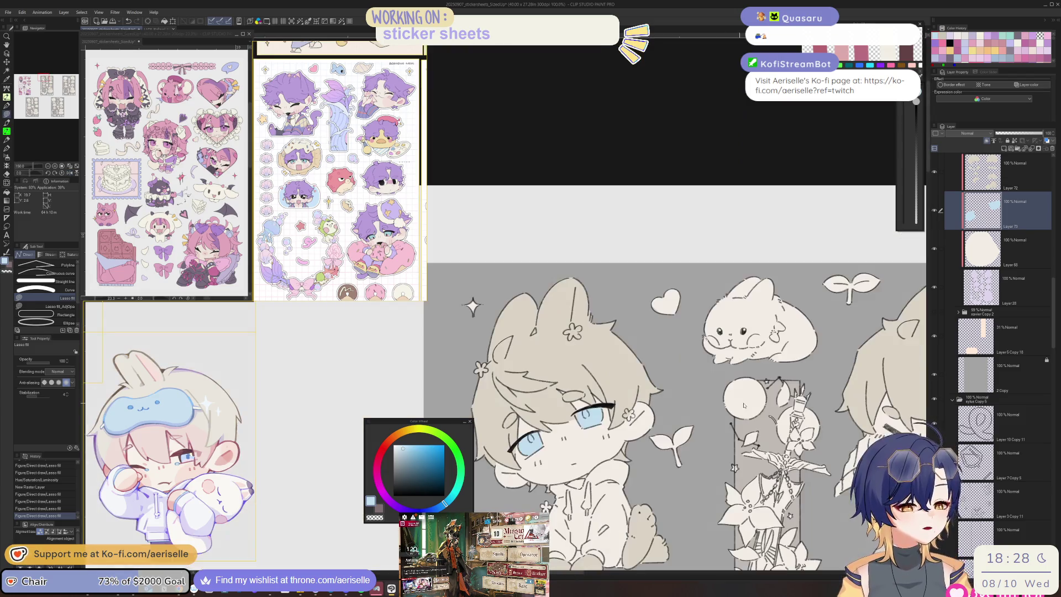
{"action": "left_click_drag", "start_coordinate": [743, 405], "coordinate": [578, 351]}
{"action": "scroll", "coordinate": [579, 351], "scroll_direction": "up", "scroll_amount": 5}
{"action": "key", "text": "p"}
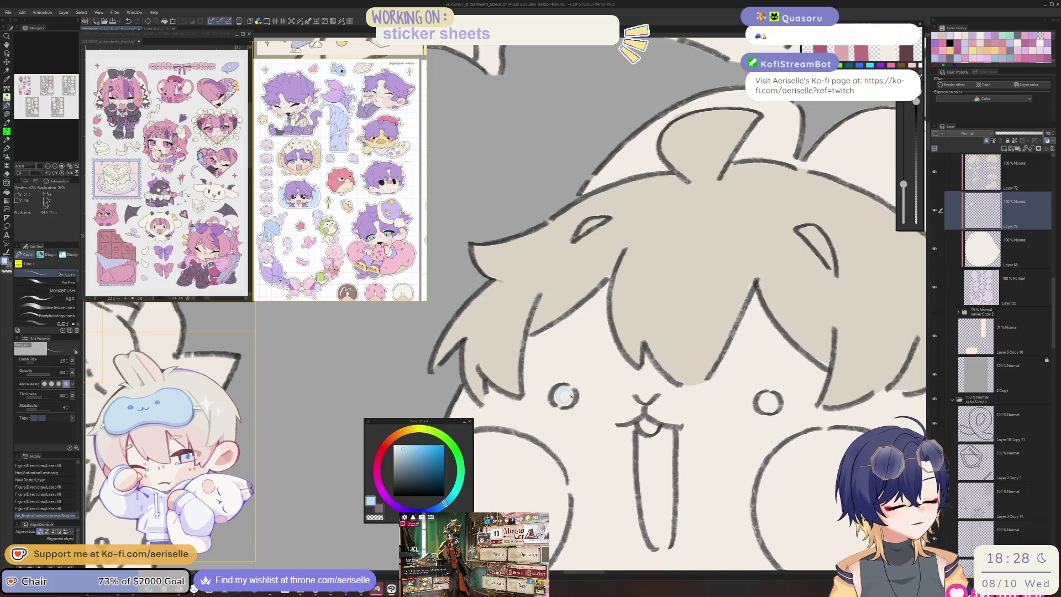
{"action": "key", "text": "bracketright"}
{"action": "key", "text": "bracketright"}
{"action": "key", "text": "bracketright"}
{"action": "left_click_drag", "start_coordinate": [555, 390], "coordinate": [554, 405]}
{"action": "scroll", "coordinate": [530, 380], "scroll_direction": "down", "scroll_amount": 3}
{"action": "scroll", "coordinate": [611, 386], "scroll_direction": "up", "scroll_amount": 3}
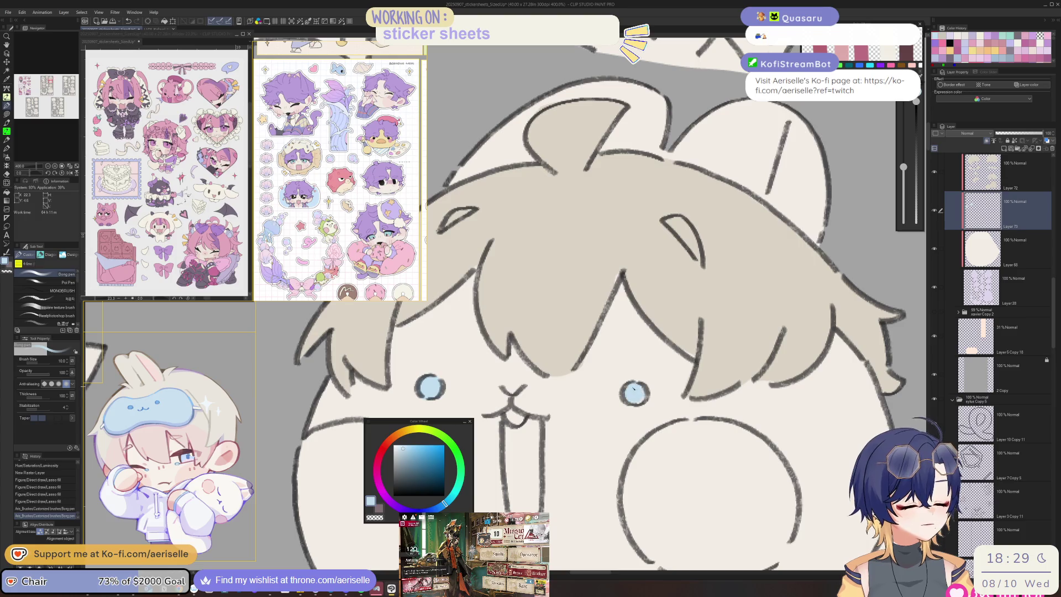
{"action": "scroll", "coordinate": [608, 353], "scroll_direction": "down", "scroll_amount": 6}
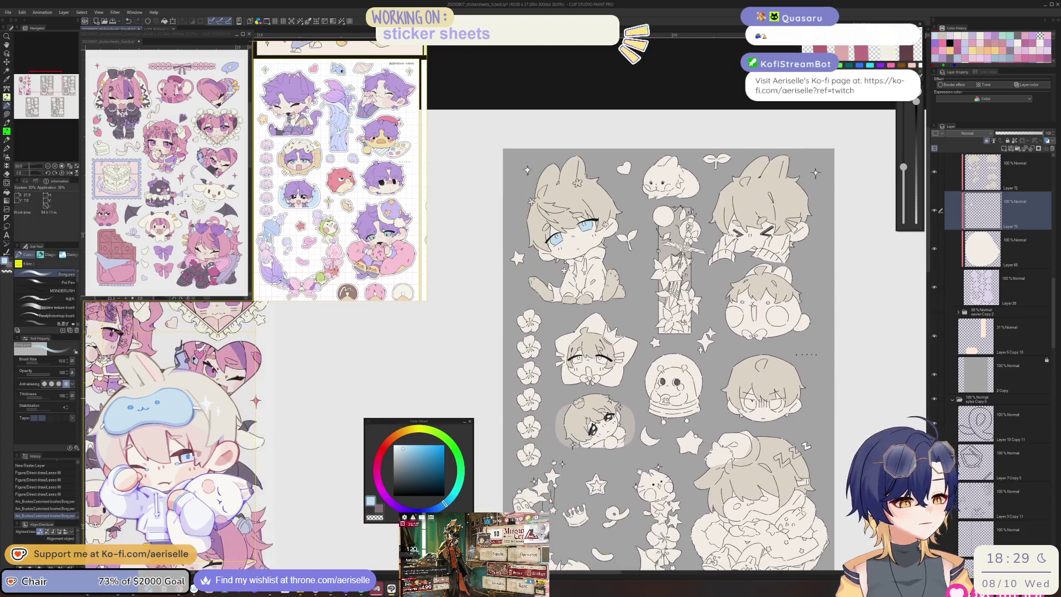
{"action": "scroll", "coordinate": [594, 369], "scroll_direction": "up", "scroll_amount": 6}
{"action": "key", "text": "u"}
{"action": "mouse_move", "coordinate": [598, 421]}
{"action": "left_mouse_down"}
{"action": "mouse_move", "coordinate": [641, 421]}
{"action": "mouse_move", "coordinate": [660, 381]}
{"action": "mouse_move", "coordinate": [583, 387]}
{"action": "left_mouse_up"}
Step: Lasso-fill a gap in the star-framed chibi's hair with beige on Layer 72
{"action": "key", "text": "e"}
{"action": "key", "text": "bracketleft"}
{"action": "key", "text": "bracketleft"}
{"action": "key", "text": "bracketleft"}
{"action": "key", "text": "alt+bracketright"}
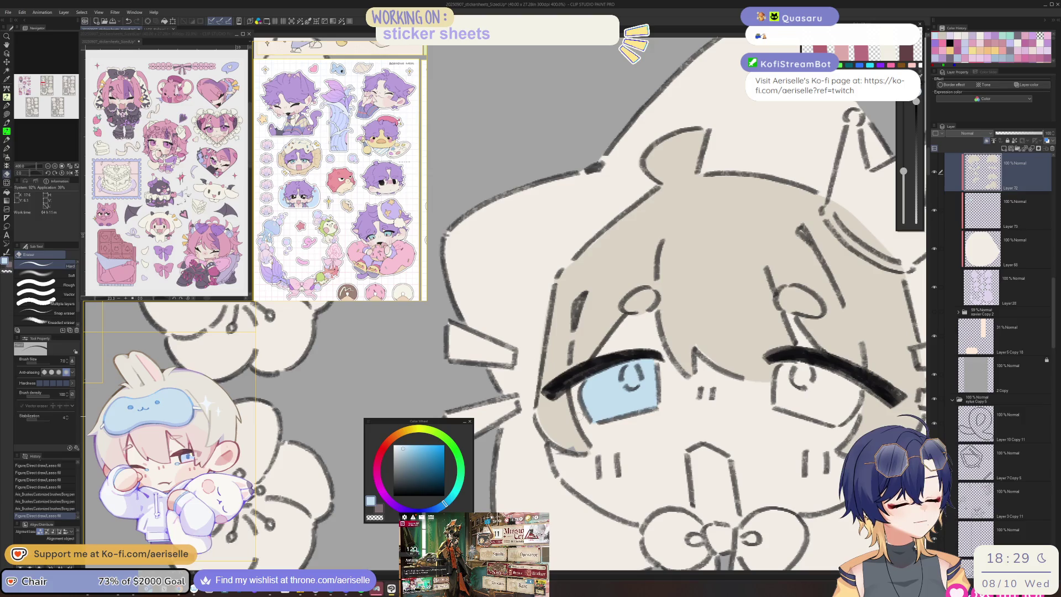
{"action": "key", "text": "o"}
{"action": "key", "text": "alt+bracketleft"}
{"action": "scroll", "coordinate": [646, 378], "scroll_direction": "down", "scroll_amount": 3}
{"action": "scroll", "coordinate": [615, 400], "scroll_direction": "up", "scroll_amount": 6}
{"action": "key", "text": "alt+bracketleft"}
{"action": "key", "text": "alt+bracketleft"}
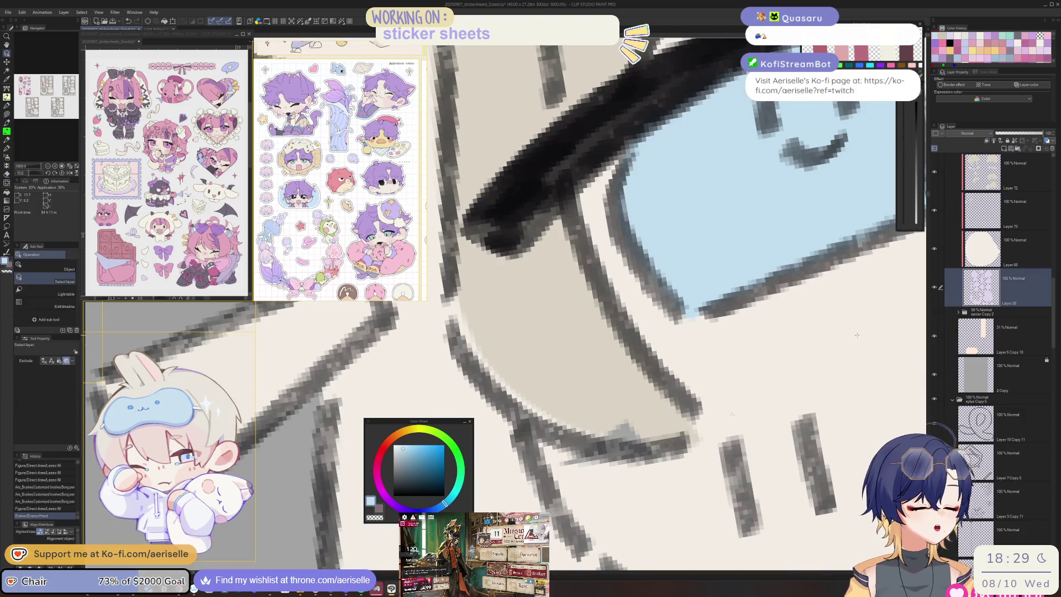
{"action": "key", "text": "u"}
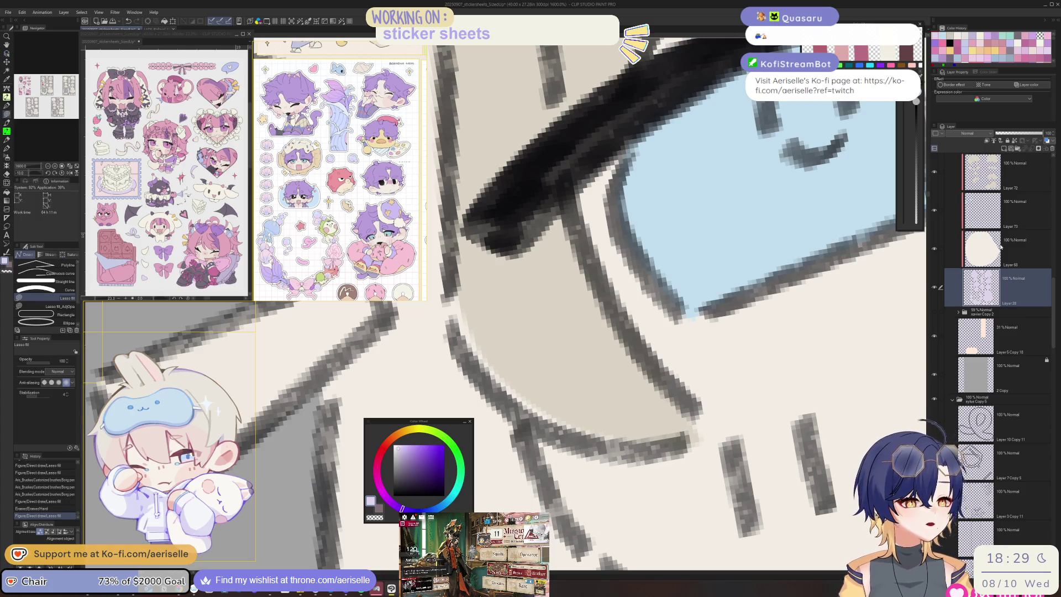
{"action": "left_click", "coordinate": [990, 252]}
{"action": "left_click", "coordinate": [454, 266], "text": "ctrl+shift"}
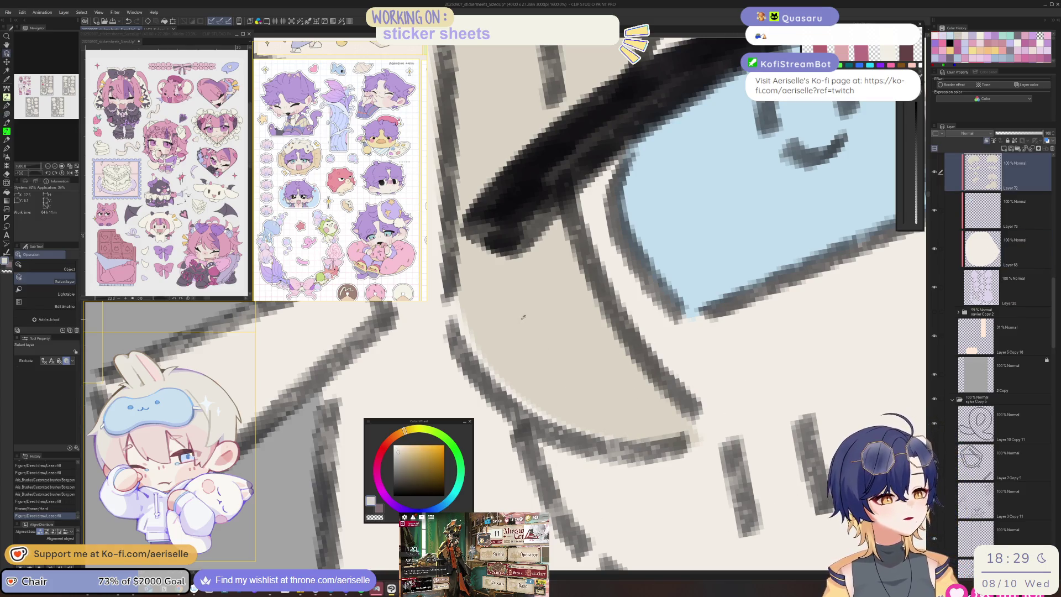
{"action": "left_click", "coordinate": [454, 265], "text": "alt"}
{"action": "mouse_move", "coordinate": [455, 265]}
{"action": "left_mouse_down"}
{"action": "mouse_move", "coordinate": [450, 297]}
{"action": "mouse_move", "coordinate": [580, 442]}
{"action": "mouse_move", "coordinate": [680, 386]}
{"action": "mouse_move", "coordinate": [702, 392]}
{"action": "mouse_move", "coordinate": [707, 374]}
{"action": "left_mouse_up"}
Step: Lasso-fill a missing light-blue patch beside the eye on the eye layer
{"action": "scroll", "coordinate": [699, 408], "scroll_direction": "down", "scroll_amount": 4}
{"action": "key", "text": "o"}
{"action": "left_click", "coordinate": [700, 408], "text": "ctrl+shift"}
{"action": "scroll", "coordinate": [699, 408], "scroll_direction": "down", "scroll_amount": 2}
{"action": "scroll", "coordinate": [706, 374], "scroll_direction": "up", "scroll_amount": 2}
{"action": "scroll", "coordinate": [718, 338], "scroll_direction": "up", "scroll_amount": 2}
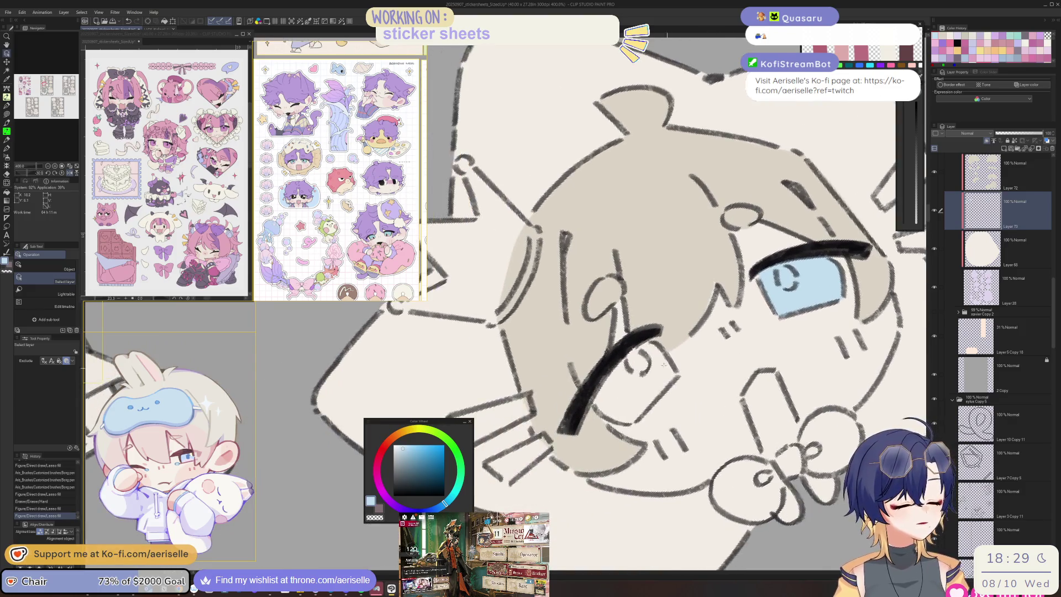
{"action": "key", "text": "u"}
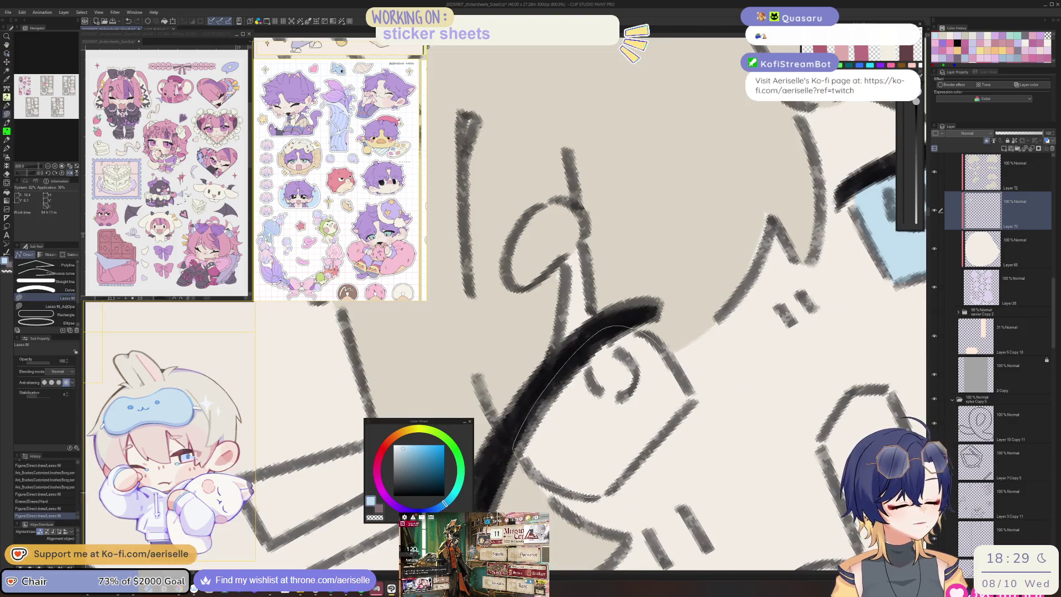
{"action": "left_click_drag", "start_coordinate": [694, 391], "coordinate": [600, 497]}
{"action": "scroll", "coordinate": [599, 498], "scroll_direction": "down", "scroll_amount": 10}
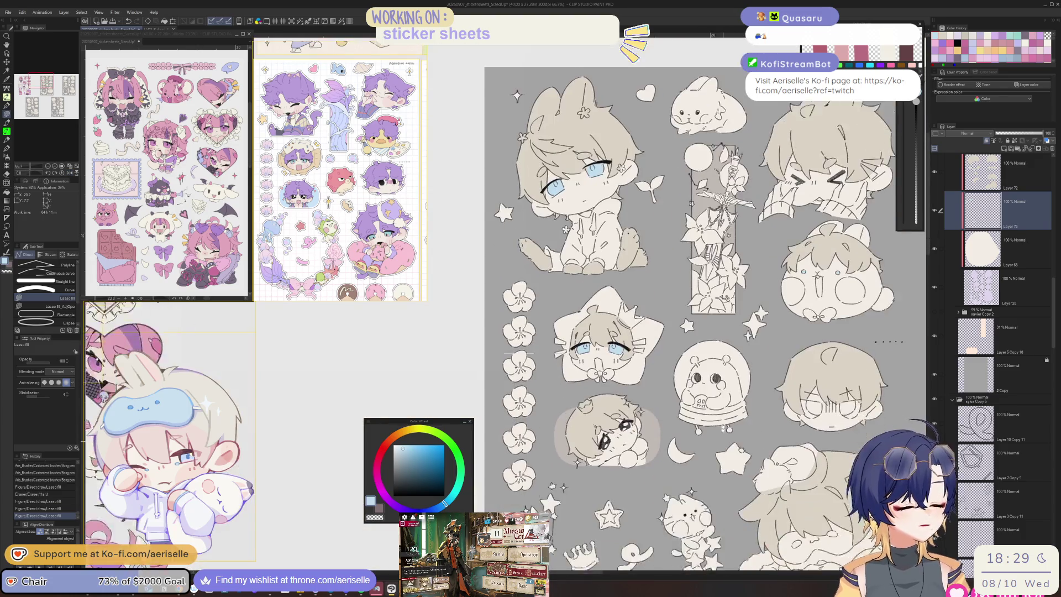
Step: Add a new raster layer for blush and choose a light pink colour
{"action": "mouse_move", "coordinate": [655, 331]}
{"action": "left_mouse_down"}
{"action": "mouse_move", "coordinate": [525, 356]}
{"action": "mouse_move", "coordinate": [600, 293]}
{"action": "mouse_move", "coordinate": [653, 191]}
{"action": "mouse_move", "coordinate": [706, 163]}
{"action": "mouse_move", "coordinate": [557, 194]}
{"action": "mouse_move", "coordinate": [555, 207]}
{"action": "mouse_move", "coordinate": [672, 229]}
{"action": "mouse_move", "coordinate": [640, 319]}
{"action": "mouse_move", "coordinate": [656, 345]}
{"action": "mouse_move", "coordinate": [656, 409]}
{"action": "left_mouse_up"}
{"action": "left_click_drag", "start_coordinate": [730, 494], "coordinate": [741, 512]}
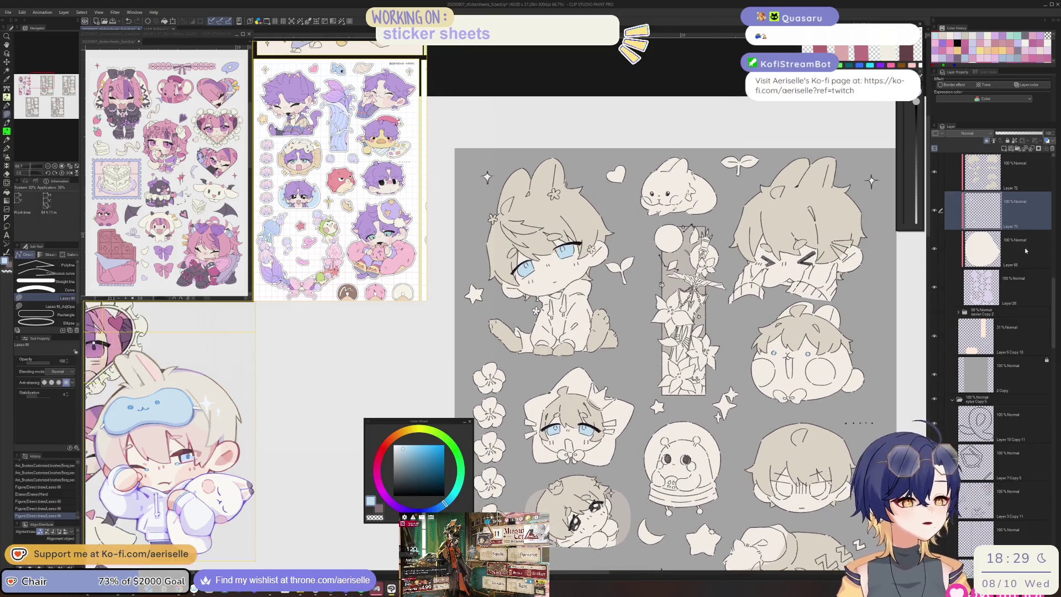
{"action": "left_click", "coordinate": [1022, 249]}
{"action": "left_click", "coordinate": [1003, 148]}
{"action": "left_click", "coordinate": [990, 289]}
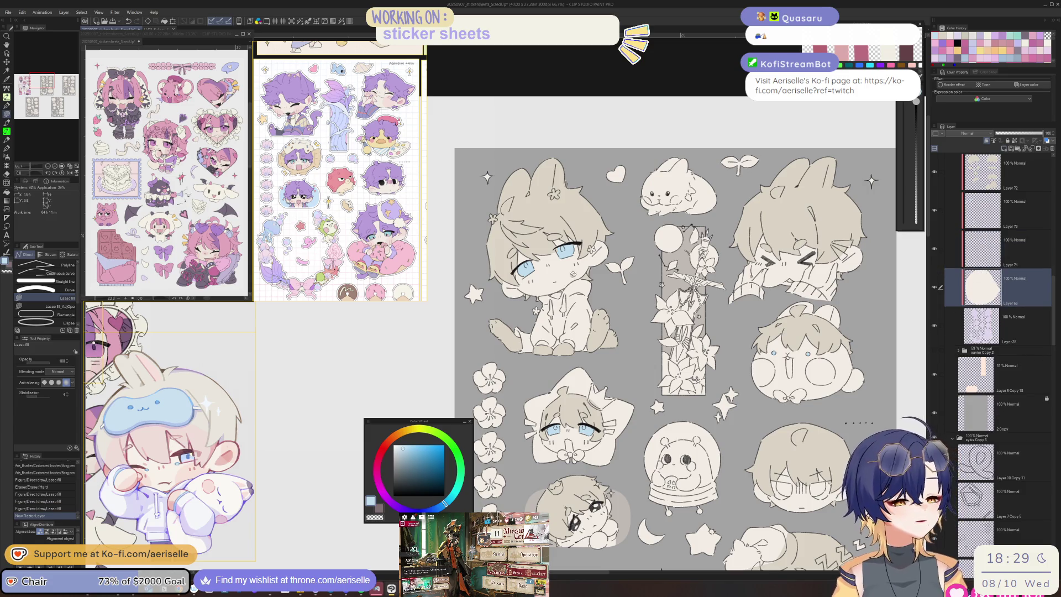
{"action": "scroll", "coordinate": [571, 268], "scroll_direction": "up", "scroll_amount": 6}
{"action": "left_click", "coordinate": [391, 444]}
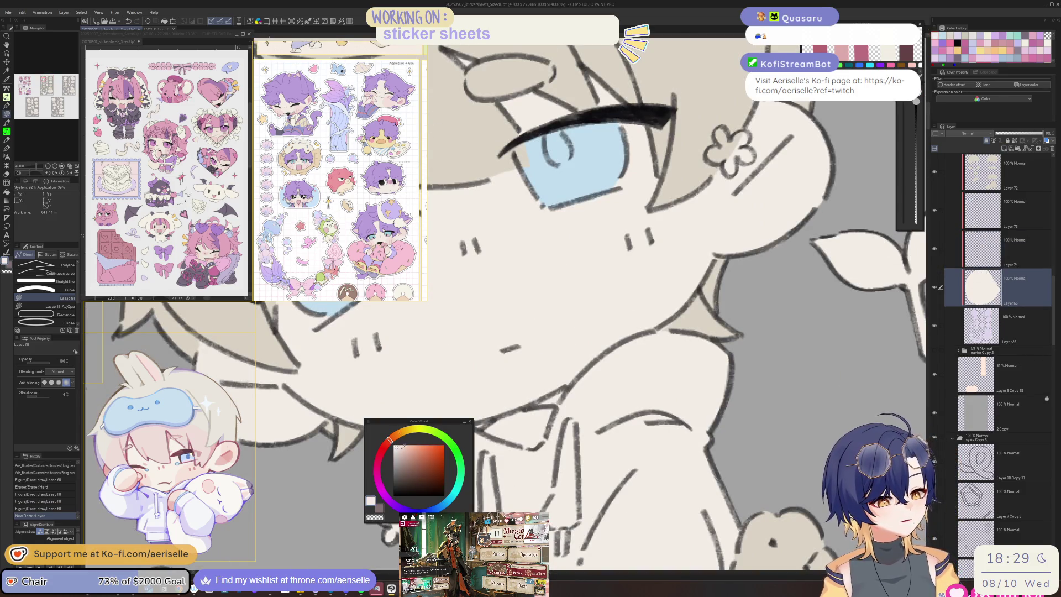
{"action": "left_click", "coordinate": [401, 445]}
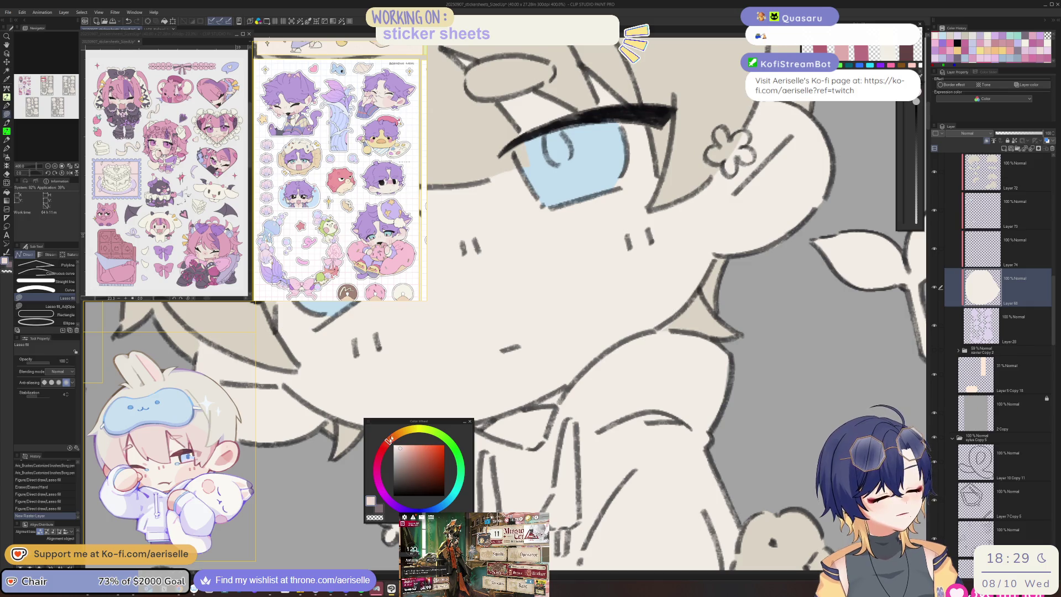
Step: Paint a pink blush patch on the chibi's cheek, redoing the first stroke
{"action": "key", "text": "b"}
{"action": "left_click_drag", "start_coordinate": [685, 243], "coordinate": [652, 254]}
{"action": "scroll", "coordinate": [639, 425], "scroll_direction": "down", "scroll_amount": 5}
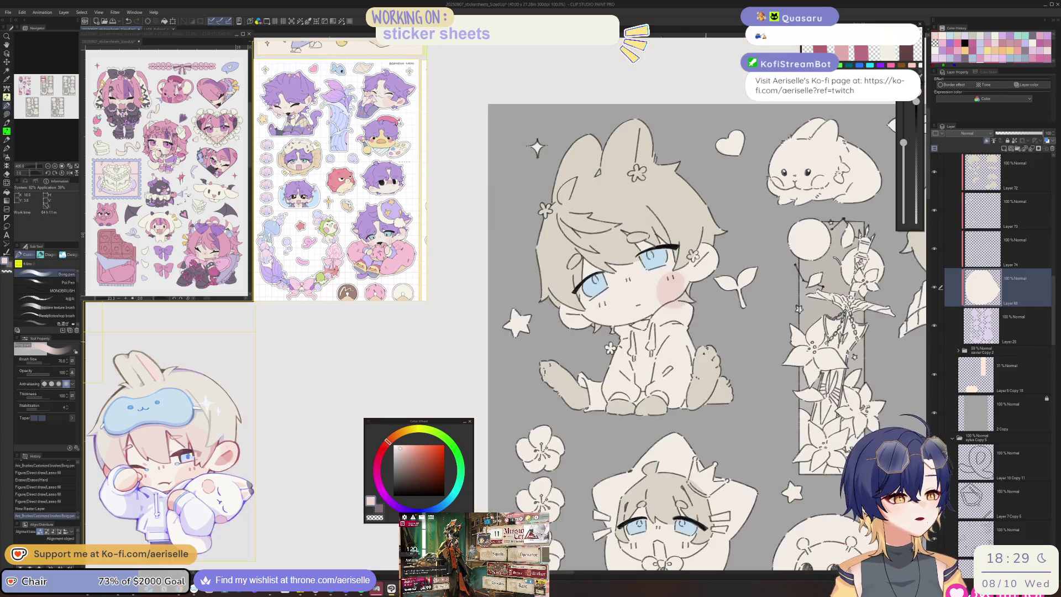
{"action": "left_click_drag", "start_coordinate": [639, 424], "coordinate": [643, 419]}
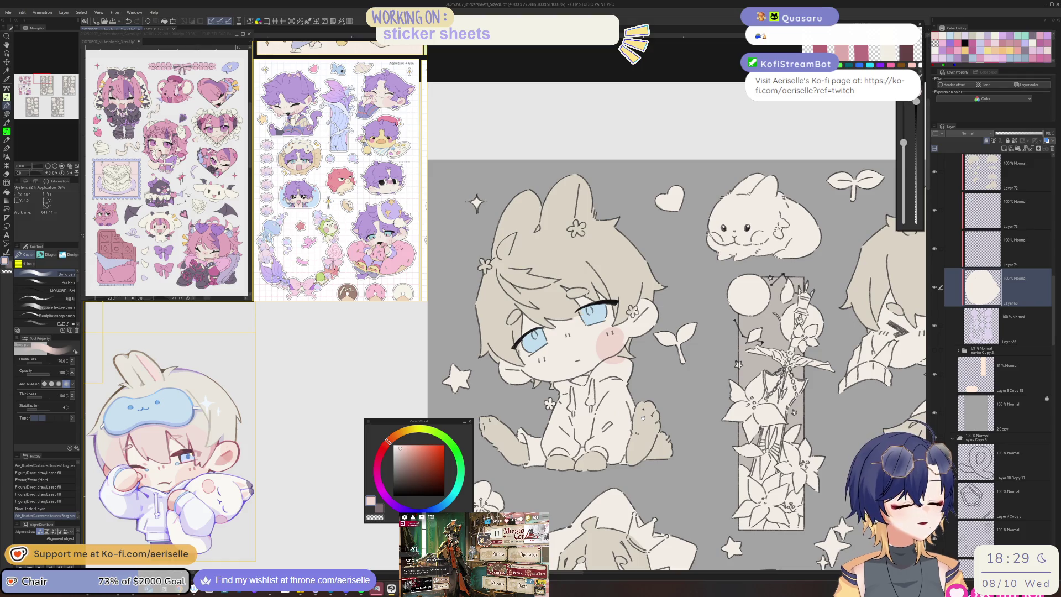
{"action": "key", "text": "ctrl+z"}
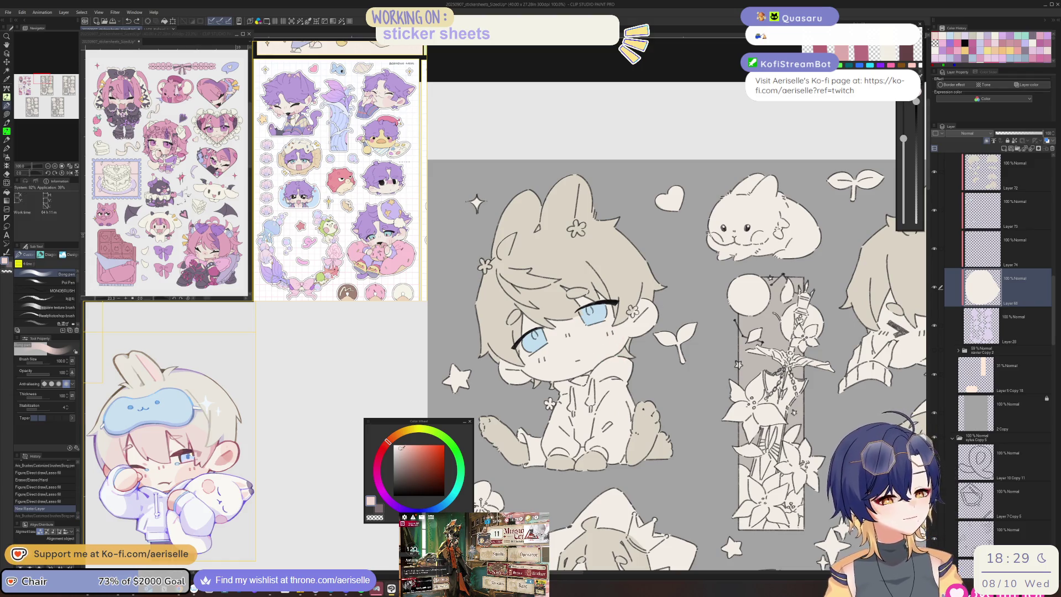
{"action": "left_click_drag", "start_coordinate": [624, 334], "coordinate": [597, 360]}
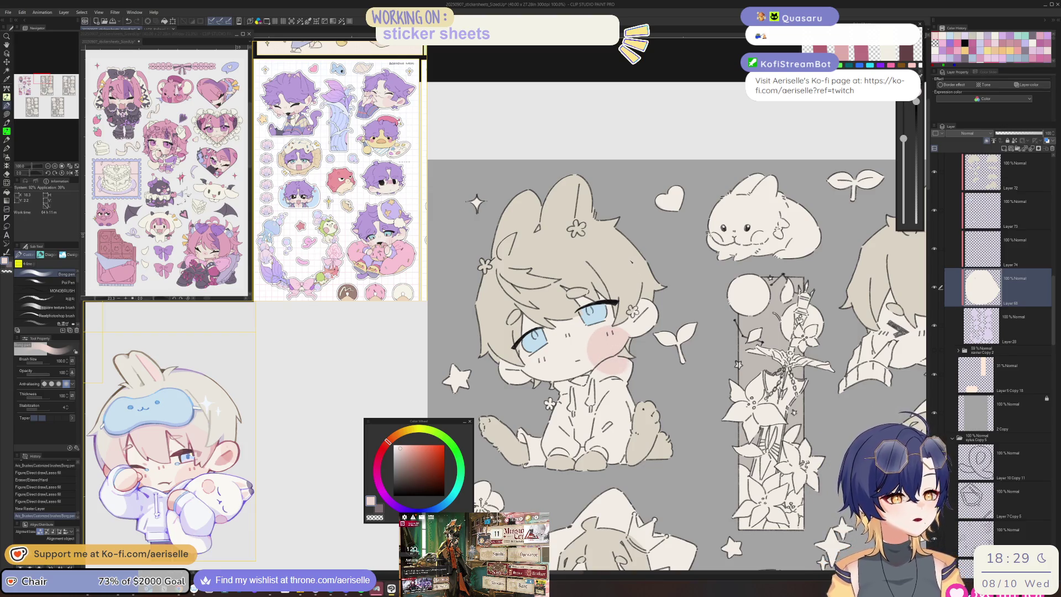
Step: After checking the reference sheet, try blush on both cheeks, then undo those strokes
{"action": "left_click", "coordinate": [145, 29]}
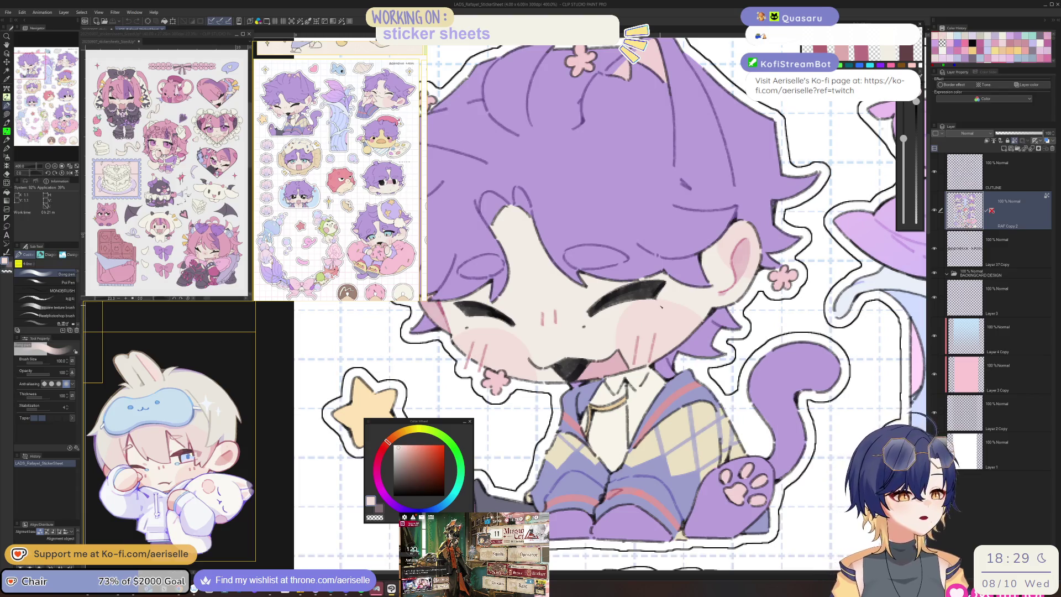
{"action": "left_click", "coordinate": [100, 29]}
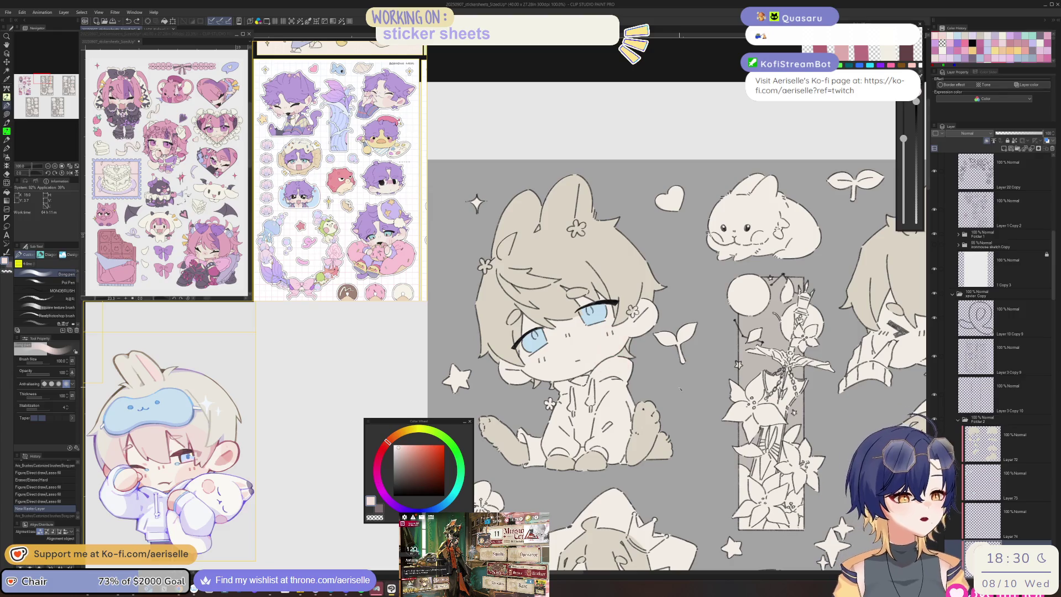
{"action": "scroll", "coordinate": [605, 320], "scroll_direction": "up", "scroll_amount": 2}
{"action": "mouse_move", "coordinate": [591, 343]}
{"action": "left_mouse_down"}
{"action": "mouse_move", "coordinate": [627, 359]}
{"action": "mouse_move", "coordinate": [608, 387]}
{"action": "left_mouse_up"}
{"action": "left_click_drag", "start_coordinate": [657, 293], "coordinate": [682, 323]}
{"action": "left_click_drag", "start_coordinate": [451, 384], "coordinate": [467, 409]}
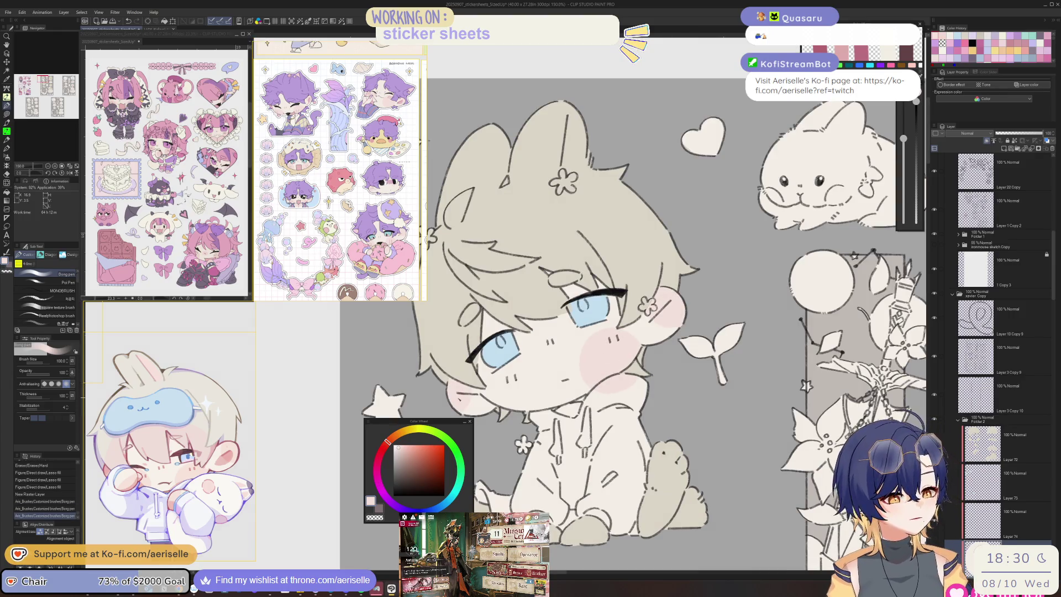
{"action": "mouse_move", "coordinate": [545, 401]}
{"action": "left_mouse_down"}
{"action": "mouse_move", "coordinate": [519, 420]}
{"action": "mouse_move", "coordinate": [647, 430]}
{"action": "mouse_move", "coordinate": [642, 397]}
{"action": "left_mouse_up"}
{"action": "key", "text": "e"}
{"action": "key", "text": "ctrl+z"}
{"action": "key", "text": "ctrl+z"}
{"action": "key", "text": "ctrl+z"}
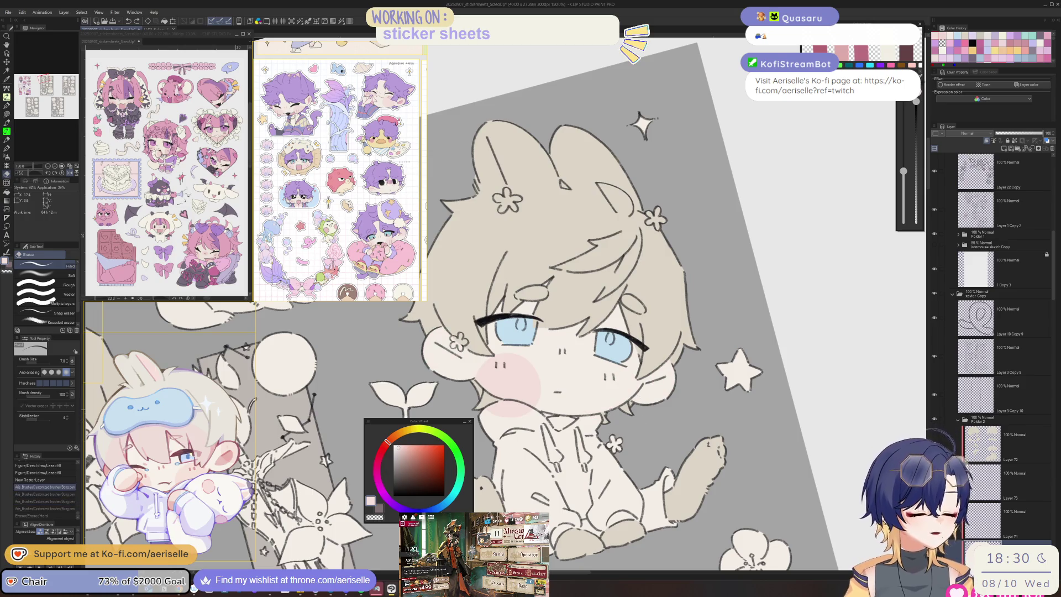
Step: Repaint blush on both cheeks on Layer 74 and erase excess near the chin
{"action": "left_click", "coordinate": [1022, 519]}
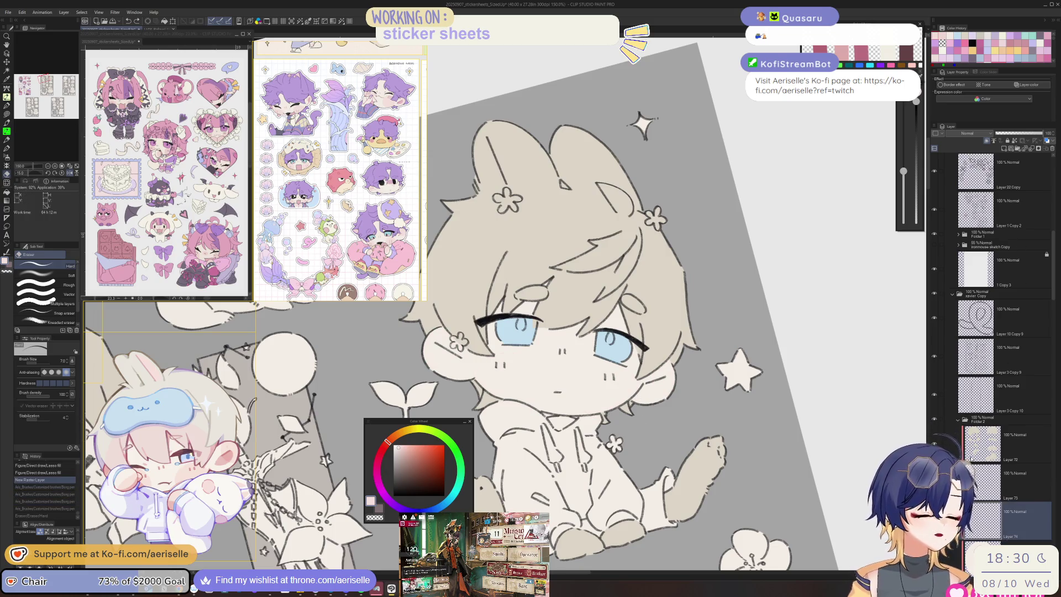
{"action": "key", "text": "p"}
{"action": "left_click_drag", "start_coordinate": [658, 370], "coordinate": [672, 381]}
{"action": "left_click_drag", "start_coordinate": [622, 334], "coordinate": [647, 354]}
{"action": "mouse_move", "coordinate": [544, 354]}
{"action": "left_mouse_down"}
{"action": "mouse_move", "coordinate": [563, 375]}
{"action": "mouse_move", "coordinate": [547, 417]}
{"action": "mouse_move", "coordinate": [564, 387]}
{"action": "left_mouse_up"}
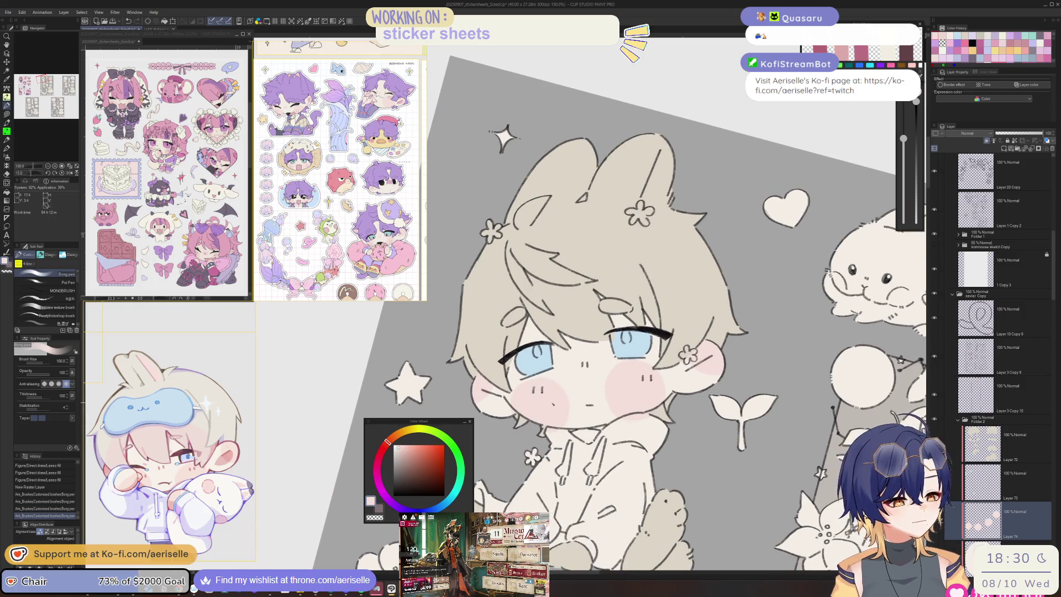
{"action": "key", "text": "ctrl+z"}
{"action": "key", "text": "e"}
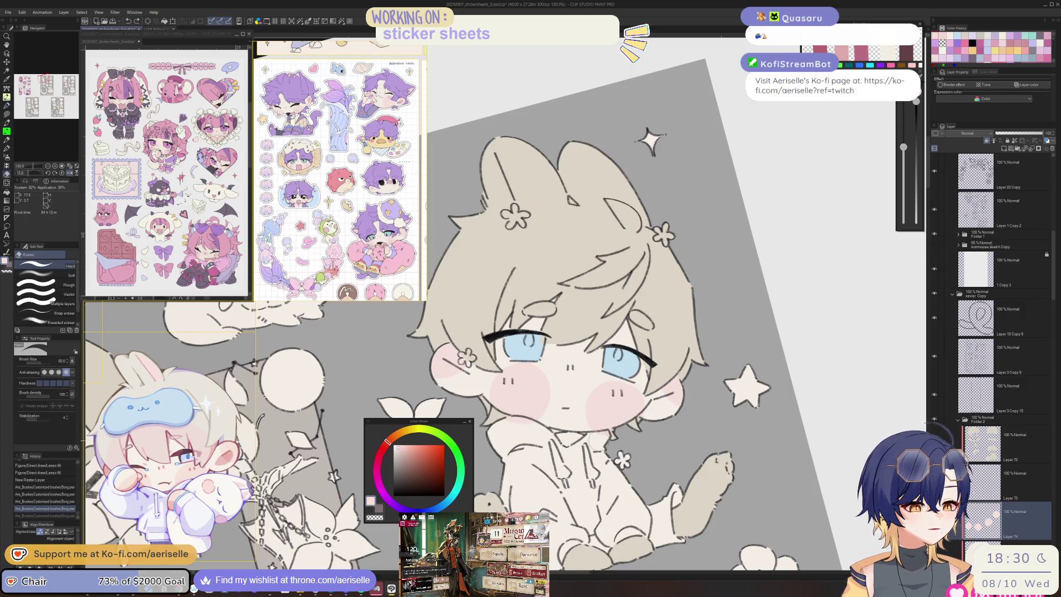
{"action": "mouse_move", "coordinate": [651, 426]}
{"action": "left_mouse_down"}
{"action": "mouse_move", "coordinate": [663, 436]}
{"action": "mouse_move", "coordinate": [655, 419]}
{"action": "left_mouse_up"}
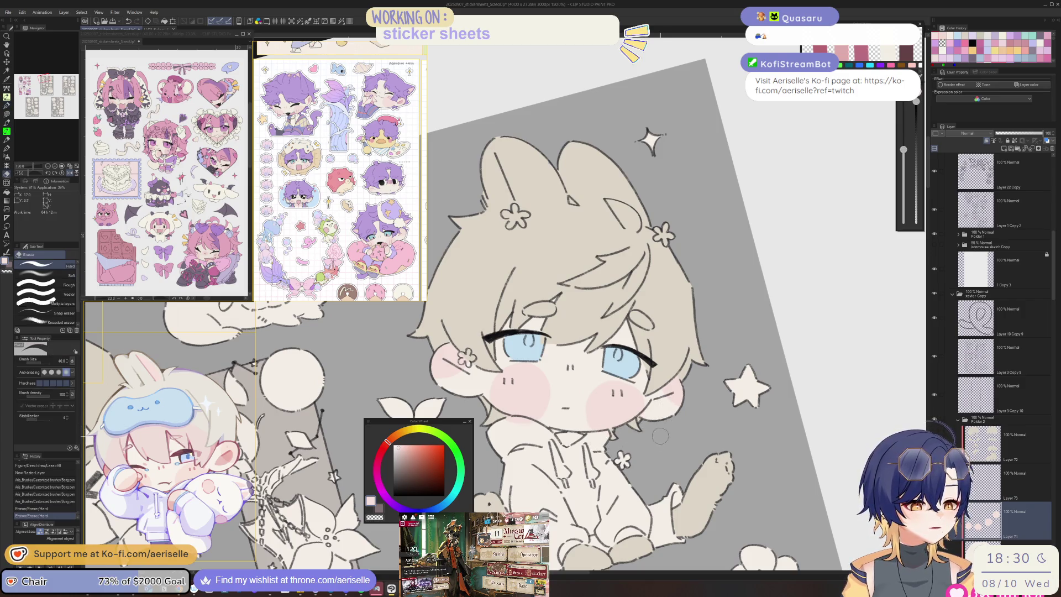
Step: Try a blush stroke on the X-eyed chibi's cheek, then undo it
{"action": "mouse_move", "coordinate": [756, 370]}
{"action": "left_mouse_down"}
{"action": "mouse_move", "coordinate": [719, 354]}
{"action": "mouse_move", "coordinate": [497, 332]}
{"action": "left_mouse_up"}
{"action": "key", "text": "p"}
{"action": "mouse_move", "coordinate": [531, 406]}
{"action": "left_mouse_down"}
{"action": "mouse_move", "coordinate": [544, 445]}
{"action": "mouse_move", "coordinate": [577, 426]}
{"action": "left_mouse_up"}
{"action": "key", "text": "ctrl+z"}
{"action": "scroll", "coordinate": [532, 382], "scroll_direction": "up", "scroll_amount": 1}
{"action": "key", "text": "m"}
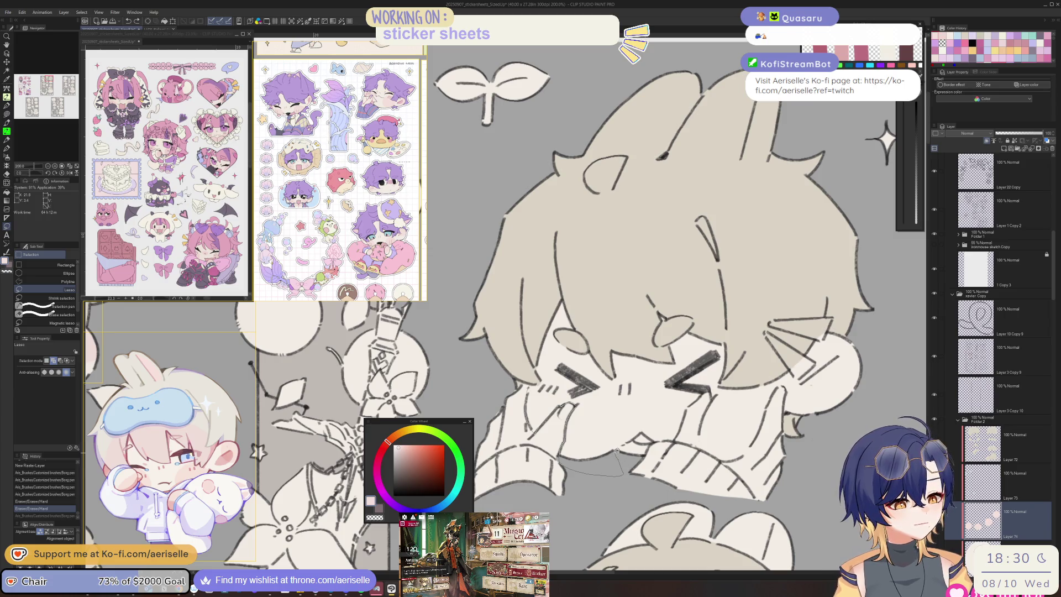
Step: Lasso-select the squinting chibi's cheek area
{"action": "mouse_move", "coordinate": [640, 413]}
{"action": "left_mouse_down"}
{"action": "mouse_move", "coordinate": [586, 357]}
{"action": "mouse_move", "coordinate": [530, 425]}
{"action": "left_mouse_up"}
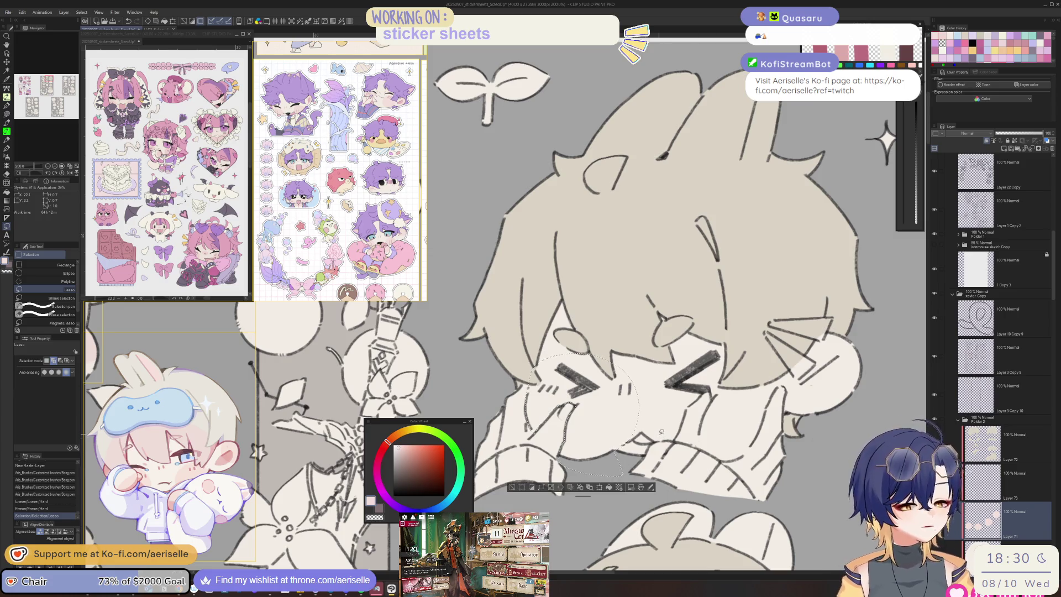
{"action": "scroll", "coordinate": [774, 413], "scroll_direction": "up", "scroll_amount": 4}
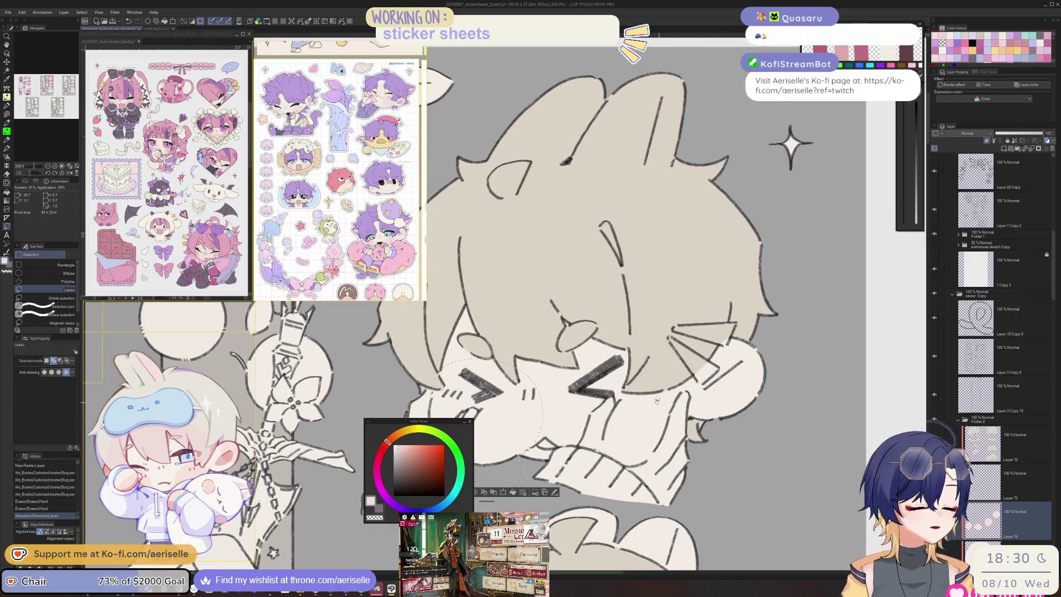
{"action": "mouse_move", "coordinate": [608, 406]}
{"action": "left_mouse_down"}
{"action": "mouse_move", "coordinate": [584, 486]}
{"action": "mouse_move", "coordinate": [596, 507]}
{"action": "mouse_move", "coordinate": [703, 488]}
{"action": "left_mouse_up"}
{"action": "mouse_move", "coordinate": [728, 404]}
{"action": "left_mouse_down"}
{"action": "mouse_move", "coordinate": [761, 379]}
{"action": "mouse_move", "coordinate": [755, 424]}
{"action": "mouse_move", "coordinate": [848, 439]}
{"action": "mouse_move", "coordinate": [790, 235]}
{"action": "left_mouse_up"}
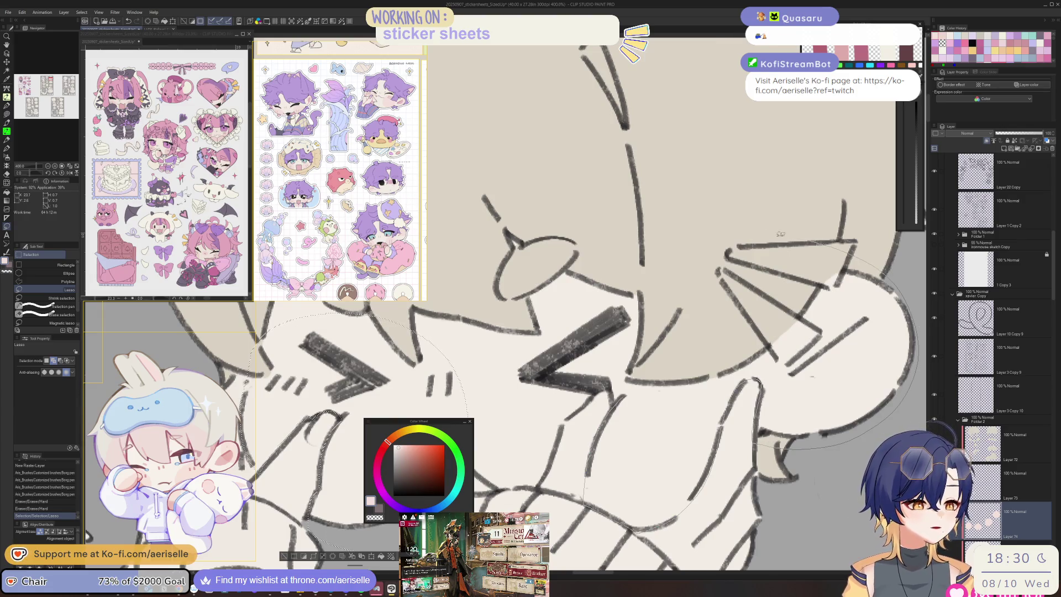
{"action": "left_click_drag", "start_coordinate": [647, 252], "coordinate": [632, 248]}
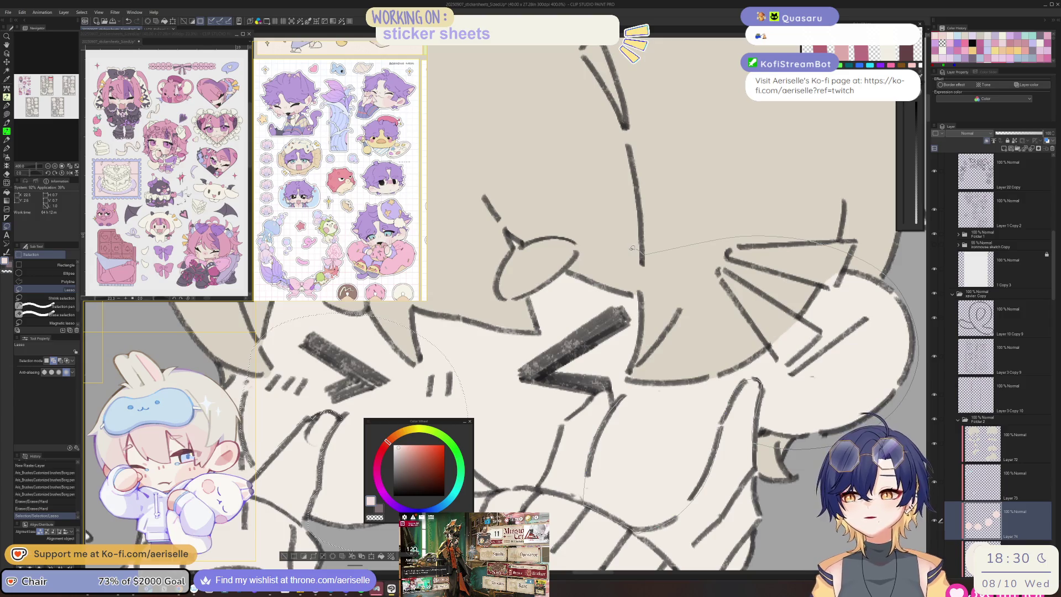
{"action": "mouse_move", "coordinate": [523, 301]}
{"action": "left_mouse_down"}
{"action": "mouse_move", "coordinate": [469, 411]}
{"action": "mouse_move", "coordinate": [547, 463]}
{"action": "mouse_move", "coordinate": [593, 396]}
{"action": "mouse_move", "coordinate": [621, 389]}
{"action": "mouse_move", "coordinate": [658, 406]}
{"action": "left_mouse_up"}
{"action": "scroll", "coordinate": [717, 385], "scroll_direction": "down", "scroll_amount": 3}
Step: Paint pink blush on both cheeks at brush size 120, then mirror the canvas to check
{"action": "key", "text": "p"}
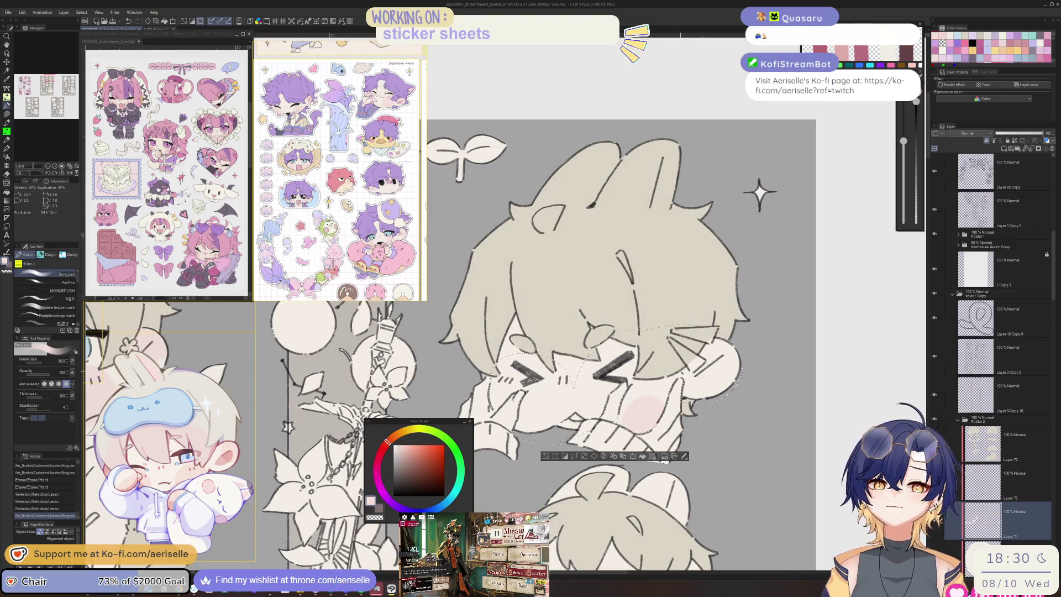
{"action": "left_click_drag", "start_coordinate": [903, 141], "coordinate": [903, 132]}
{"action": "left_click_drag", "start_coordinate": [640, 386], "coordinate": [659, 413]}
{"action": "key", "text": "ctrl+z"}
{"action": "left_click_drag", "start_coordinate": [903, 131], "coordinate": [903, 136]}
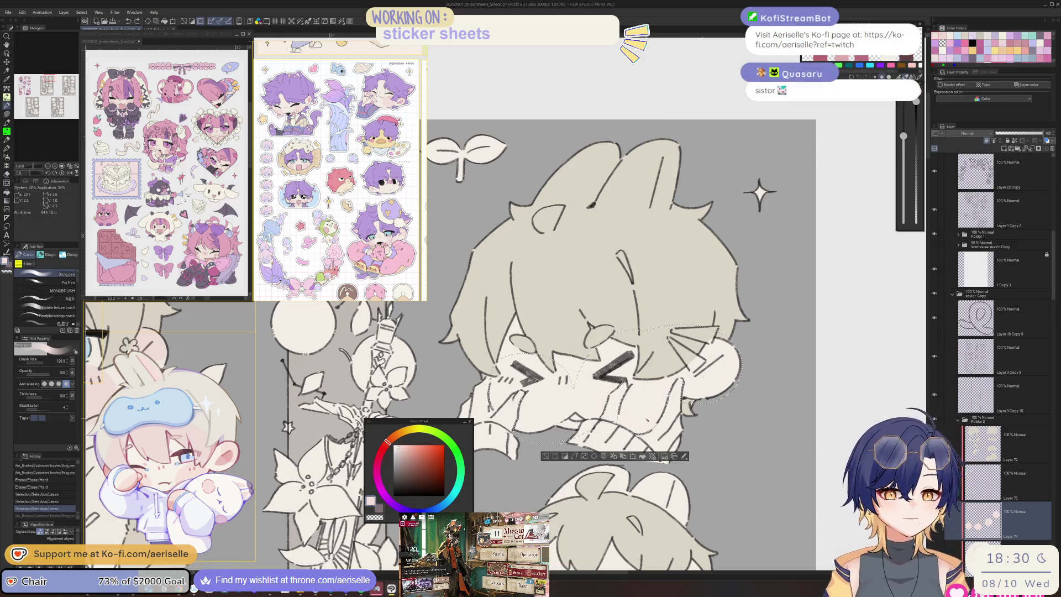
{"action": "left_click_drag", "start_coordinate": [633, 422], "coordinate": [655, 382]}
{"action": "left_click_drag", "start_coordinate": [729, 345], "coordinate": [715, 370]}
{"action": "key", "text": "h"}
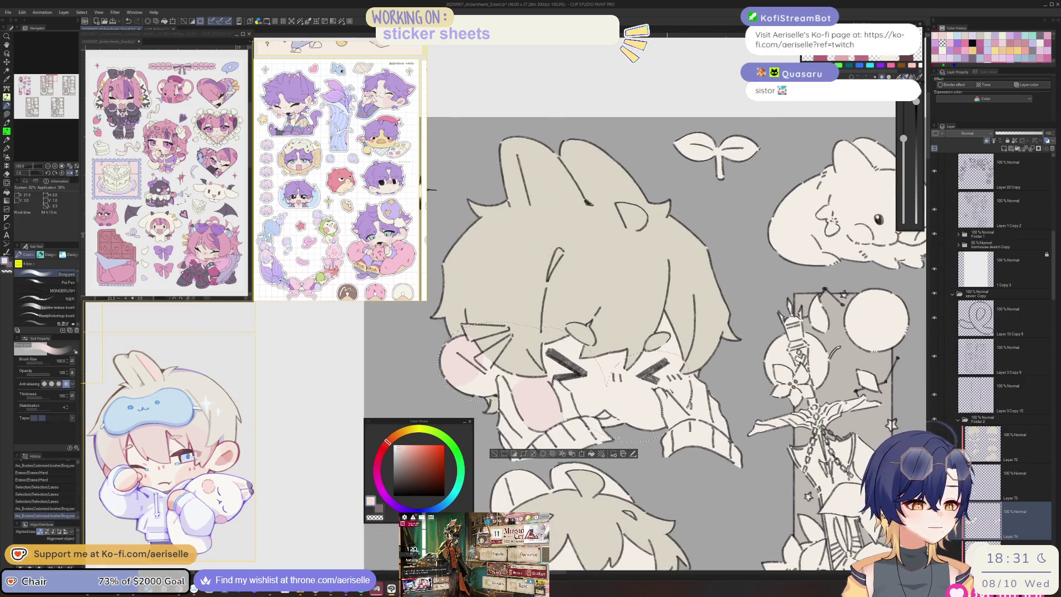
{"action": "scroll", "coordinate": [692, 395], "scroll_direction": "down", "scroll_amount": 3}
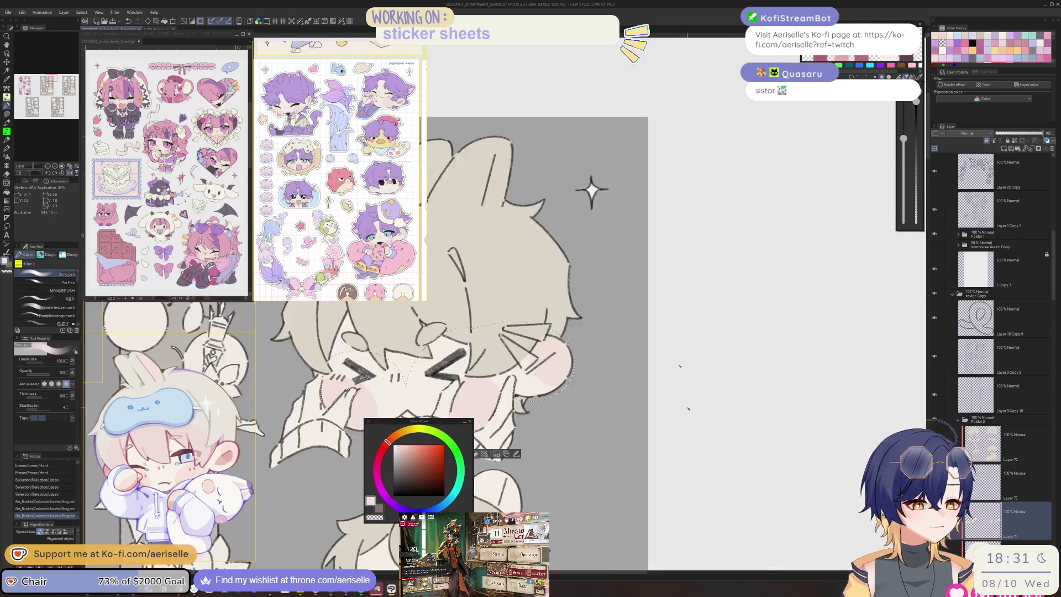
{"action": "left_click_drag", "start_coordinate": [692, 395], "coordinate": [699, 399]}
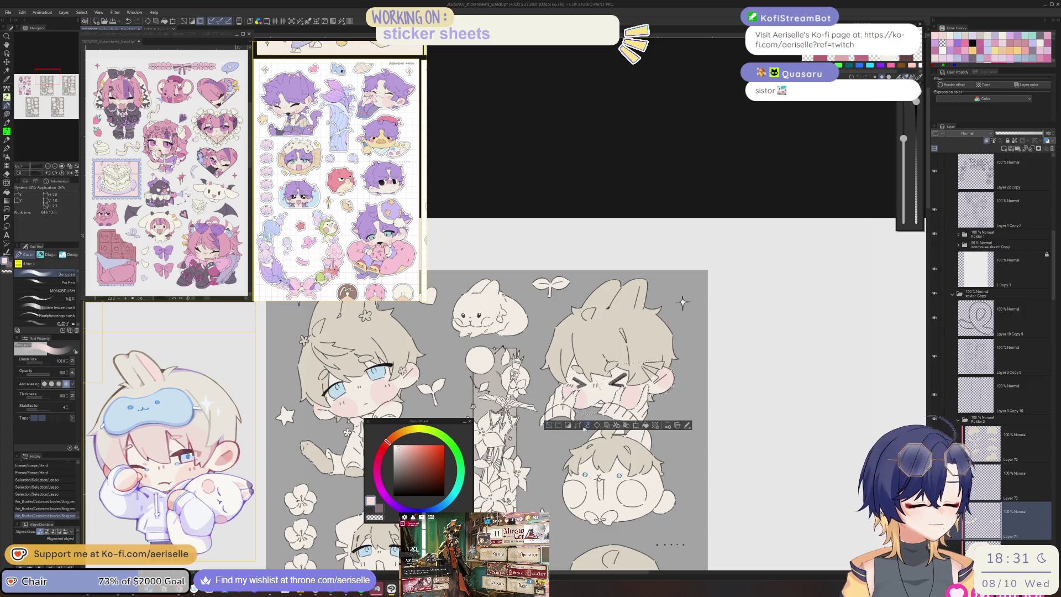
Step: Invert the selection and add blush strokes to the cheeks, undoing the stray ones
{"action": "left_click", "coordinate": [569, 426]}
{"action": "scroll", "coordinate": [616, 386], "scroll_direction": "up", "scroll_amount": 4}
{"action": "left_click", "coordinate": [616, 386]}
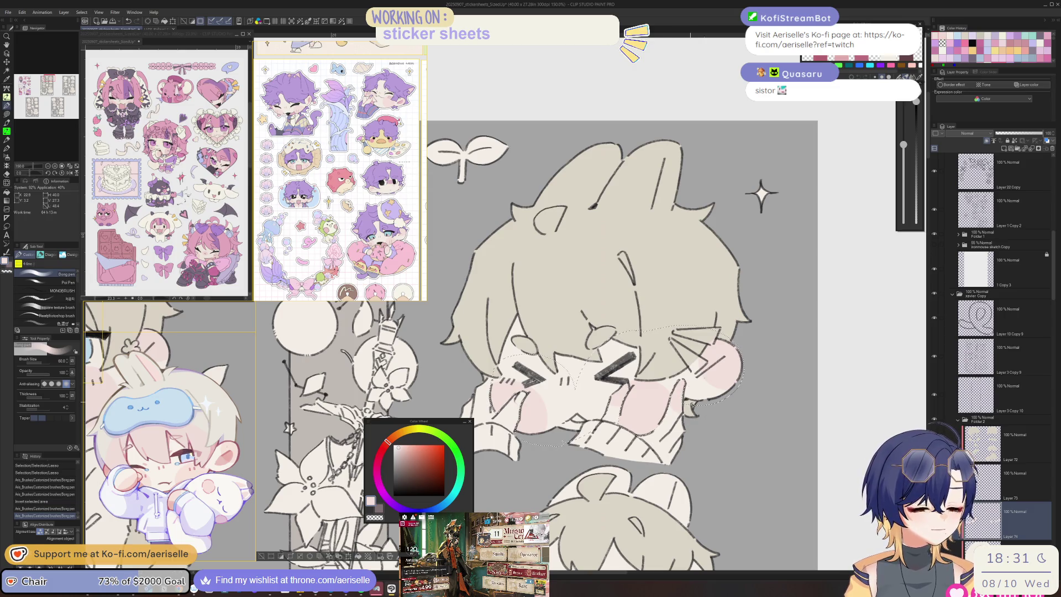
{"action": "mouse_move", "coordinate": [751, 448]}
{"action": "left_mouse_down"}
{"action": "mouse_move", "coordinate": [701, 454]}
{"action": "mouse_move", "coordinate": [729, 452]}
{"action": "left_mouse_up"}
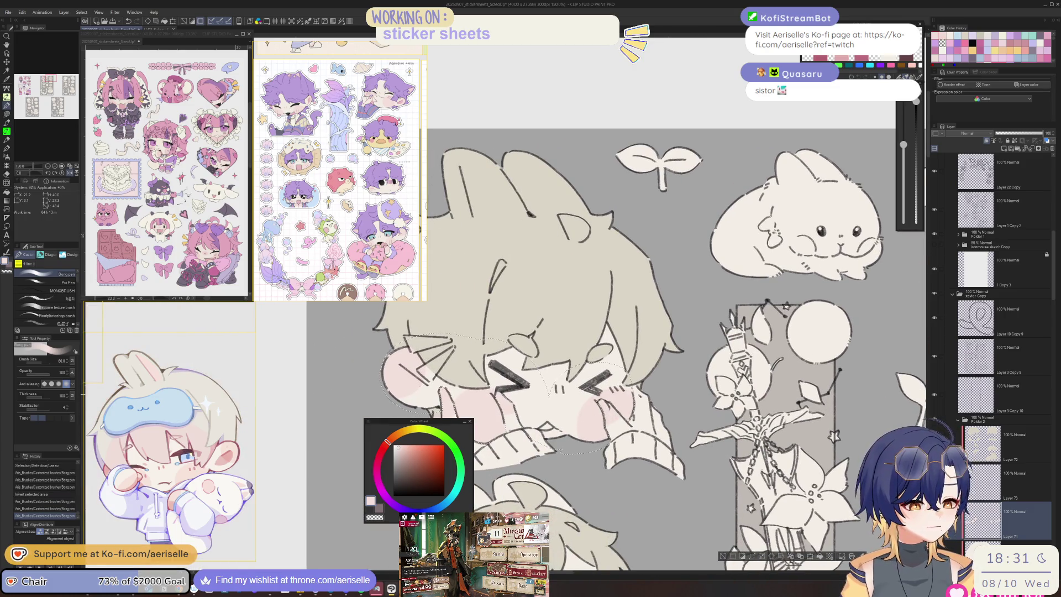
{"action": "key", "text": "ctrl+minus"}
{"action": "key", "text": "ctrl+minus"}
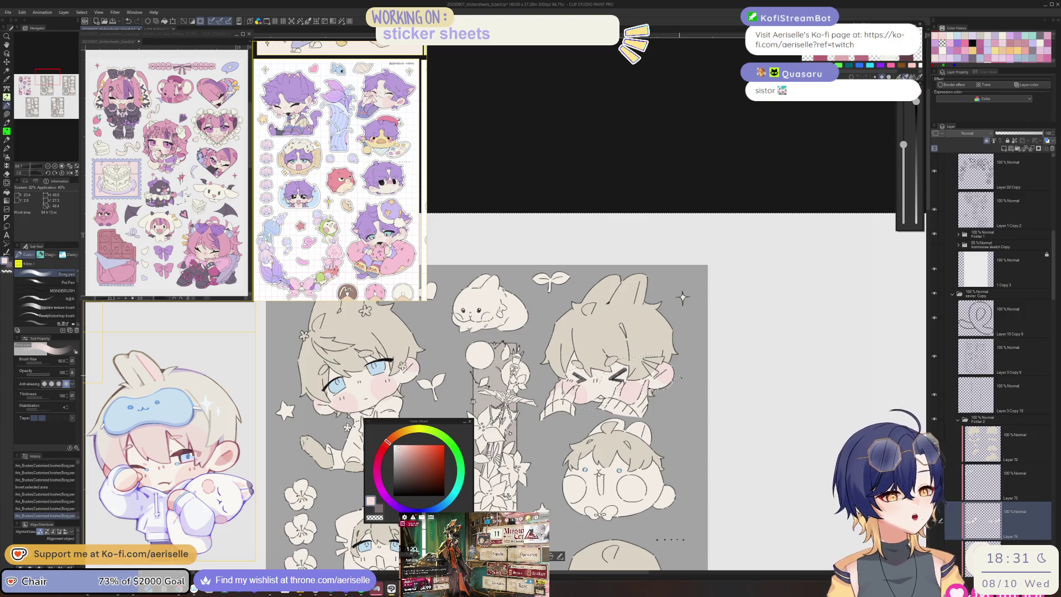
{"action": "key", "text": "ctrl+z"}
{"action": "key", "text": "ctrl+z"}
{"action": "key", "text": "ctrl+z"}
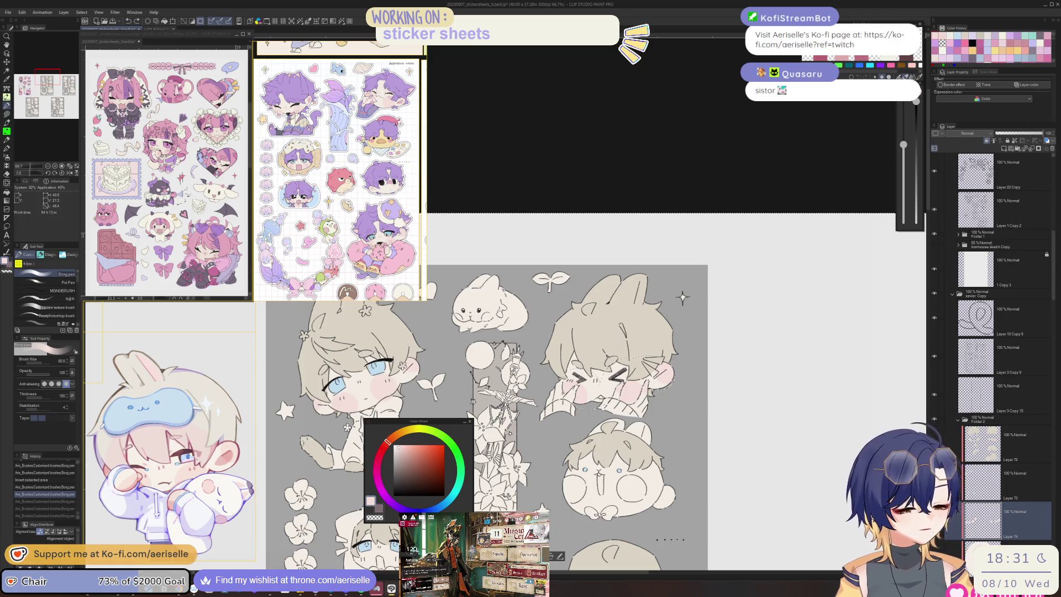
Step: Lasso the squinting chibi's face, reduce the brush to size 30, then deselect
{"action": "scroll", "coordinate": [592, 383], "scroll_direction": "up", "scroll_amount": 2}
{"action": "left_click_drag", "start_coordinate": [573, 379], "coordinate": [619, 347]}
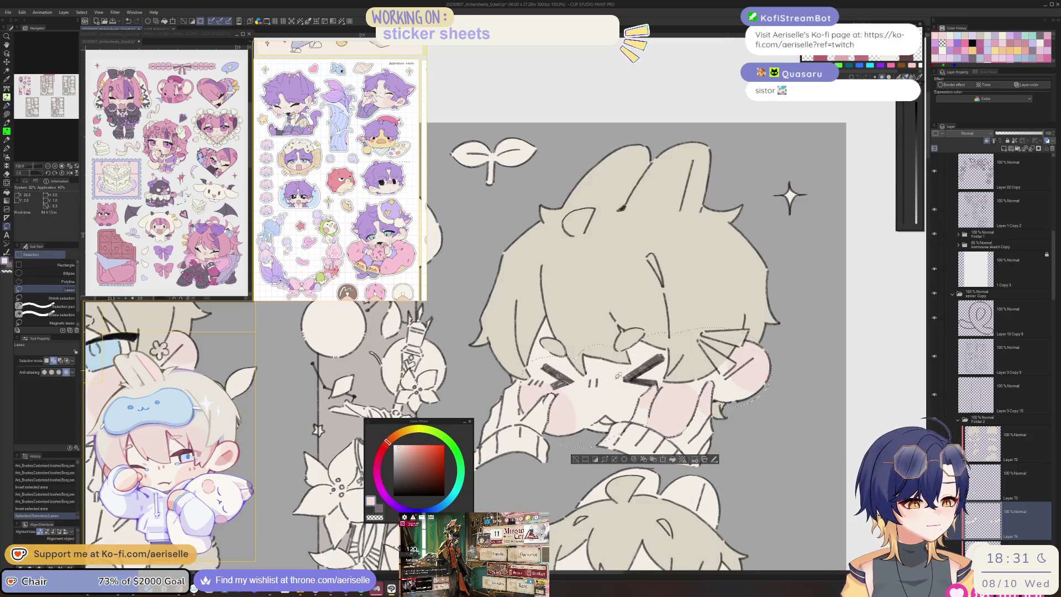
{"action": "key", "text": "bracketleft"}
{"action": "key", "text": "bracketleft"}
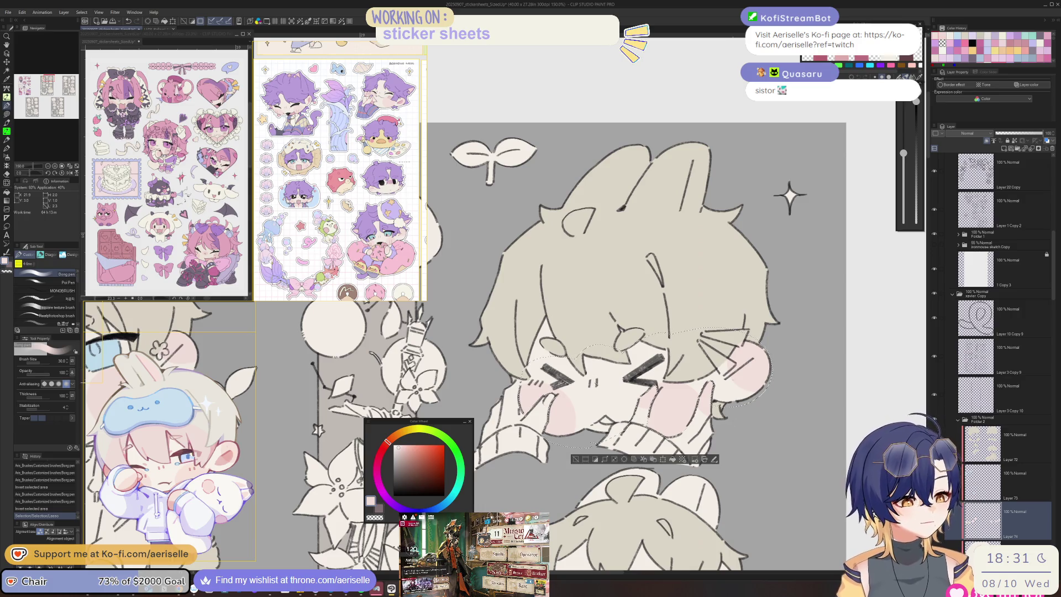
{"action": "scroll", "coordinate": [629, 381], "scroll_direction": "down", "scroll_amount": 3}
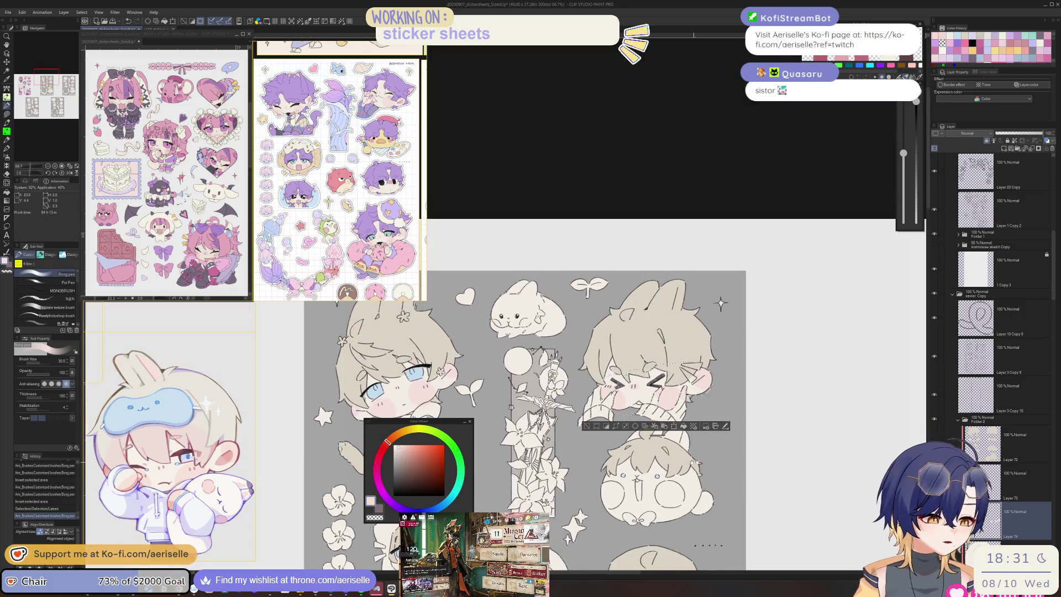
{"action": "left_click_drag", "start_coordinate": [630, 381], "coordinate": [657, 301]}
{"action": "key", "text": "ctrl+d"}
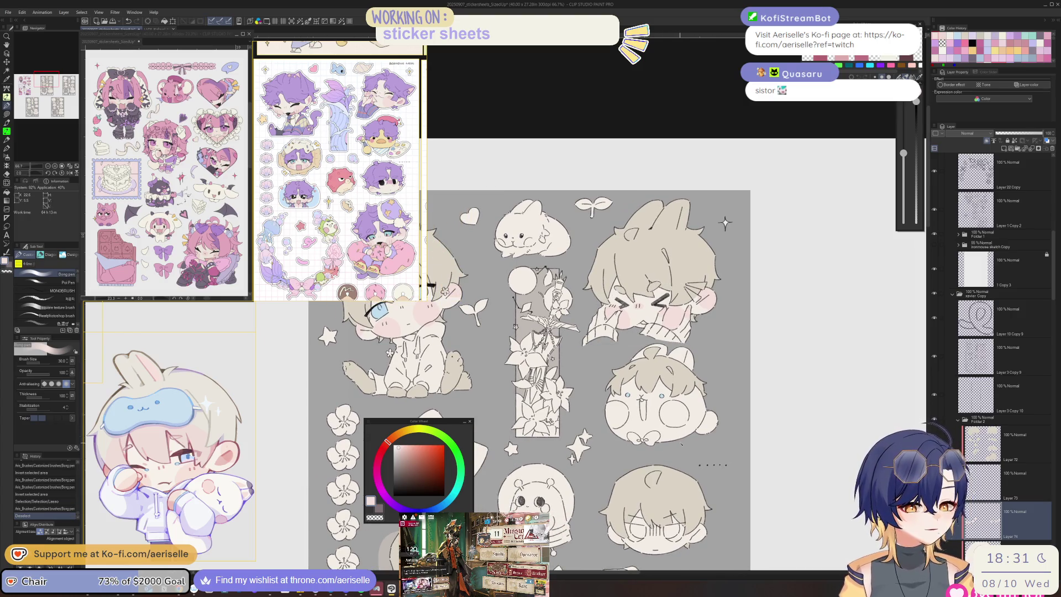
{"action": "left_click_drag", "start_coordinate": [635, 500], "coordinate": [620, 390]}
{"action": "scroll", "coordinate": [620, 389], "scroll_direction": "up", "scroll_amount": 3}
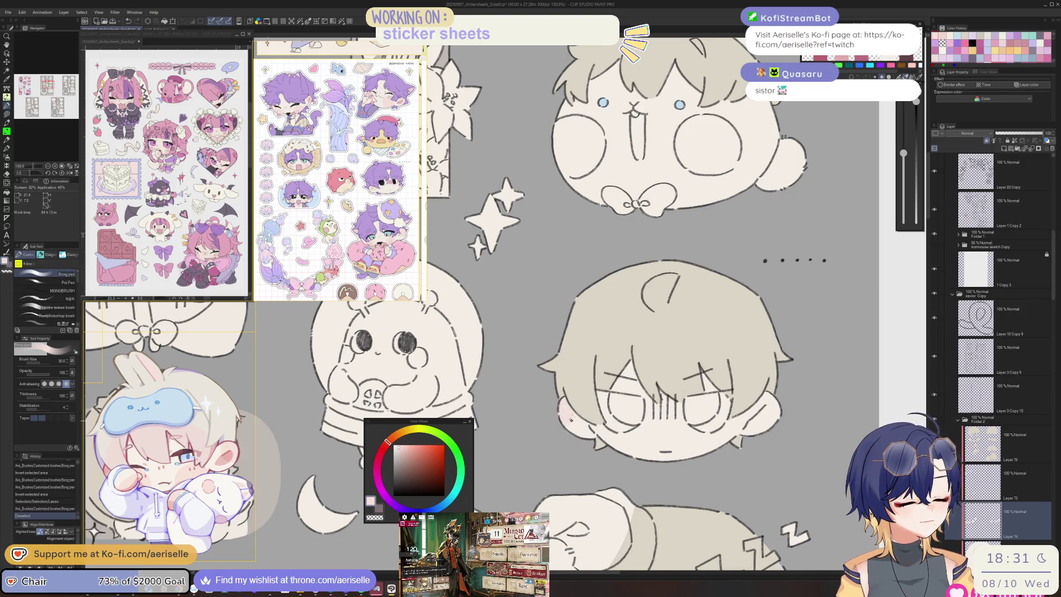
Step: Paint blush on the glum chibi's right cheek, then on the star-framed and resting chibis' cheeks at size 50
{"action": "left_click_drag", "start_coordinate": [766, 404], "coordinate": [776, 411]}
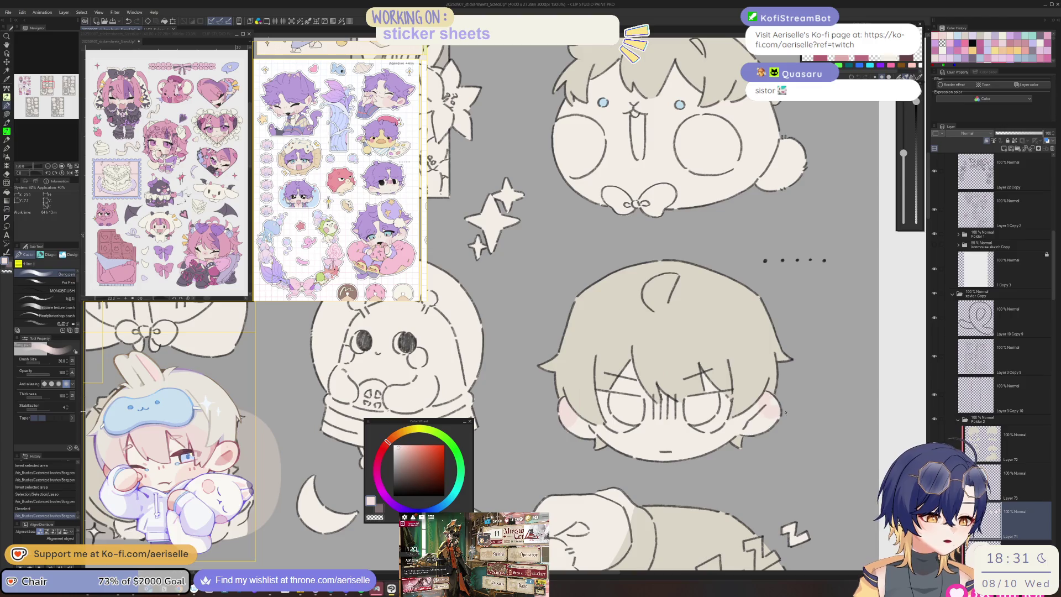
{"action": "scroll", "coordinate": [618, 359], "scroll_direction": "down", "scroll_amount": 5}
{"action": "left_click_drag", "start_coordinate": [618, 342], "coordinate": [608, 375]}
{"action": "scroll", "coordinate": [608, 376], "scroll_direction": "up", "scroll_amount": 5}
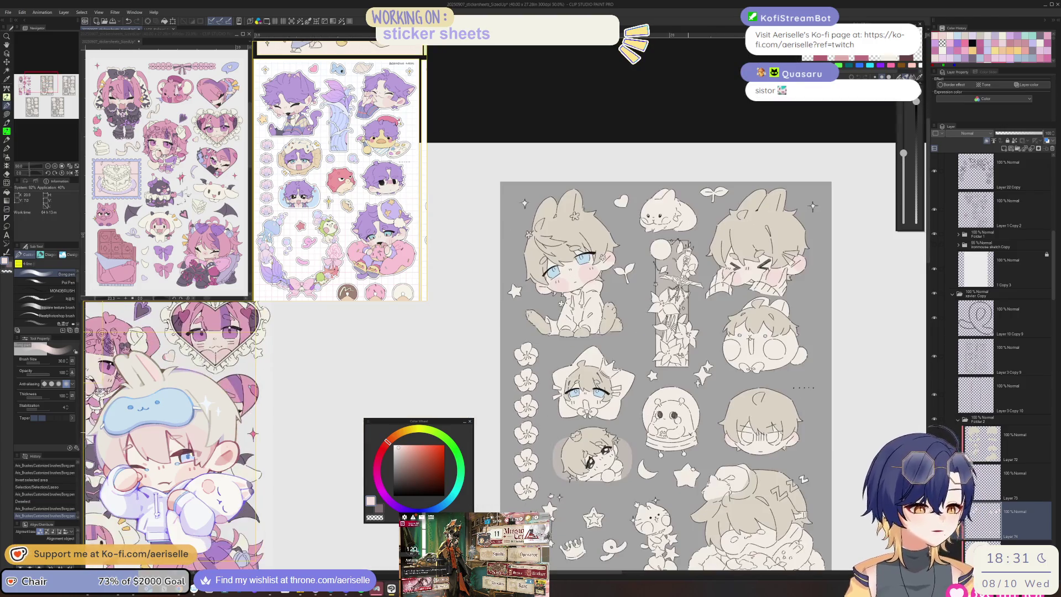
{"action": "left_click_drag", "start_coordinate": [903, 153], "coordinate": [903, 147]}
{"action": "left_click_drag", "start_coordinate": [560, 411], "coordinate": [555, 437]}
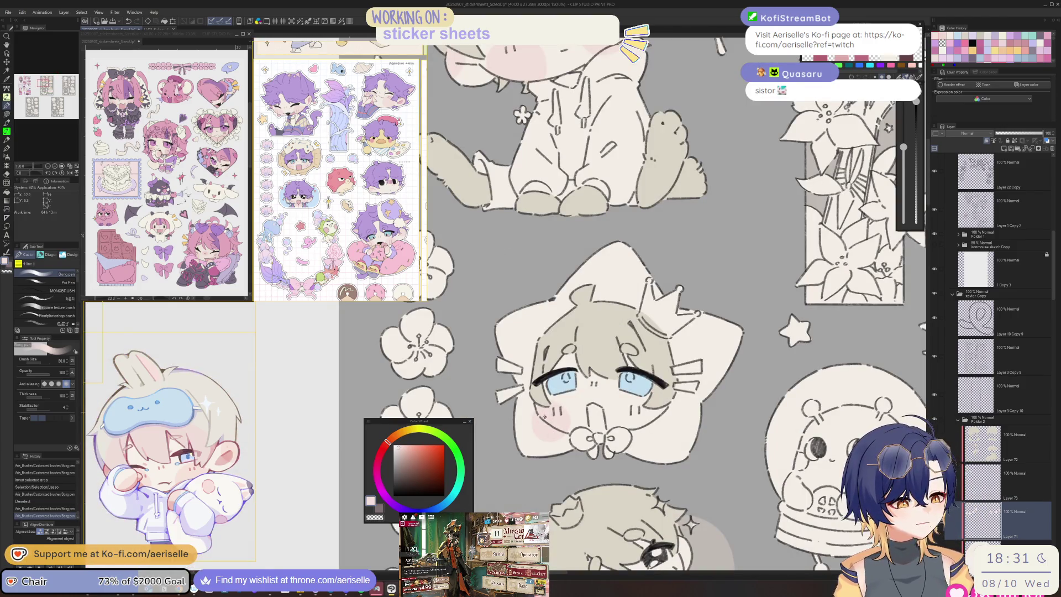
{"action": "mouse_move", "coordinate": [646, 409]}
{"action": "left_mouse_down"}
{"action": "mouse_move", "coordinate": [657, 423]}
{"action": "mouse_move", "coordinate": [644, 397]}
{"action": "mouse_move", "coordinate": [640, 270]}
{"action": "left_mouse_up"}
{"action": "mouse_move", "coordinate": [595, 444]}
{"action": "left_mouse_down"}
{"action": "mouse_move", "coordinate": [611, 468]}
{"action": "mouse_move", "coordinate": [620, 448]}
{"action": "left_mouse_up"}
{"action": "left_click_drag", "start_coordinate": [652, 410], "coordinate": [663, 428]}
Step: Lasso the resting chibi's cheek at brush size 25 and erase the excess blush
{"action": "key", "text": "bracketleft"}
{"action": "key", "text": "bracketleft"}
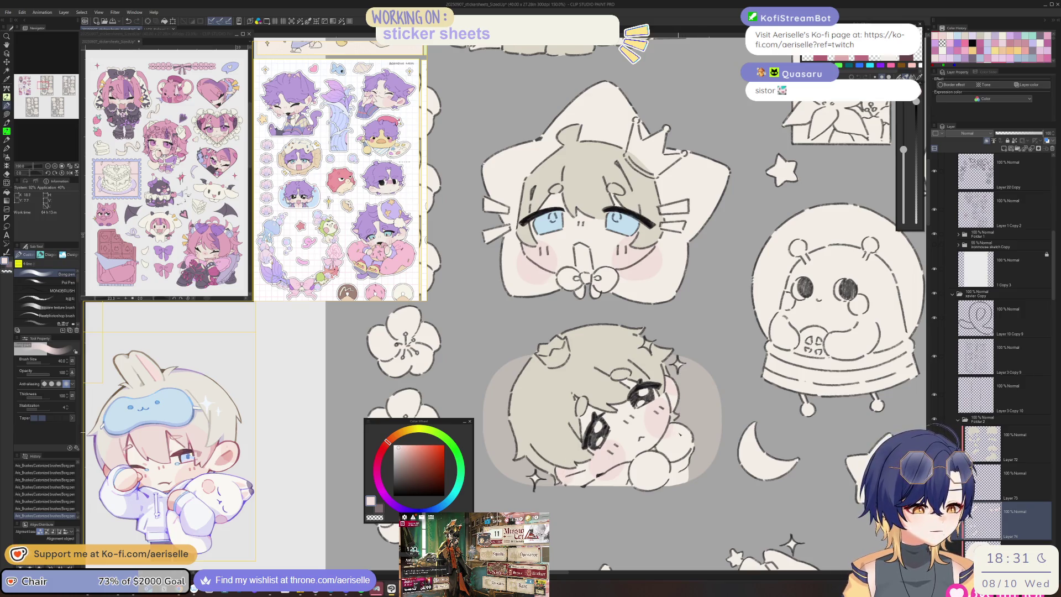
{"action": "key", "text": "m"}
{"action": "mouse_move", "coordinate": [659, 449]}
{"action": "left_mouse_down"}
{"action": "mouse_move", "coordinate": [677, 461]}
{"action": "mouse_move", "coordinate": [688, 420]}
{"action": "left_mouse_up"}
{"action": "key", "text": "p"}
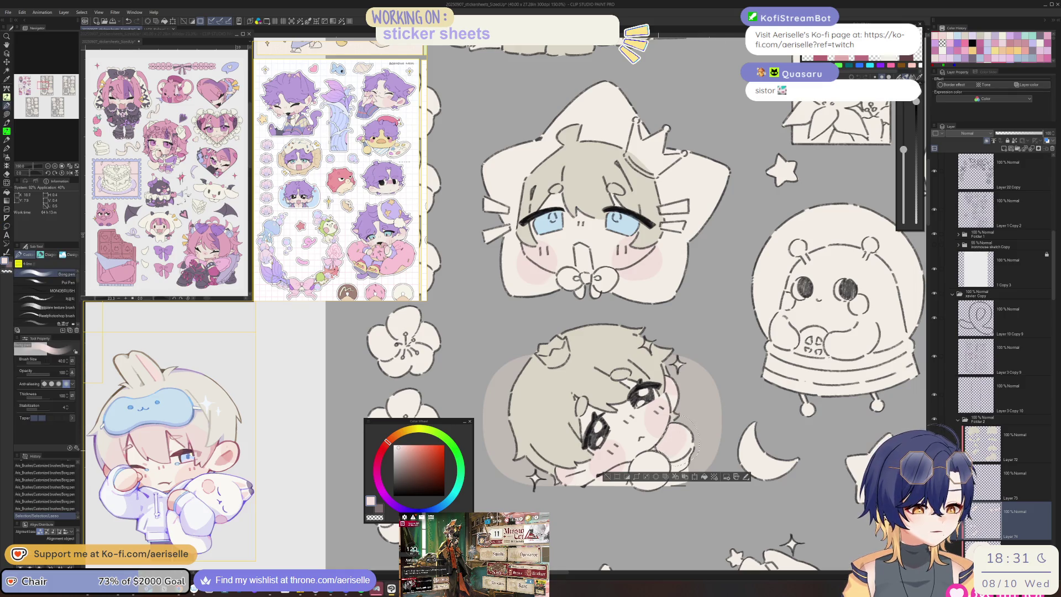
{"action": "key", "text": "h"}
{"action": "key", "text": "e"}
{"action": "key", "text": "p"}
{"action": "mouse_move", "coordinate": [533, 403]}
{"action": "left_mouse_down"}
{"action": "mouse_move", "coordinate": [555, 414]}
{"action": "mouse_move", "coordinate": [550, 421]}
{"action": "left_mouse_up"}
Step: Undo and redo the last blush strokes, then clear the selection
{"action": "key", "text": "ctrl+z"}
{"action": "key", "text": "ctrl+z"}
{"action": "key", "text": "bracketleft"}
{"action": "key", "text": "bracketleft"}
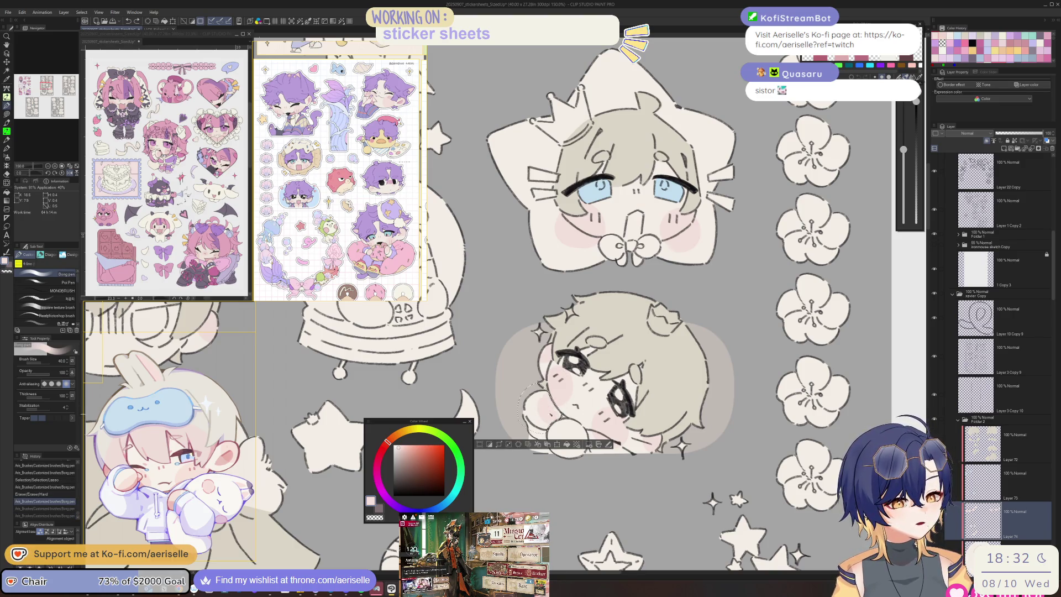
{"action": "key", "text": "ctrl+y"}
{"action": "key", "text": "ctrl+y"}
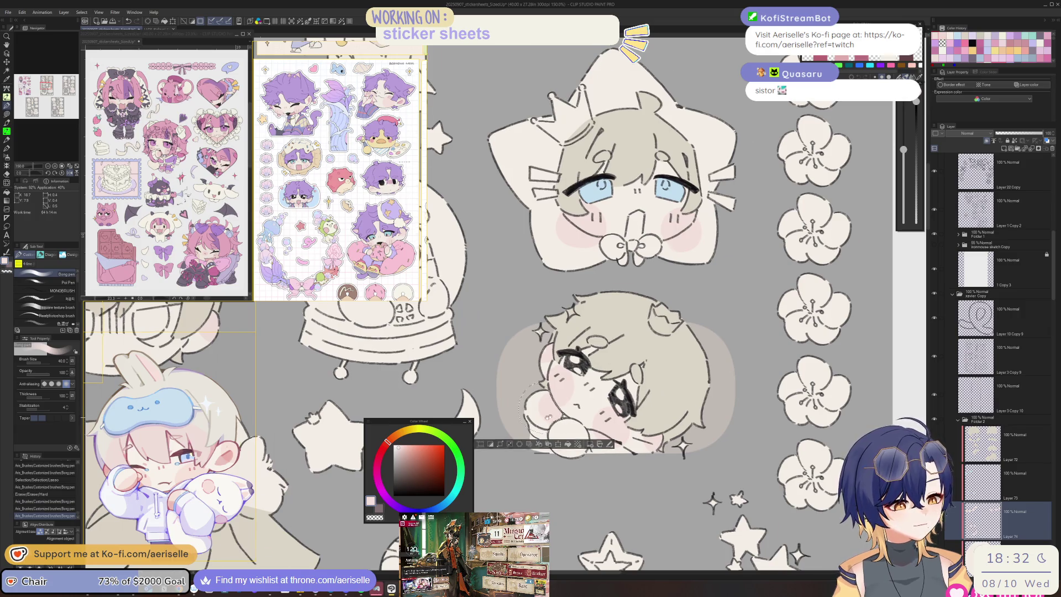
{"action": "scroll", "coordinate": [547, 416], "scroll_direction": "down", "scroll_amount": 3}
{"action": "key", "text": "ctrl+d"}
{"action": "key", "text": "m"}
{"action": "scroll", "coordinate": [661, 363], "scroll_direction": "up", "scroll_amount": 3}
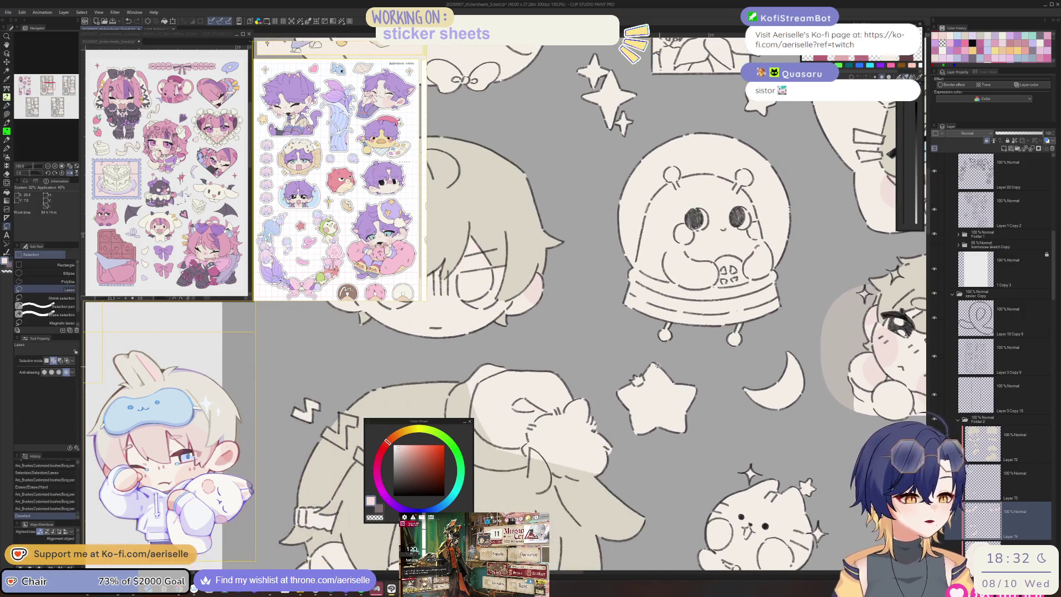
Step: Lasso the resting girl's cheek and repaint her blush inside the selection
{"action": "left_click_drag", "start_coordinate": [691, 349], "coordinate": [570, 354]}
{"action": "scroll", "coordinate": [647, 426], "scroll_direction": "up", "scroll_amount": 5}
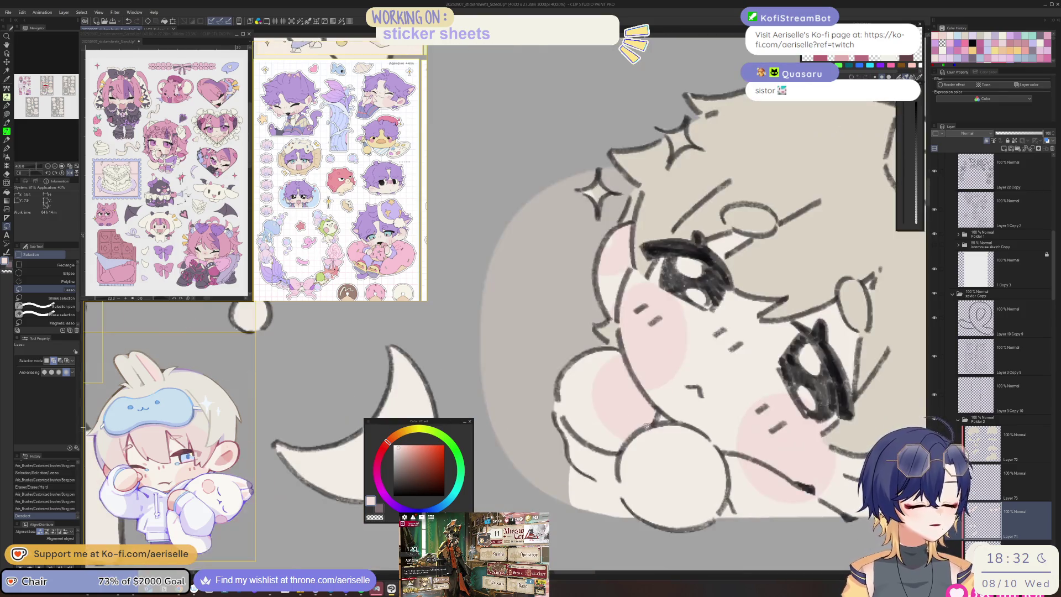
{"action": "left_click_drag", "start_coordinate": [689, 552], "coordinate": [732, 478]}
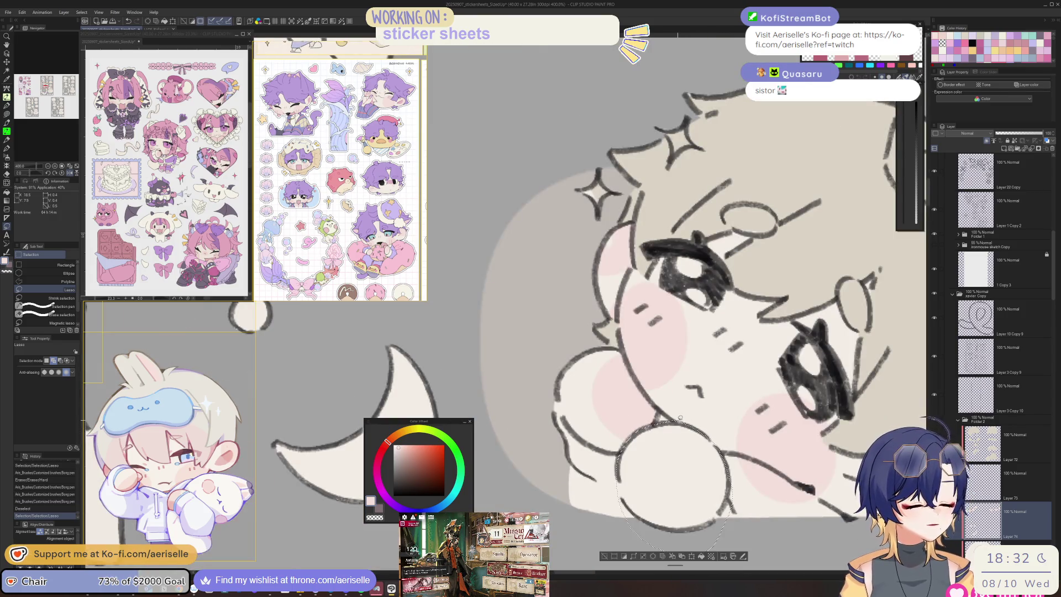
{"action": "key", "text": "b"}
{"action": "left_click_drag", "start_coordinate": [690, 442], "coordinate": [682, 486]}
Step: Paint pink blush on both cheeks of the large sleeping Zzz chibi
{"action": "scroll", "coordinate": [737, 439], "scroll_direction": "down", "scroll_amount": 5}
{"action": "scroll", "coordinate": [735, 438], "scroll_direction": "down", "scroll_amount": 5}
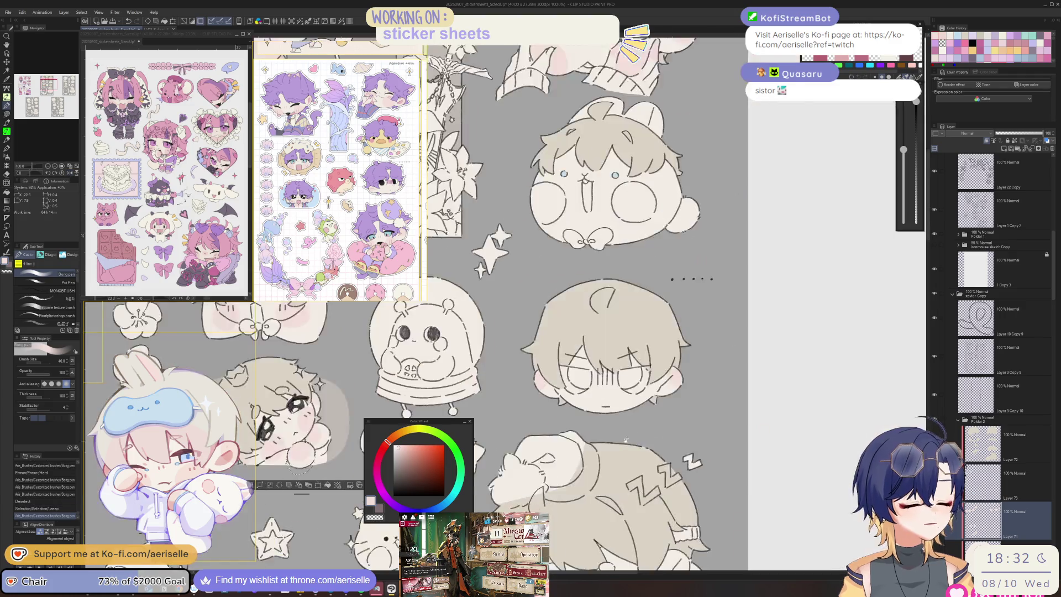
{"action": "scroll", "coordinate": [735, 438], "scroll_direction": "up", "scroll_amount": 6}
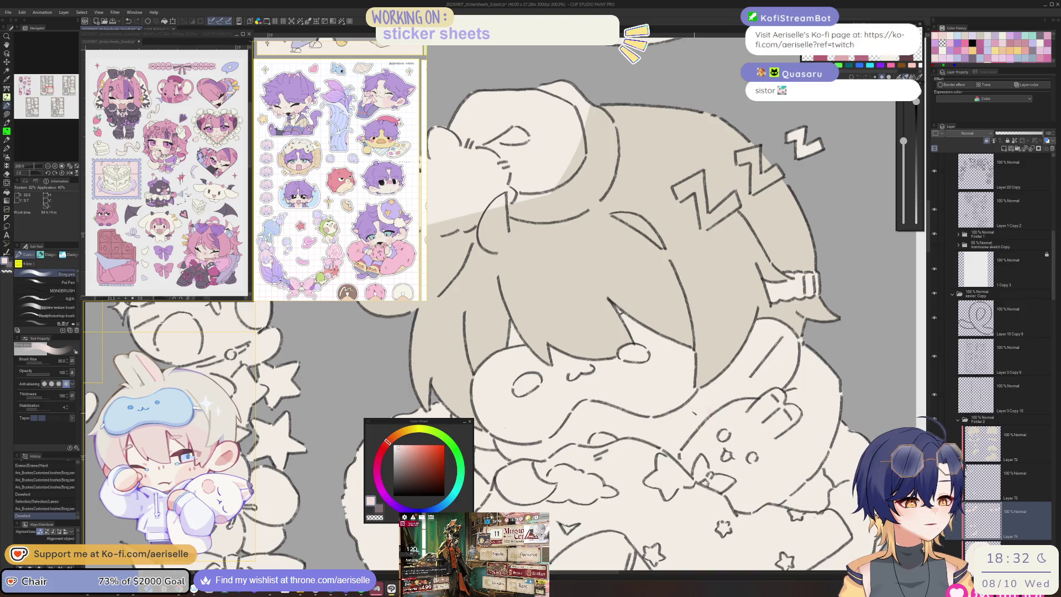
{"action": "left_click_drag", "start_coordinate": [663, 397], "coordinate": [707, 442]}
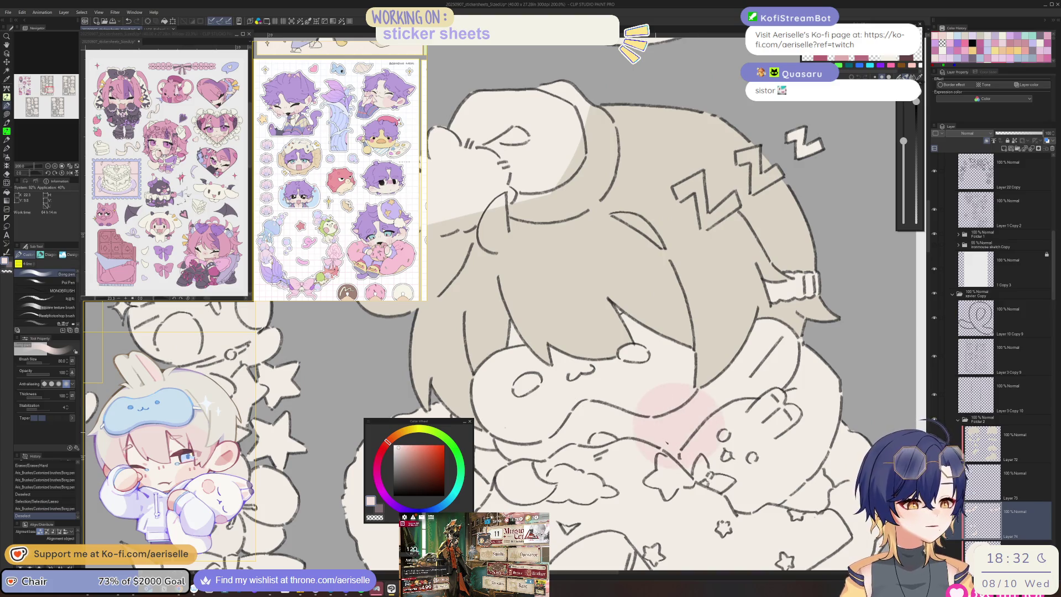
{"action": "mouse_move", "coordinate": [514, 436]}
{"action": "left_mouse_down"}
{"action": "mouse_move", "coordinate": [516, 480]}
{"action": "mouse_move", "coordinate": [572, 460]}
{"action": "mouse_move", "coordinate": [642, 456]}
{"action": "left_mouse_up"}
Step: Erase part of the sleeping chibi's left-cheek blush and repaint it with the pen
{"action": "key", "text": "e"}
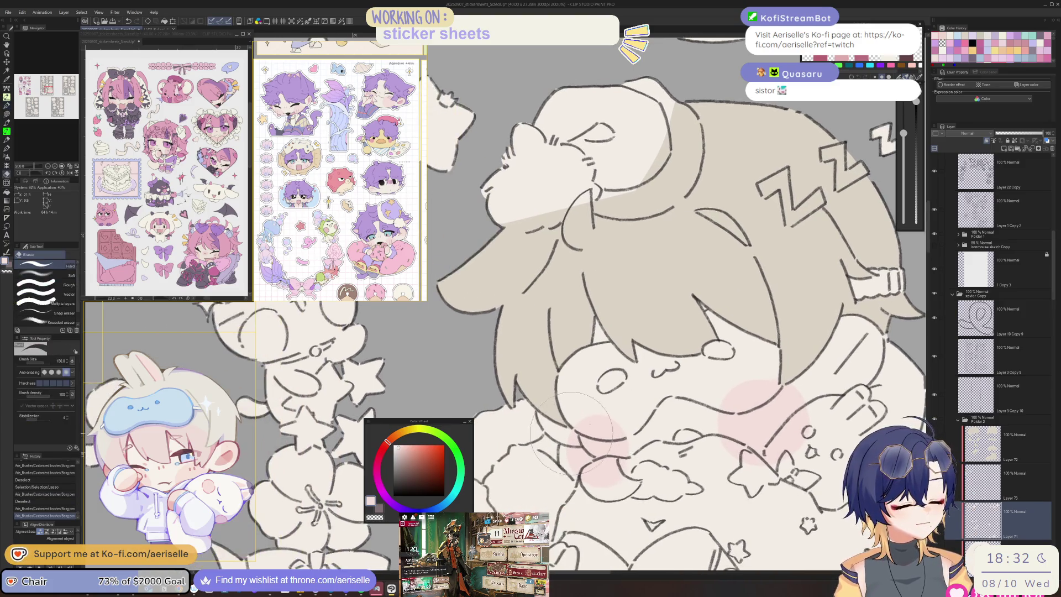
{"action": "left_click_drag", "start_coordinate": [569, 437], "coordinate": [575, 453]}
{"action": "key", "text": "p"}
{"action": "mouse_move", "coordinate": [563, 403]}
{"action": "left_mouse_down"}
{"action": "mouse_move", "coordinate": [531, 420]}
{"action": "mouse_move", "coordinate": [554, 396]}
{"action": "left_mouse_up"}
{"action": "scroll", "coordinate": [554, 397], "scroll_direction": "down", "scroll_amount": 3}
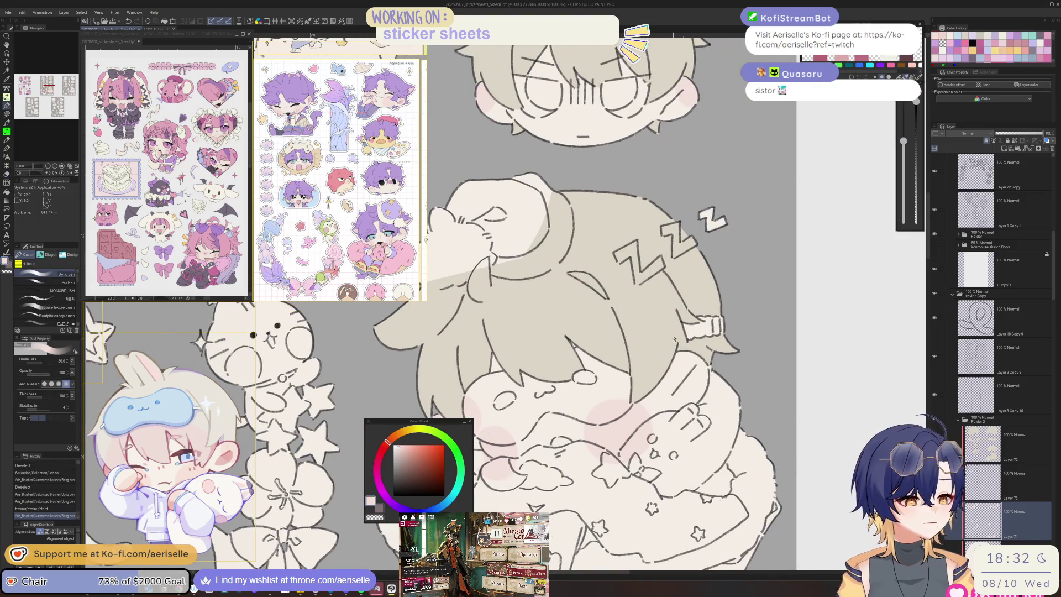
{"action": "scroll", "coordinate": [716, 365], "scroll_direction": "down", "scroll_amount": 1}
{"action": "left_click_drag", "start_coordinate": [716, 365], "coordinate": [672, 344]}
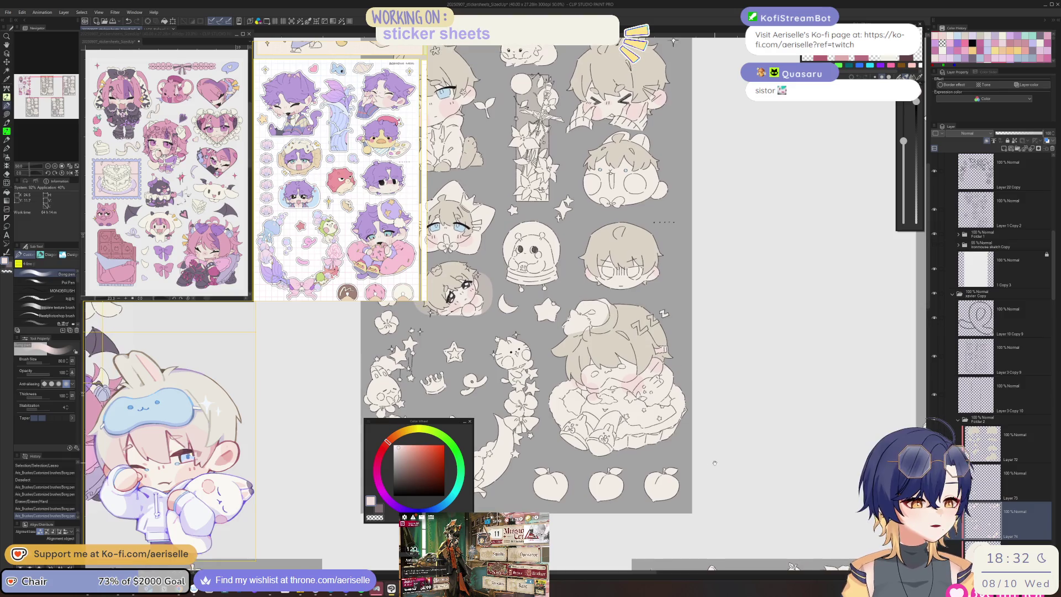
{"action": "left_click_drag", "start_coordinate": [717, 461], "coordinate": [763, 464]}
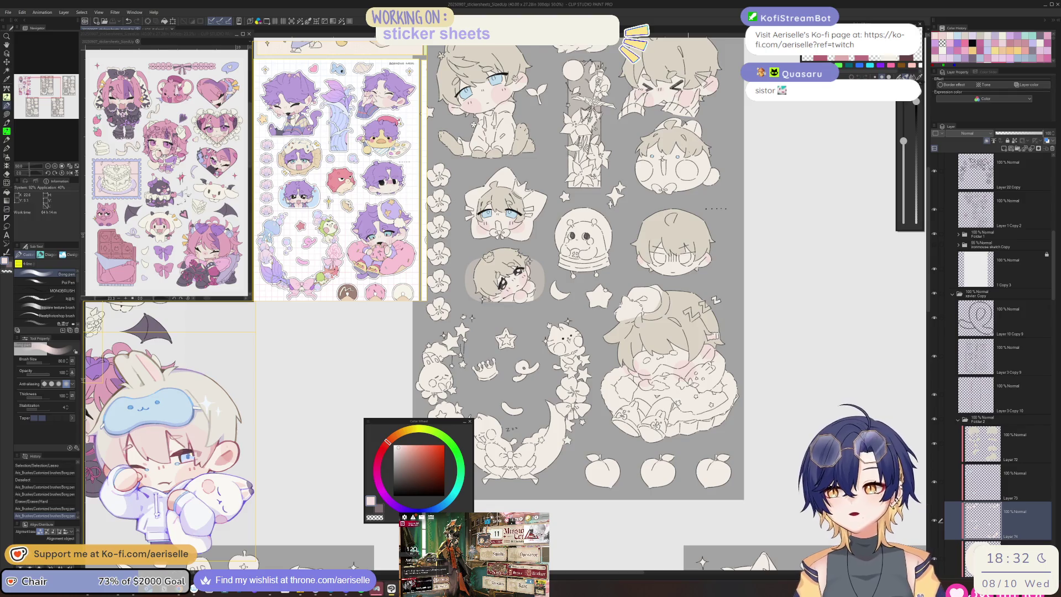
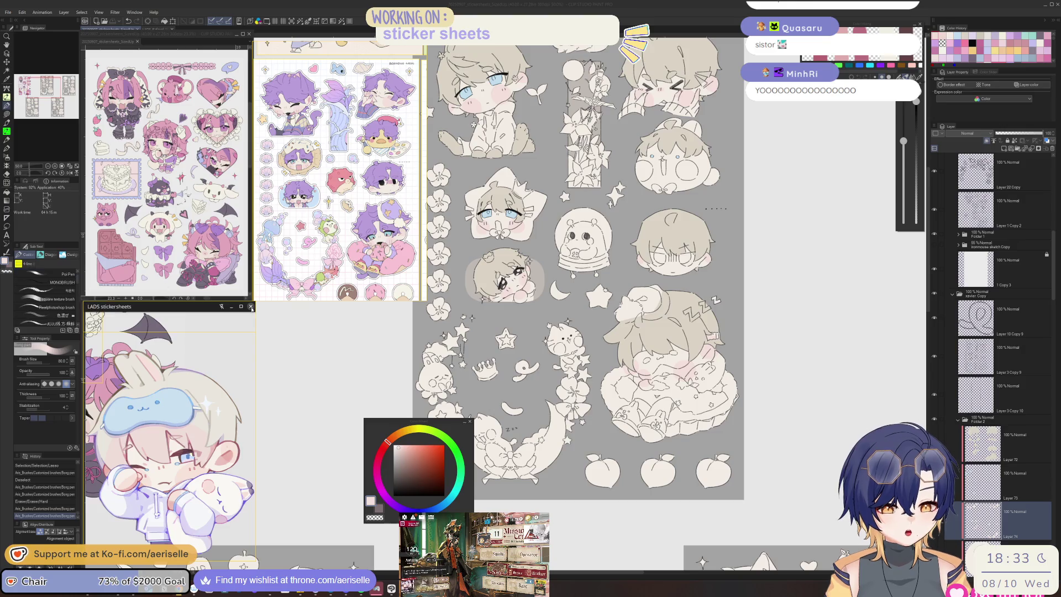
Step: Select the sleeping chibi's layer and briefly open, then close, Hue/Saturation/Luminosity
{"action": "scroll", "coordinate": [220, 376], "scroll_direction": "down", "scroll_amount": 8}
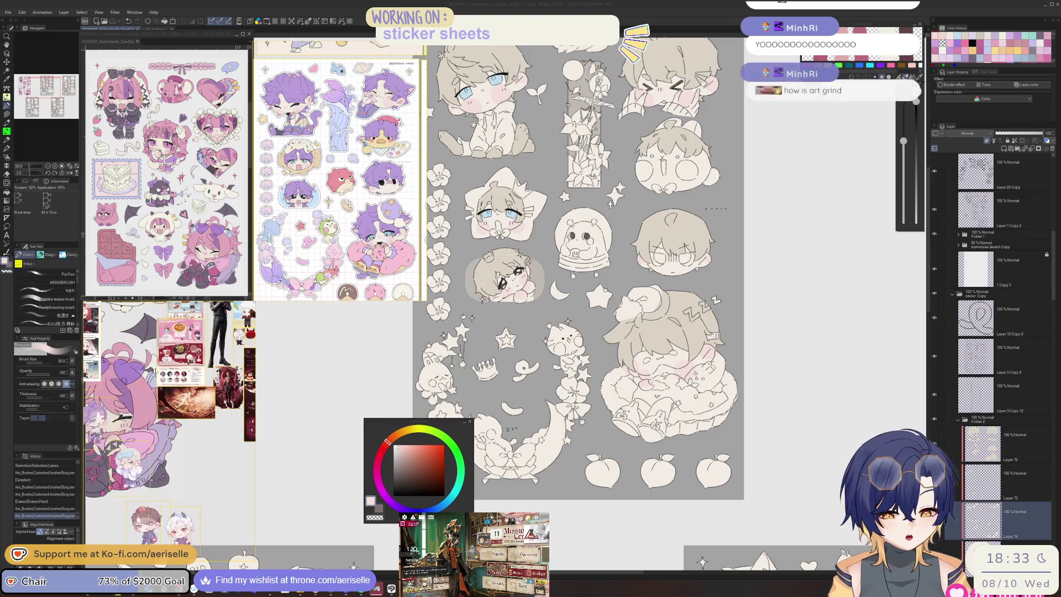
{"action": "scroll", "coordinate": [169, 431], "scroll_direction": "up", "scroll_amount": 8}
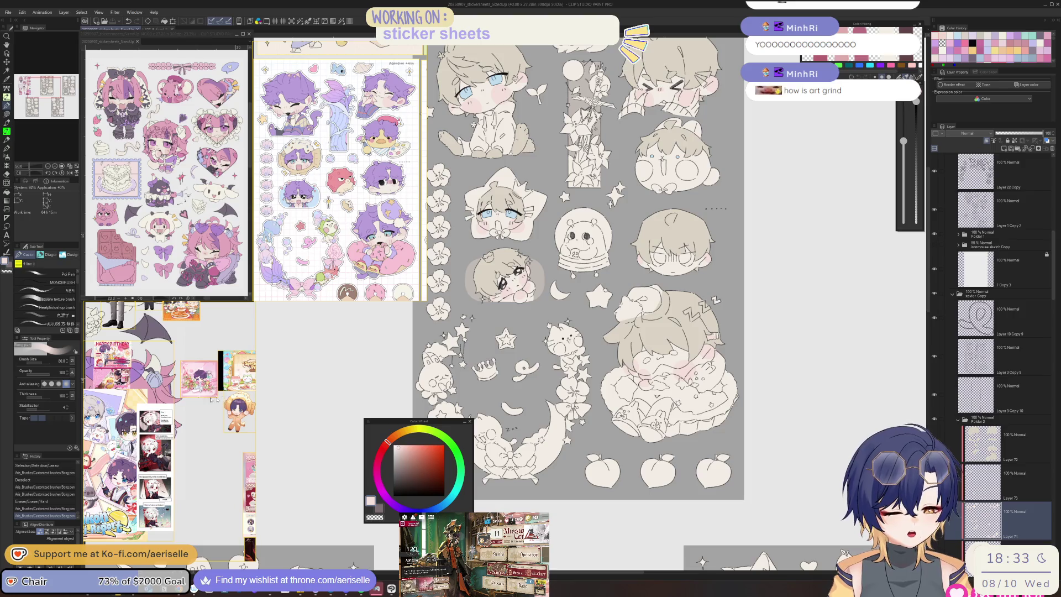
{"action": "scroll", "coordinate": [250, 414], "scroll_direction": "up", "scroll_amount": 3}
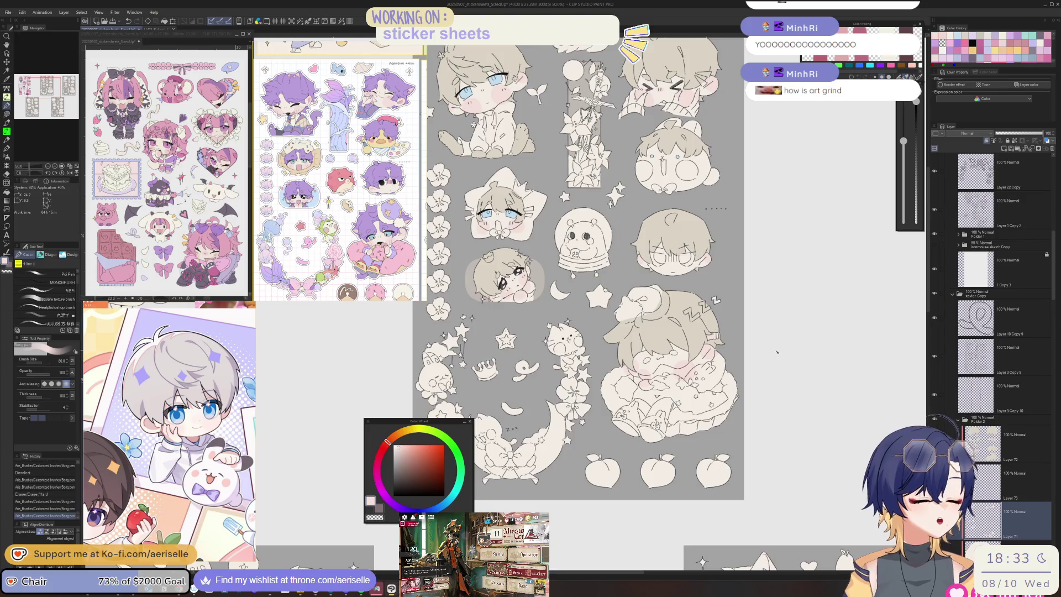
{"action": "scroll", "coordinate": [658, 441], "scroll_direction": "up", "scroll_amount": 3}
{"action": "left_click", "coordinate": [657, 440], "text": "ctrl+shift"}
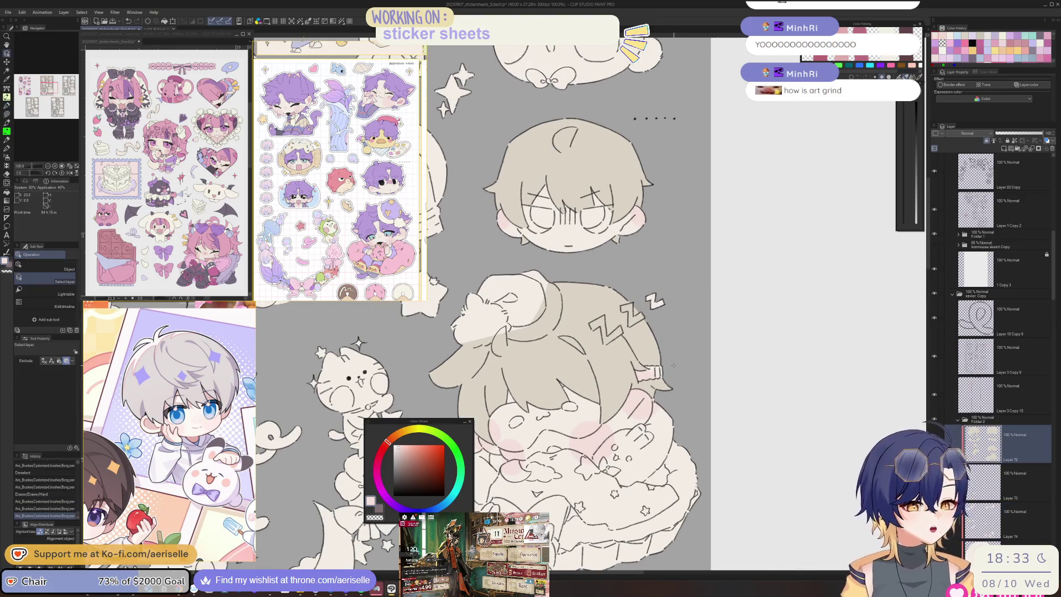
{"action": "key", "text": "ctrl+u"}
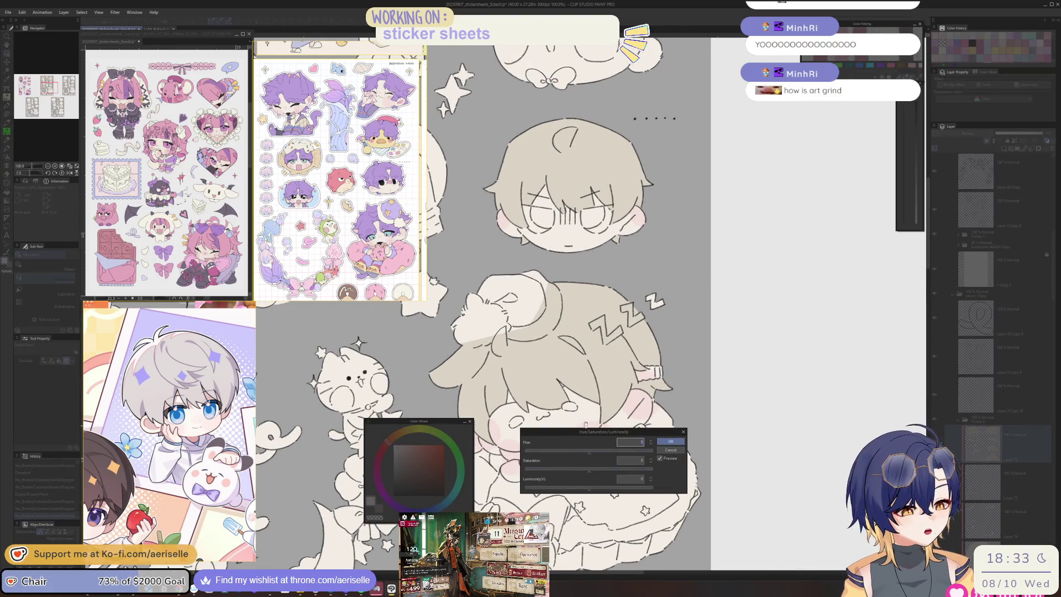
{"action": "left_click", "coordinate": [670, 450]}
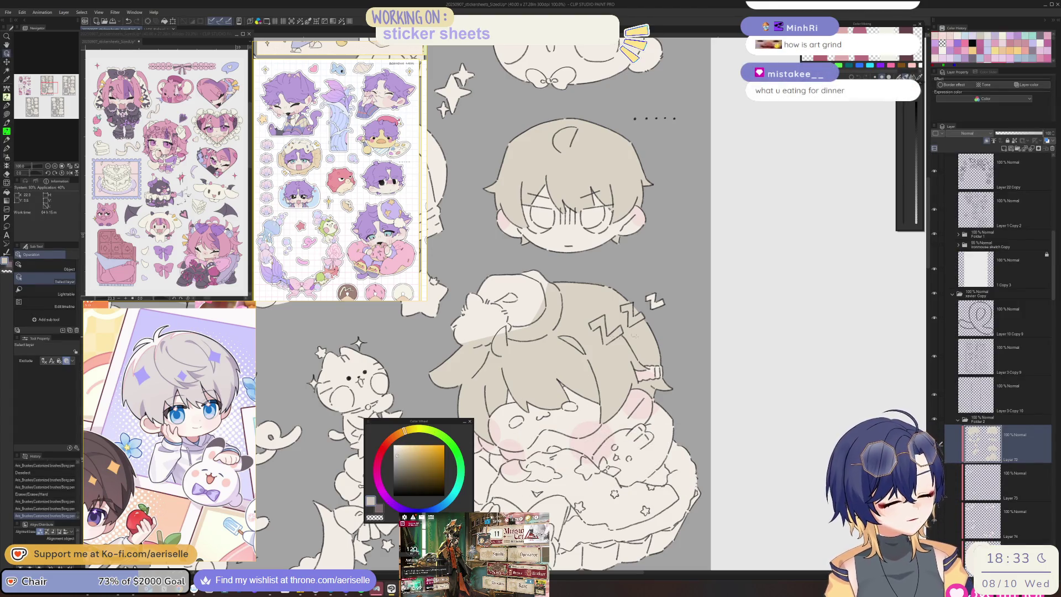
Step: Lock the layer's transparent pixels and lasso-fill the sheet's content on it
{"action": "key", "text": "ctrl+minus"}
{"action": "key", "text": "ctrl+minus"}
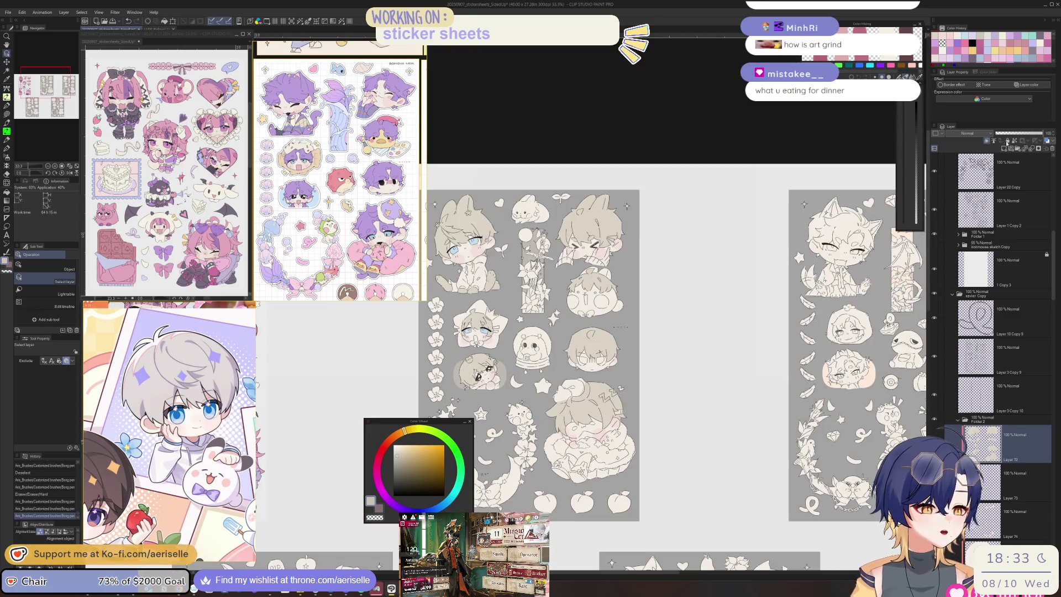
{"action": "left_click", "coordinate": [1014, 142]}
{"action": "left_click_drag", "start_coordinate": [608, 332], "coordinate": [714, 290]}
{"action": "key", "text": "u"}
{"action": "mouse_move", "coordinate": [724, 123]}
{"action": "left_mouse_down"}
{"action": "mouse_move", "coordinate": [547, 130]}
{"action": "mouse_move", "coordinate": [846, 434]}
{"action": "mouse_move", "coordinate": [636, 486]}
{"action": "left_mouse_up"}
{"action": "left_click_drag", "start_coordinate": [634, 534], "coordinate": [620, 522]}
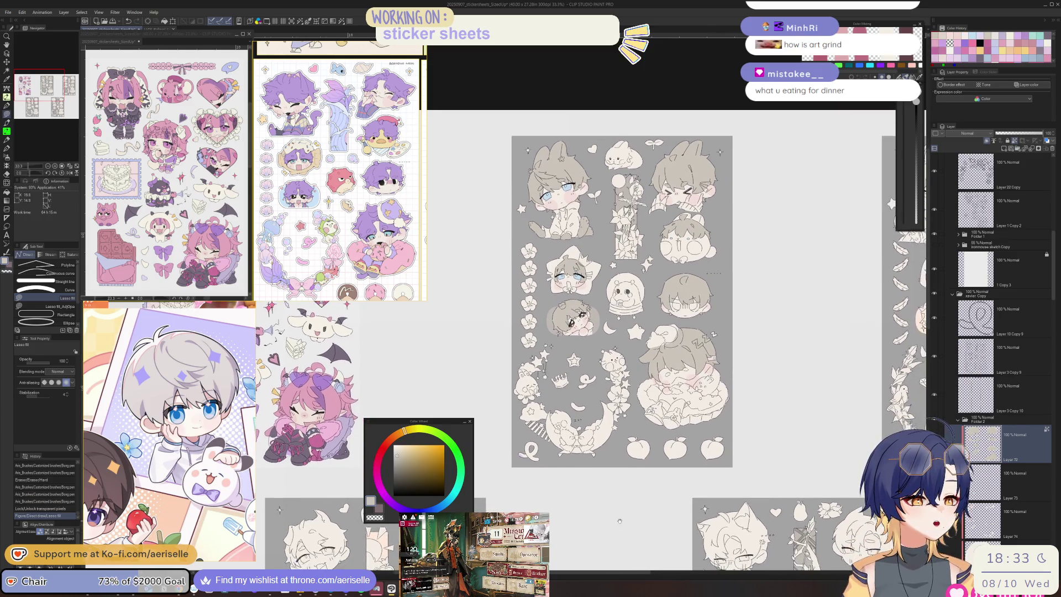
Step: Adjust the layer's Luminosity in Hue/Saturation/Luminosity and apply it with OK
{"action": "scroll", "coordinate": [701, 276], "scroll_direction": "up", "scroll_amount": 2}
{"action": "key", "text": "ctrl+u"}
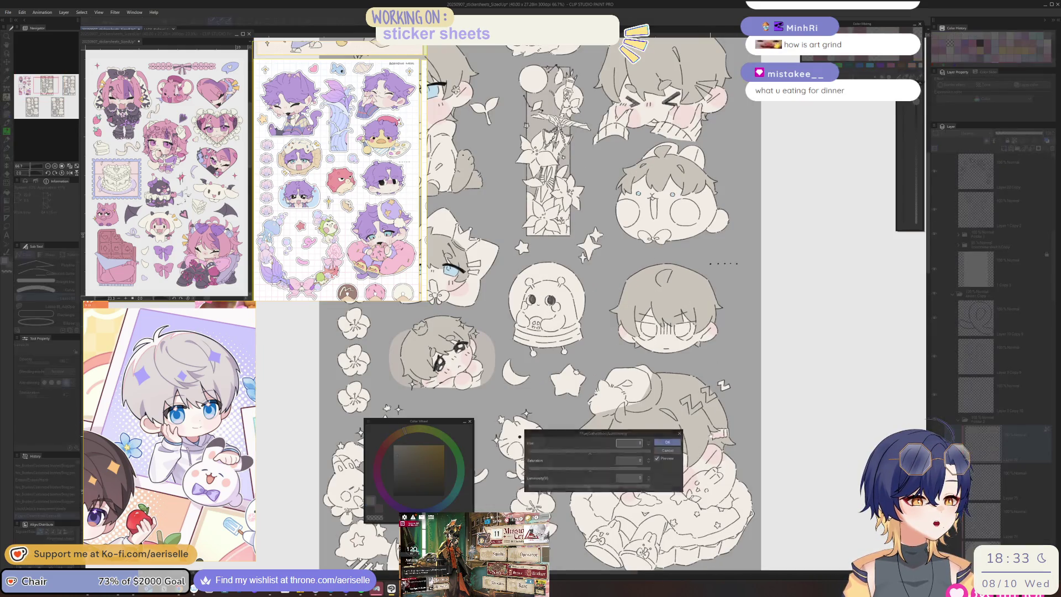
{"action": "left_click", "coordinate": [595, 491]}
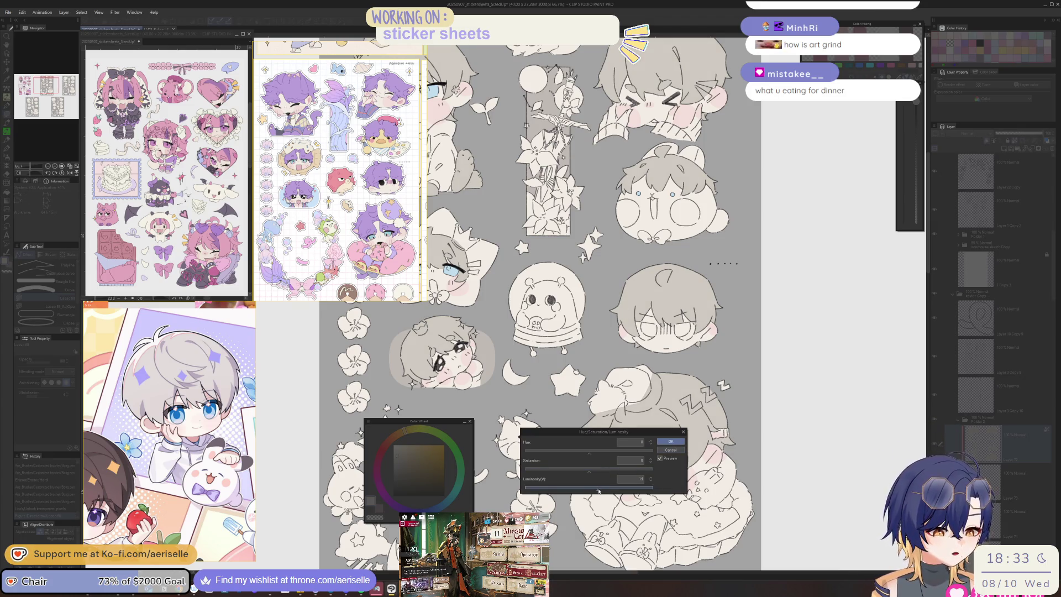
{"action": "left_click", "coordinate": [670, 442]}
{"action": "scroll", "coordinate": [671, 481], "scroll_direction": "down", "scroll_amount": 2}
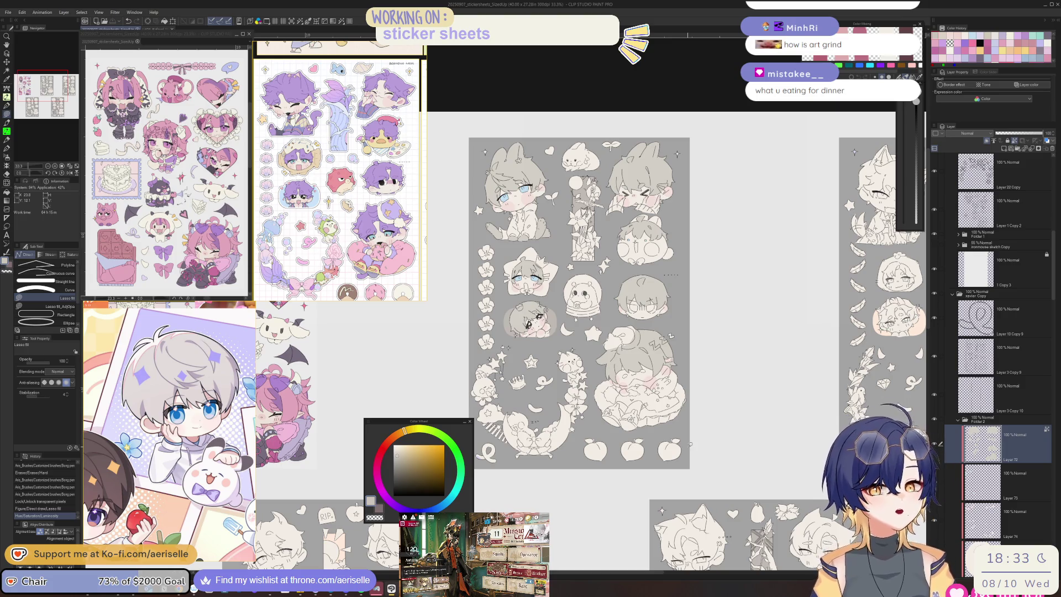
{"action": "scroll", "coordinate": [640, 432], "scroll_direction": "up", "scroll_amount": 2}
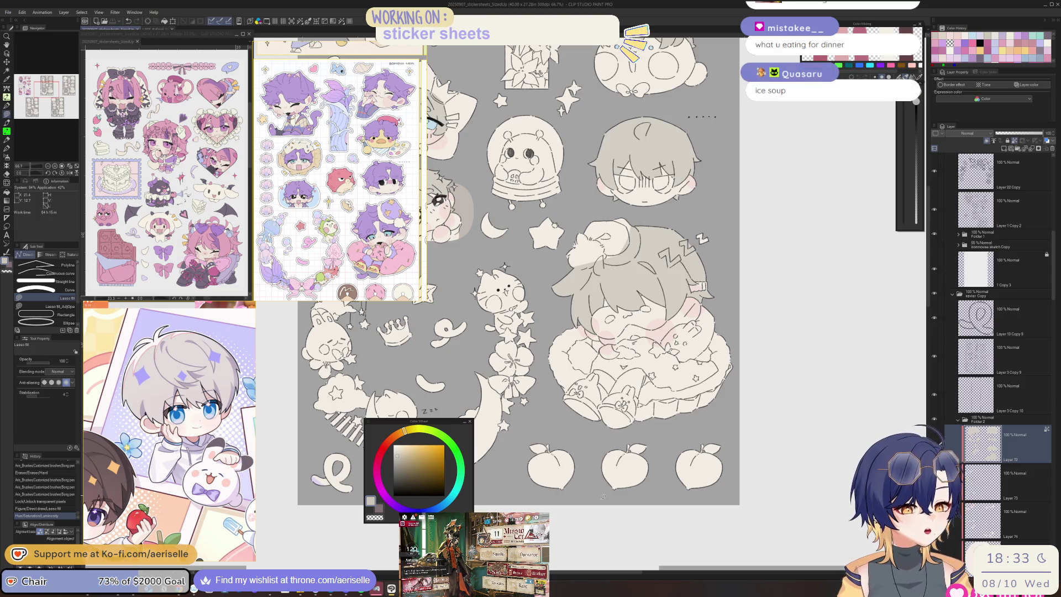
{"action": "mouse_move", "coordinate": [553, 277]}
{"action": "left_mouse_down"}
{"action": "mouse_move", "coordinate": [542, 353]}
{"action": "mouse_move", "coordinate": [652, 486]}
{"action": "left_mouse_up"}
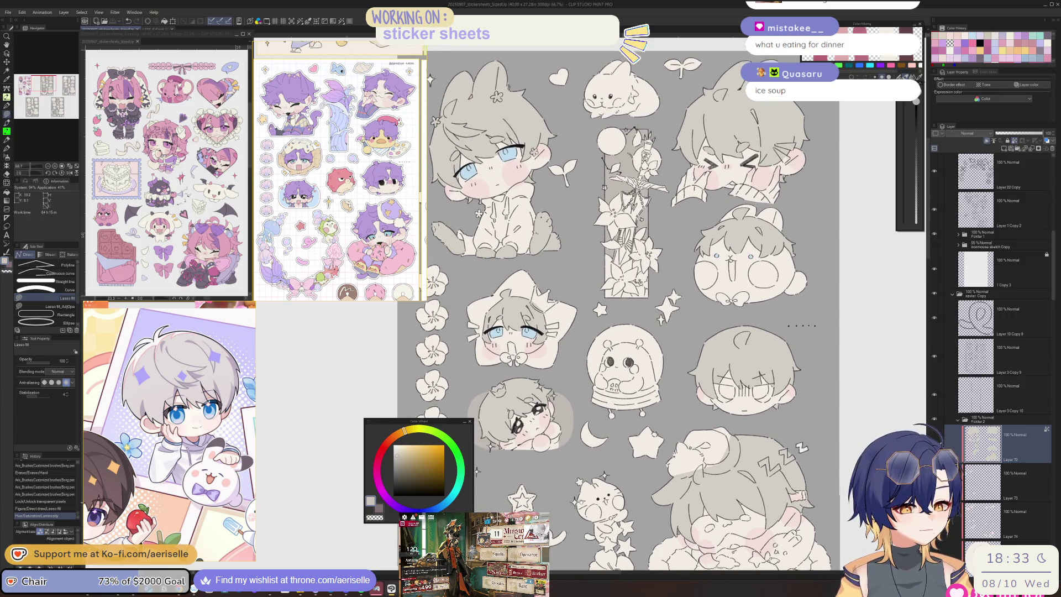
Step: Select the star-framed chibi's layer and lower its Luminosity to -9 via Ctrl+U
{"action": "scroll", "coordinate": [590, 416], "scroll_direction": "up", "scroll_amount": 5}
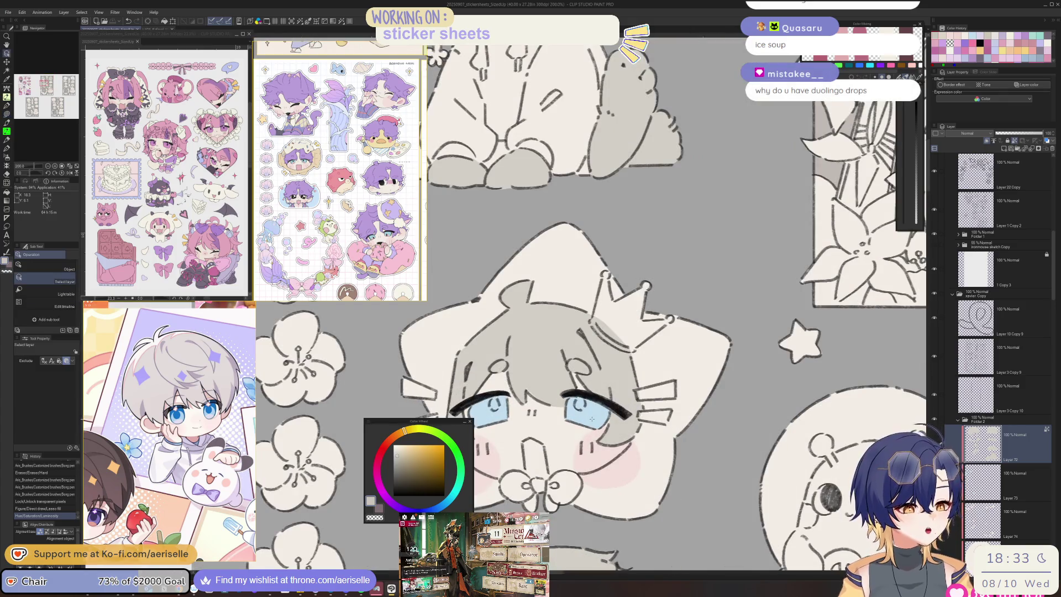
{"action": "left_click", "coordinate": [593, 416], "text": "ctrl+shift"}
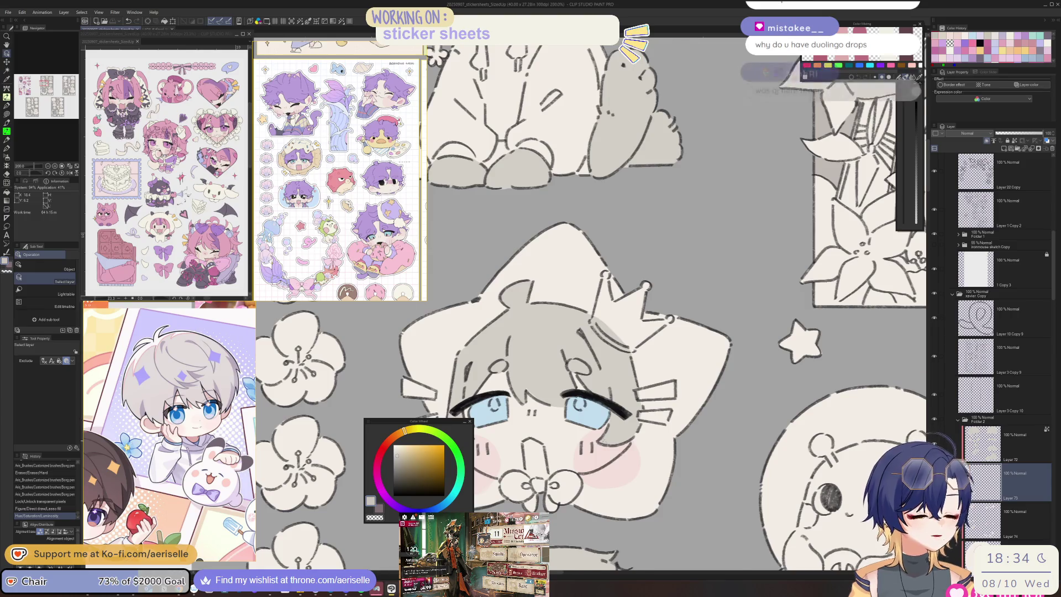
{"action": "scroll", "coordinate": [597, 418], "scroll_direction": "down", "scroll_amount": 2}
{"action": "scroll", "coordinate": [649, 473], "scroll_direction": "down", "scroll_amount": 3}
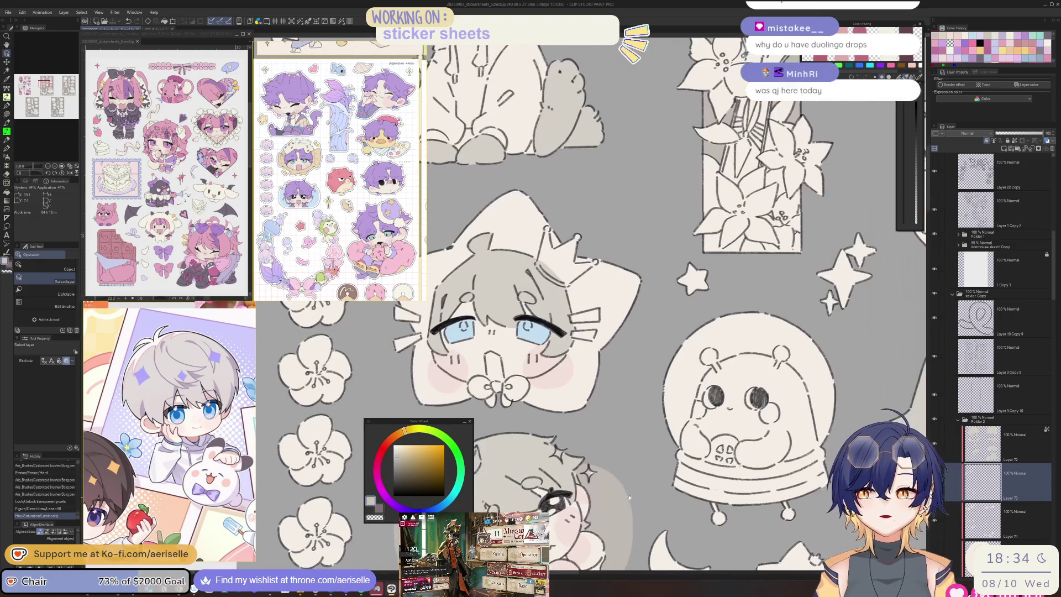
{"action": "scroll", "coordinate": [624, 507], "scroll_direction": "up", "scroll_amount": 3}
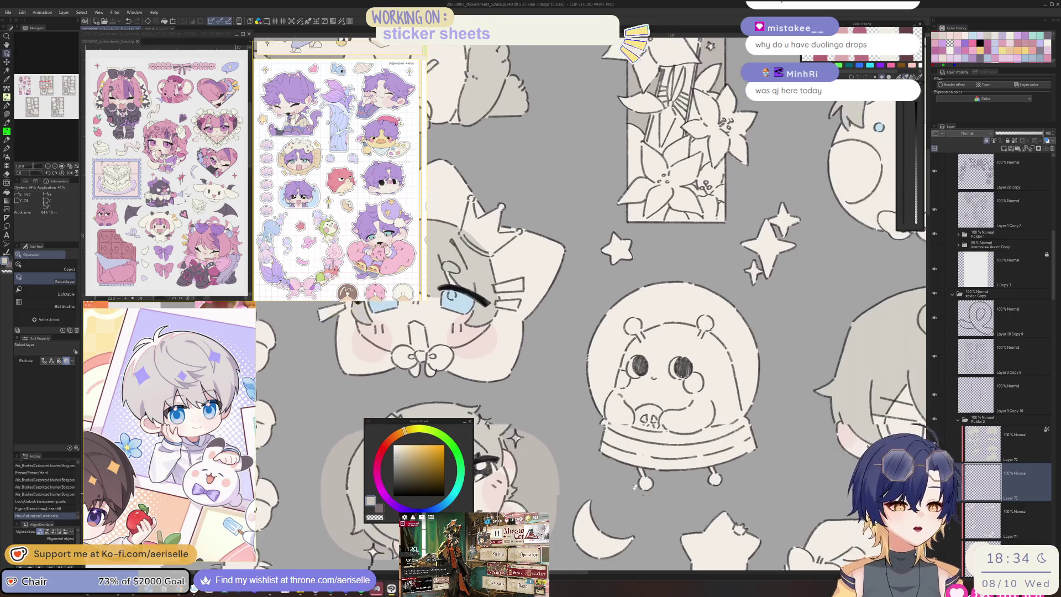
{"action": "scroll", "coordinate": [676, 458], "scroll_direction": "up", "scroll_amount": 2}
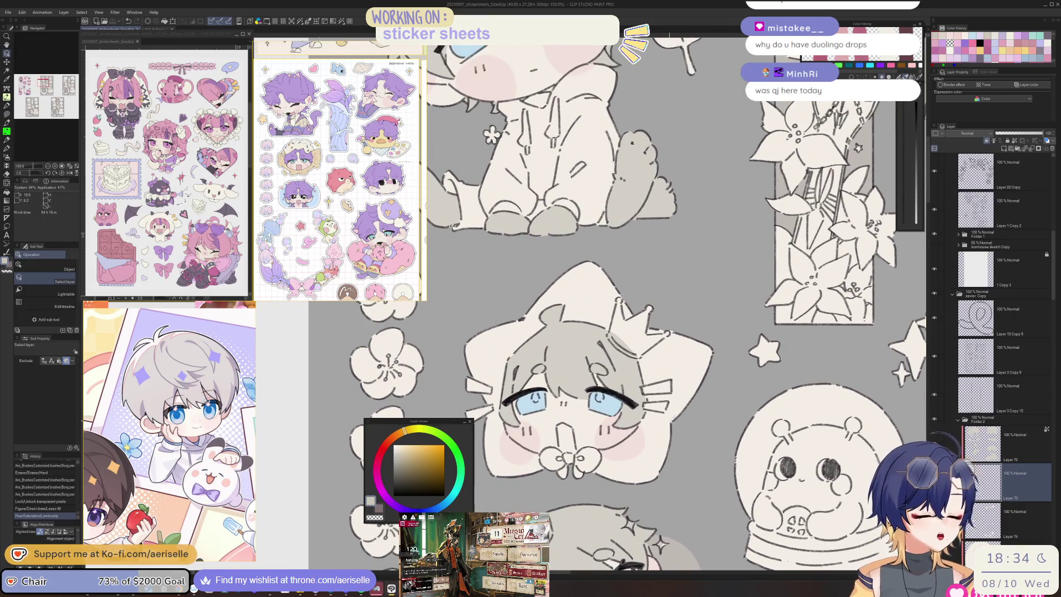
{"action": "key", "text": "ctrl+u"}
{"action": "left_click_drag", "start_coordinate": [632, 432], "coordinate": [779, 361]}
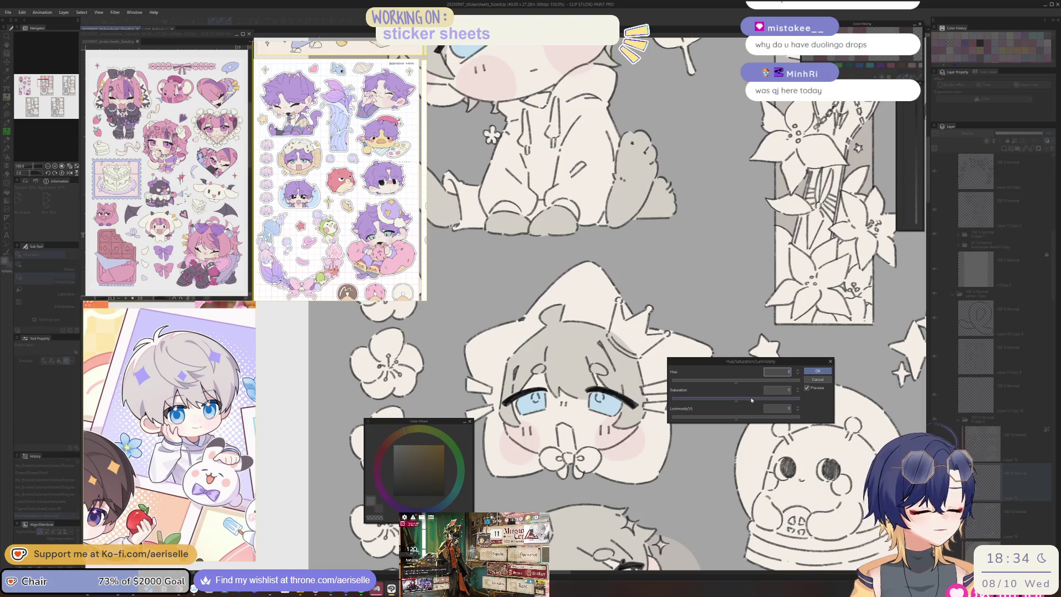
{"action": "left_click_drag", "start_coordinate": [739, 420], "coordinate": [744, 402]}
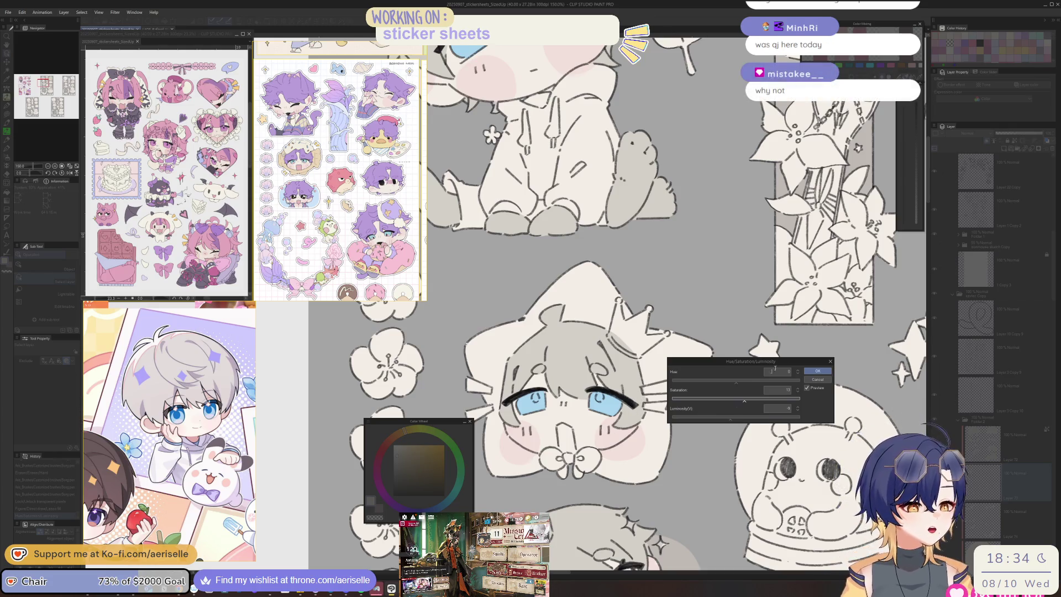
{"action": "left_click", "coordinate": [816, 370]}
{"action": "scroll", "coordinate": [715, 380], "scroll_direction": "down", "scroll_amount": 3}
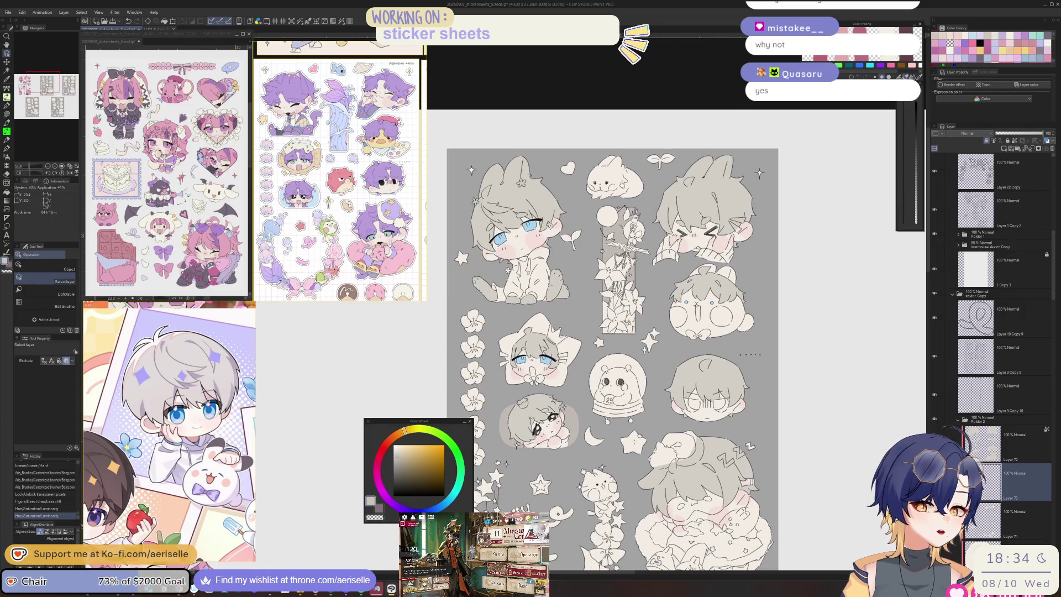
{"action": "left_click_drag", "start_coordinate": [635, 359], "coordinate": [609, 320]}
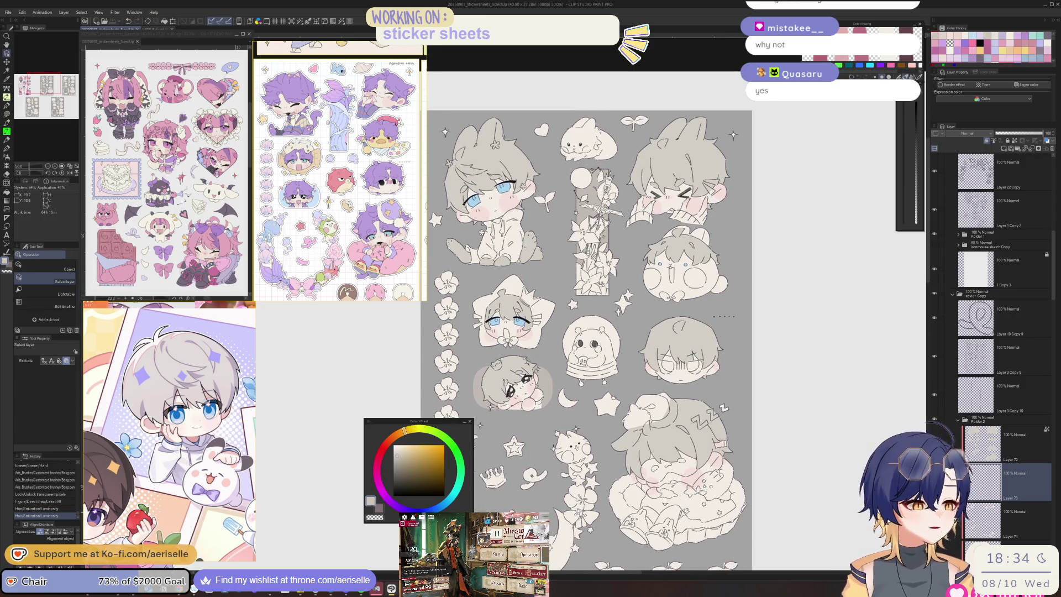
{"action": "scroll", "coordinate": [589, 332], "scroll_direction": "down", "scroll_amount": 3}
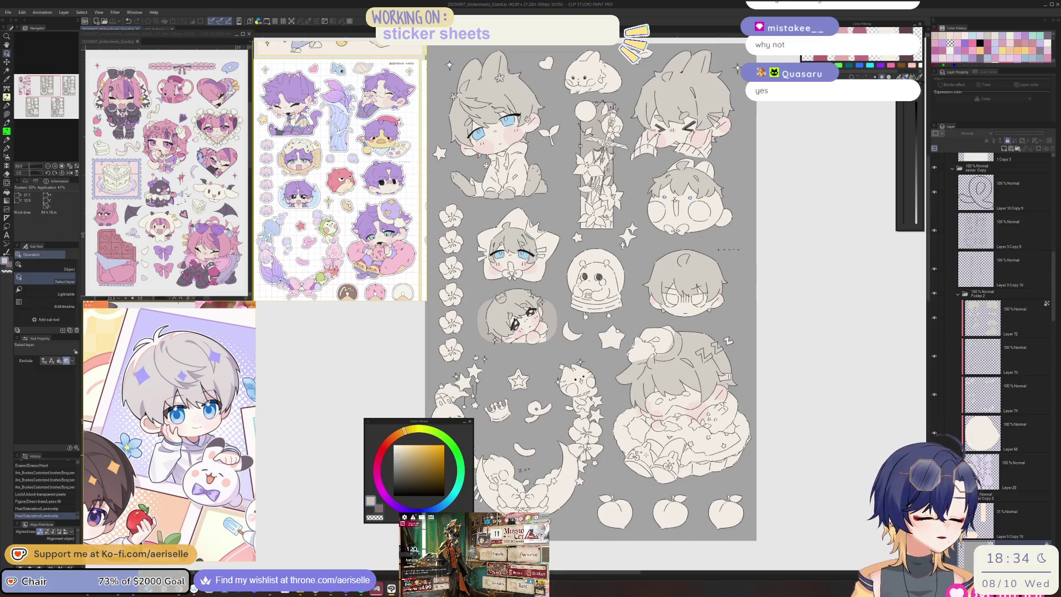
{"action": "left_click", "coordinate": [1008, 140]}
{"action": "left_click", "coordinate": [1014, 140]}
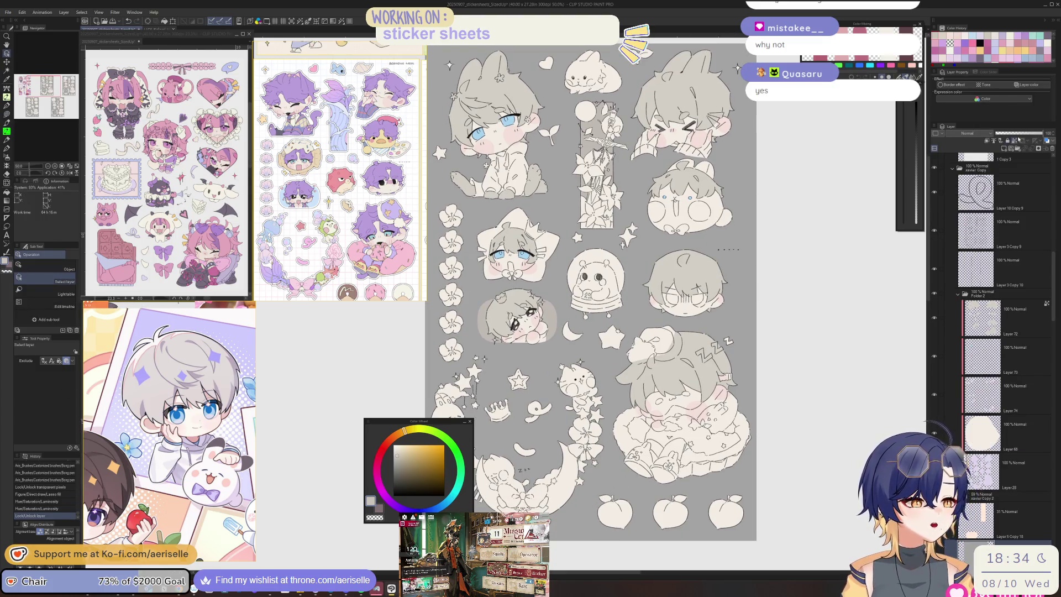
{"action": "left_click", "coordinate": [152, 28]}
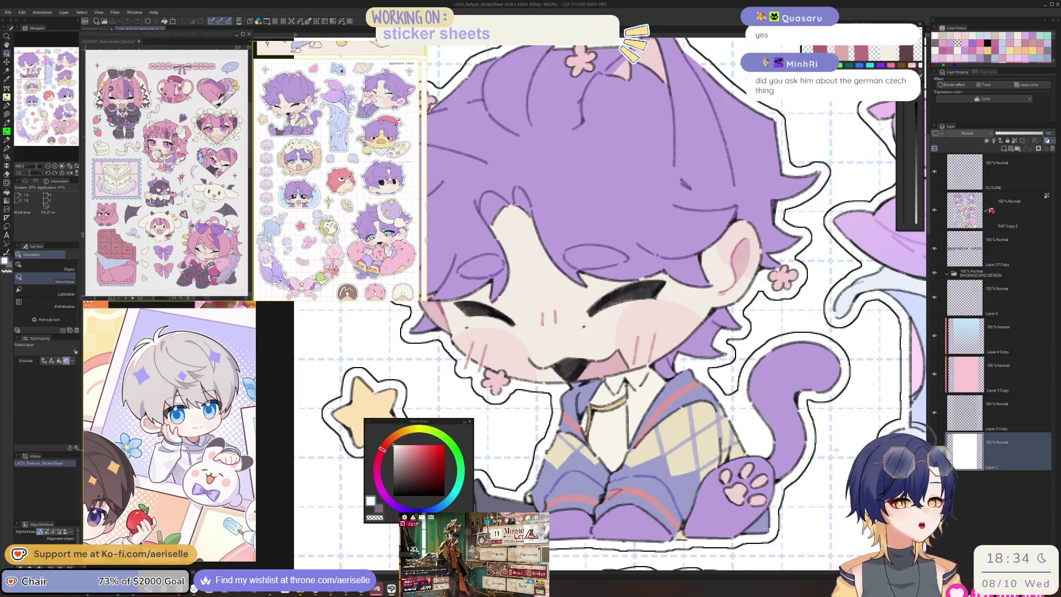
{"action": "left_click", "coordinate": [101, 29]}
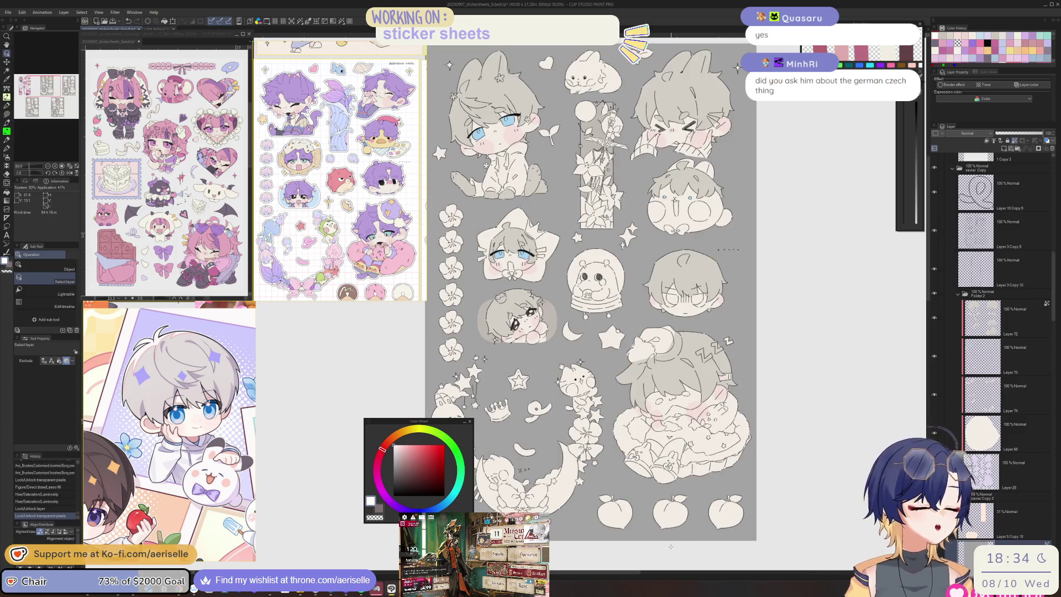
{"action": "key", "text": "g"}
{"action": "scroll", "coordinate": [702, 509], "scroll_direction": "down", "scroll_amount": 2}
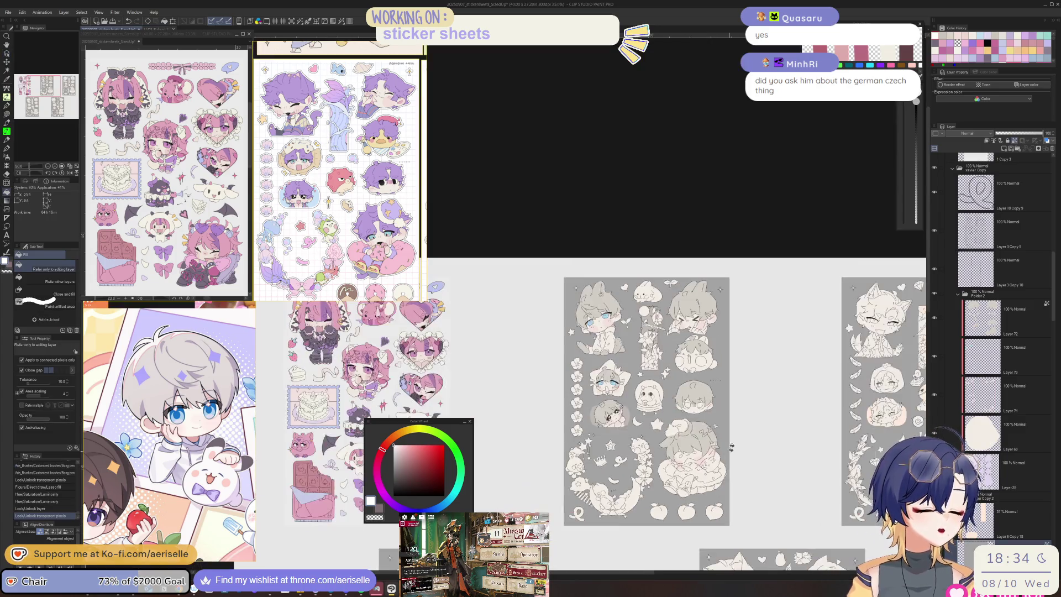
{"action": "key", "text": "u"}
{"action": "mouse_move", "coordinate": [757, 295]}
{"action": "left_mouse_down"}
{"action": "mouse_move", "coordinate": [578, 243]}
{"action": "mouse_move", "coordinate": [779, 331]}
{"action": "mouse_move", "coordinate": [757, 293]}
{"action": "left_mouse_up"}
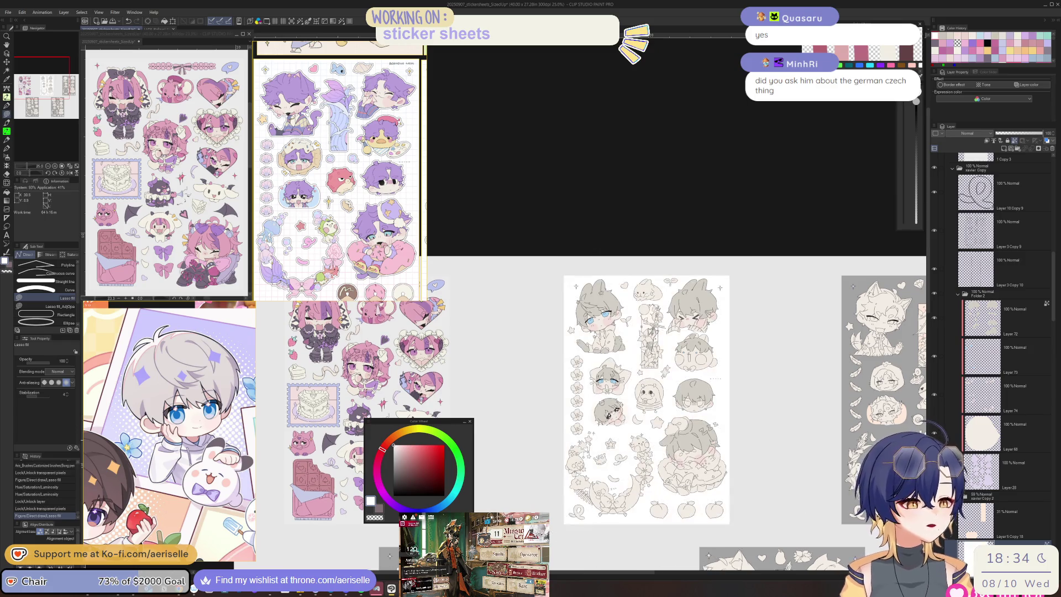
{"action": "scroll", "coordinate": [673, 529], "scroll_direction": "up", "scroll_amount": 3}
{"action": "scroll", "coordinate": [673, 529], "scroll_direction": "down", "scroll_amount": 2}
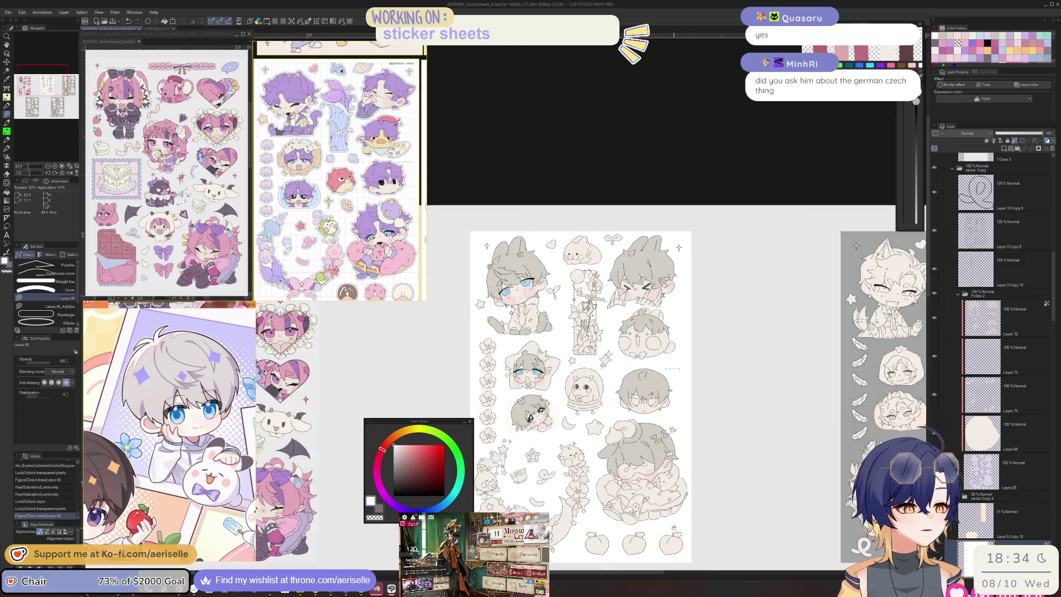
{"action": "scroll", "coordinate": [673, 529], "scroll_direction": "down", "scroll_amount": 3}
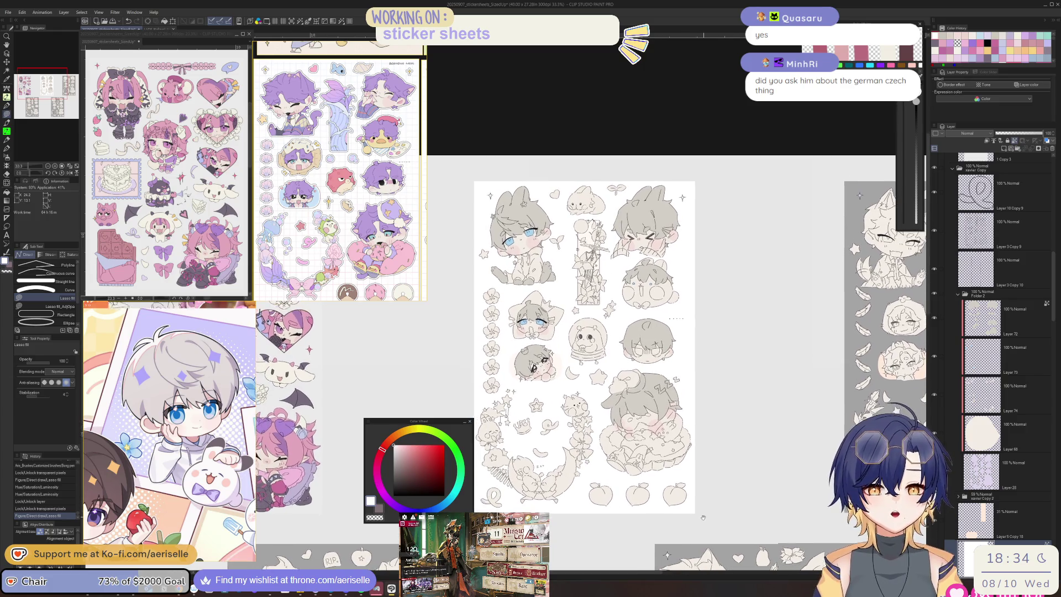
{"action": "left_click_drag", "start_coordinate": [703, 517], "coordinate": [727, 518]}
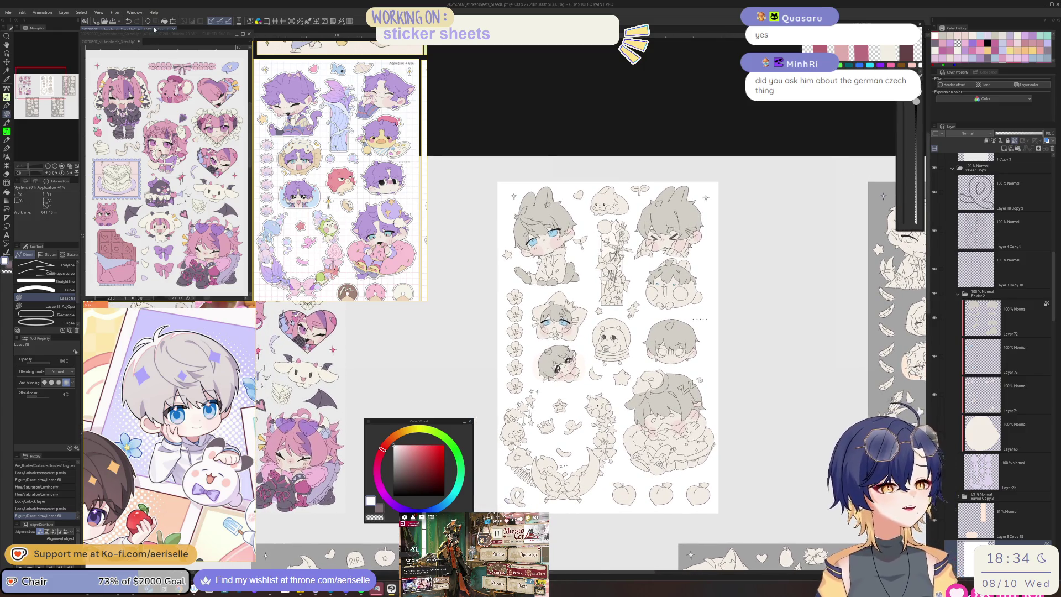
{"action": "left_click", "coordinate": [153, 29]}
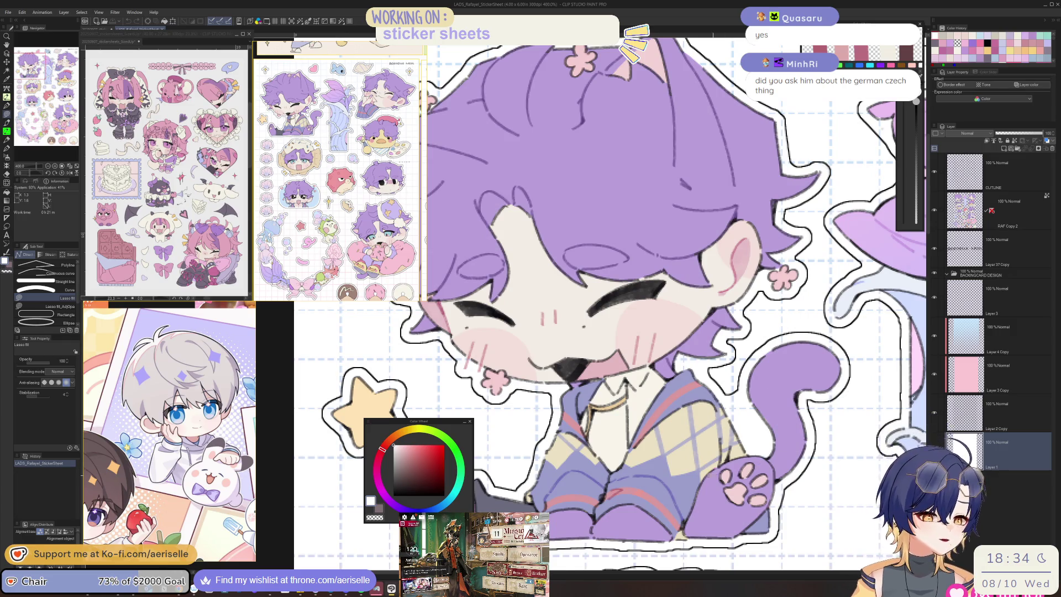
{"action": "key", "text": "ctrl+alt+0"}
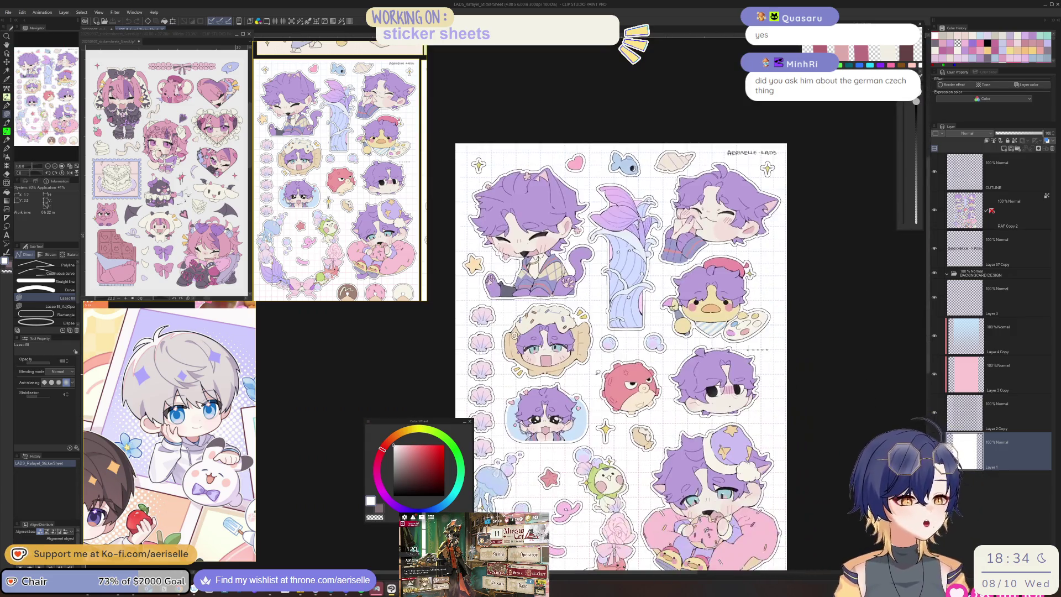
{"action": "left_click", "coordinate": [96, 28]}
{"action": "scroll", "coordinate": [596, 466], "scroll_direction": "up", "scroll_amount": 5}
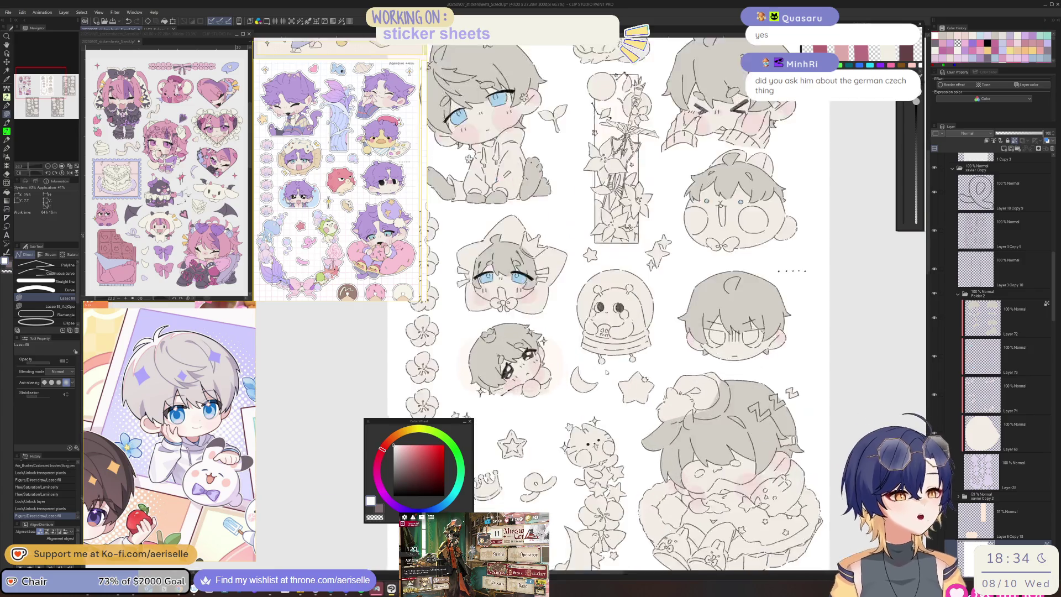
Step: Erase a stray bit of blue eye colour on Layer 72
{"action": "mouse_move", "coordinate": [596, 467]}
{"action": "left_mouse_down"}
{"action": "mouse_move", "coordinate": [631, 480]}
{"action": "mouse_move", "coordinate": [622, 498]}
{"action": "left_mouse_up"}
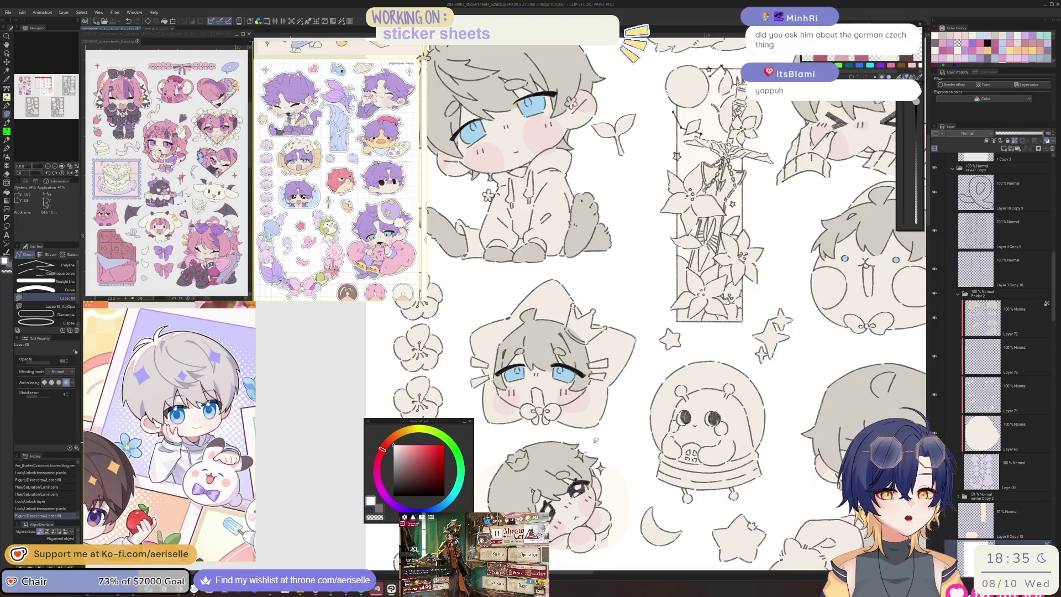
{"action": "left_click_drag", "start_coordinate": [614, 454], "coordinate": [616, 479]}
{"action": "scroll", "coordinate": [544, 281], "scroll_direction": "up", "scroll_amount": 10}
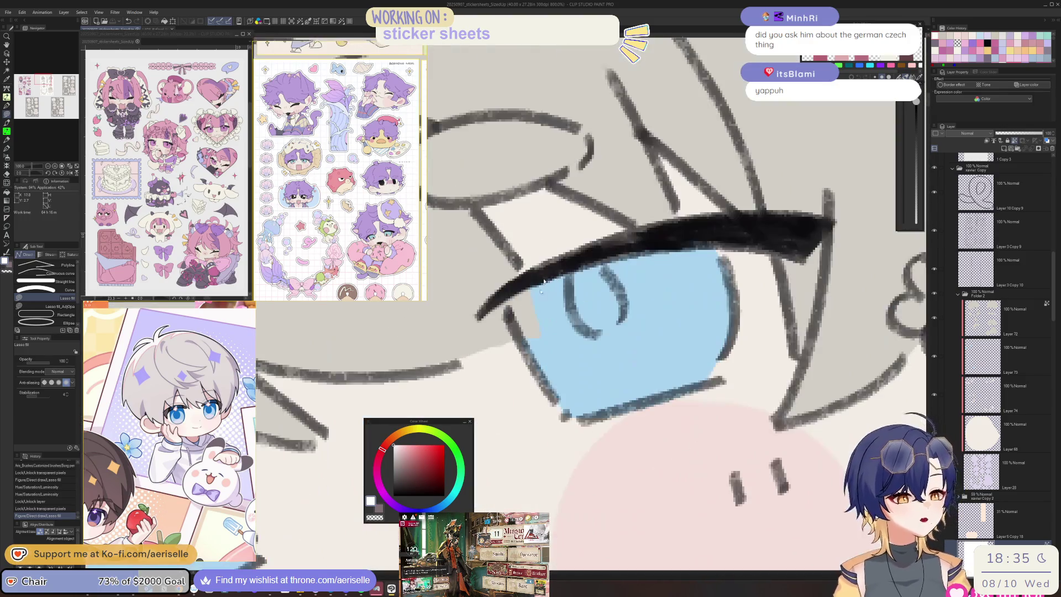
{"action": "left_click", "coordinate": [543, 281], "text": "ctrl+shift"}
{"action": "key", "text": "e"}
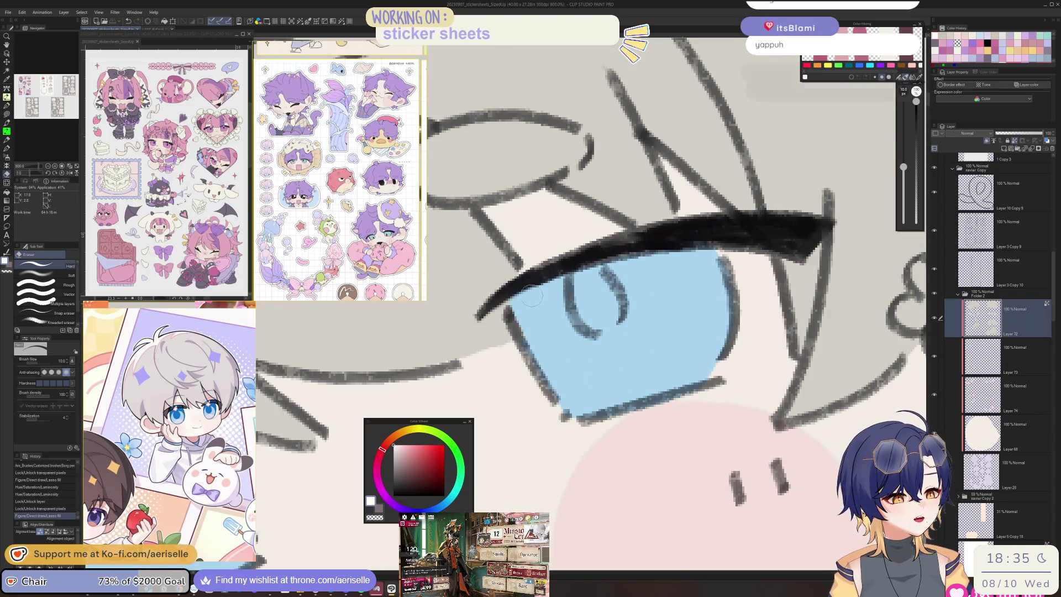
{"action": "left_click", "coordinate": [535, 303]}
{"action": "scroll", "coordinate": [535, 303], "scroll_direction": "down", "scroll_amount": 10}
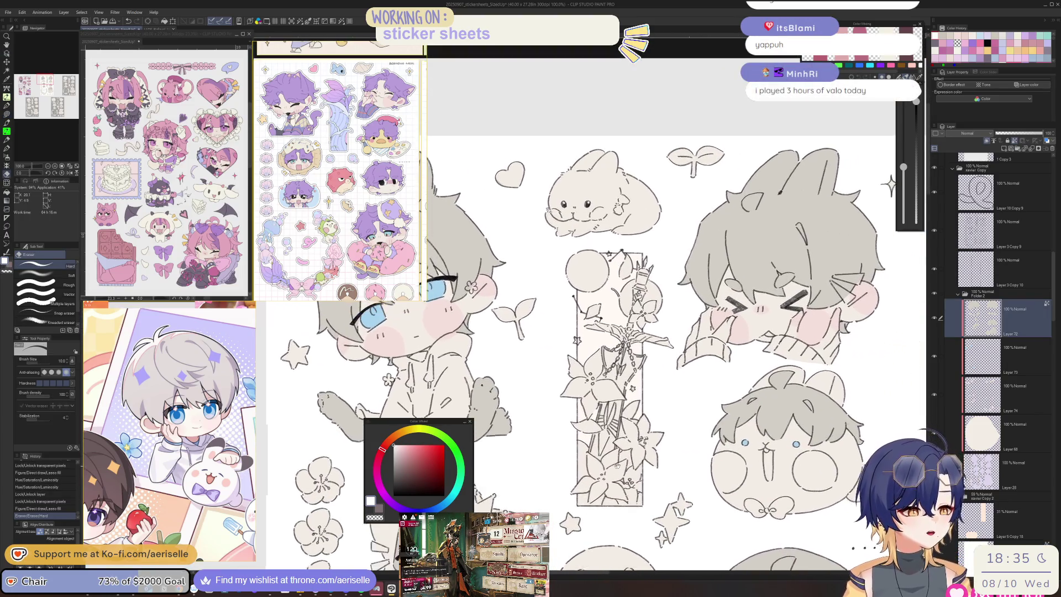
{"action": "left_click_drag", "start_coordinate": [617, 465], "coordinate": [639, 450]}
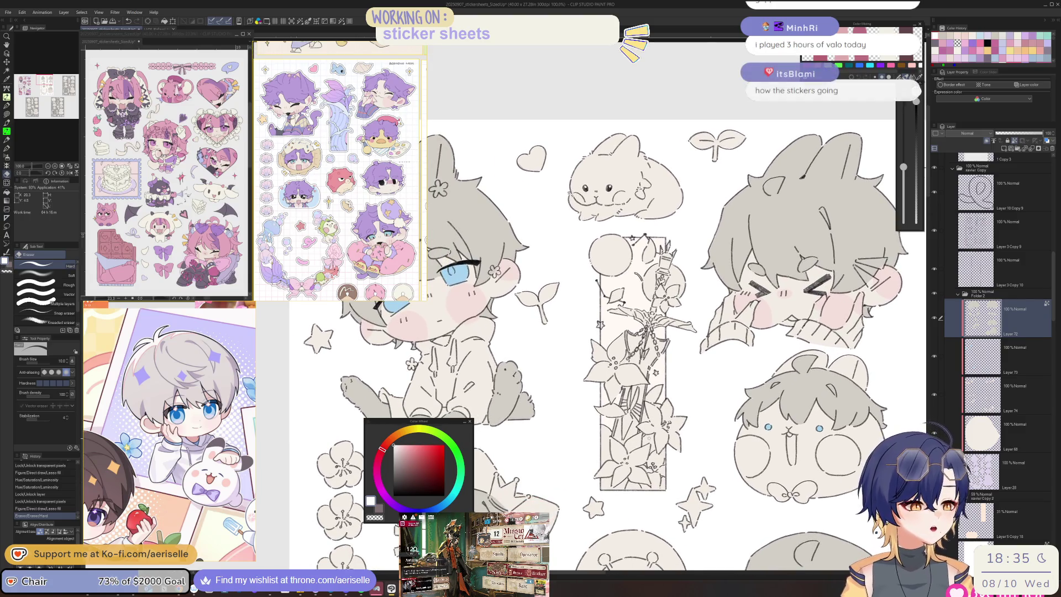
Step: Add a new layer clipped to Layer 72 and lasso-fill the small sprout flat green
{"action": "left_click", "coordinate": [1005, 149]}
{"action": "left_click", "coordinate": [986, 141]}
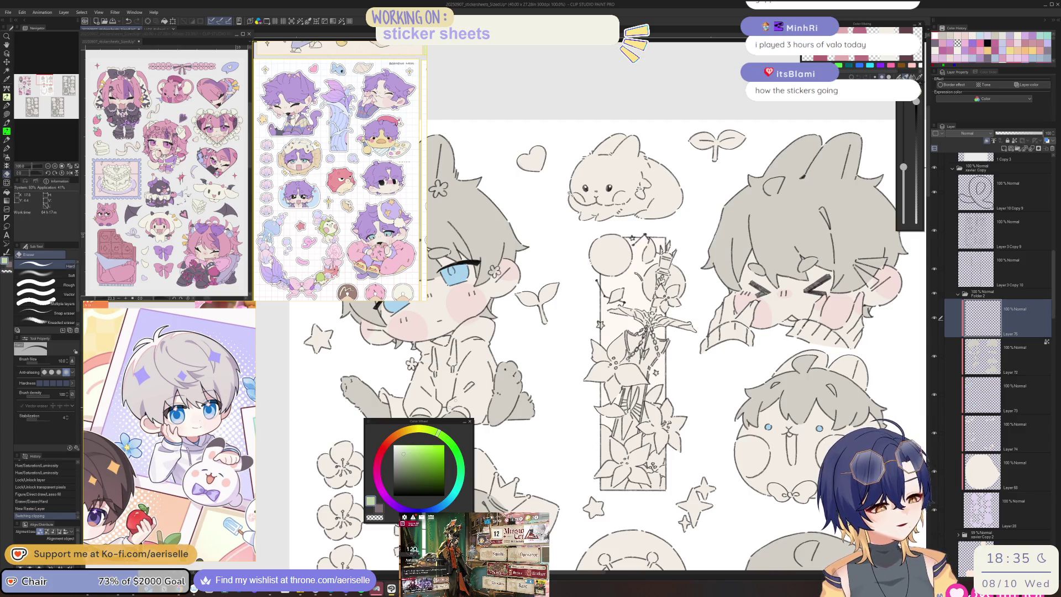
{"action": "scroll", "coordinate": [624, 343], "scroll_direction": "up", "scroll_amount": 3}
{"action": "key", "text": "u"}
{"action": "mouse_move", "coordinate": [550, 348]}
{"action": "left_mouse_down"}
{"action": "mouse_move", "coordinate": [516, 368]}
{"action": "mouse_move", "coordinate": [555, 356]}
{"action": "left_mouse_up"}
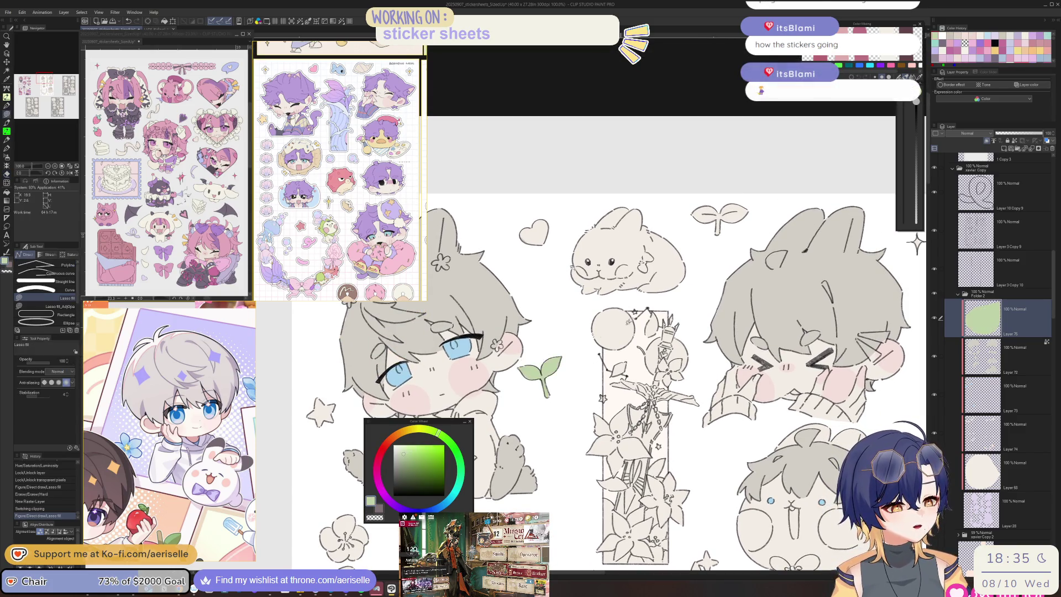
{"action": "scroll", "coordinate": [620, 325], "scroll_direction": "up", "scroll_amount": 3}
{"action": "key", "text": "ctrl+minus"}
{"action": "key", "text": "ctrl+minus"}
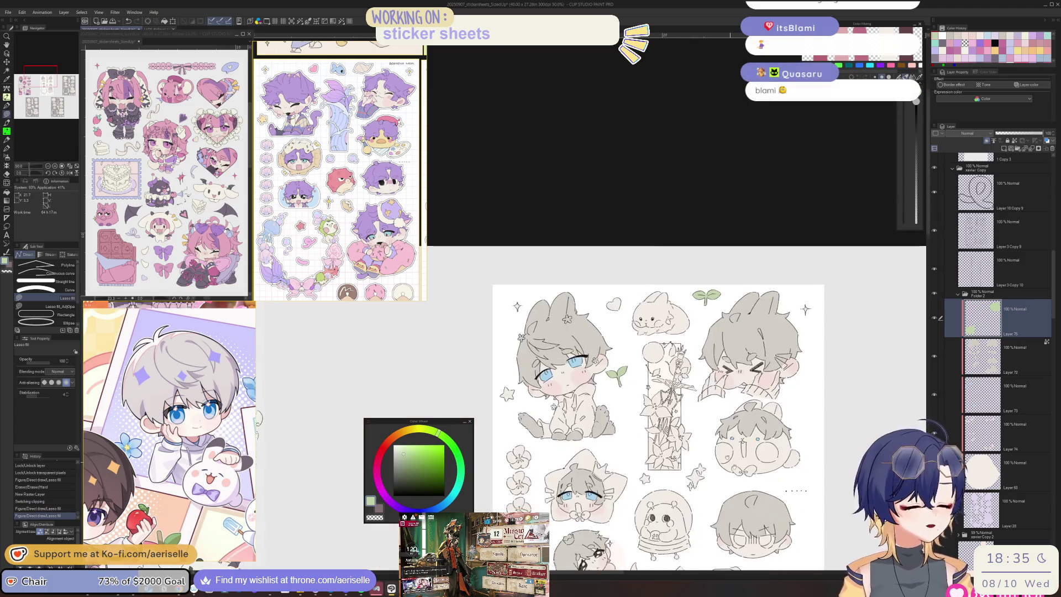
{"action": "scroll", "coordinate": [630, 276], "scroll_direction": "down", "scroll_amount": 10}
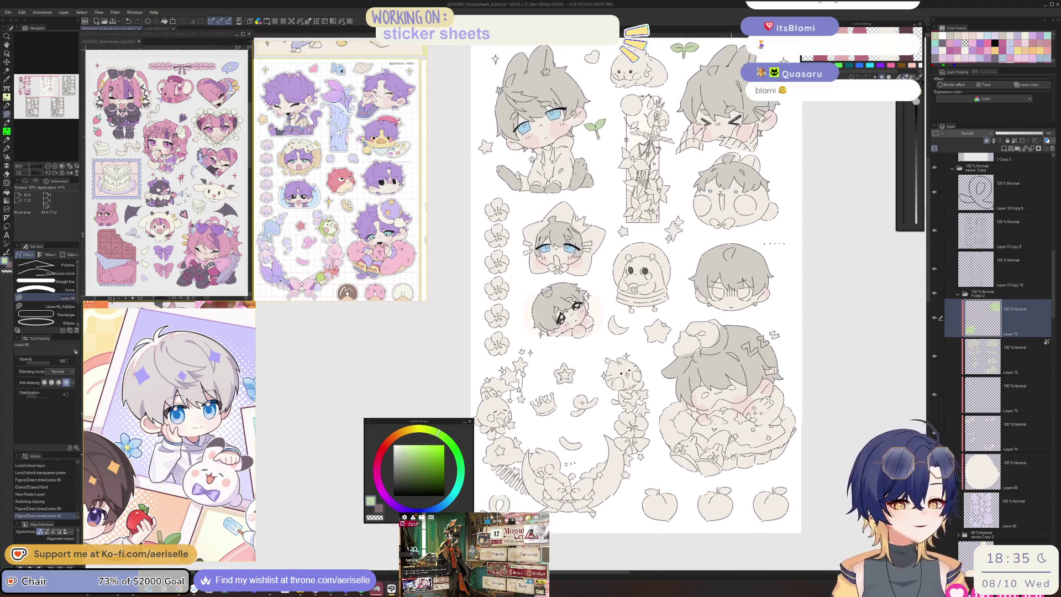
{"action": "scroll", "coordinate": [635, 304], "scroll_direction": "up", "scroll_amount": 3}
{"action": "scroll", "coordinate": [658, 331], "scroll_direction": "down", "scroll_amount": 1}
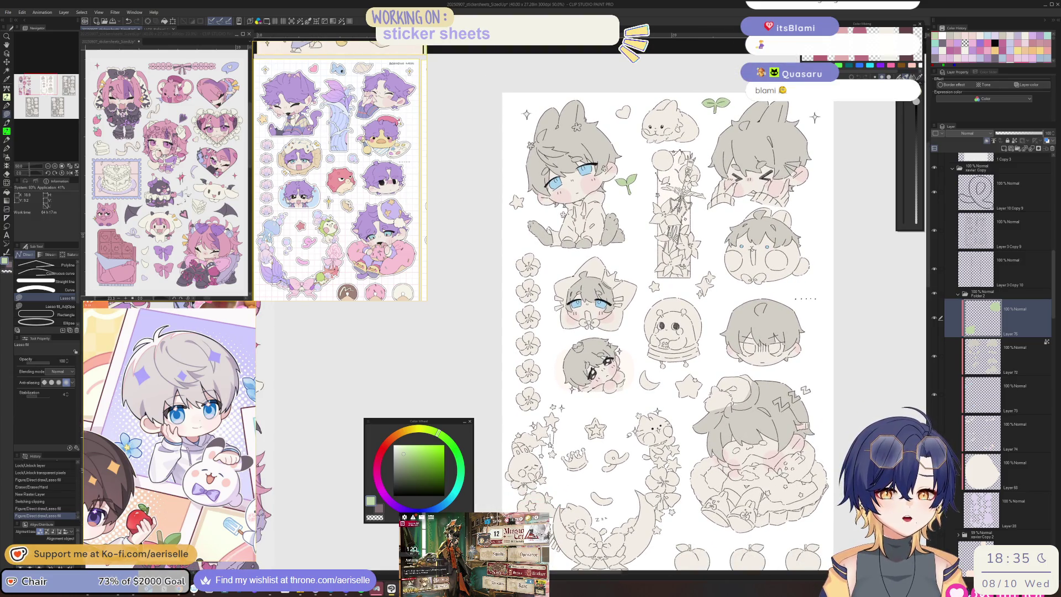
{"action": "scroll", "coordinate": [703, 437], "scroll_direction": "down", "scroll_amount": 8}
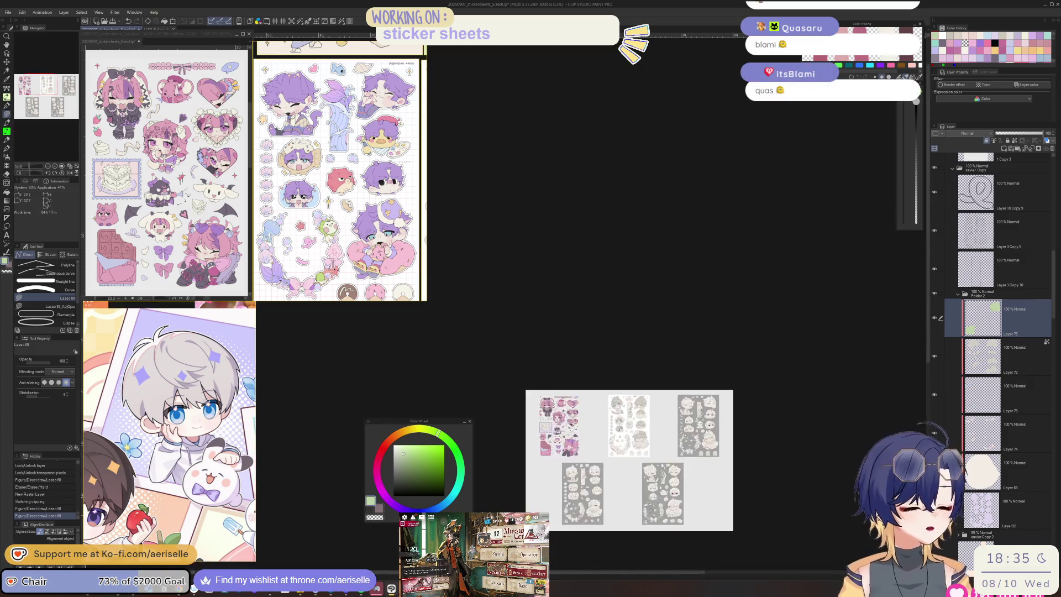
{"action": "scroll", "coordinate": [561, 506], "scroll_direction": "up", "scroll_amount": 6}
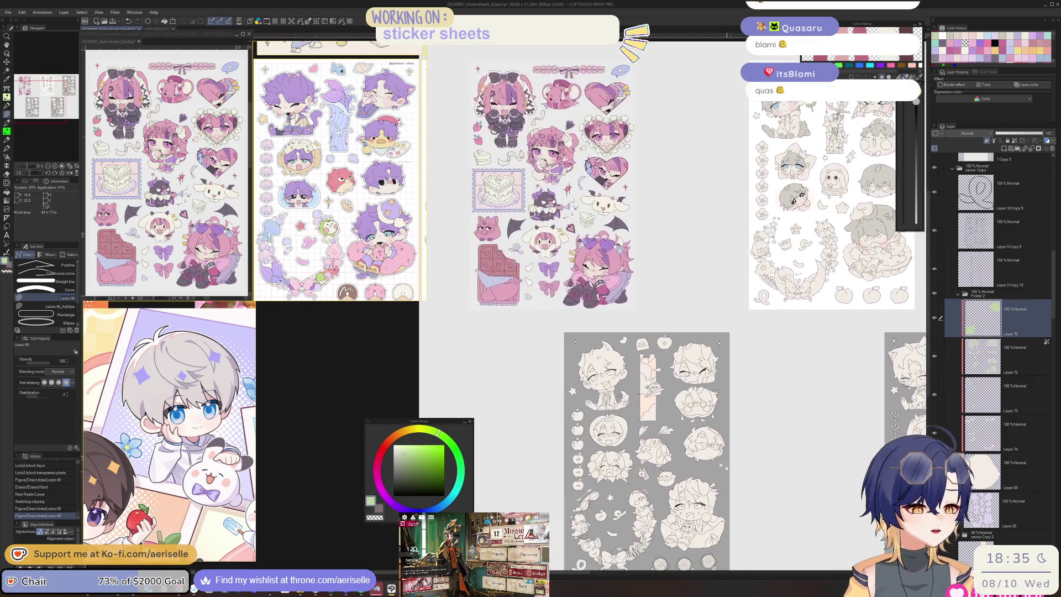
{"action": "scroll", "coordinate": [739, 476], "scroll_direction": "up", "scroll_amount": 3}
{"action": "scroll", "coordinate": [644, 504], "scroll_direction": "up", "scroll_amount": 5}
{"action": "scroll", "coordinate": [630, 393], "scroll_direction": "up", "scroll_amount": 1}
{"action": "scroll", "coordinate": [630, 393], "scroll_direction": "down", "scroll_amount": 3}
{"action": "scroll", "coordinate": [811, 482], "scroll_direction": "up", "scroll_amount": 4}
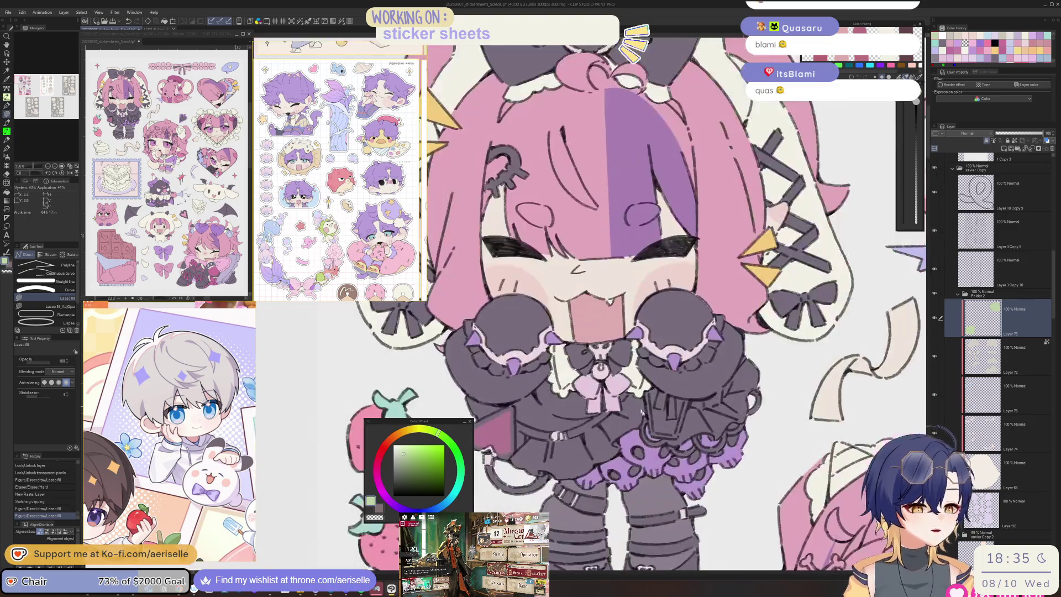
{"action": "scroll", "coordinate": [811, 481], "scroll_direction": "down", "scroll_amount": 4}
{"action": "scroll", "coordinate": [811, 482], "scroll_direction": "up", "scroll_amount": 1}
{"action": "scroll", "coordinate": [738, 374], "scroll_direction": "down", "scroll_amount": 3}
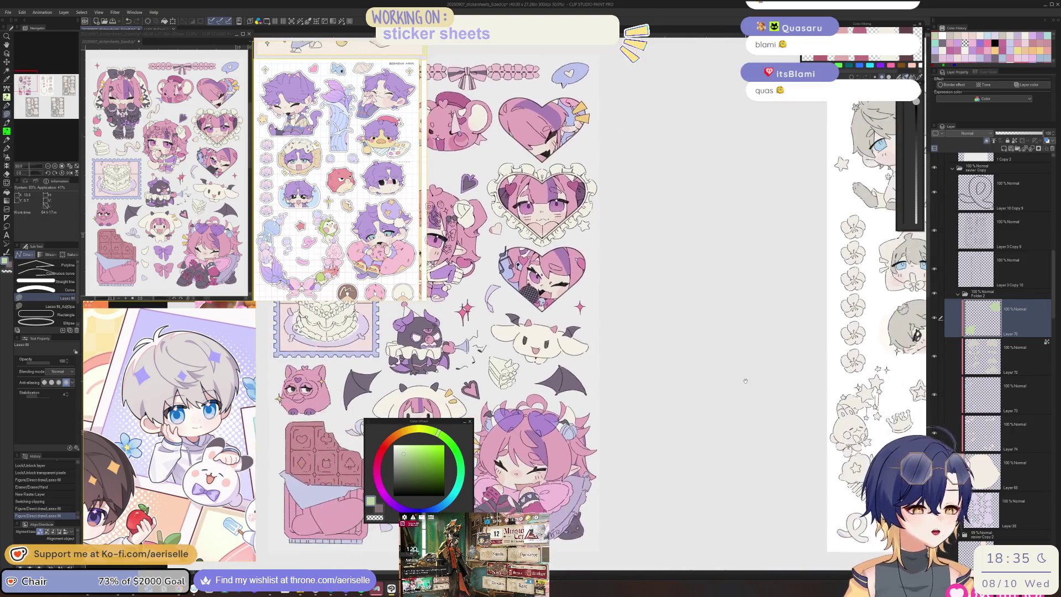
{"action": "scroll", "coordinate": [671, 363], "scroll_direction": "up", "scroll_amount": 3}
{"action": "mouse_move", "coordinate": [671, 363]}
{"action": "left_mouse_down"}
{"action": "mouse_move", "coordinate": [705, 282]}
{"action": "mouse_move", "coordinate": [415, 452]}
{"action": "mouse_move", "coordinate": [527, 452]}
{"action": "mouse_move", "coordinate": [553, 589]}
{"action": "left_mouse_up"}
{"action": "scroll", "coordinate": [746, 515], "scroll_direction": "down", "scroll_amount": 2}
{"action": "mouse_move", "coordinate": [745, 515]}
{"action": "left_mouse_down"}
{"action": "mouse_move", "coordinate": [589, 337]}
{"action": "mouse_move", "coordinate": [615, 400]}
{"action": "left_mouse_up"}
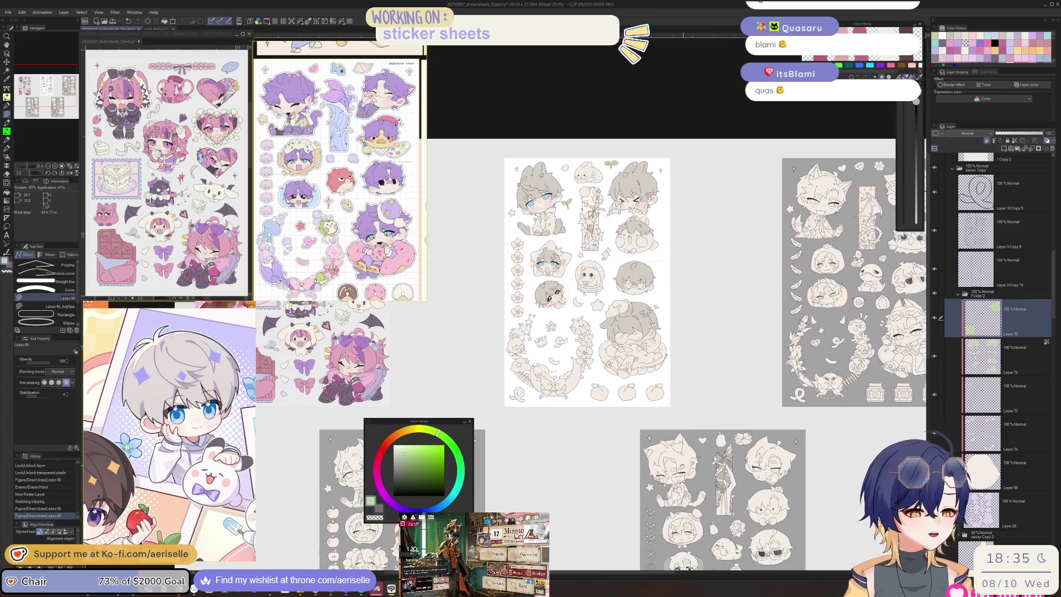
{"action": "scroll", "coordinate": [556, 288], "scroll_direction": "up", "scroll_amount": 3}
{"action": "scroll", "coordinate": [595, 288], "scroll_direction": "down", "scroll_amount": 3}
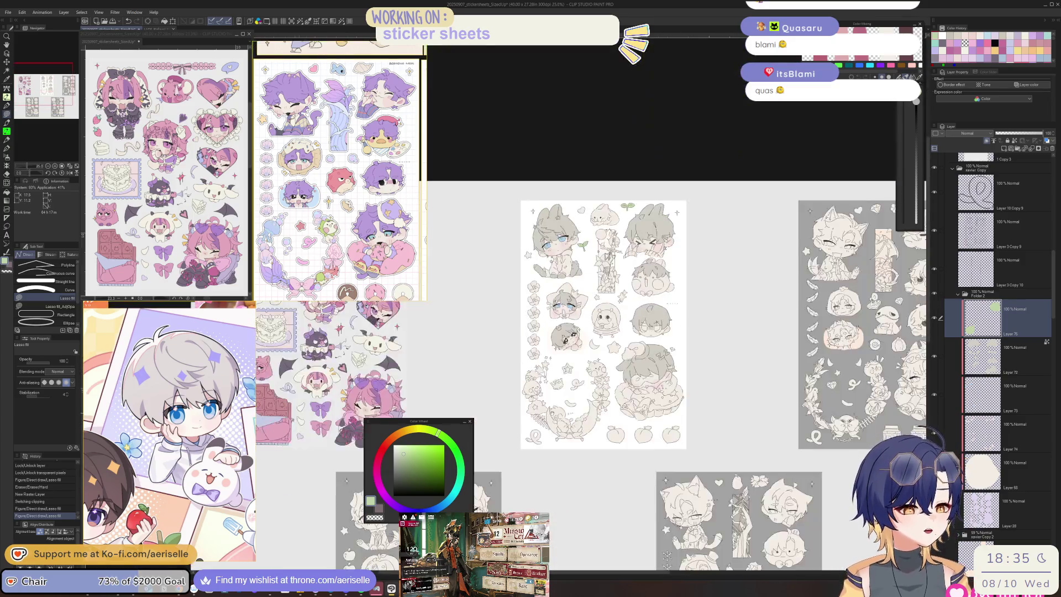
{"action": "left_click_drag", "start_coordinate": [348, 358], "coordinate": [619, 358]}
{"action": "scroll", "coordinate": [619, 358], "scroll_direction": "up", "scroll_amount": 3}
{"action": "scroll", "coordinate": [619, 358], "scroll_direction": "down", "scroll_amount": 3}
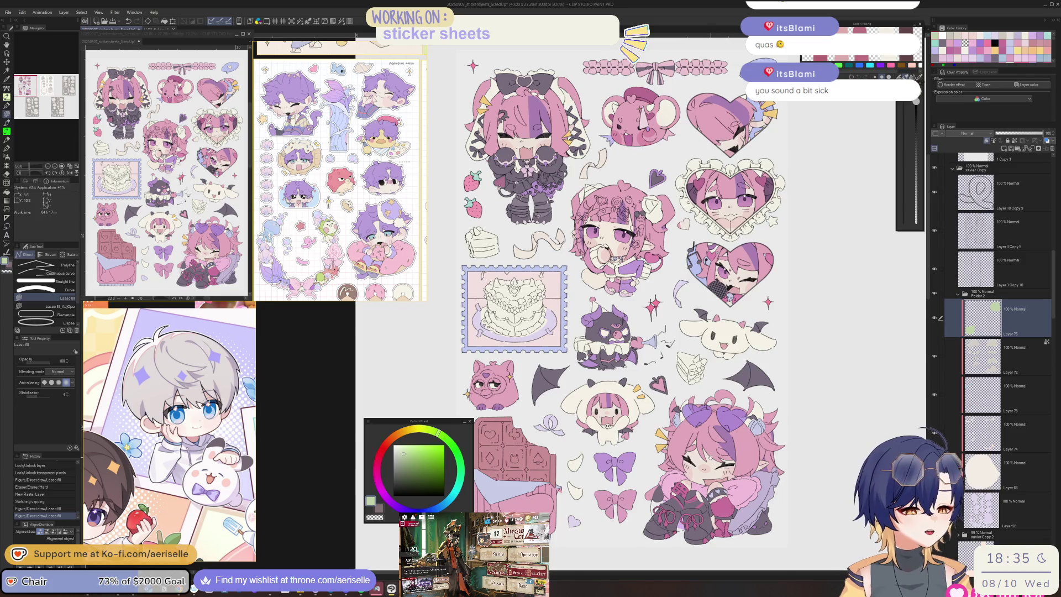
Step: Drag the Color Wheel palette toward the left panels and pan more of the sheet into view
{"action": "scroll", "coordinate": [619, 358], "scroll_direction": "up", "scroll_amount": 4}
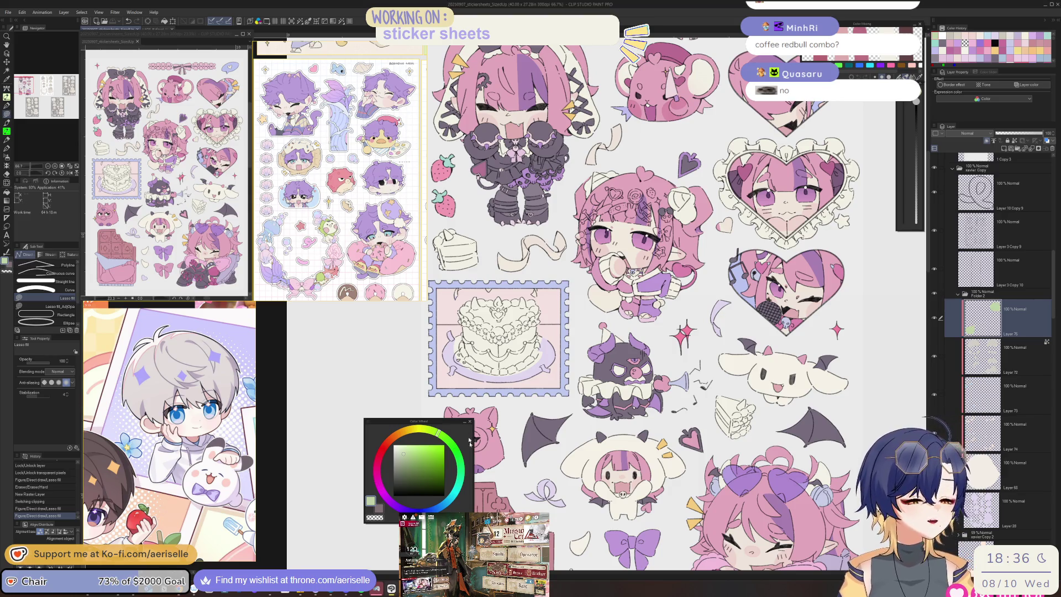
{"action": "mouse_move", "coordinate": [454, 425]}
{"action": "left_mouse_down"}
{"action": "mouse_move", "coordinate": [360, 373]}
{"action": "mouse_move", "coordinate": [337, 336]}
{"action": "left_mouse_up"}
{"action": "left_click_drag", "start_coordinate": [442, 359], "coordinate": [362, 249]}
{"action": "scroll", "coordinate": [575, 309], "scroll_direction": "right", "scroll_amount": 15}
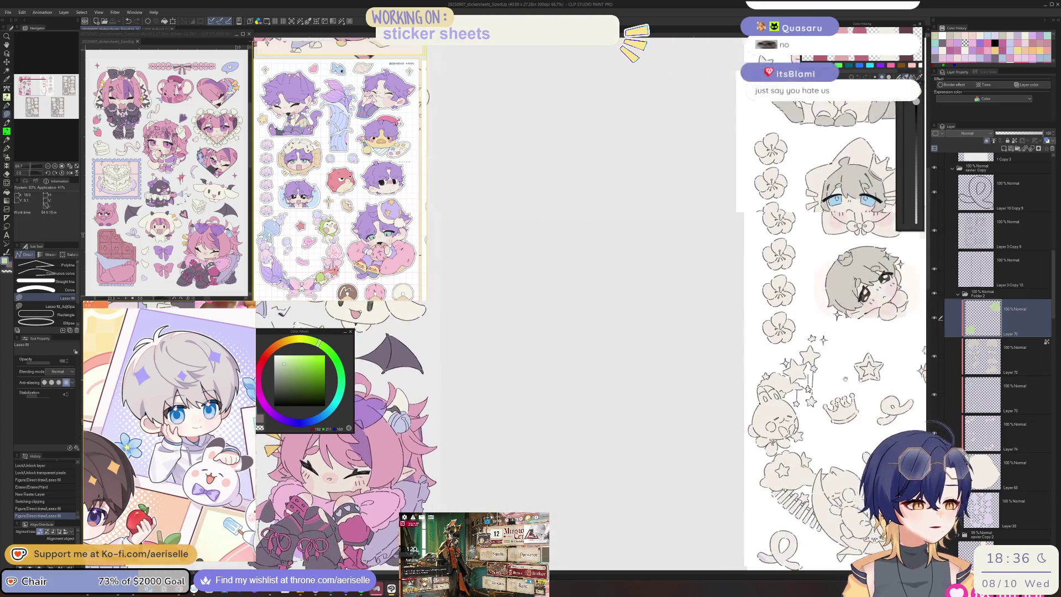
Step: Add a new Layer 76 clipped to the layer below
{"action": "scroll", "coordinate": [445, 396], "scroll_direction": "up", "scroll_amount": 5}
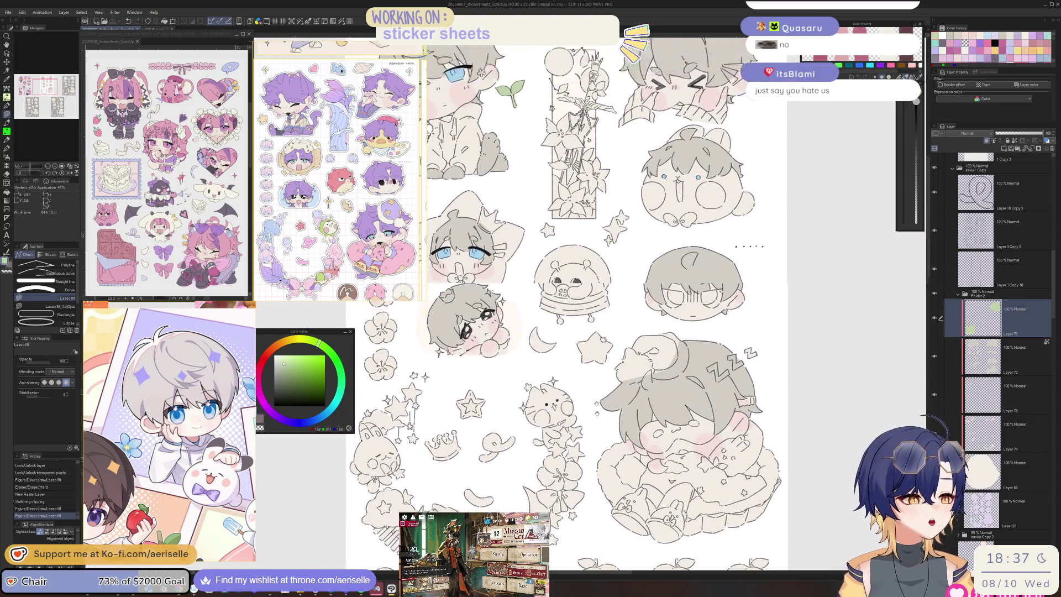
{"action": "left_click", "coordinate": [1008, 146]}
{"action": "left_click", "coordinate": [985, 142]}
{"action": "left_click_drag", "start_coordinate": [321, 331], "coordinate": [340, 344]}
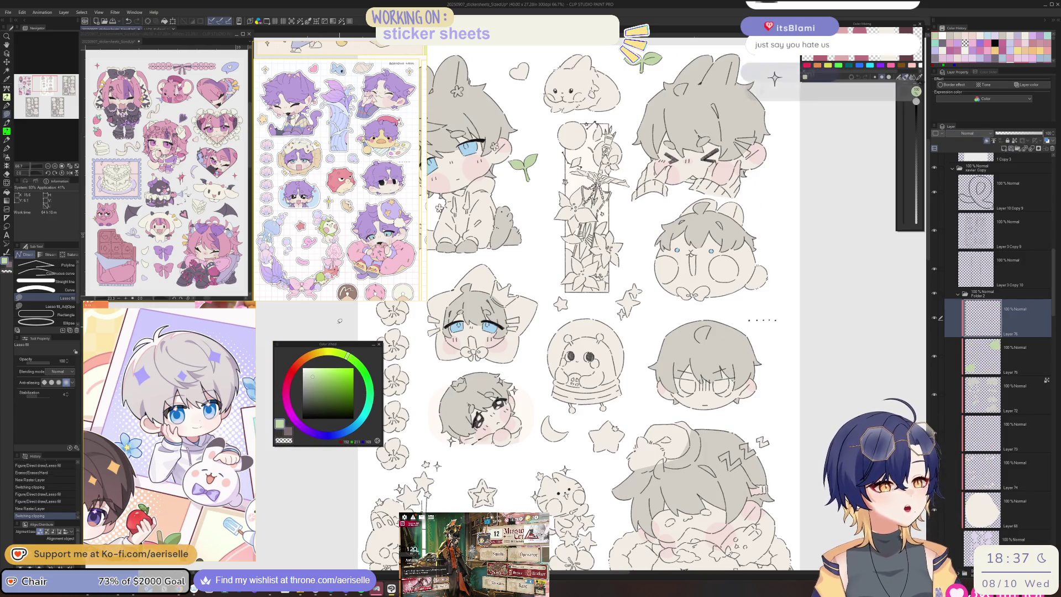
Step: Look at the Rafayel sticker sheet for reference, then return to the sized-up sketch sheet
{"action": "left_click", "coordinate": [158, 29]}
{"action": "scroll", "coordinate": [619, 357], "scroll_direction": "up", "scroll_amount": 5}
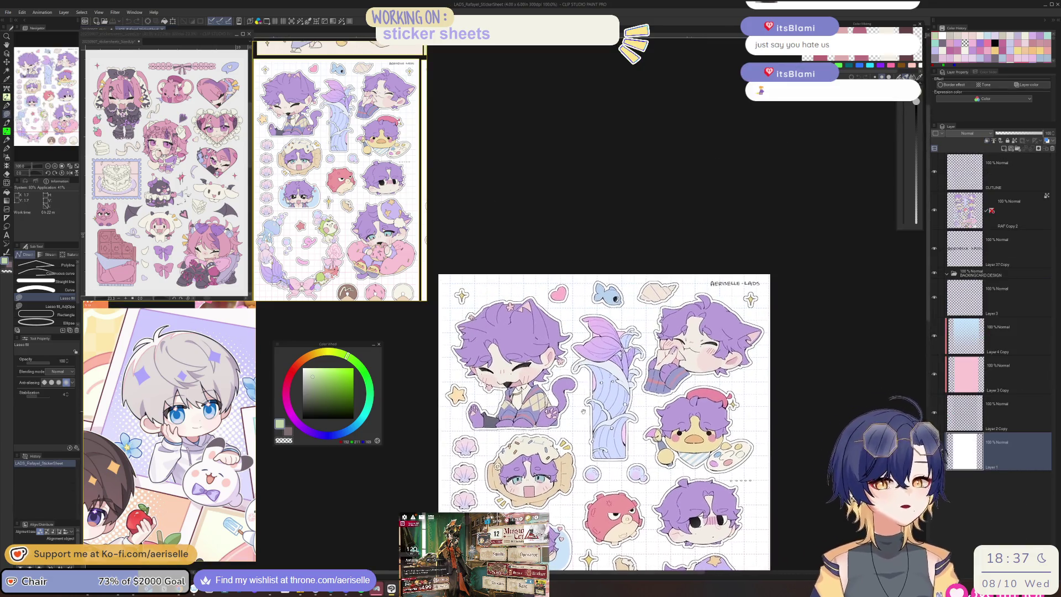
{"action": "scroll", "coordinate": [472, 431], "scroll_direction": "up", "scroll_amount": 5}
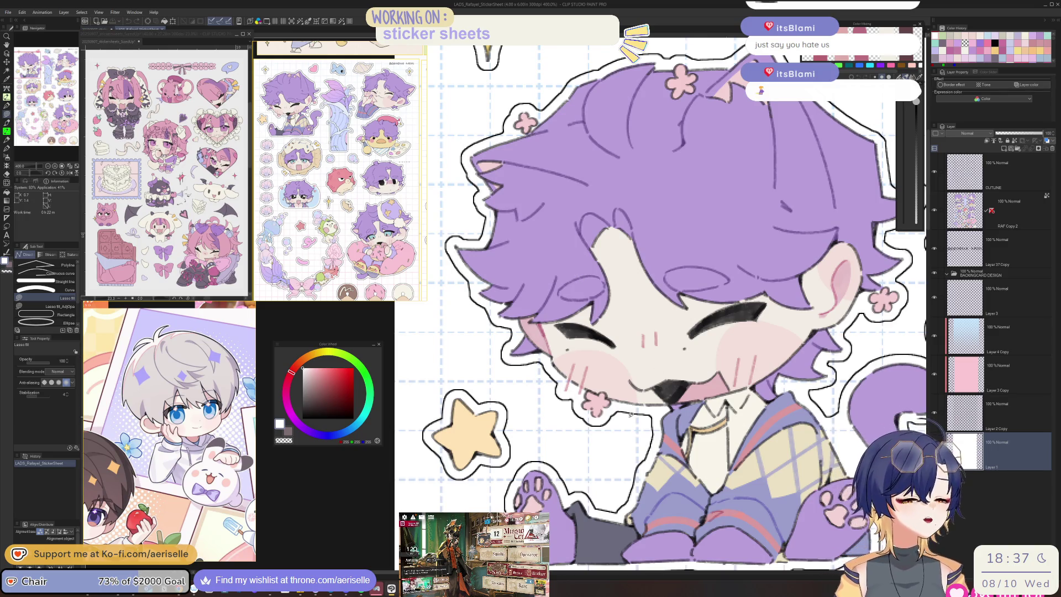
{"action": "left_click", "coordinate": [97, 28]}
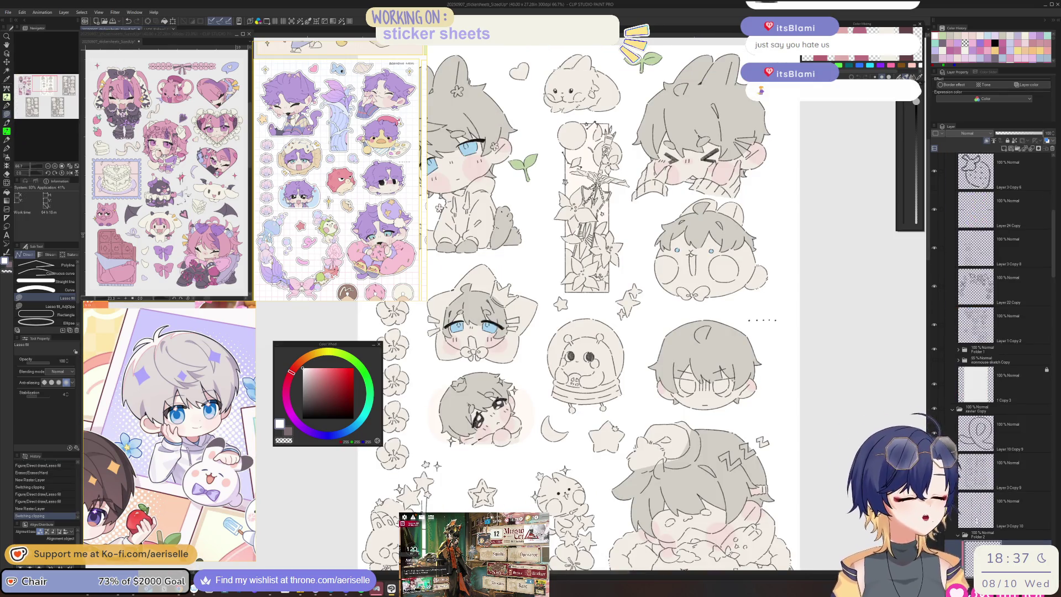
{"action": "left_click_drag", "start_coordinate": [627, 304], "coordinate": [627, 431]}
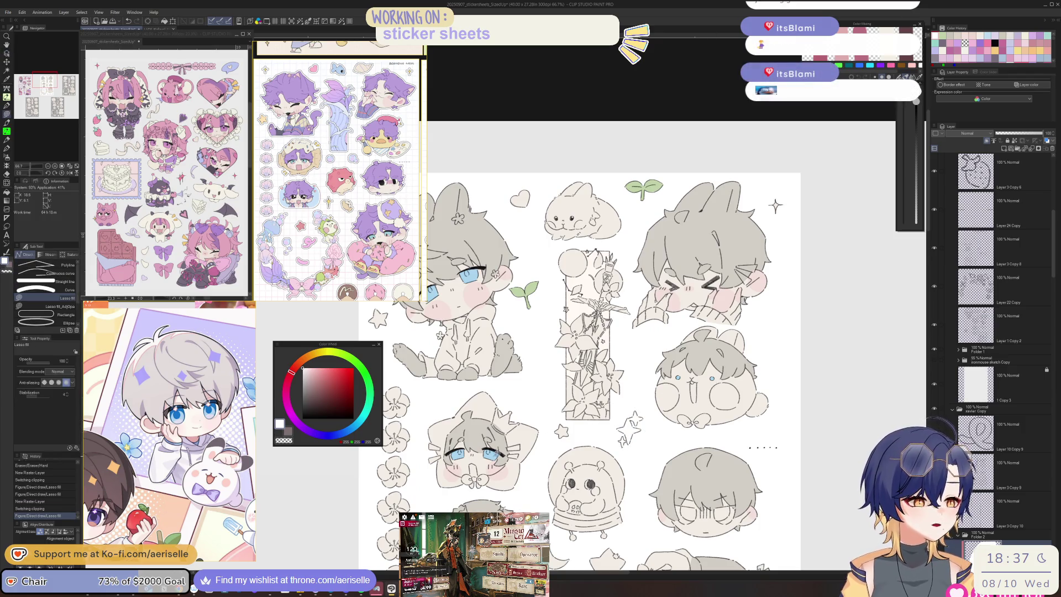
Step: Sample the peach colour from the Rafayel sheet's star and return to the sized-up sheet
{"action": "key", "text": "ctrl+Tab"}
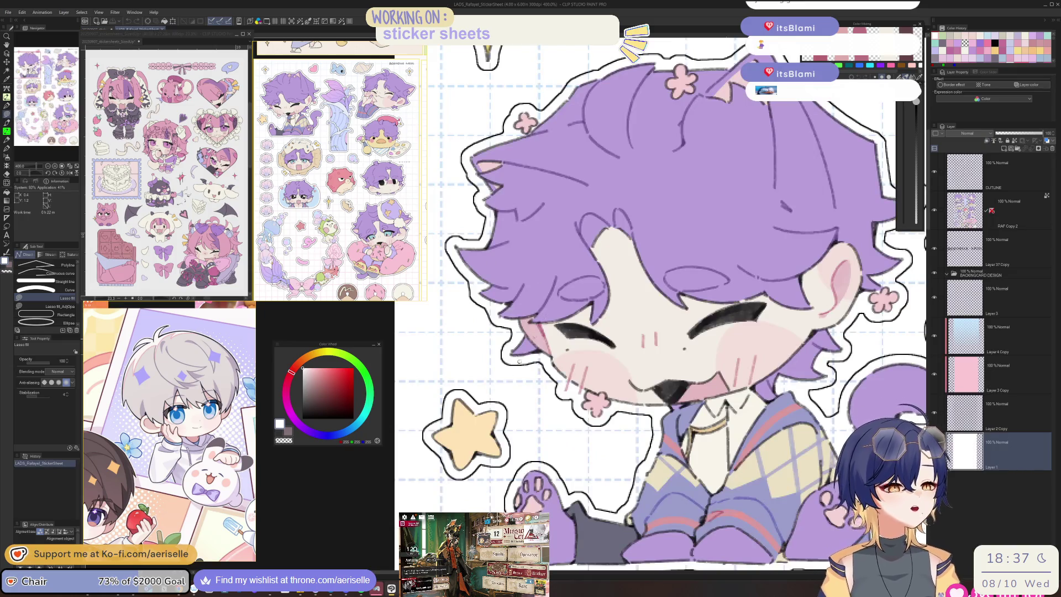
{"action": "left_click", "coordinate": [468, 418], "text": "ctrl+shift"}
{"action": "left_click", "coordinate": [467, 418], "text": "alt"}
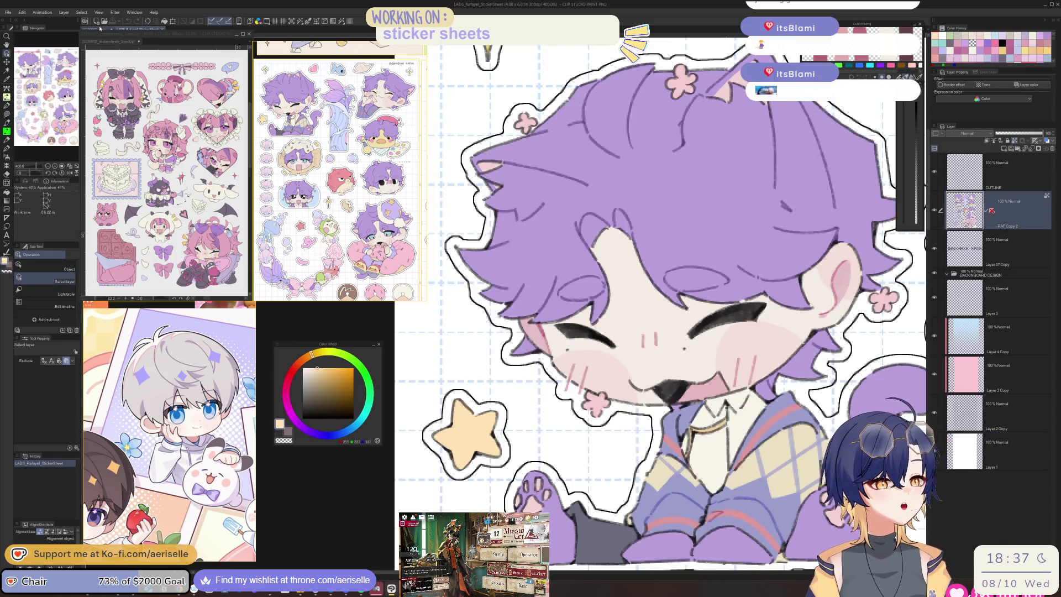
{"action": "left_click", "coordinate": [100, 28]}
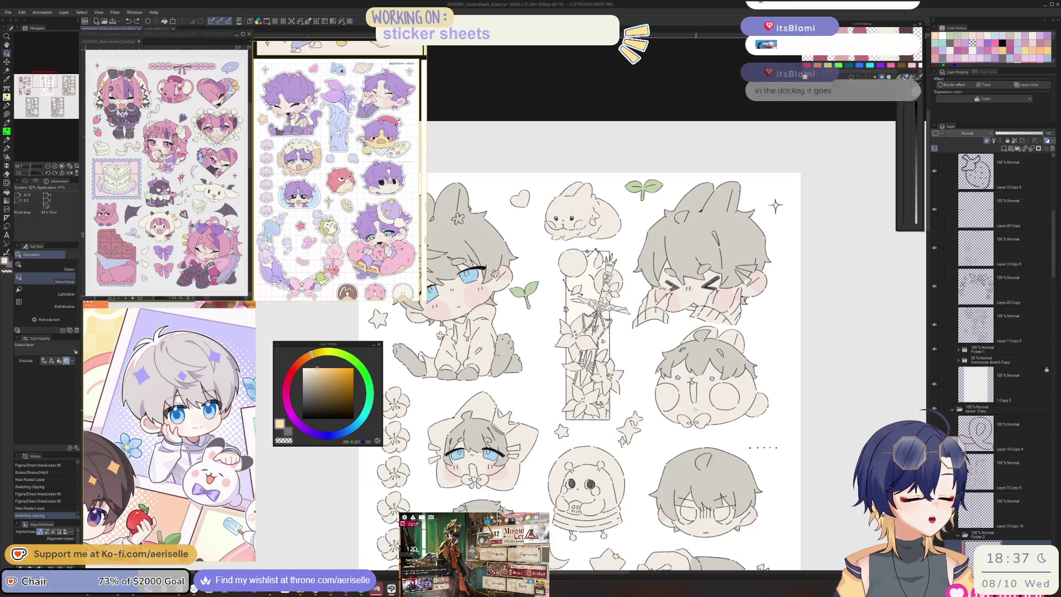
Step: Lasso-fill three small scattered stars with the pale peach-yellow colour
{"action": "key", "text": "u"}
{"action": "mouse_move", "coordinate": [628, 409]}
{"action": "left_mouse_down"}
{"action": "mouse_move", "coordinate": [644, 442]}
{"action": "mouse_move", "coordinate": [629, 411]}
{"action": "left_mouse_up"}
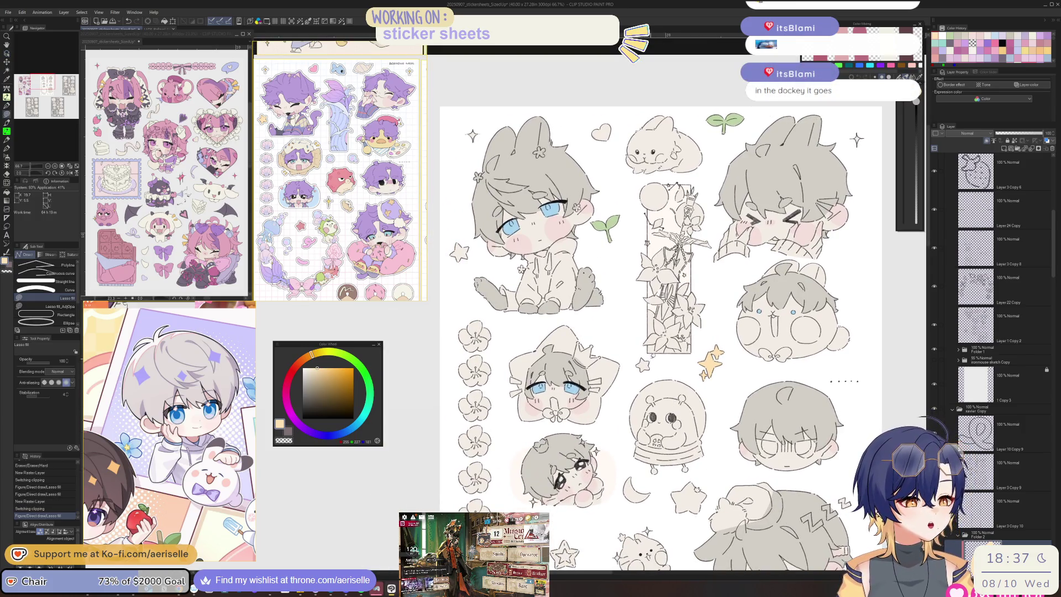
{"action": "left_click_drag", "start_coordinate": [636, 356], "coordinate": [652, 373]}
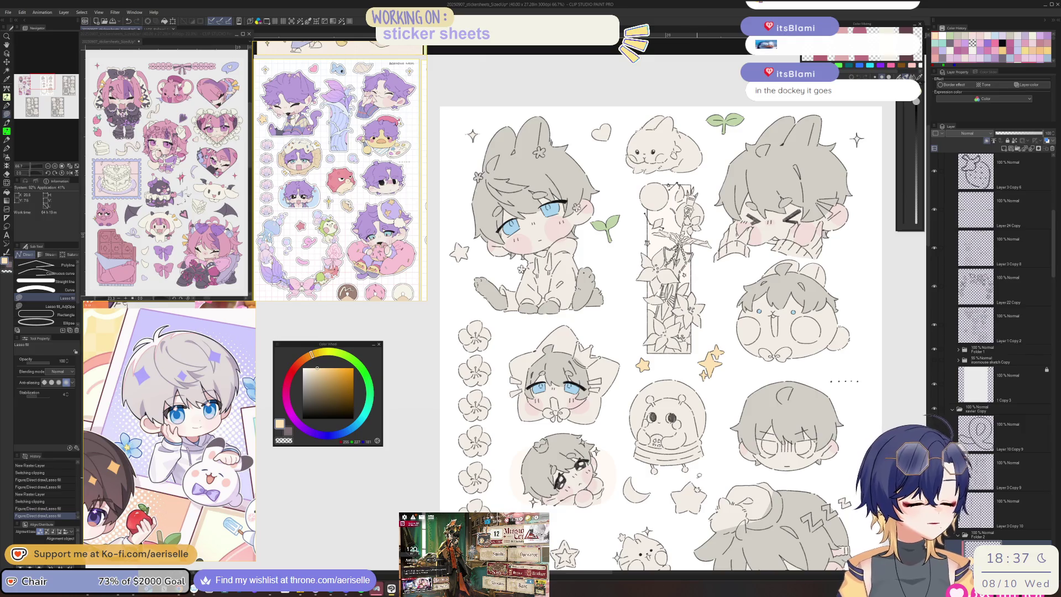
{"action": "left_click_drag", "start_coordinate": [461, 141], "coordinate": [481, 230]}
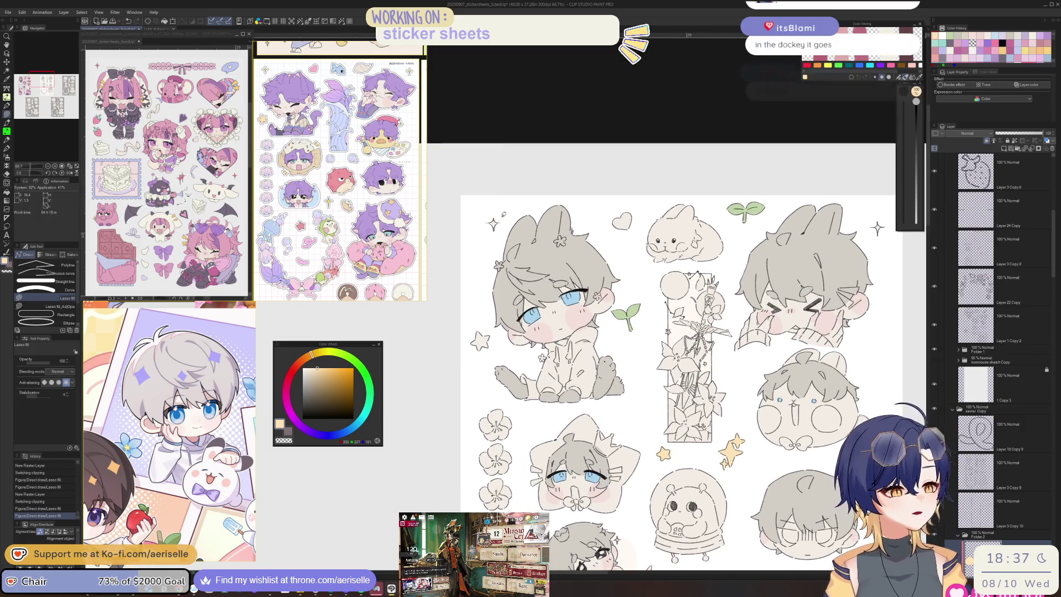
{"action": "left_click_drag", "start_coordinate": [475, 326], "coordinate": [474, 331]}
{"action": "left_click_drag", "start_coordinate": [782, 514], "coordinate": [635, 517]}
{"action": "scroll", "coordinate": [620, 525], "scroll_direction": "down", "scroll_amount": 5}
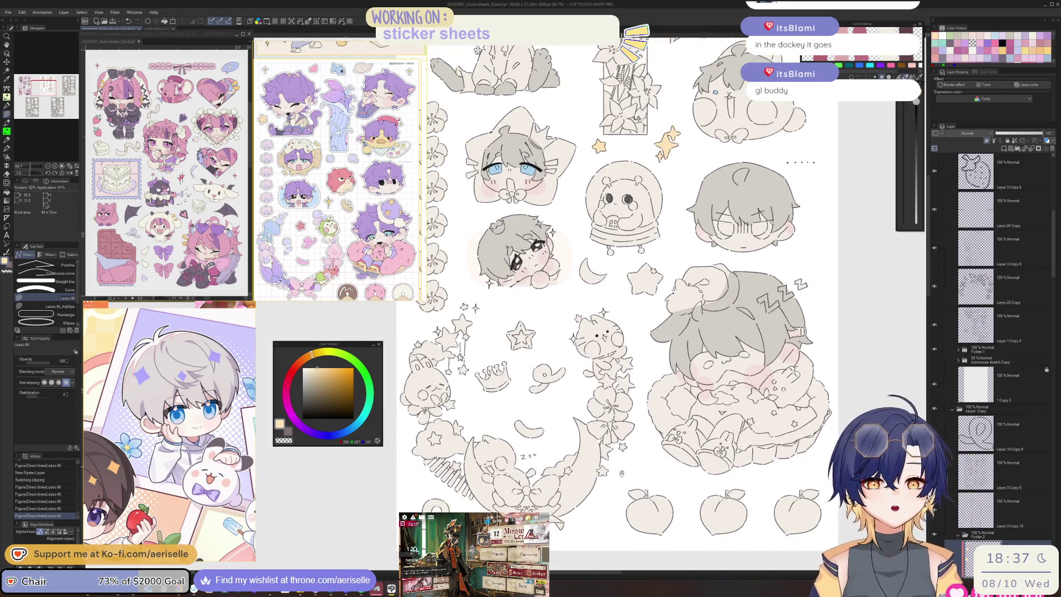
{"action": "scroll", "coordinate": [621, 467], "scroll_direction": "down", "scroll_amount": 3}
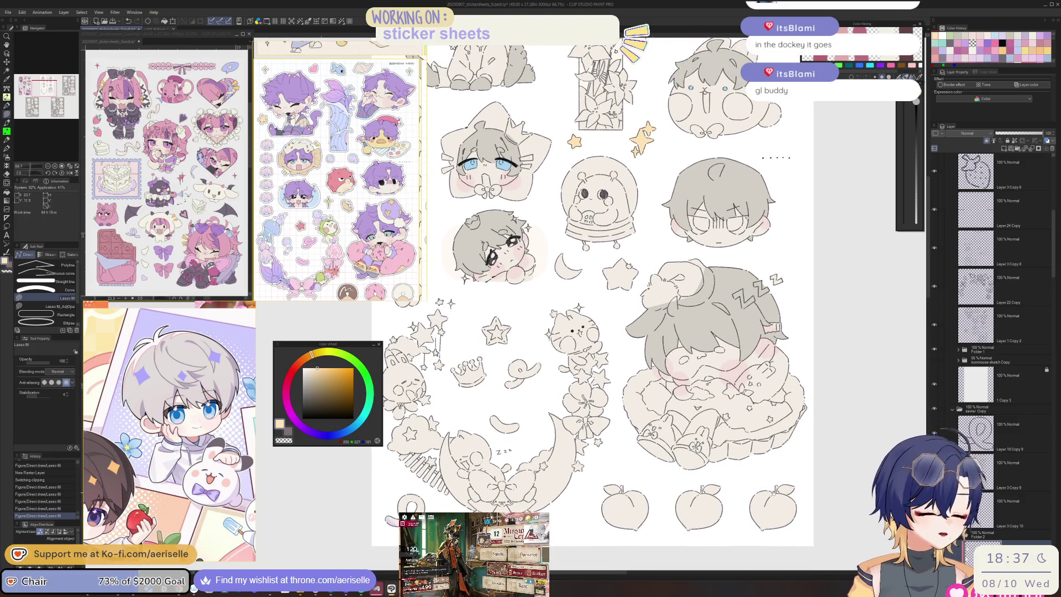
{"action": "scroll", "coordinate": [608, 304], "scroll_direction": "up", "scroll_amount": 3}
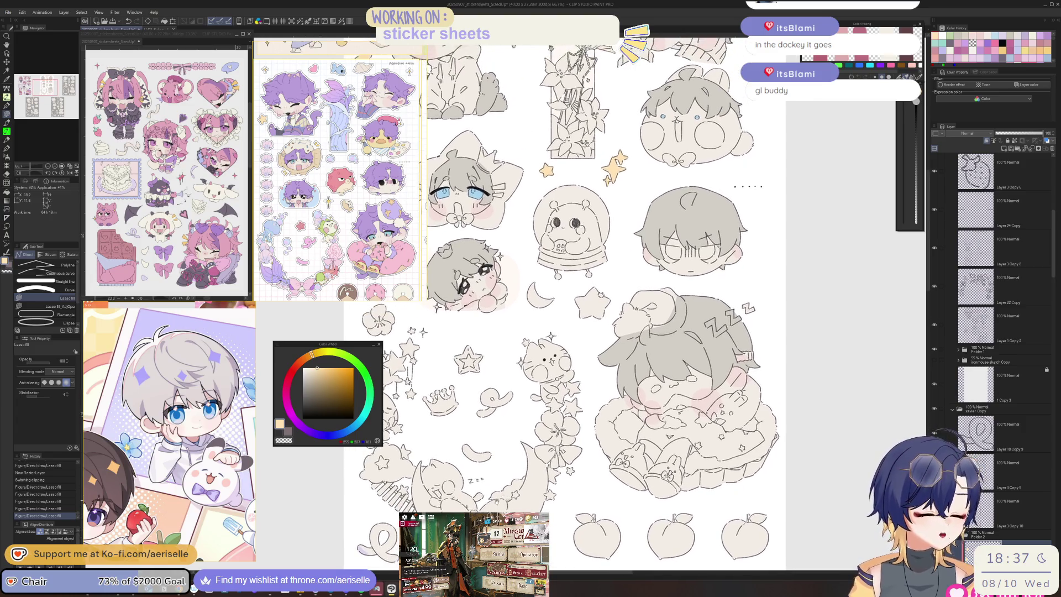
{"action": "scroll", "coordinate": [505, 452], "scroll_direction": "up", "scroll_amount": 5}
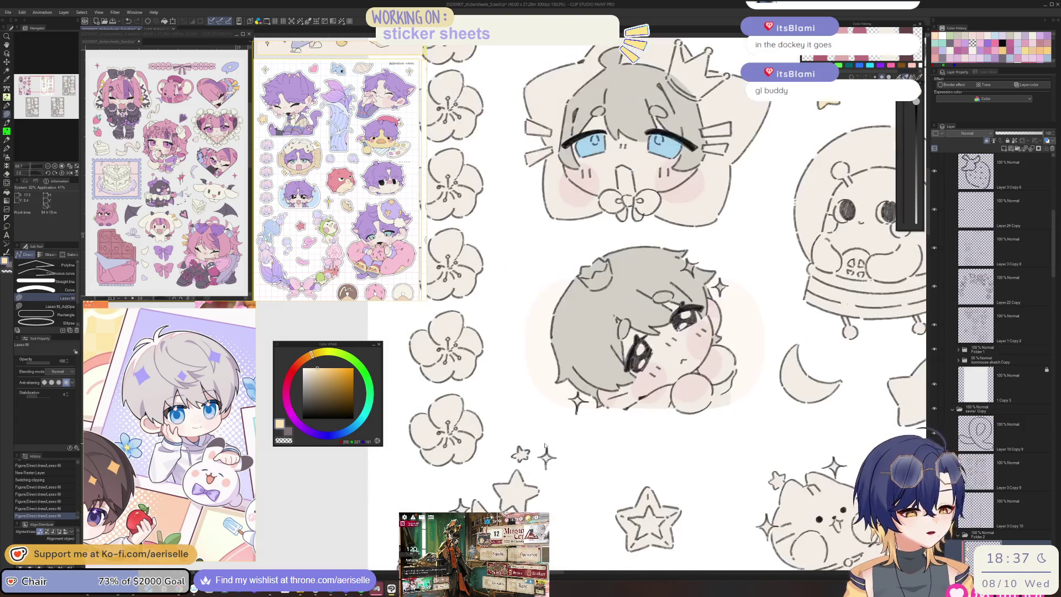
Step: Fill the small stars near the sleeping chibi and bunny and the big star above the bunny
{"action": "mouse_move", "coordinate": [505, 452]}
{"action": "left_mouse_down"}
{"action": "mouse_move", "coordinate": [556, 467]}
{"action": "mouse_move", "coordinate": [564, 437]}
{"action": "mouse_move", "coordinate": [511, 442]}
{"action": "left_mouse_up"}
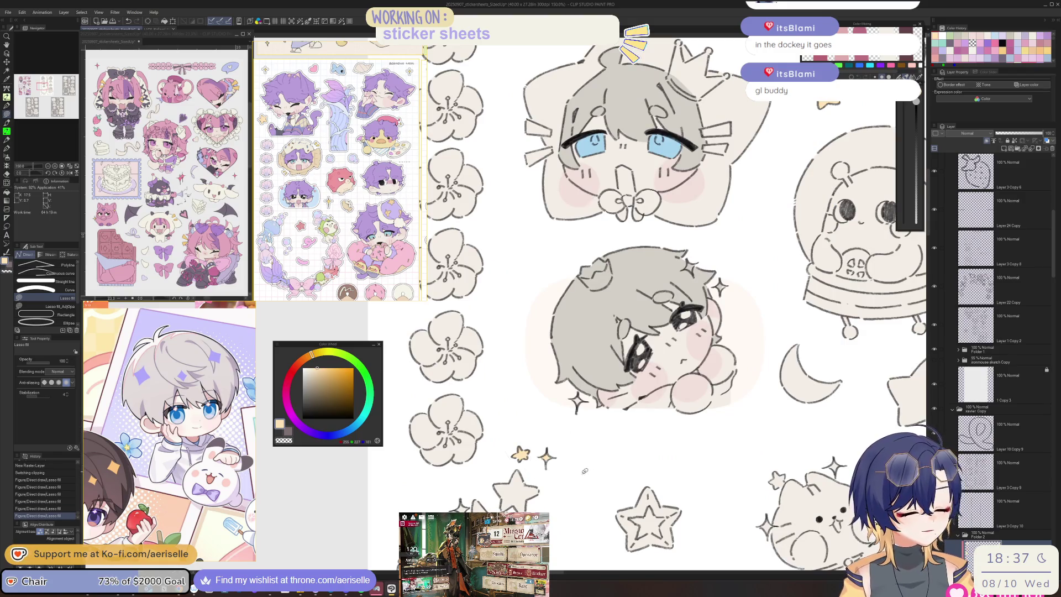
{"action": "left_click_drag", "start_coordinate": [572, 517], "coordinate": [612, 353]}
{"action": "left_click_drag", "start_coordinate": [503, 497], "coordinate": [539, 511]}
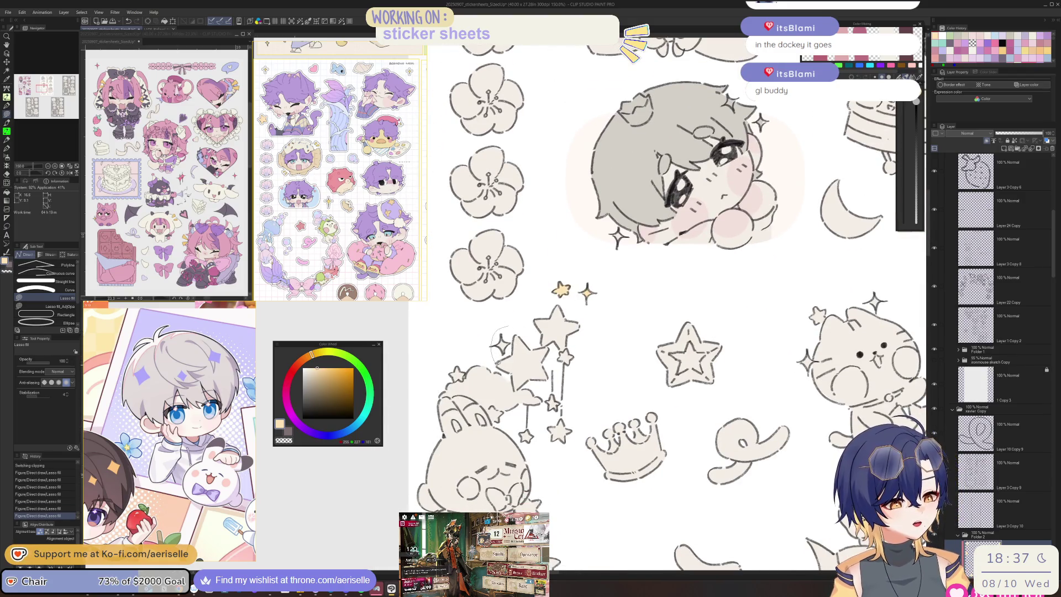
{"action": "mouse_move", "coordinate": [540, 384]}
{"action": "left_mouse_down"}
{"action": "mouse_move", "coordinate": [544, 410]}
{"action": "mouse_move", "coordinate": [589, 365]}
{"action": "mouse_move", "coordinate": [603, 264]}
{"action": "left_mouse_up"}
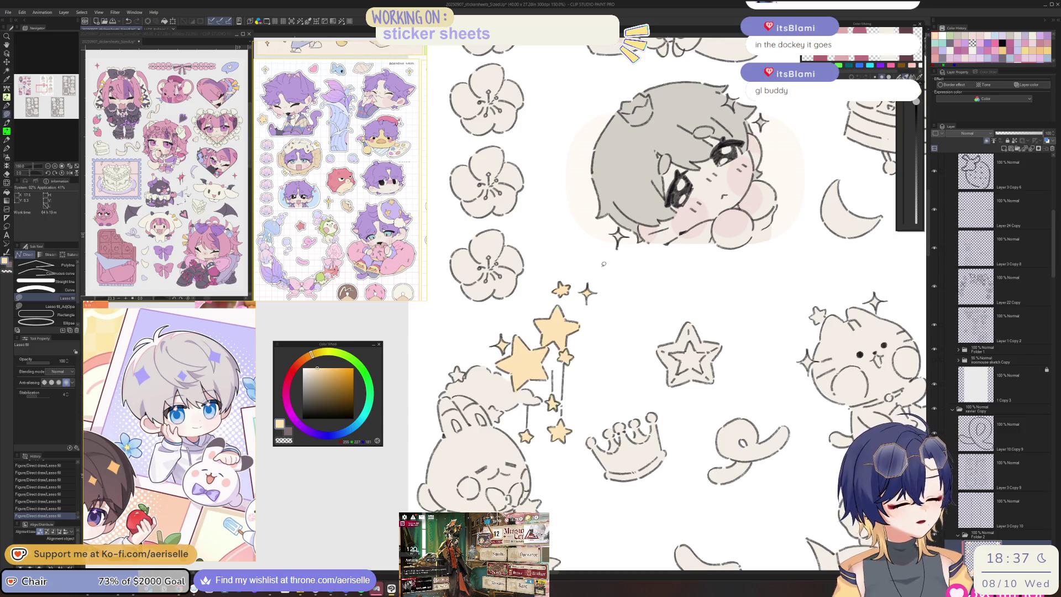
{"action": "scroll", "coordinate": [535, 389], "scroll_direction": "up", "scroll_amount": 5}
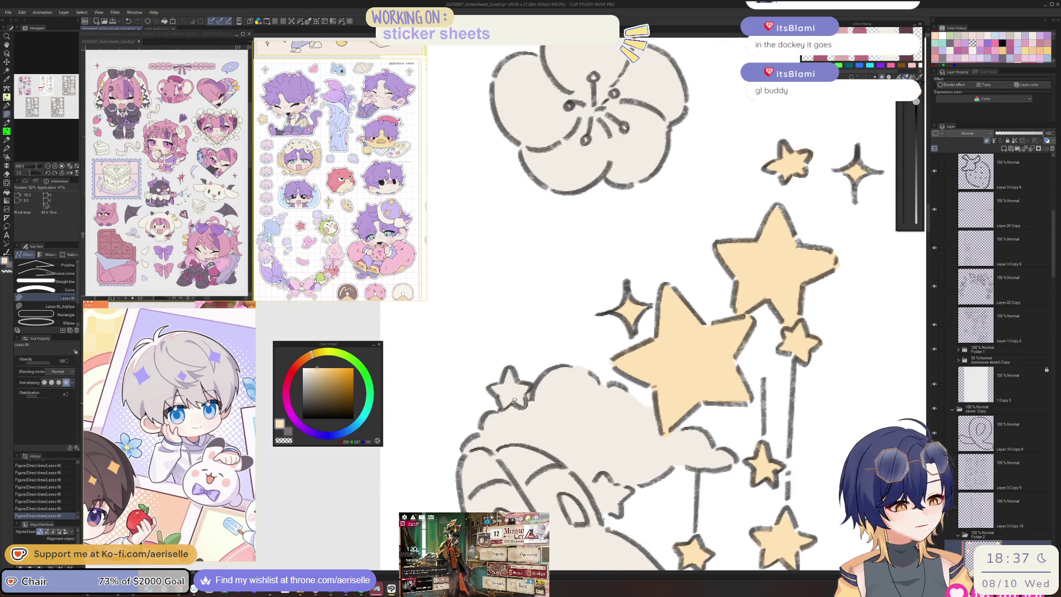
{"action": "scroll", "coordinate": [495, 390], "scroll_direction": "down", "scroll_amount": 5}
{"action": "scroll", "coordinate": [561, 401], "scroll_direction": "up", "scroll_amount": 5}
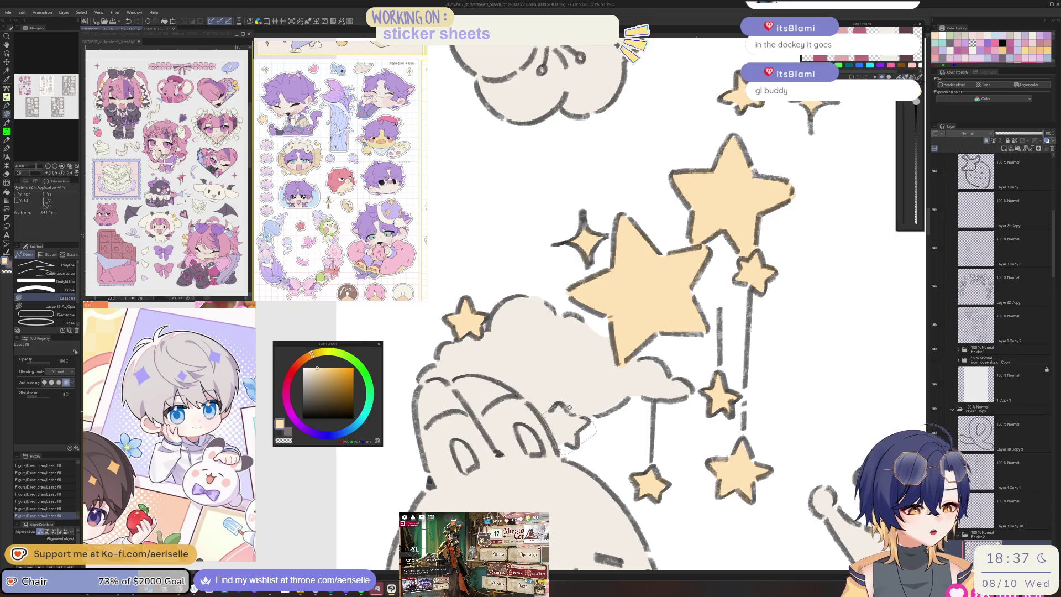
{"action": "scroll", "coordinate": [569, 408], "scroll_direction": "down", "scroll_amount": 5}
{"action": "scroll", "coordinate": [568, 375], "scroll_direction": "up", "scroll_amount": 1}
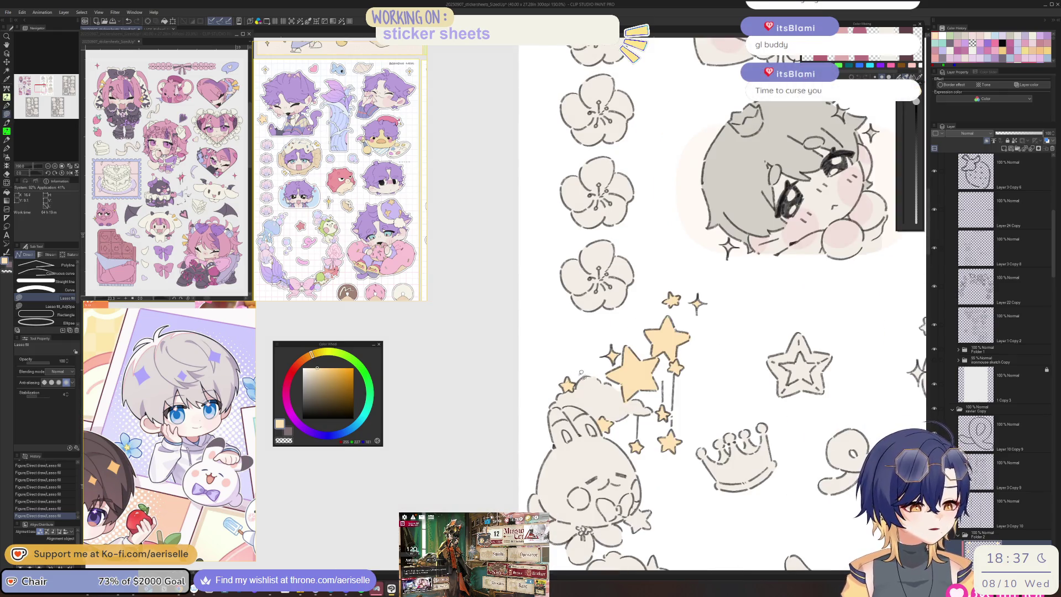
{"action": "scroll", "coordinate": [577, 368], "scroll_direction": "up", "scroll_amount": 5}
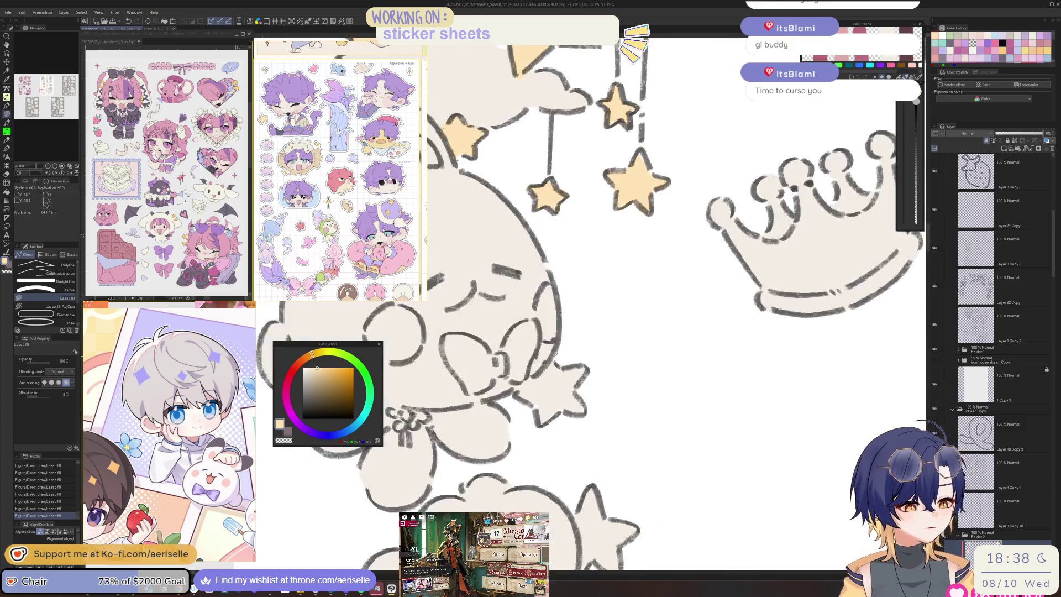
{"action": "scroll", "coordinate": [555, 354], "scroll_direction": "down", "scroll_amount": 4}
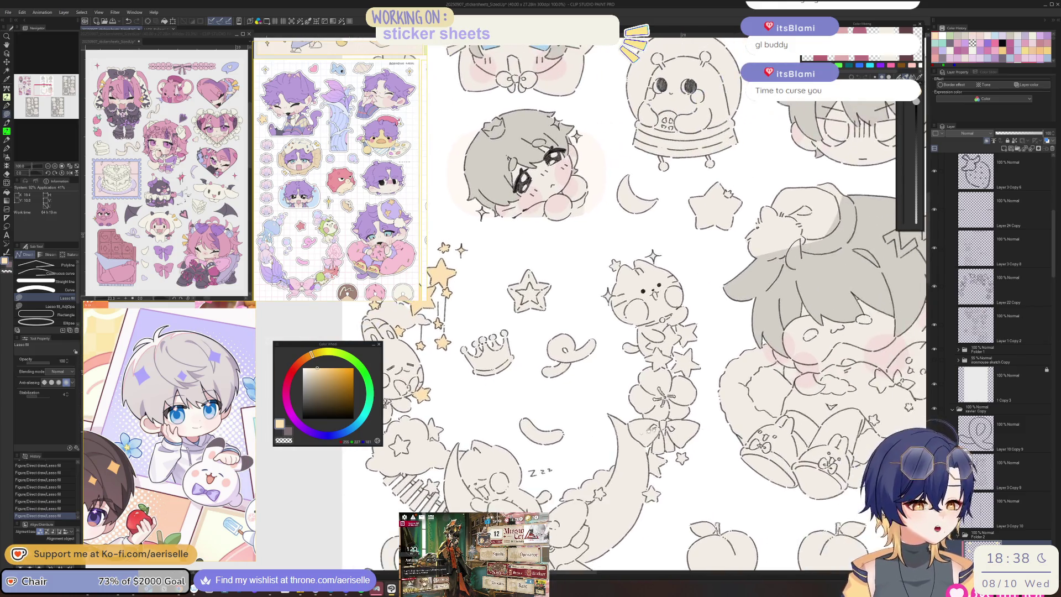
{"action": "scroll", "coordinate": [642, 431], "scroll_direction": "up", "scroll_amount": 4}
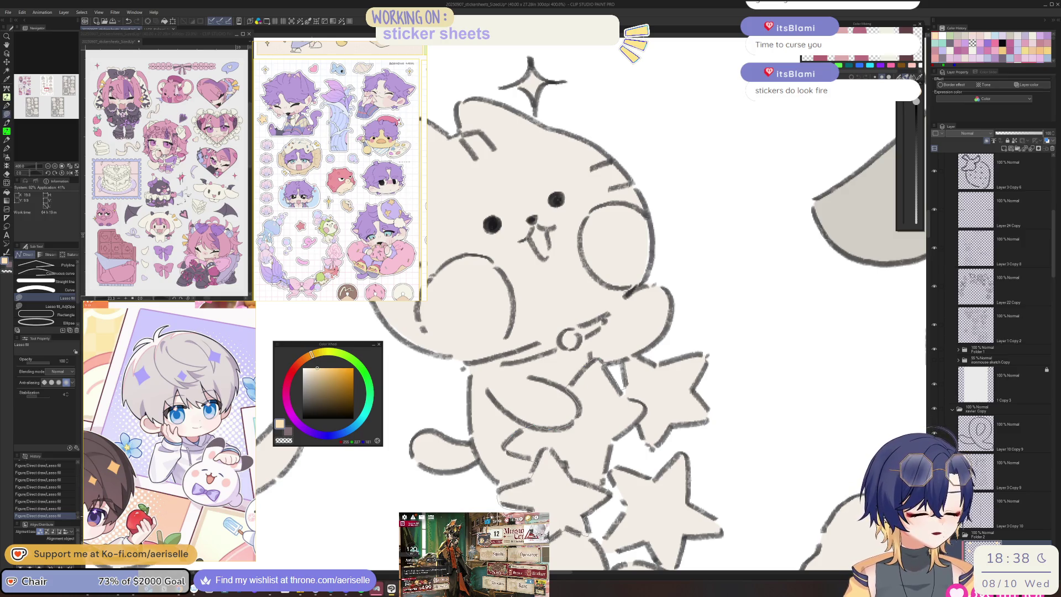
Step: Lasso-fill the stars under the cat pale yellow
{"action": "mouse_move", "coordinate": [612, 497]}
{"action": "left_mouse_down"}
{"action": "mouse_move", "coordinate": [608, 548]}
{"action": "mouse_move", "coordinate": [647, 549]}
{"action": "mouse_move", "coordinate": [718, 366]}
{"action": "mouse_move", "coordinate": [675, 339]}
{"action": "mouse_move", "coordinate": [627, 358]}
{"action": "left_mouse_up"}
{"action": "left_click_drag", "start_coordinate": [654, 499], "coordinate": [593, 398]}
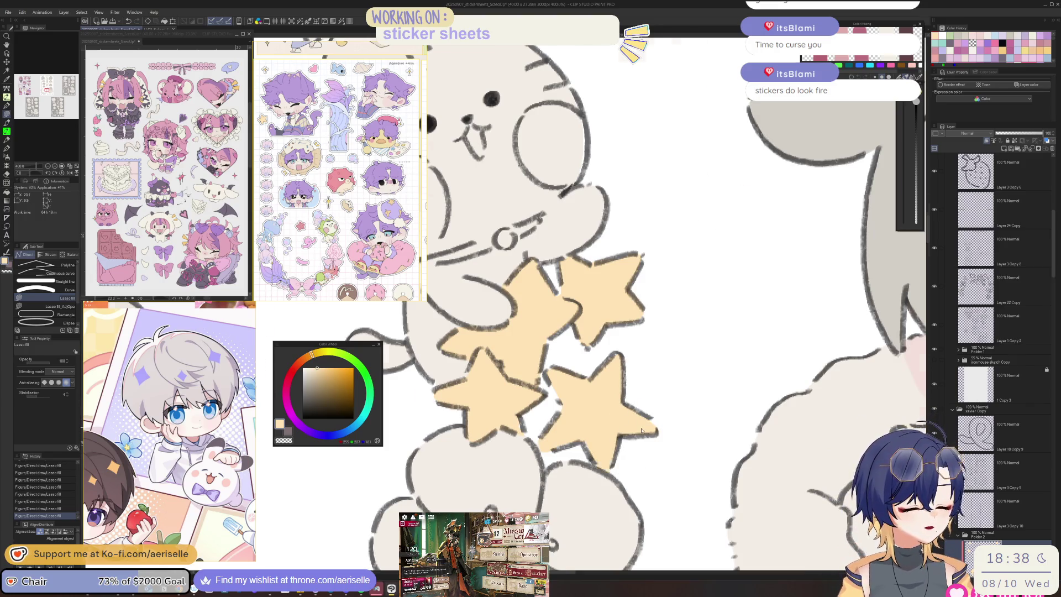
{"action": "key", "text": "ctrl+0"}
{"action": "scroll", "coordinate": [636, 491], "scroll_direction": "up", "scroll_amount": 4}
Step: Fill the star left of the bow and the lower-left star yellow, touching up with the eraser
{"action": "mouse_move", "coordinate": [631, 415]}
{"action": "left_mouse_down"}
{"action": "mouse_move", "coordinate": [590, 426]}
{"action": "mouse_move", "coordinate": [556, 411]}
{"action": "left_mouse_up"}
{"action": "left_click_drag", "start_coordinate": [557, 452], "coordinate": [586, 485]}
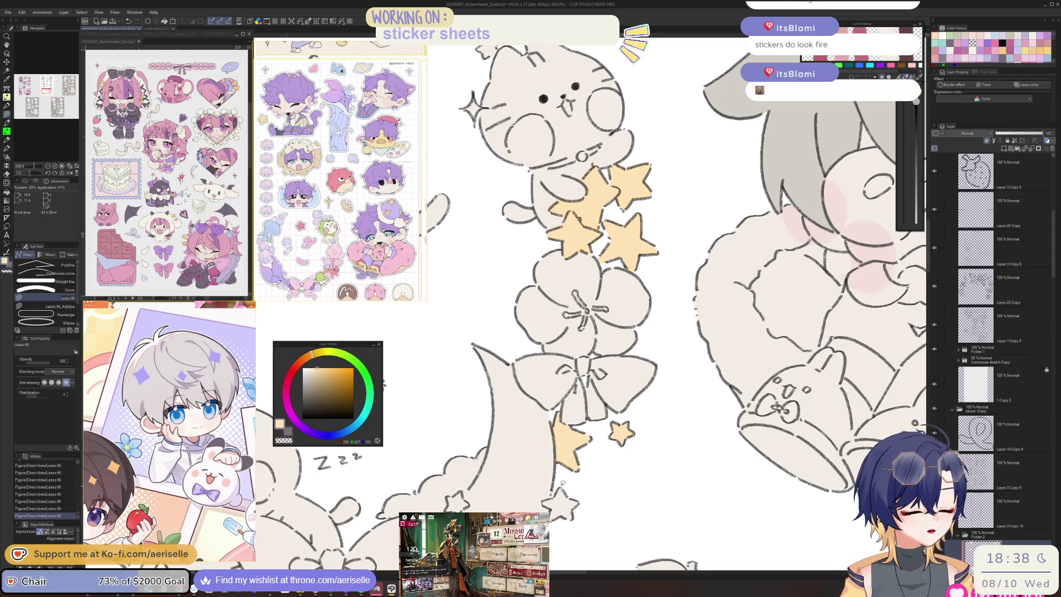
{"action": "mouse_move", "coordinate": [675, 426]}
{"action": "left_mouse_down"}
{"action": "mouse_move", "coordinate": [685, 492]}
{"action": "mouse_move", "coordinate": [706, 413]}
{"action": "left_mouse_up"}
{"action": "key", "text": "e"}
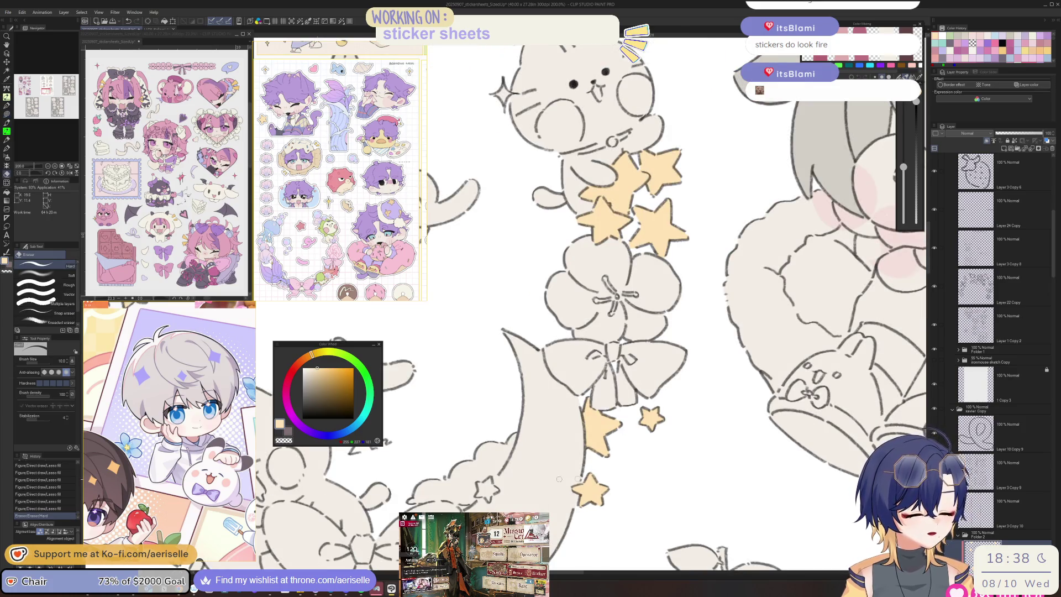
{"action": "scroll", "coordinate": [486, 478], "scroll_direction": "up", "scroll_amount": 3}
{"action": "key", "text": "u"}
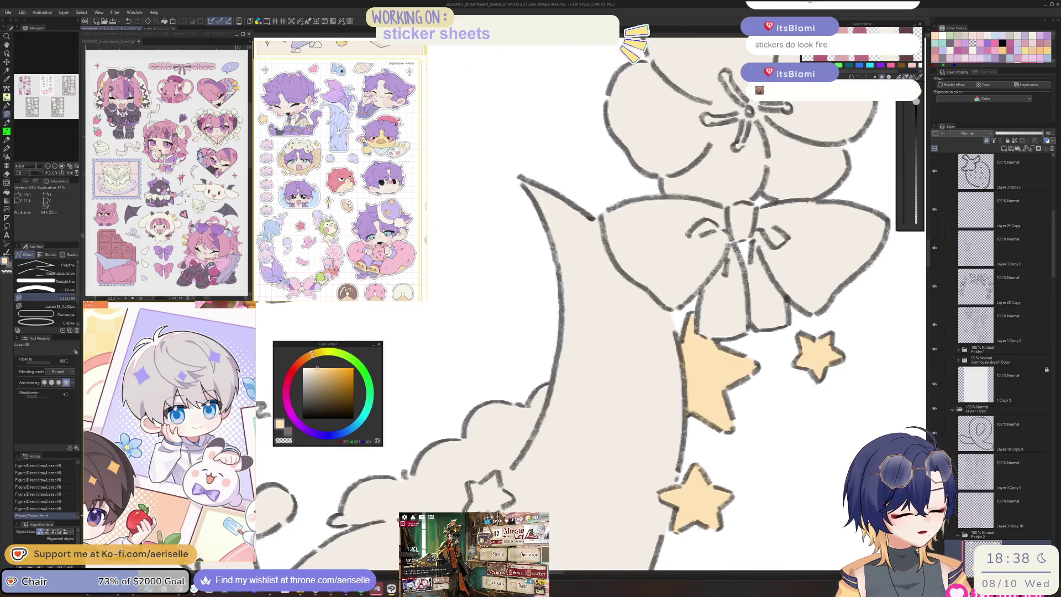
{"action": "left_click_drag", "start_coordinate": [500, 482], "coordinate": [518, 502]}
{"action": "key", "text": "e"}
{"action": "key", "text": "u"}
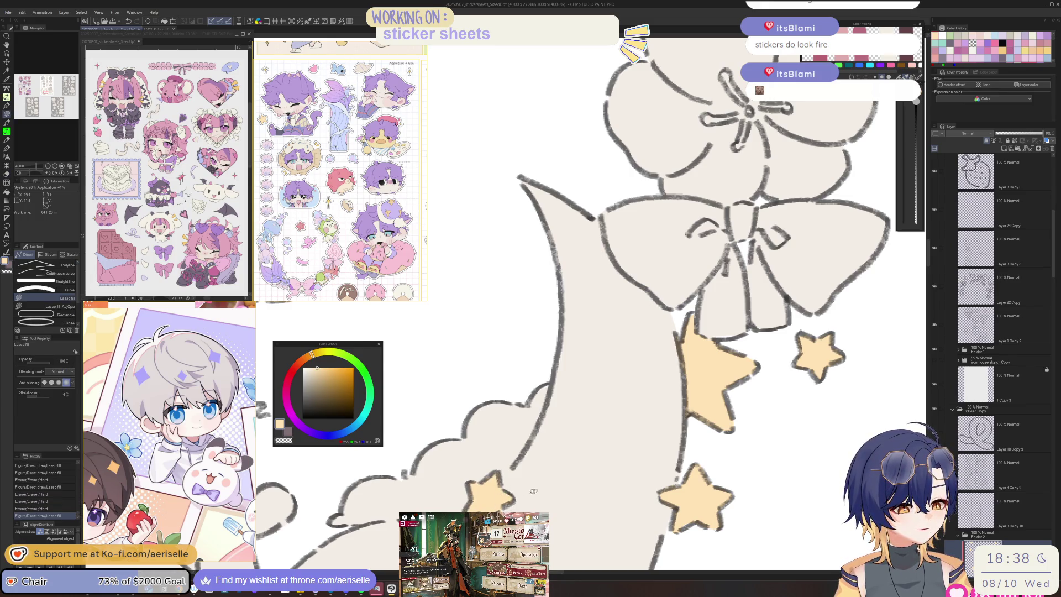
{"action": "key", "text": "ctrl+0"}
{"action": "left_click_drag", "start_coordinate": [591, 549], "coordinate": [627, 462]}
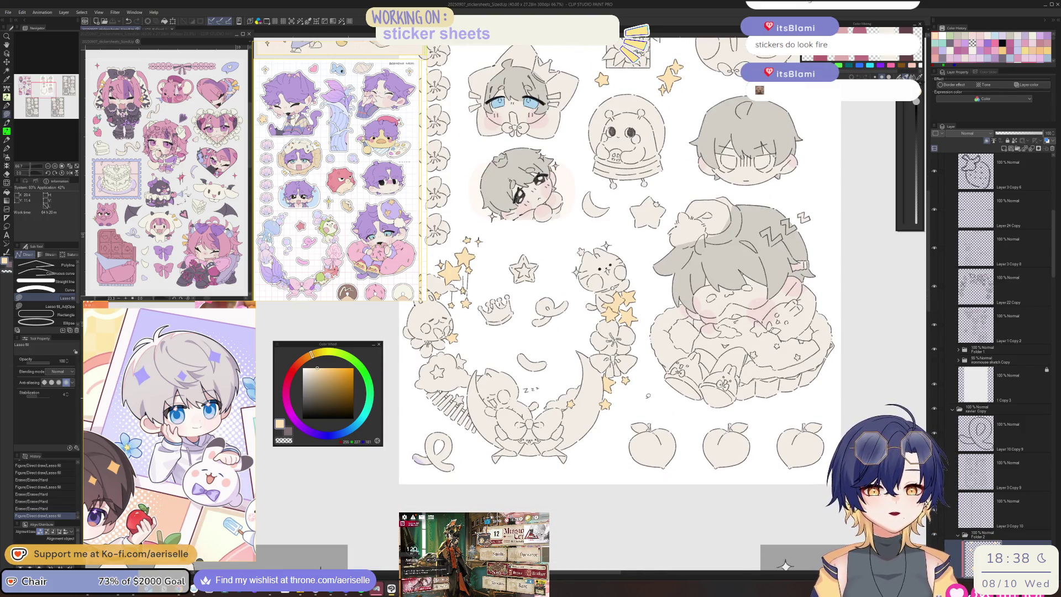
Step: Fill the area beside the cat and the star at the cloud's lower left yellow
{"action": "scroll", "coordinate": [566, 188], "scroll_direction": "up", "scroll_amount": 5}
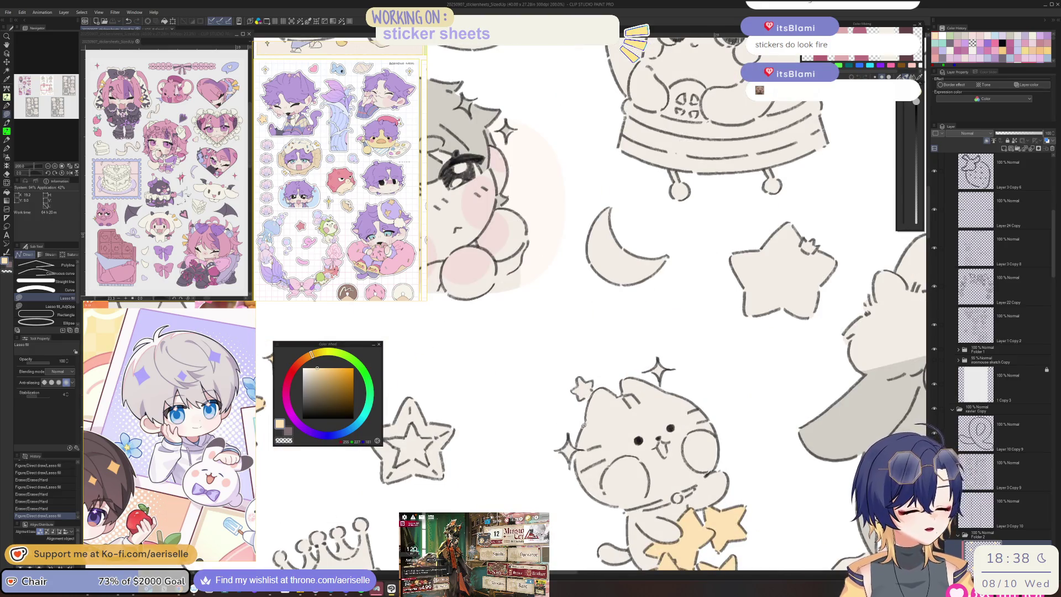
{"action": "mouse_move", "coordinate": [560, 466]}
{"action": "left_mouse_down"}
{"action": "mouse_move", "coordinate": [545, 430]}
{"action": "mouse_move", "coordinate": [674, 355]}
{"action": "left_mouse_up"}
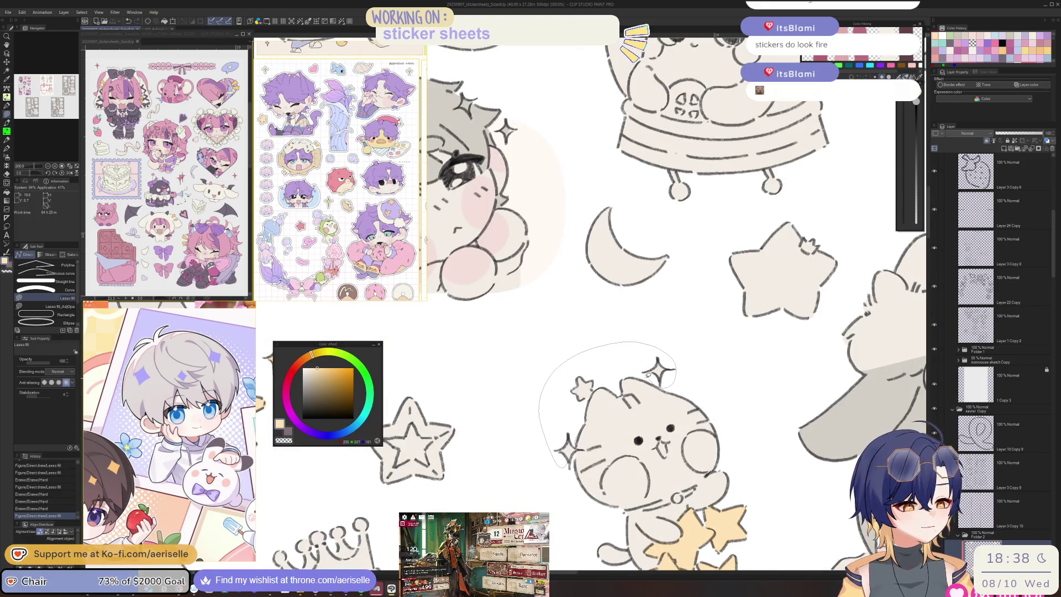
{"action": "left_click_drag", "start_coordinate": [610, 375], "coordinate": [607, 375]}
{"action": "scroll", "coordinate": [614, 381], "scroll_direction": "down", "scroll_amount": 4}
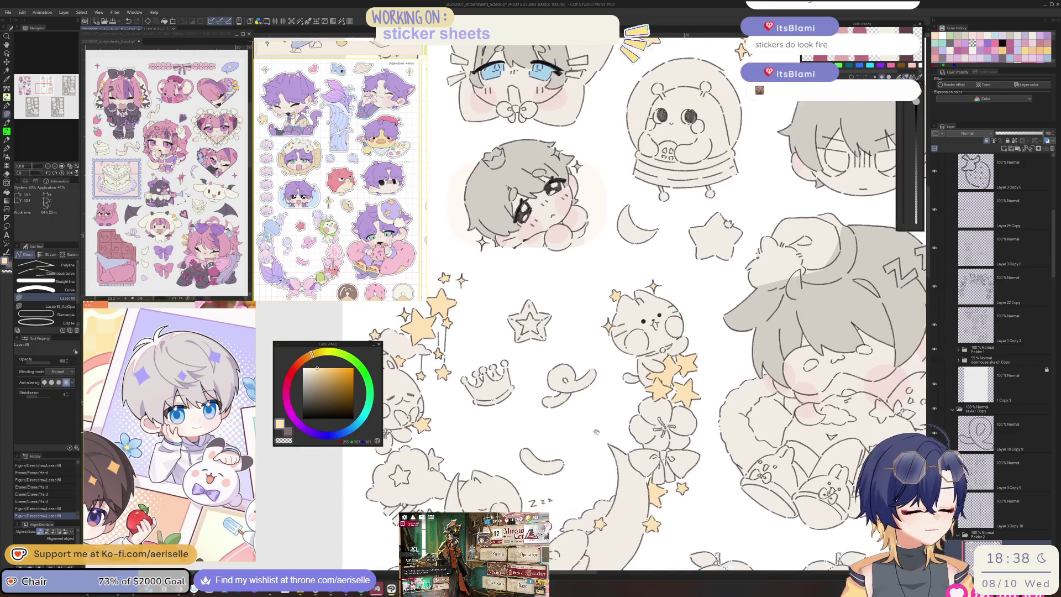
{"action": "scroll", "coordinate": [635, 399], "scroll_direction": "up", "scroll_amount": 4}
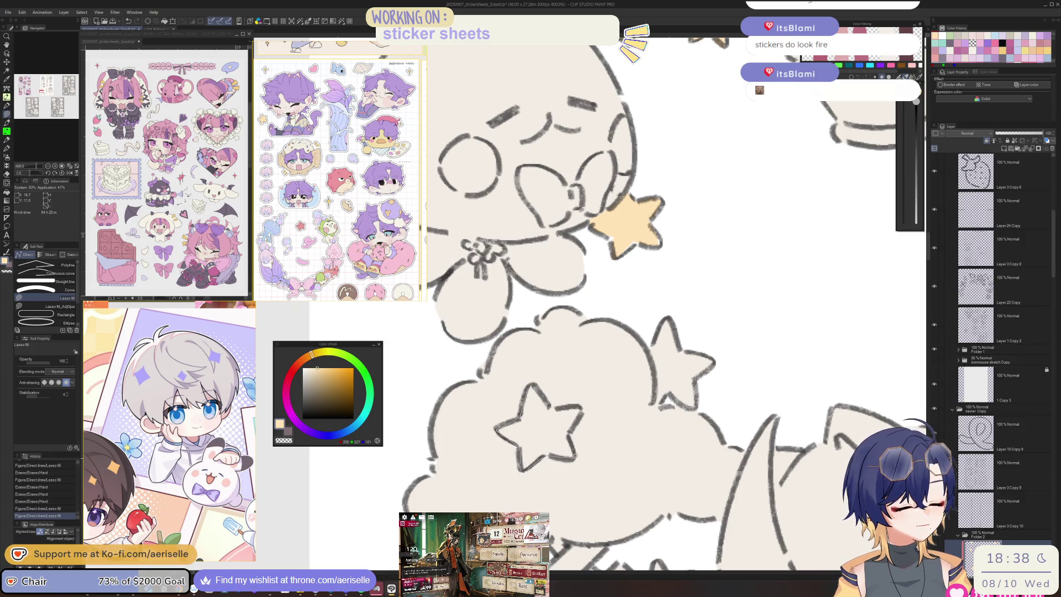
{"action": "left_click_drag", "start_coordinate": [550, 404], "coordinate": [569, 436]}
{"action": "mouse_move", "coordinate": [700, 461]}
{"action": "left_mouse_down"}
{"action": "mouse_move", "coordinate": [659, 425]}
{"action": "mouse_move", "coordinate": [634, 472]}
{"action": "left_mouse_up"}
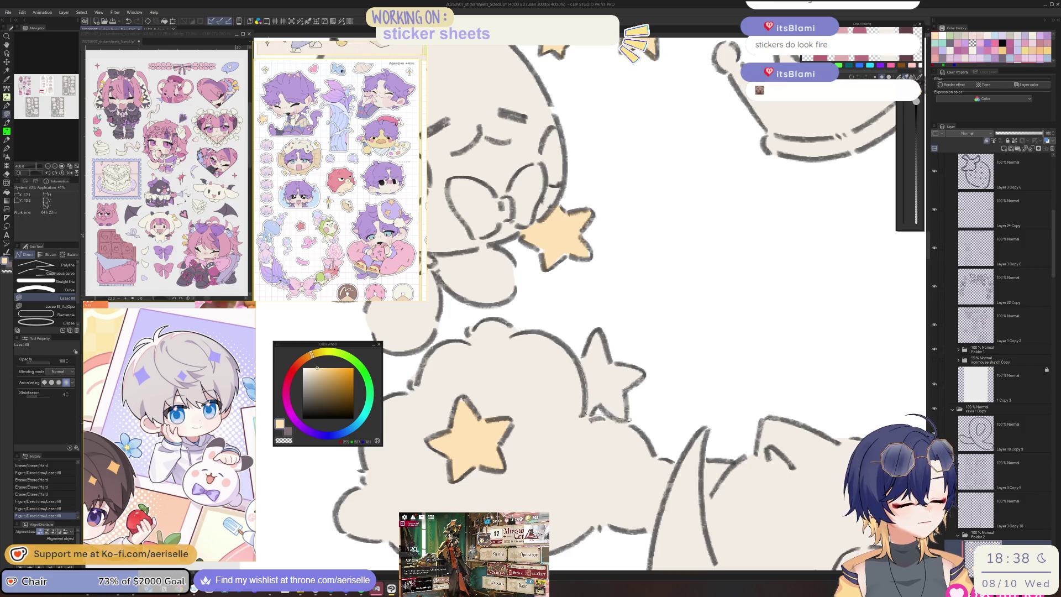
{"action": "scroll", "coordinate": [759, 395], "scroll_direction": "down", "scroll_amount": 4}
{"action": "scroll", "coordinate": [630, 386], "scroll_direction": "up", "scroll_amount": 6}
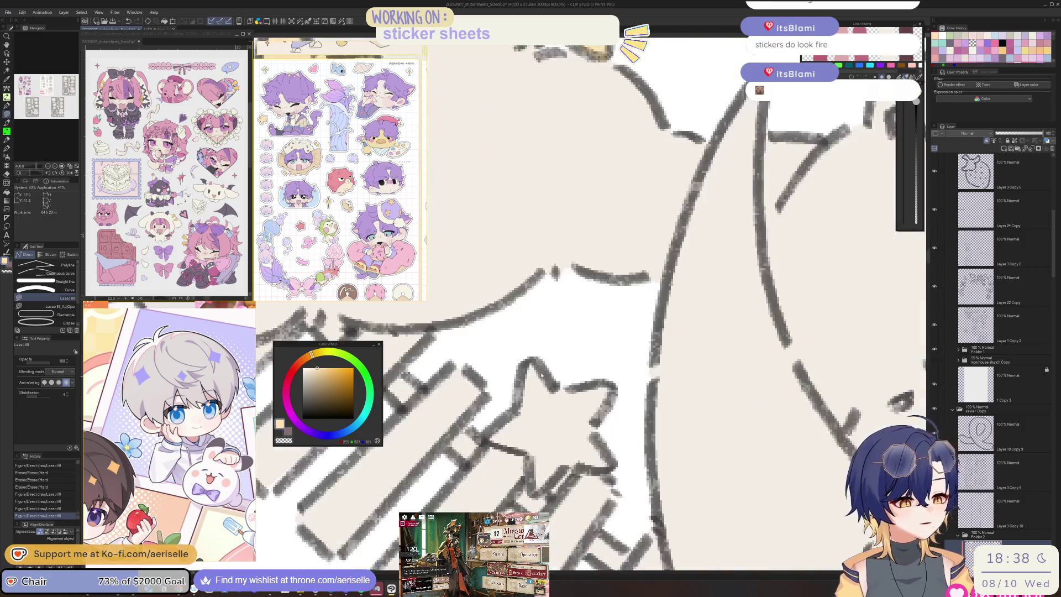
Step: Lasso-fill the small star sticker with cream
{"action": "mouse_move", "coordinate": [482, 439]}
{"action": "left_mouse_down"}
{"action": "mouse_move", "coordinate": [531, 469]}
{"action": "mouse_move", "coordinate": [577, 466]}
{"action": "left_mouse_up"}
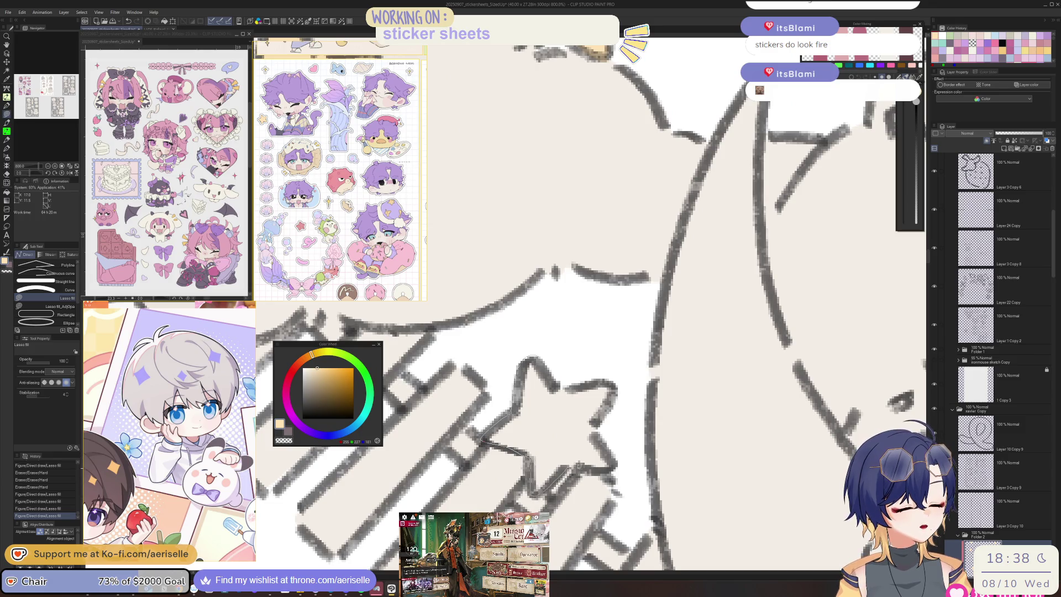
{"action": "left_click_drag", "start_coordinate": [633, 426], "coordinate": [523, 376]}
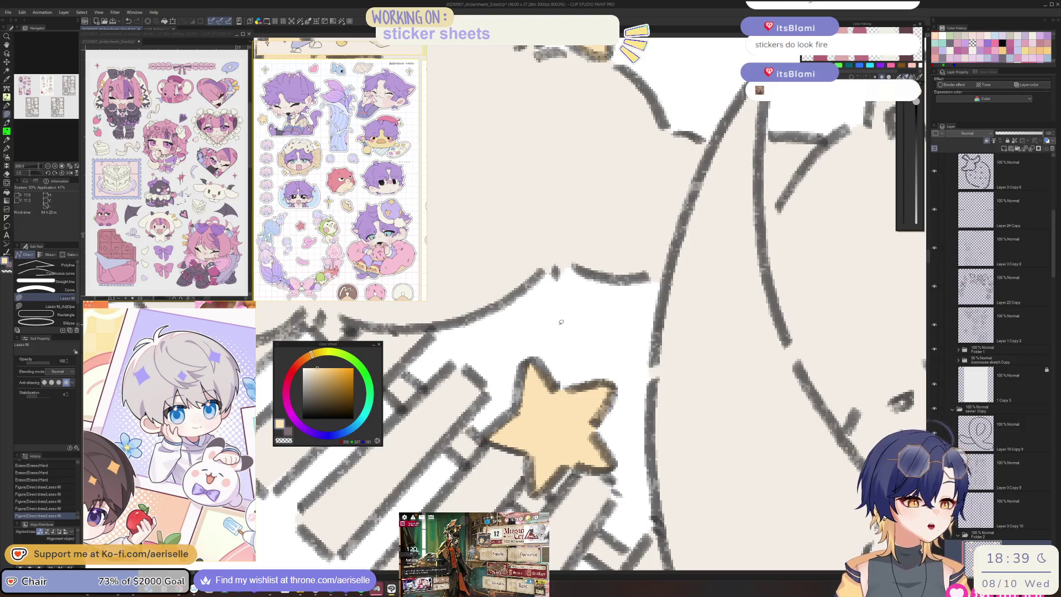
{"action": "scroll", "coordinate": [561, 322], "scroll_direction": "down", "scroll_amount": 6}
{"action": "scroll", "coordinate": [721, 419], "scroll_direction": "up", "scroll_amount": 3}
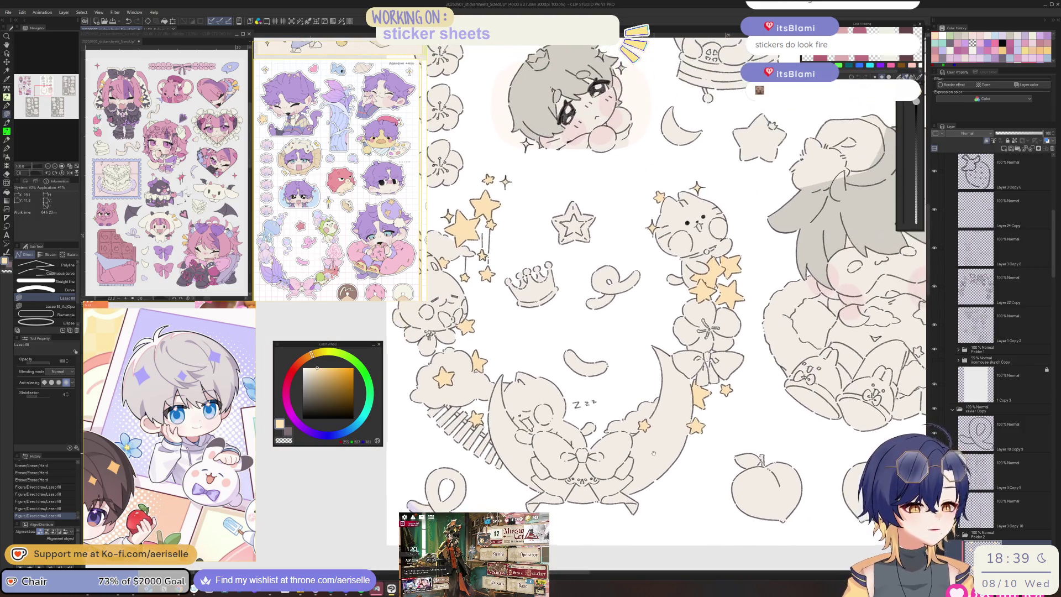
{"action": "scroll", "coordinate": [653, 415], "scroll_direction": "down", "scroll_amount": 3}
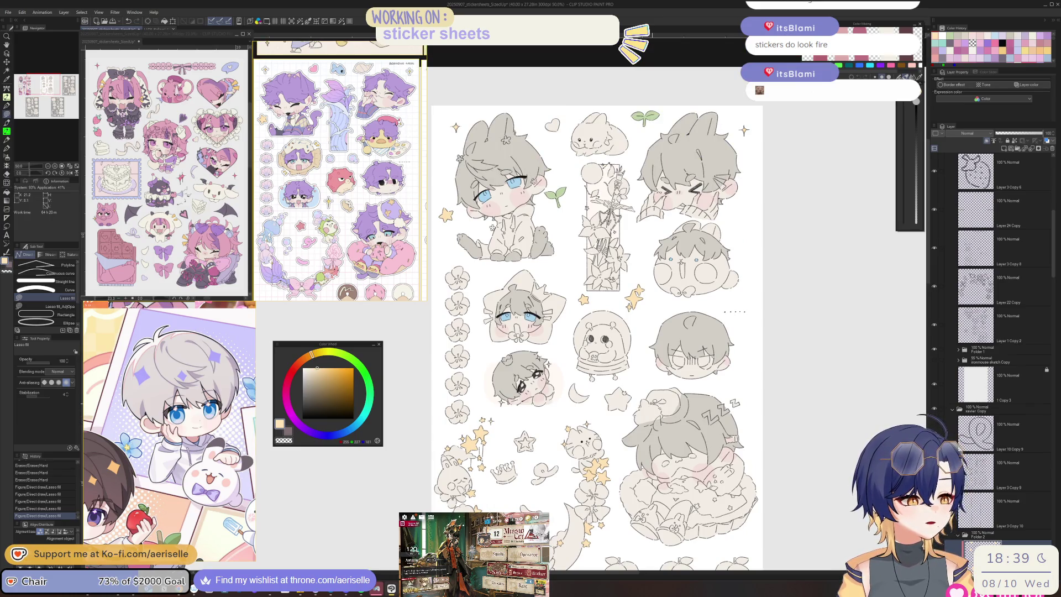
{"action": "scroll", "coordinate": [597, 337], "scroll_direction": "up", "scroll_amount": 3}
{"action": "scroll", "coordinate": [597, 337], "scroll_direction": "down", "scroll_amount": 4}
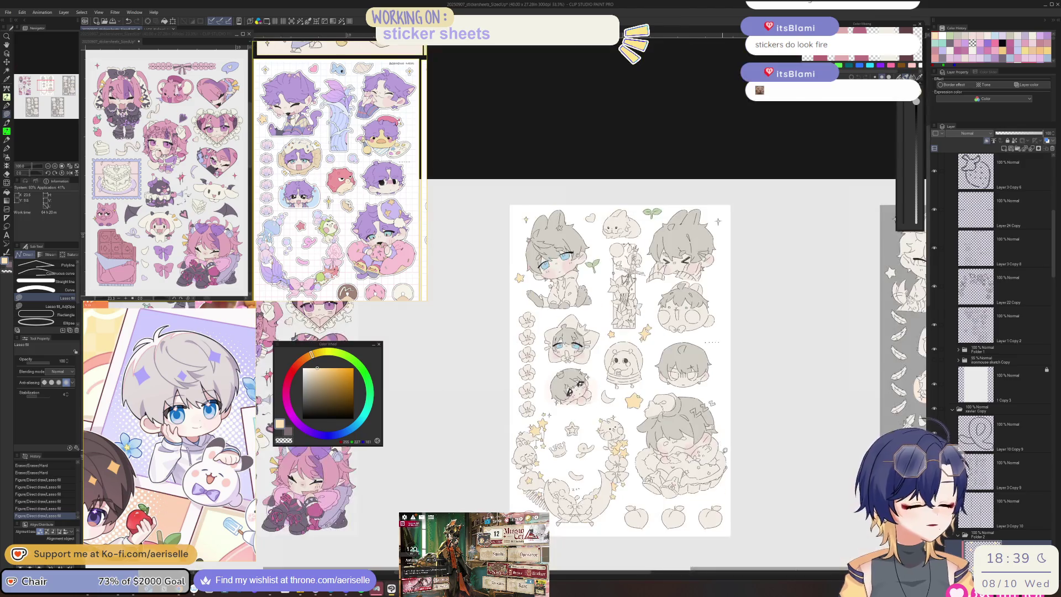
{"action": "left_click_drag", "start_coordinate": [608, 343], "coordinate": [614, 325]}
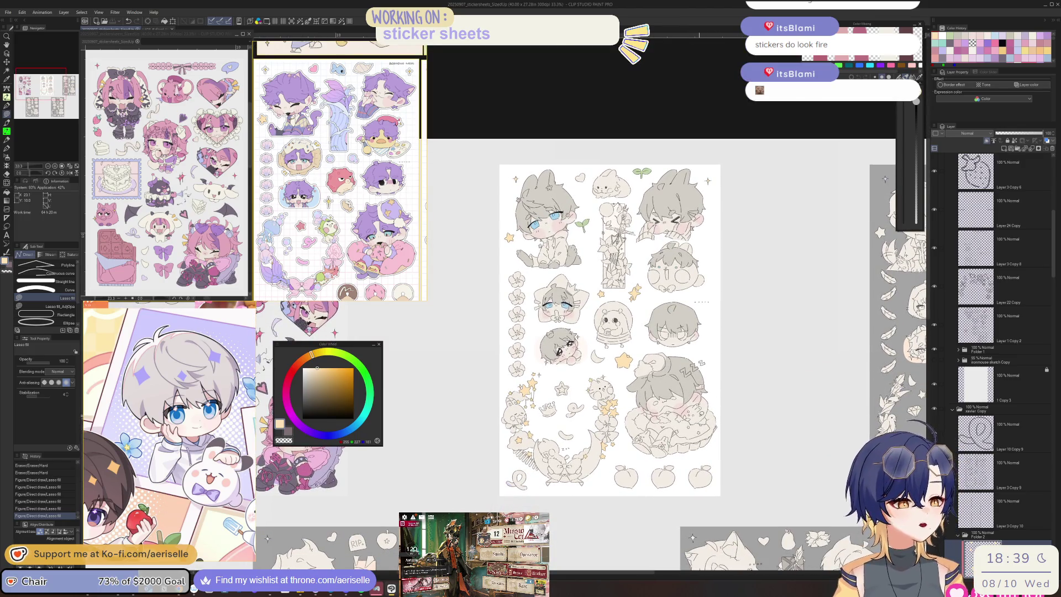
{"action": "scroll", "coordinate": [1027, 343], "scroll_direction": "down", "scroll_amount": 5}
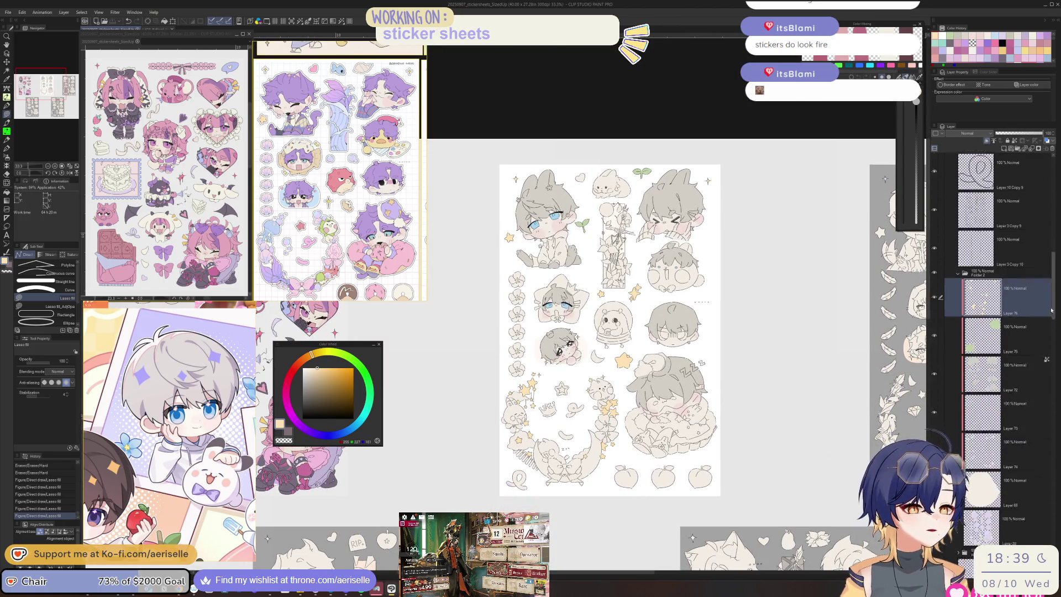
Step: On Layer 72, with the canvas flipped and zoomed in, lasso-fill a peach triangular hair clip
{"action": "left_click", "coordinate": [1025, 338]}
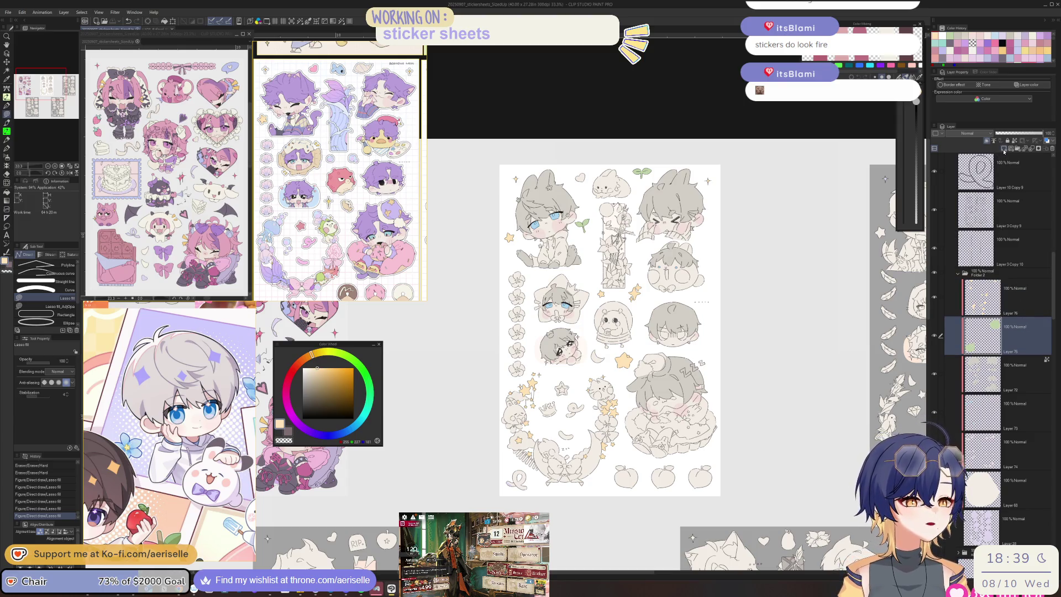
{"action": "key", "text": "alt+bracketleft"}
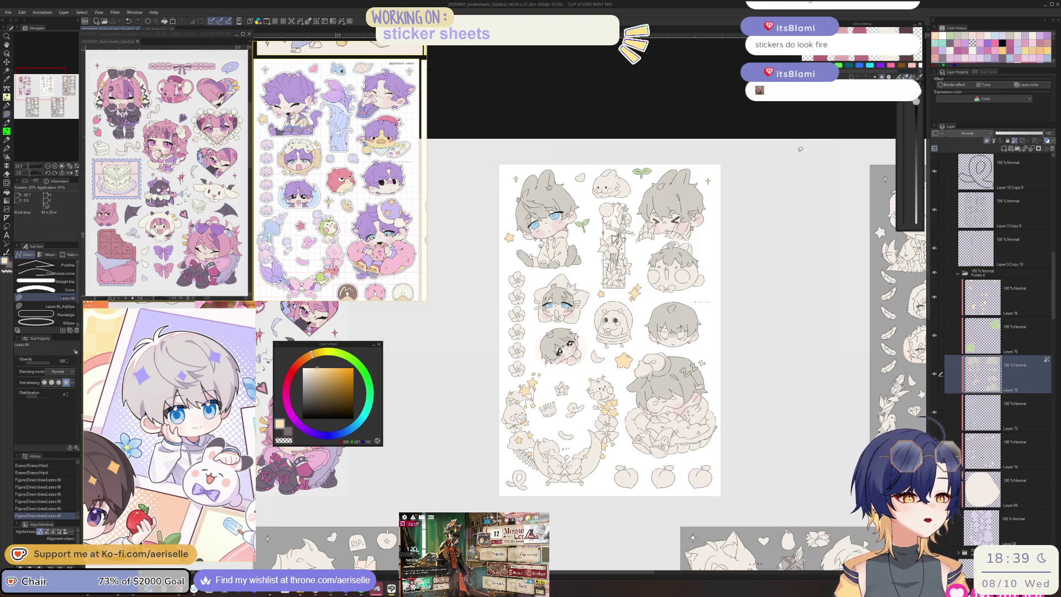
{"action": "key", "text": "alt+bracketright"}
{"action": "key", "text": "alt+bracketright"}
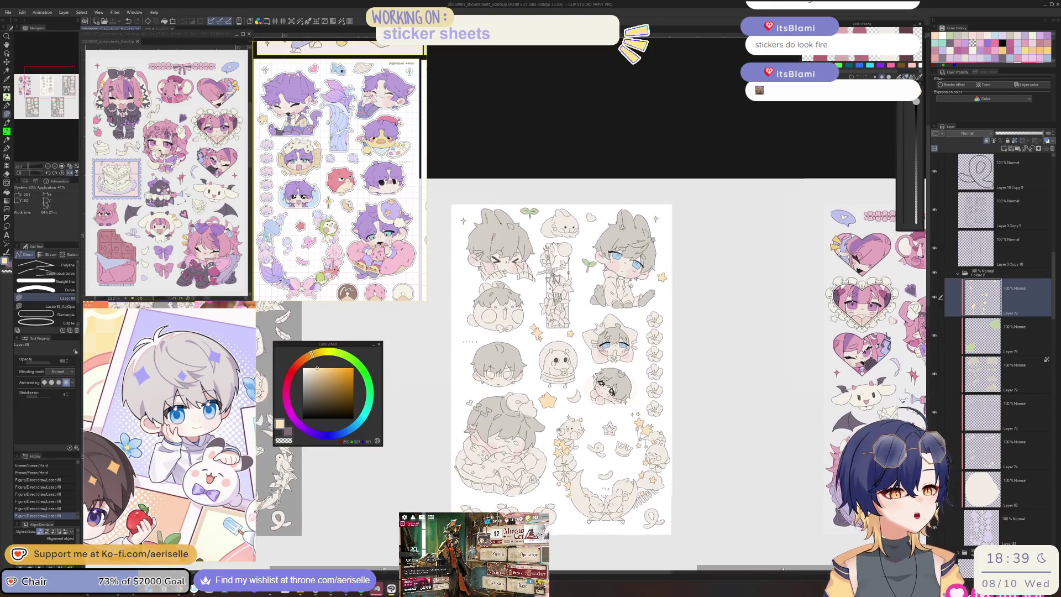
{"action": "key", "text": "ctrl+plus"}
{"action": "key", "text": "ctrl+plus"}
{"action": "key", "text": "ctrl+plus"}
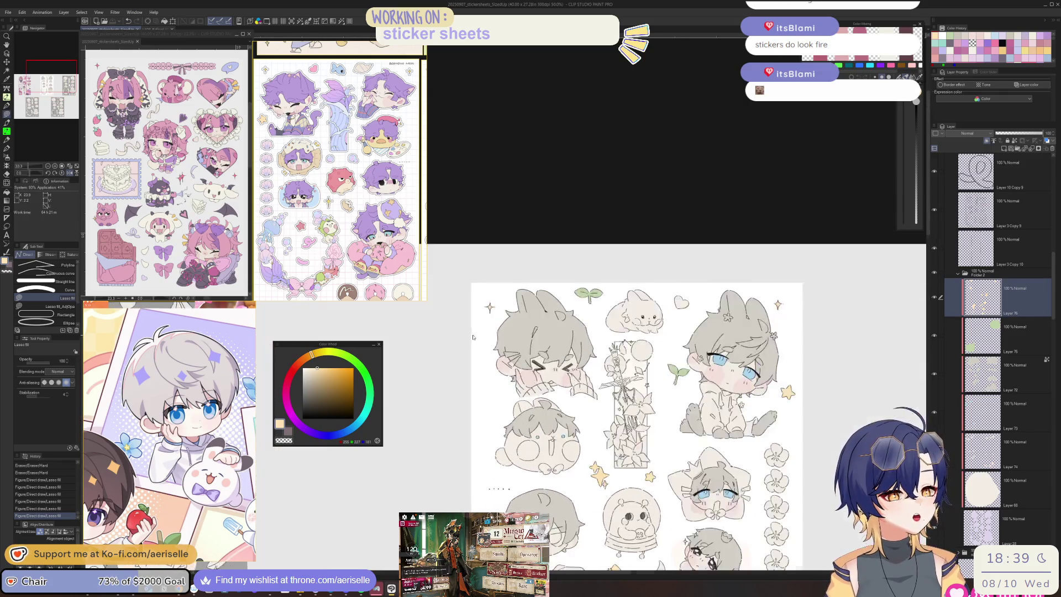
{"action": "scroll", "coordinate": [558, 384], "scroll_direction": "up", "scroll_amount": 3}
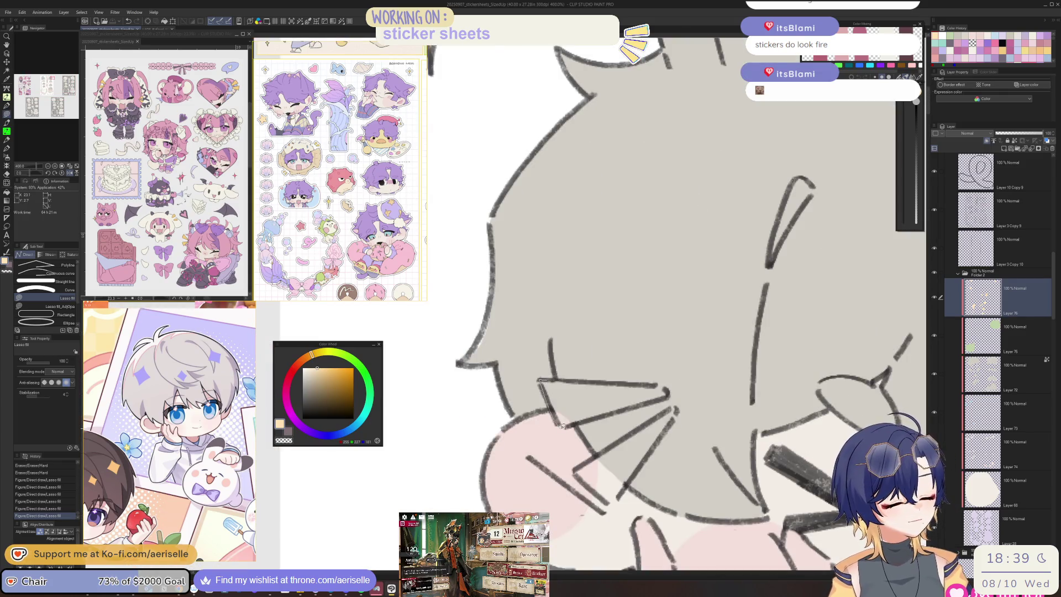
{"action": "left_click_drag", "start_coordinate": [561, 427], "coordinate": [560, 426]}
{"action": "mouse_move", "coordinate": [670, 418]}
{"action": "left_mouse_down"}
{"action": "mouse_move", "coordinate": [645, 376]}
{"action": "mouse_move", "coordinate": [550, 428]}
{"action": "mouse_move", "coordinate": [569, 450]}
{"action": "mouse_move", "coordinate": [619, 420]}
{"action": "mouse_move", "coordinate": [635, 395]}
{"action": "left_mouse_up"}
{"action": "scroll", "coordinate": [621, 429], "scroll_direction": "down", "scroll_amount": 5}
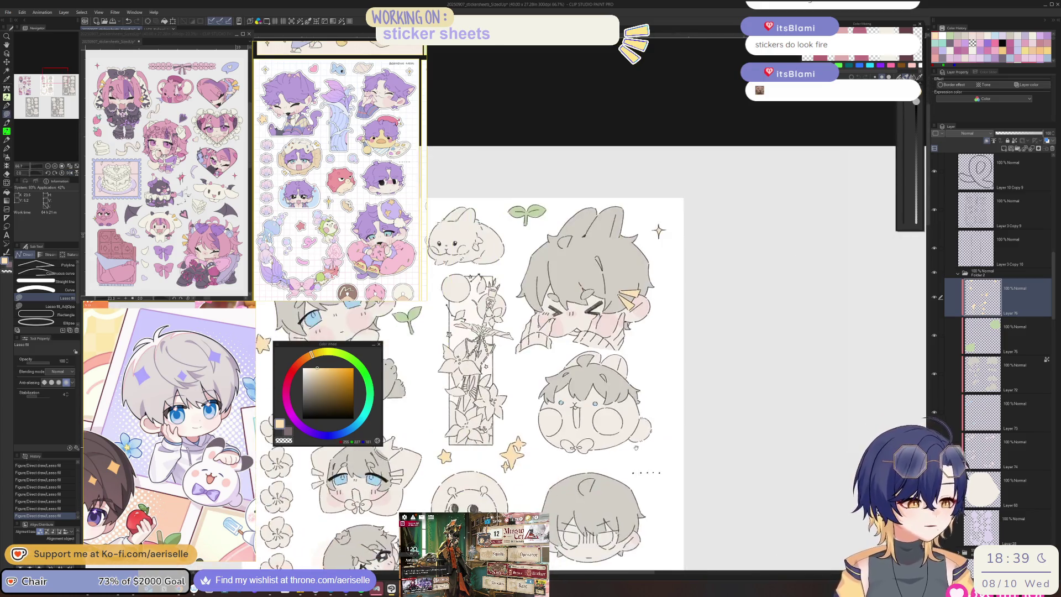
{"action": "left_click_drag", "start_coordinate": [607, 331], "coordinate": [697, 309]}
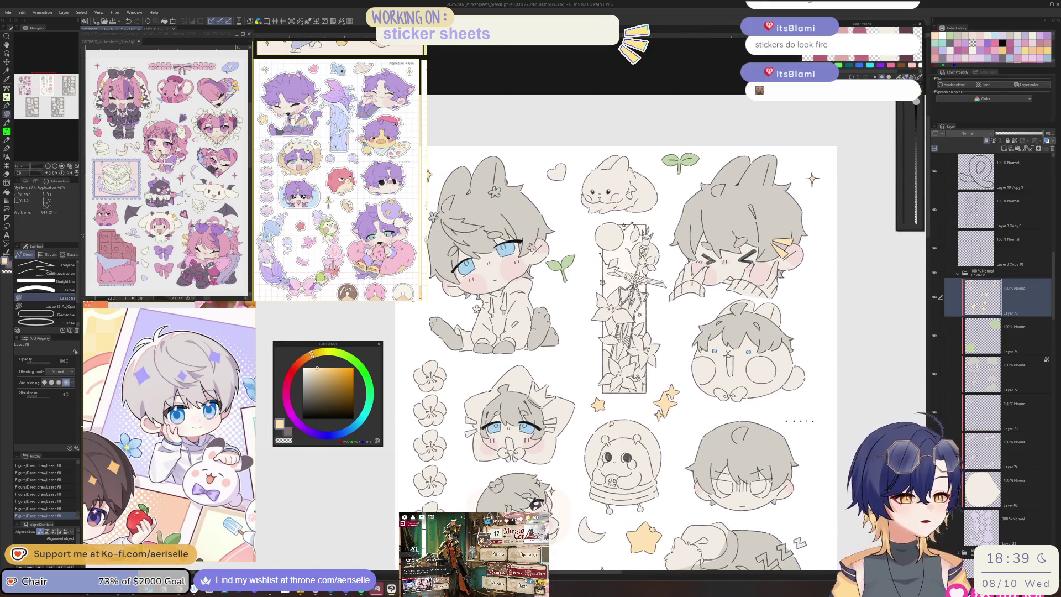
{"action": "left_click", "coordinate": [163, 29]}
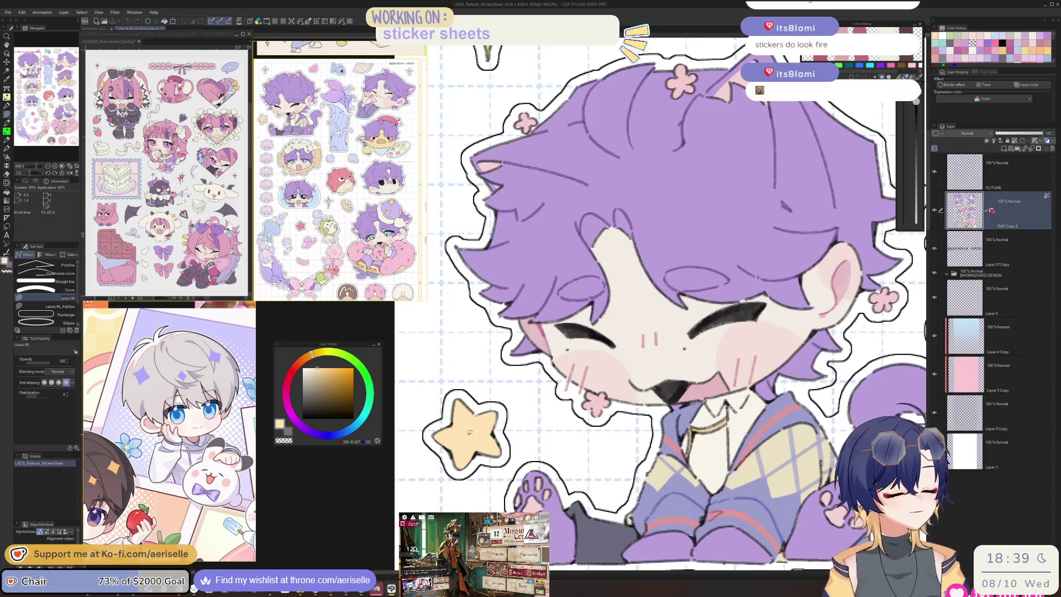
Step: Pick the donut sticker's yellow on the Rafayel sheet, then return to the SizedUp document
{"action": "scroll", "coordinate": [562, 421], "scroll_direction": "down", "scroll_amount": 6}
{"action": "scroll", "coordinate": [568, 411], "scroll_direction": "up", "scroll_amount": 5}
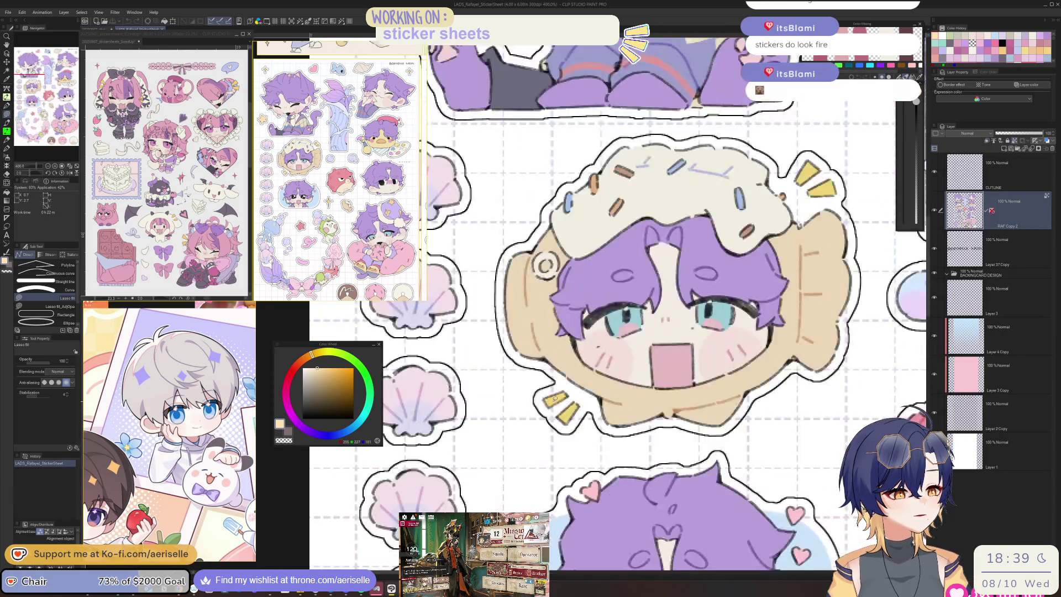
{"action": "left_click", "coordinate": [567, 411], "text": "alt"}
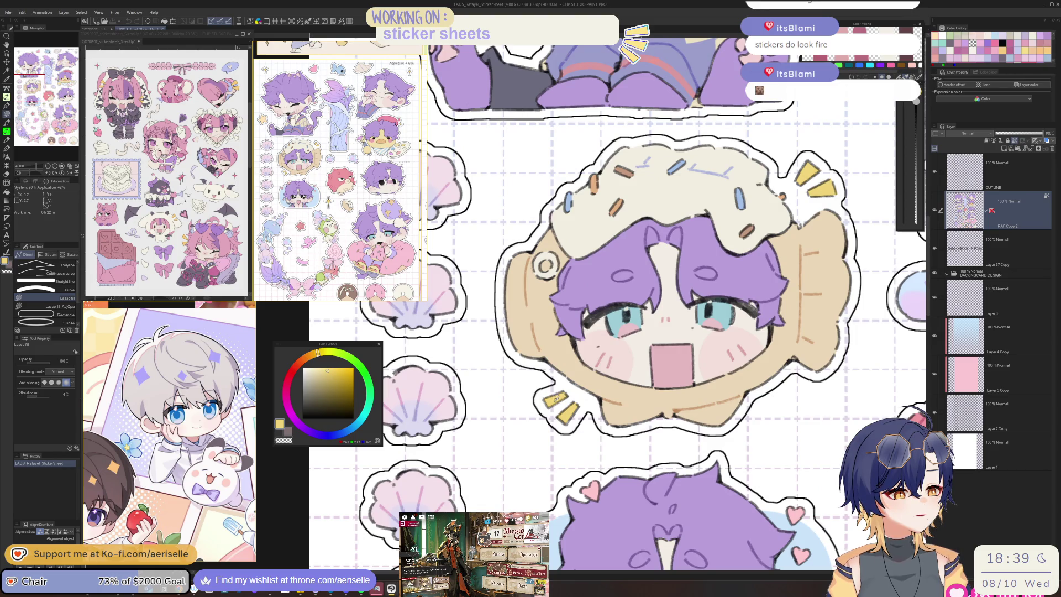
{"action": "scroll", "coordinate": [544, 342], "scroll_direction": "down", "scroll_amount": 6}
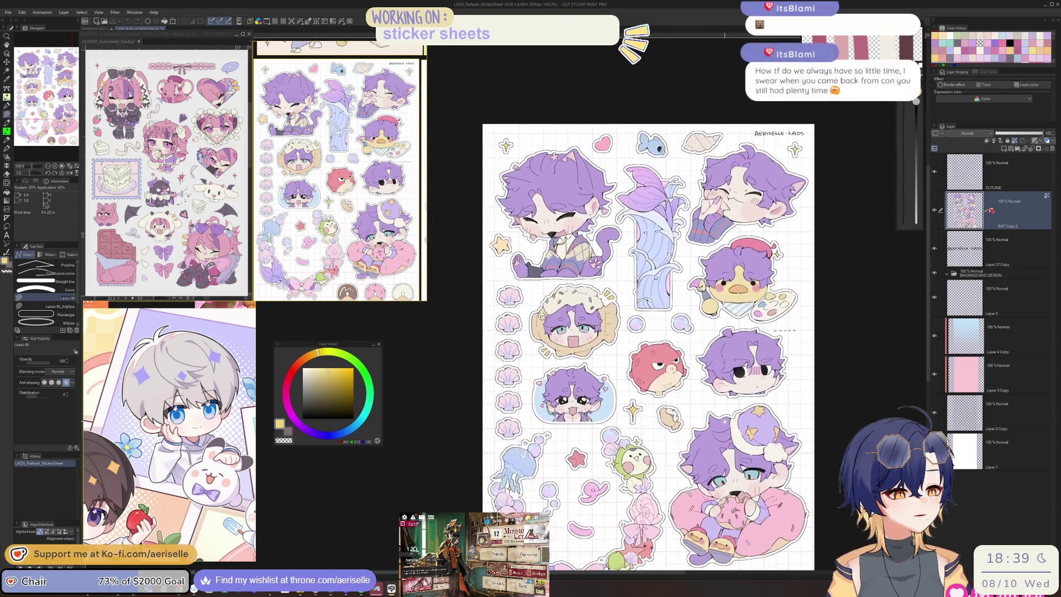
{"action": "scroll", "coordinate": [520, 347], "scroll_direction": "up", "scroll_amount": 2}
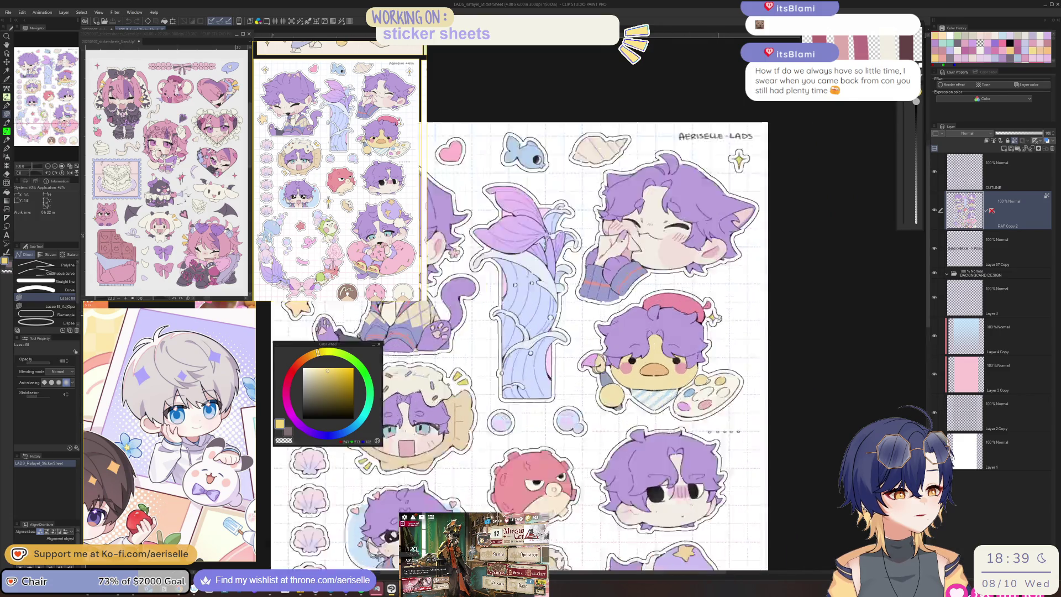
{"action": "scroll", "coordinate": [721, 315], "scroll_direction": "up", "scroll_amount": 5}
{"action": "scroll", "coordinate": [685, 324], "scroll_direction": "down", "scroll_amount": 6}
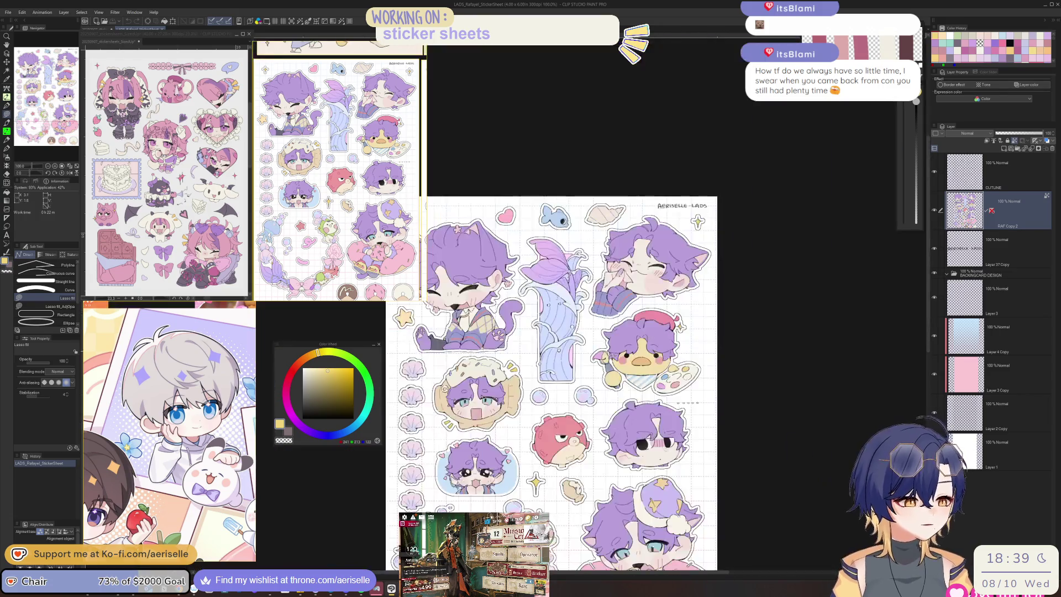
{"action": "left_click_drag", "start_coordinate": [589, 484], "coordinate": [648, 318]}
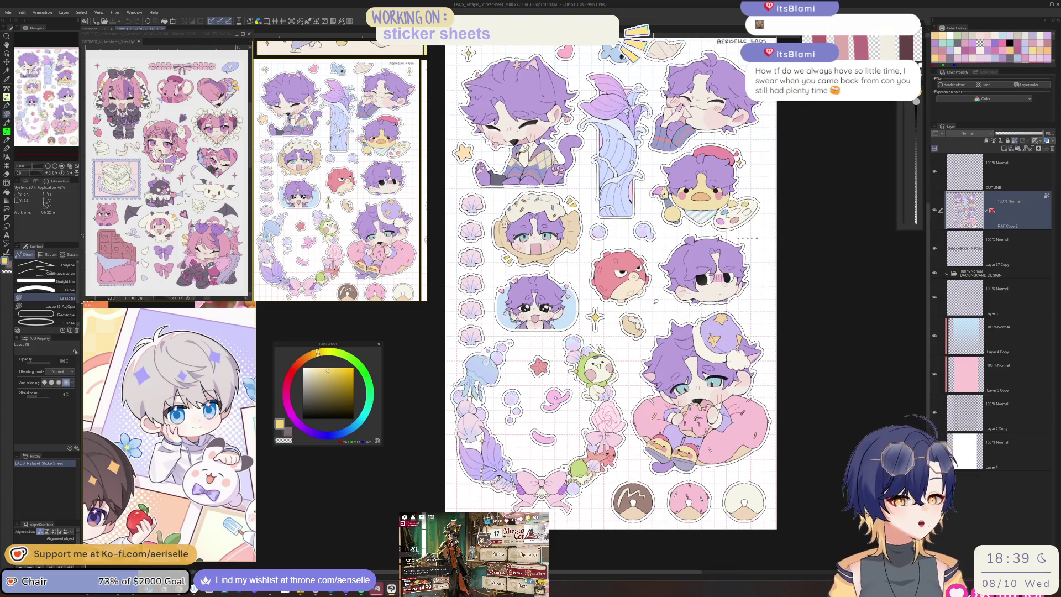
{"action": "left_click", "coordinate": [99, 29]}
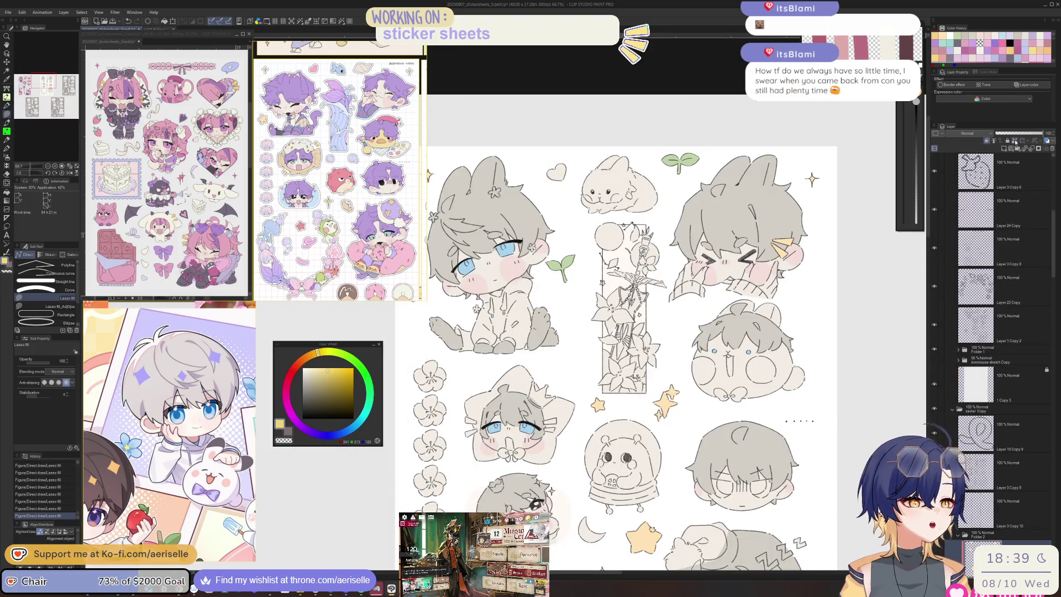
Step: Lasso-fill two small yellow shapes on the sticker sheet, one near its top
{"action": "key", "text": "ctrl+minus"}
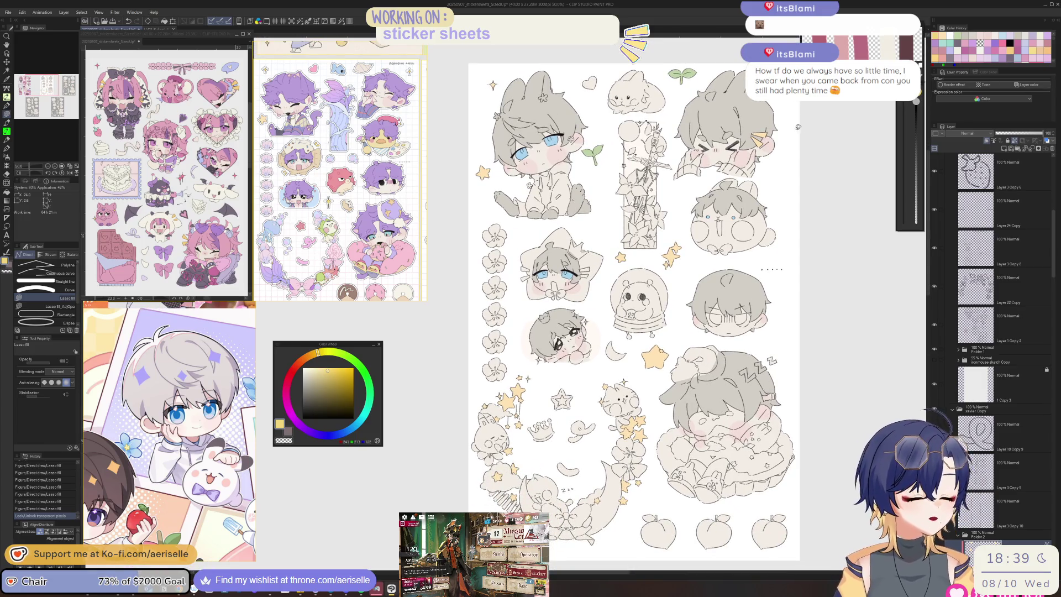
{"action": "left_click_drag", "start_coordinate": [752, 134], "coordinate": [762, 144]}
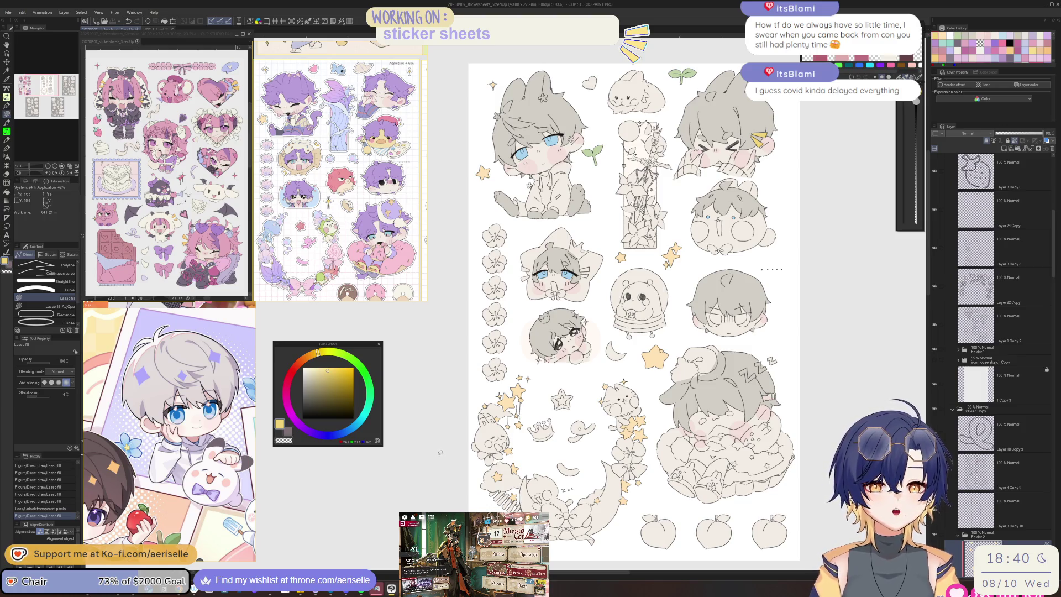
{"action": "scroll", "coordinate": [436, 457], "scroll_direction": "up", "scroll_amount": 1}
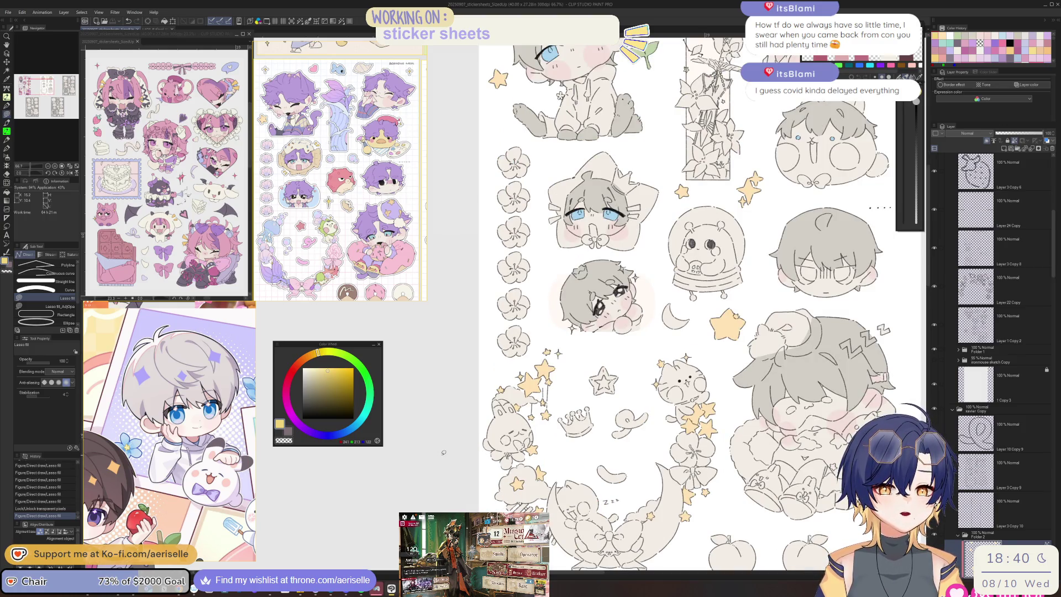
{"action": "scroll", "coordinate": [443, 452], "scroll_direction": "down", "scroll_amount": 1}
{"action": "scroll", "coordinate": [552, 331], "scroll_direction": "right", "scroll_amount": 3}
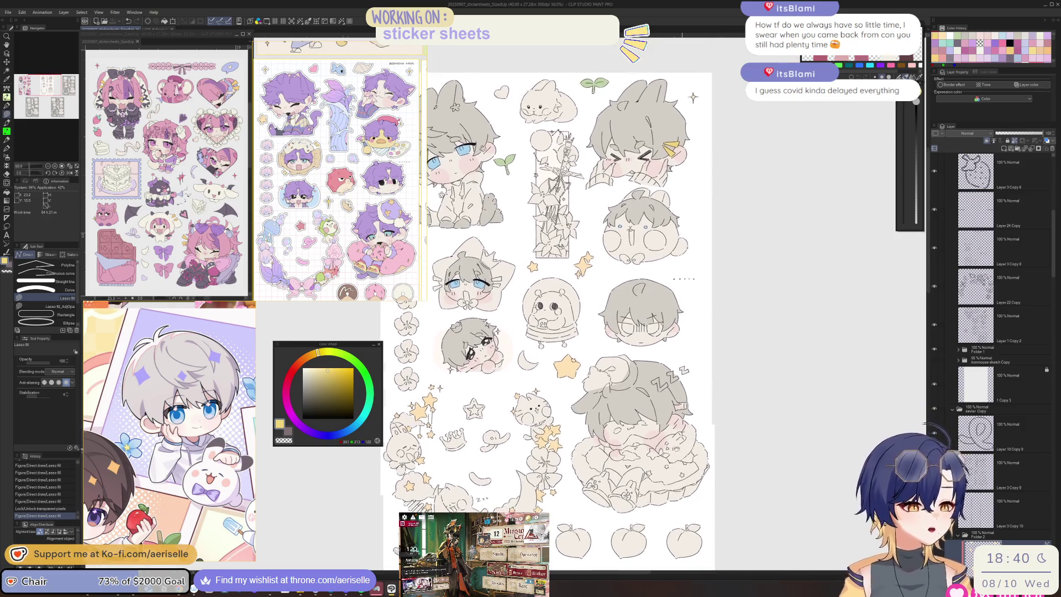
{"action": "scroll", "coordinate": [678, 477], "scroll_direction": "up", "scroll_amount": 3}
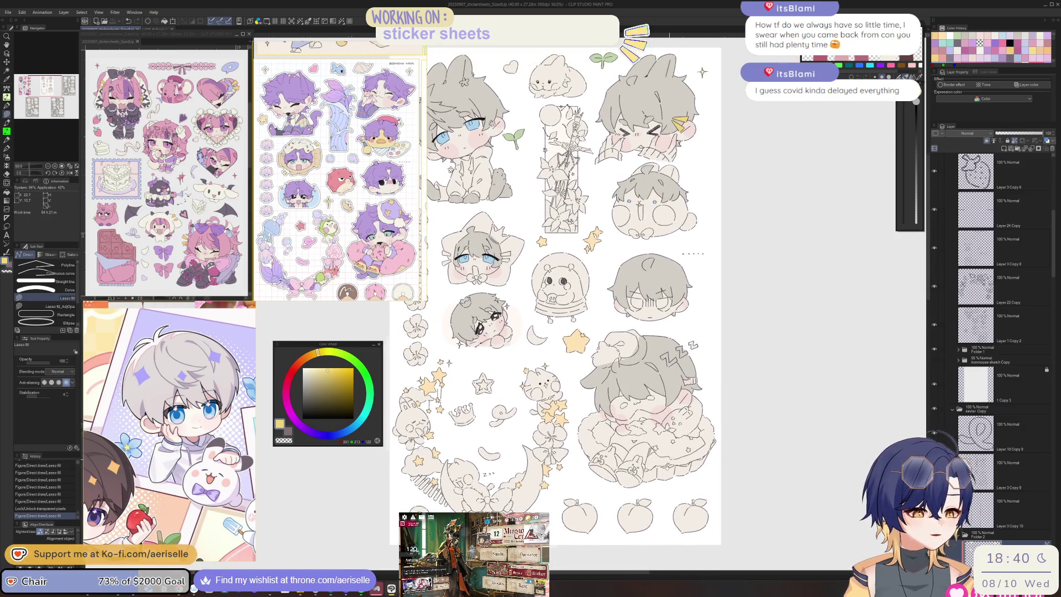
{"action": "scroll", "coordinate": [569, 326], "scroll_direction": "up", "scroll_amount": 6}
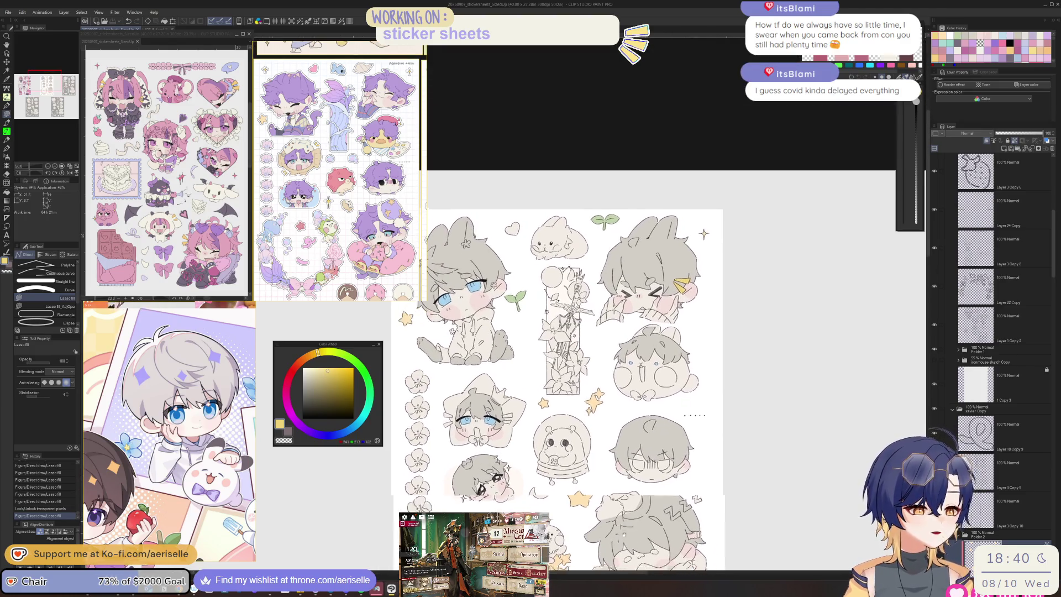
{"action": "scroll", "coordinate": [552, 277], "scroll_direction": "down", "scroll_amount": 2}
{"action": "scroll", "coordinate": [553, 276], "scroll_direction": "left", "scroll_amount": 5}
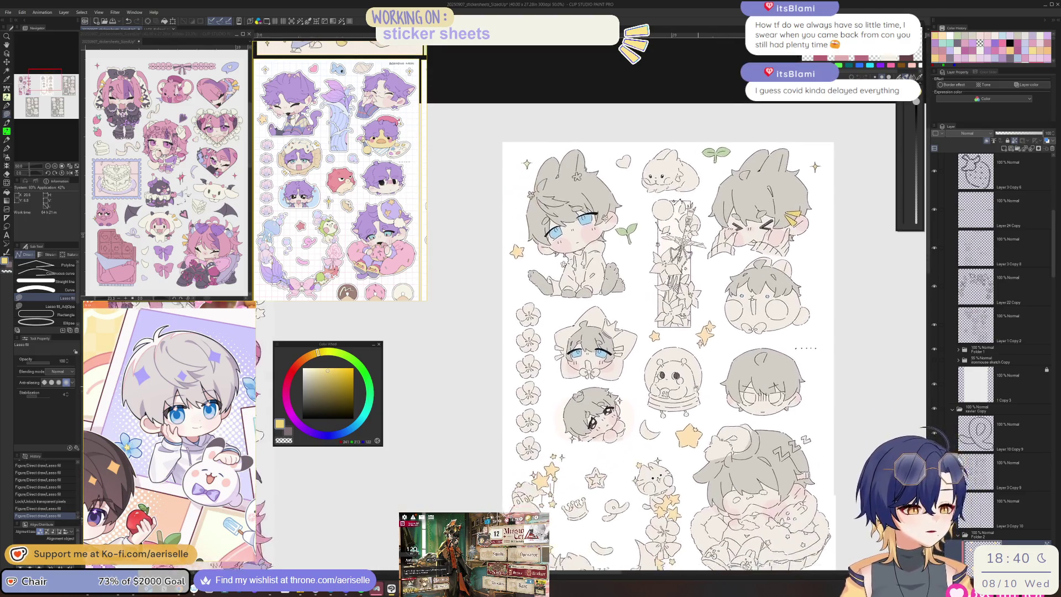
{"action": "left_click_drag", "start_coordinate": [526, 164], "coordinate": [530, 160]}
{"action": "scroll", "coordinate": [646, 342], "scroll_direction": "right", "scroll_amount": 2}
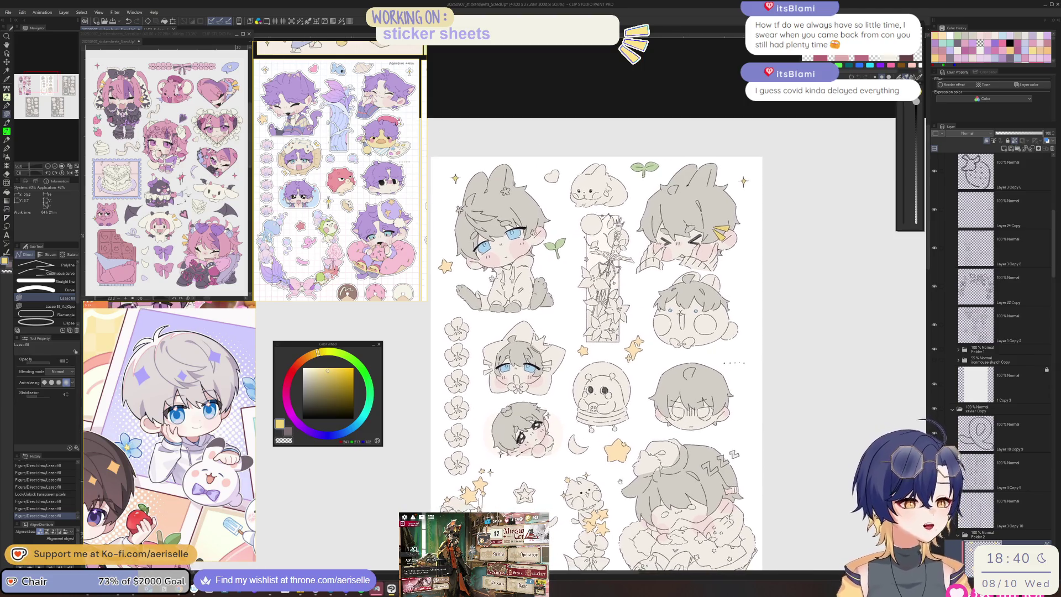
{"action": "scroll", "coordinate": [647, 343], "scroll_direction": "down", "scroll_amount": 2}
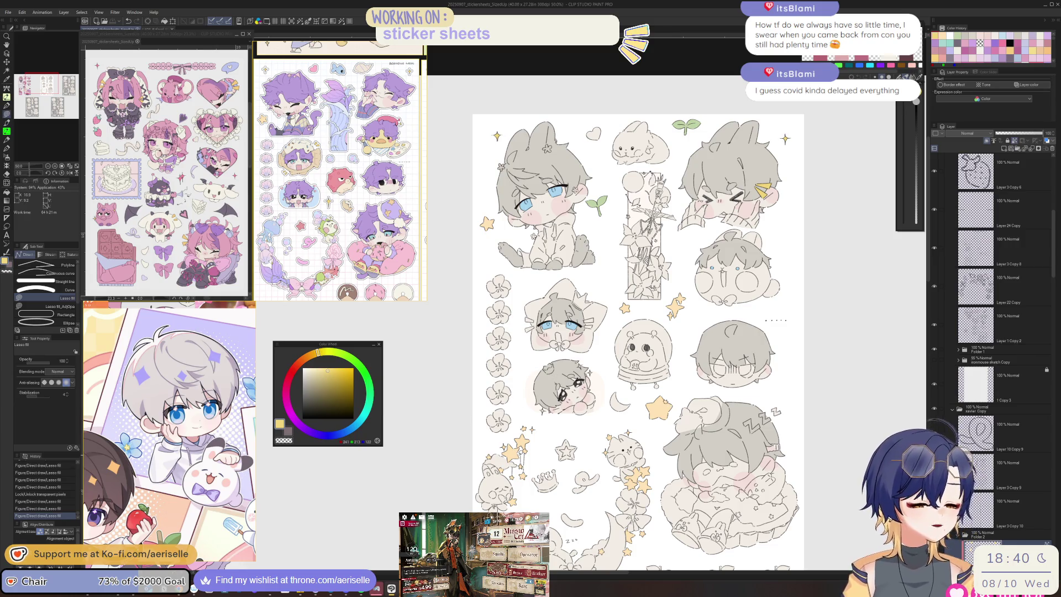
{"action": "scroll", "coordinate": [624, 444], "scroll_direction": "up", "scroll_amount": 3}
{"action": "scroll", "coordinate": [613, 304], "scroll_direction": "left", "scroll_amount": 1}
{"action": "scroll", "coordinate": [614, 304], "scroll_direction": "down", "scroll_amount": 1}
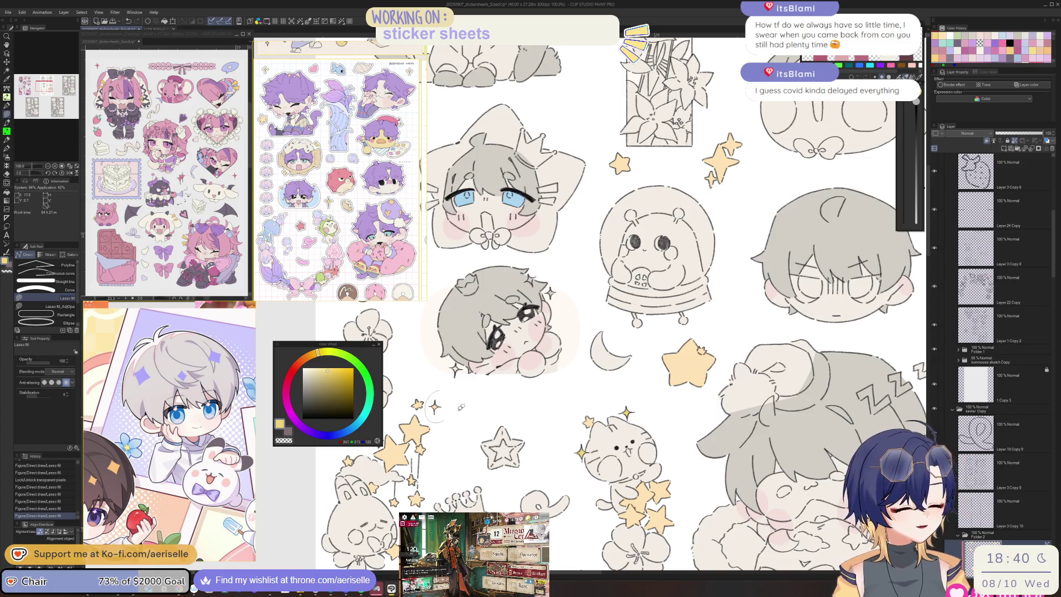
{"action": "scroll", "coordinate": [540, 421], "scroll_direction": "down", "scroll_amount": 3}
{"action": "scroll", "coordinate": [539, 421], "scroll_direction": "left", "scroll_amount": 1}
{"action": "scroll", "coordinate": [539, 421], "scroll_direction": "down", "scroll_amount": 4}
{"action": "scroll", "coordinate": [539, 421], "scroll_direction": "right", "scroll_amount": 2}
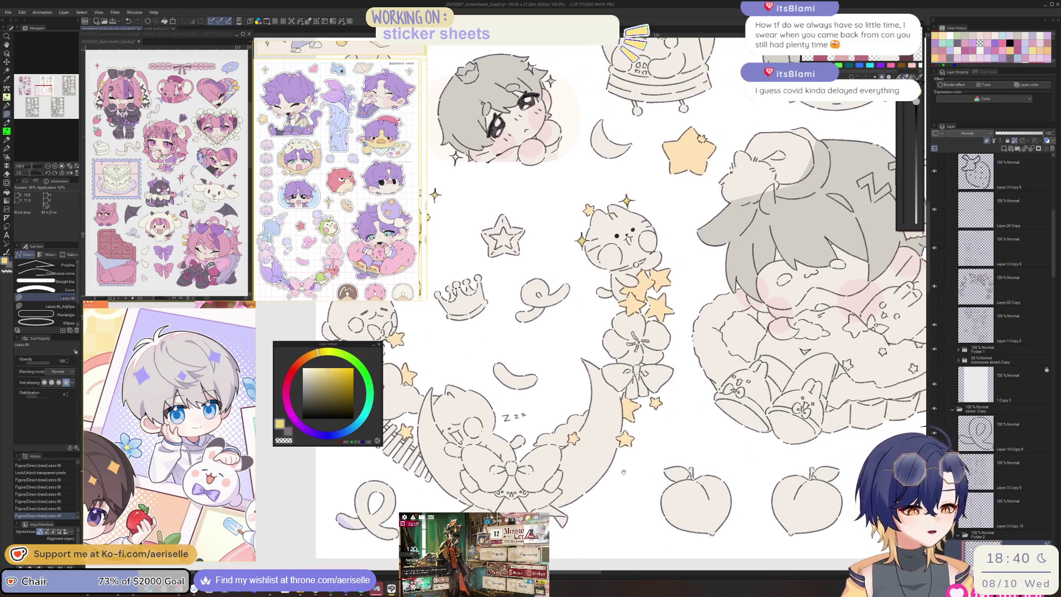
{"action": "scroll", "coordinate": [571, 483], "scroll_direction": "left", "scroll_amount": 2}
{"action": "scroll", "coordinate": [572, 483], "scroll_direction": "down", "scroll_amount": 1}
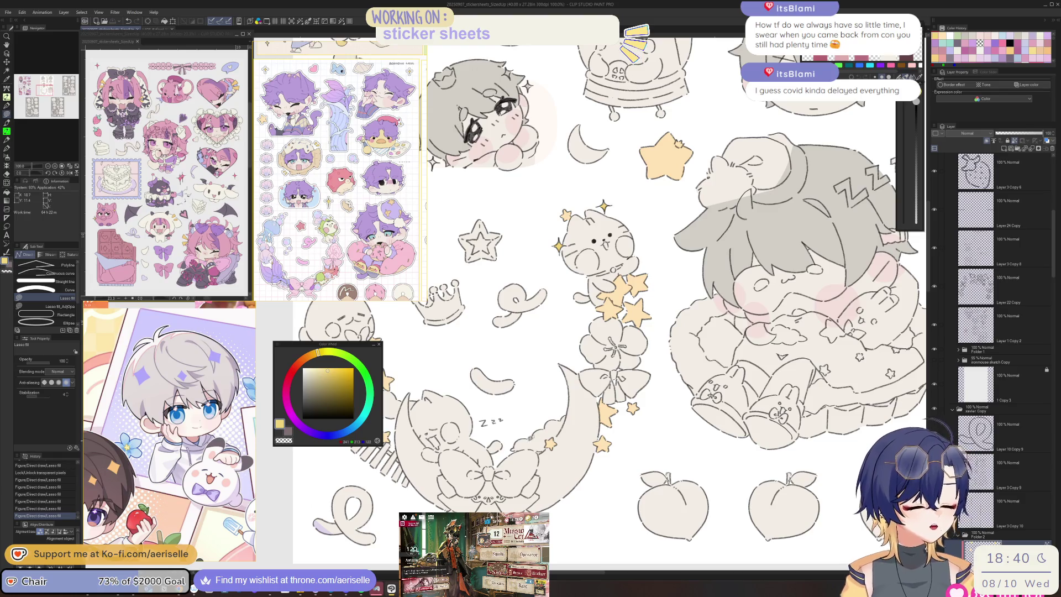
Step: Lock the layer's transparent pixels and lasso-fill the crescent moon pale yellow
{"action": "key", "text": "ctrl+minus"}
{"action": "scroll", "coordinate": [591, 326], "scroll_direction": "up", "scroll_amount": 2}
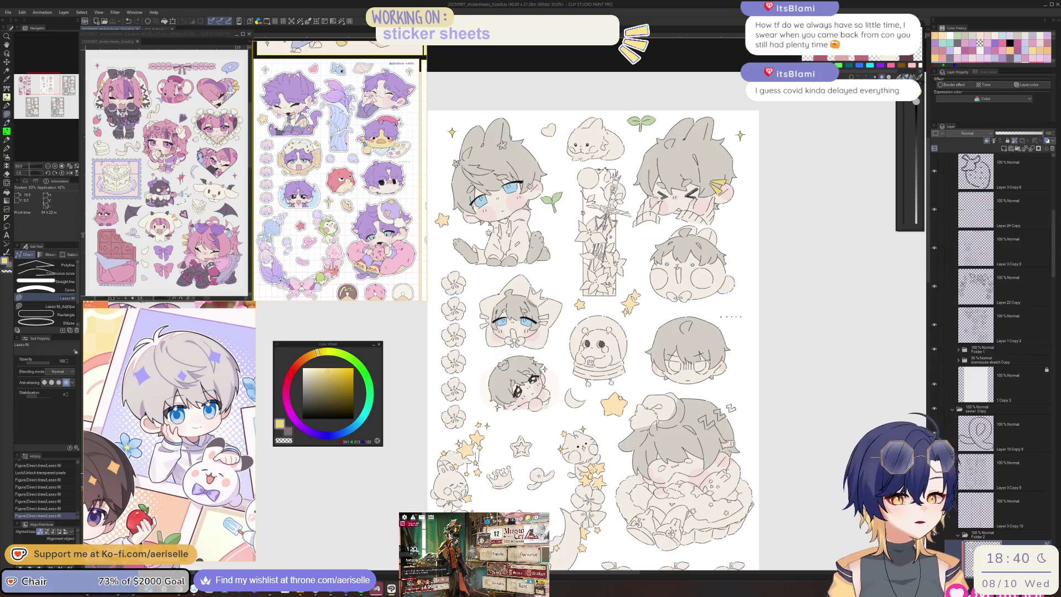
{"action": "left_click", "coordinate": [1016, 142]}
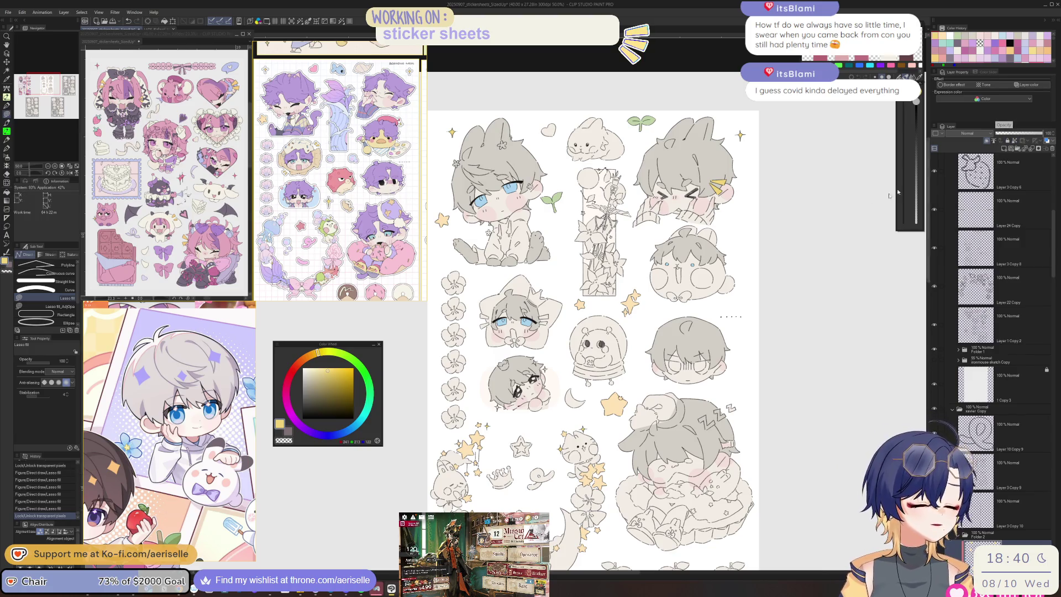
{"action": "scroll", "coordinate": [584, 394], "scroll_direction": "up", "scroll_amount": 5}
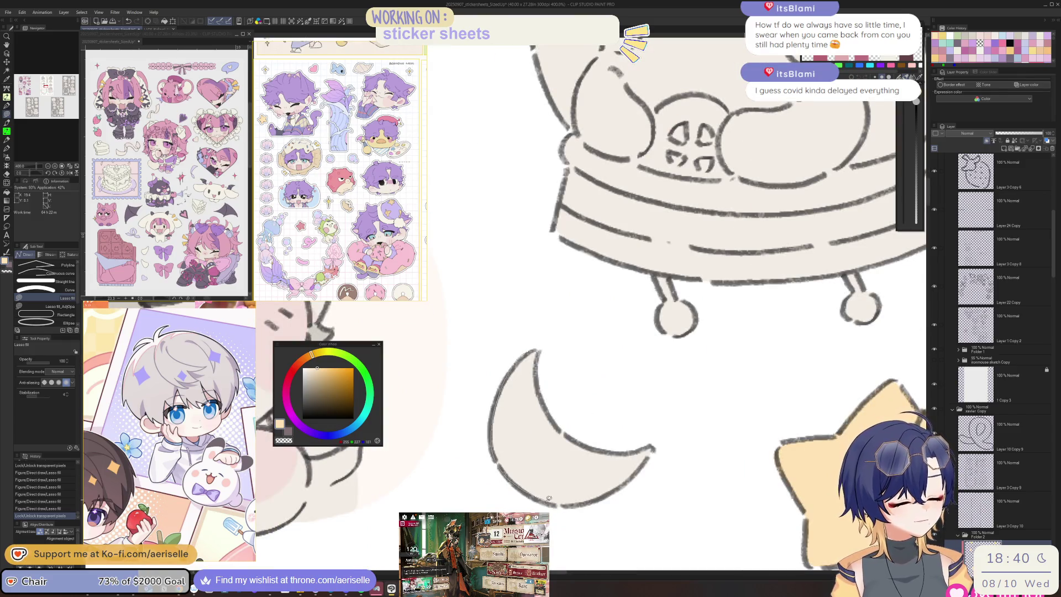
{"action": "mouse_move", "coordinate": [594, 445]}
{"action": "left_mouse_down"}
{"action": "mouse_move", "coordinate": [560, 428]}
{"action": "mouse_move", "coordinate": [591, 449]}
{"action": "left_mouse_up"}
{"action": "scroll", "coordinate": [566, 353], "scroll_direction": "down", "scroll_amount": 5}
{"action": "left_click_drag", "start_coordinate": [673, 377], "coordinate": [645, 420]}
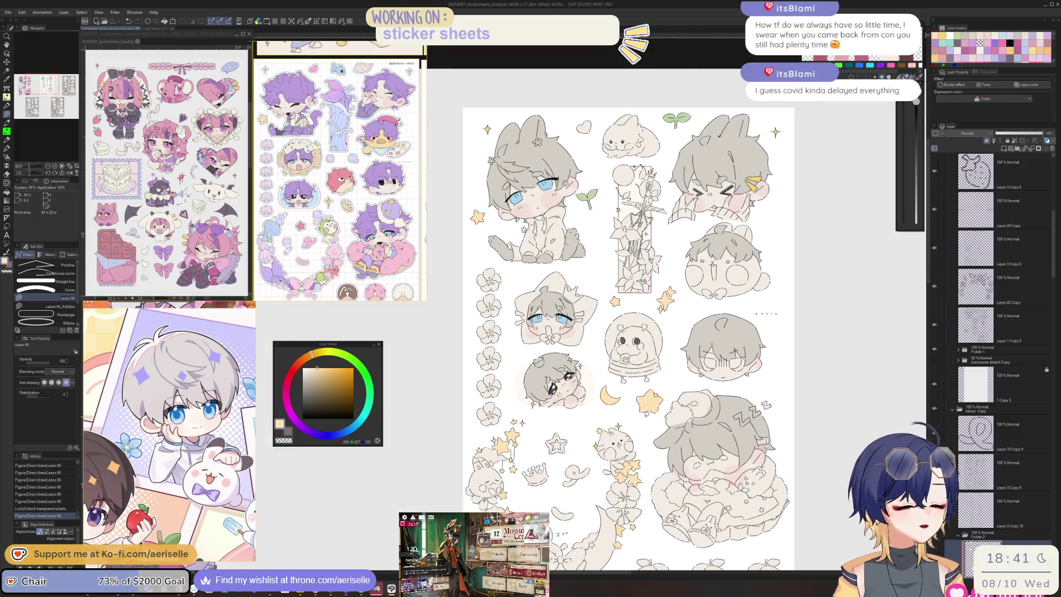
{"action": "left_click_drag", "start_coordinate": [1053, 241], "coordinate": [1049, 286]}
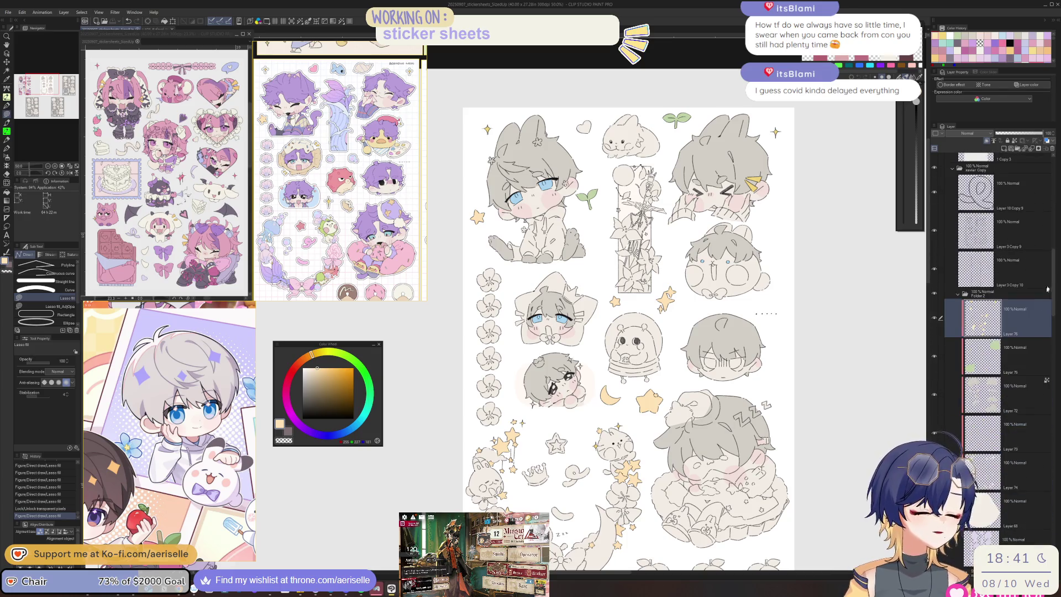
Step: Add a new layer above Layer 75 and lasso-fill the left flower column light blue
{"action": "left_click", "coordinate": [1018, 352]}
{"action": "left_click", "coordinate": [1003, 148]}
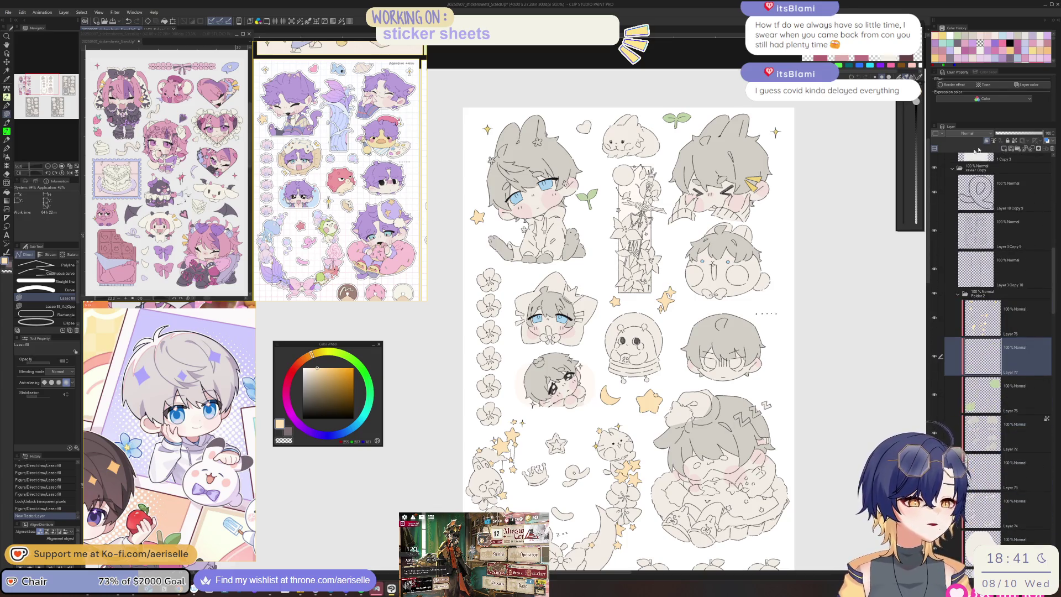
{"action": "left_click", "coordinate": [346, 431]}
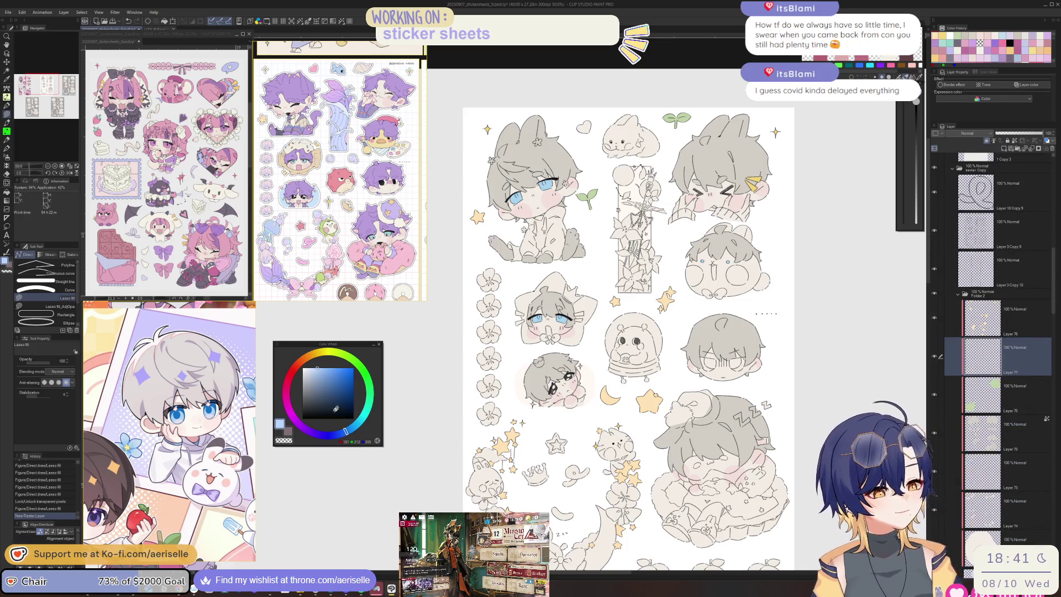
{"action": "mouse_move", "coordinate": [493, 259]}
{"action": "left_mouse_down"}
{"action": "mouse_move", "coordinate": [467, 431]}
{"action": "mouse_move", "coordinate": [514, 386]}
{"action": "left_mouse_up"}
Step: Fill two more flowers with slightly adjusted, softer blues
{"action": "left_click", "coordinate": [317, 367]}
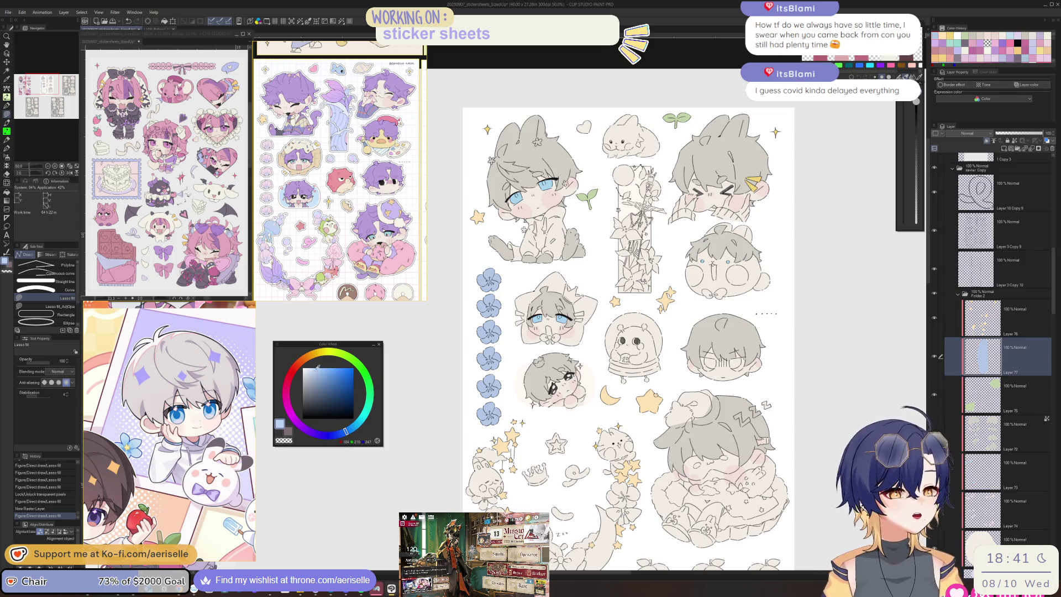
{"action": "left_click", "coordinate": [355, 429]}
{"action": "key", "text": "g"}
{"action": "left_click", "coordinate": [489, 332]}
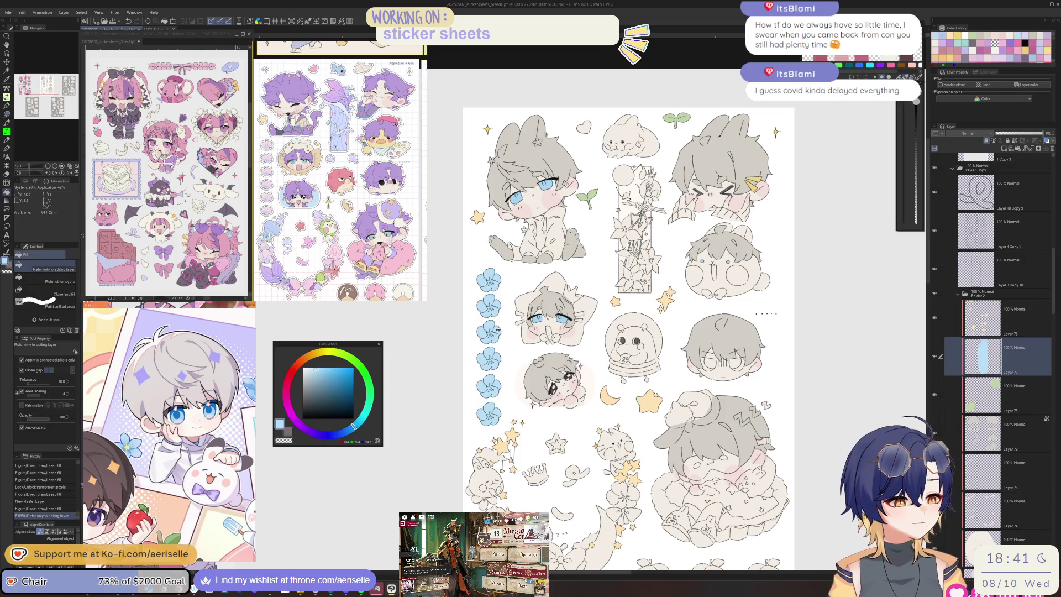
{"action": "left_click", "coordinate": [313, 372]}
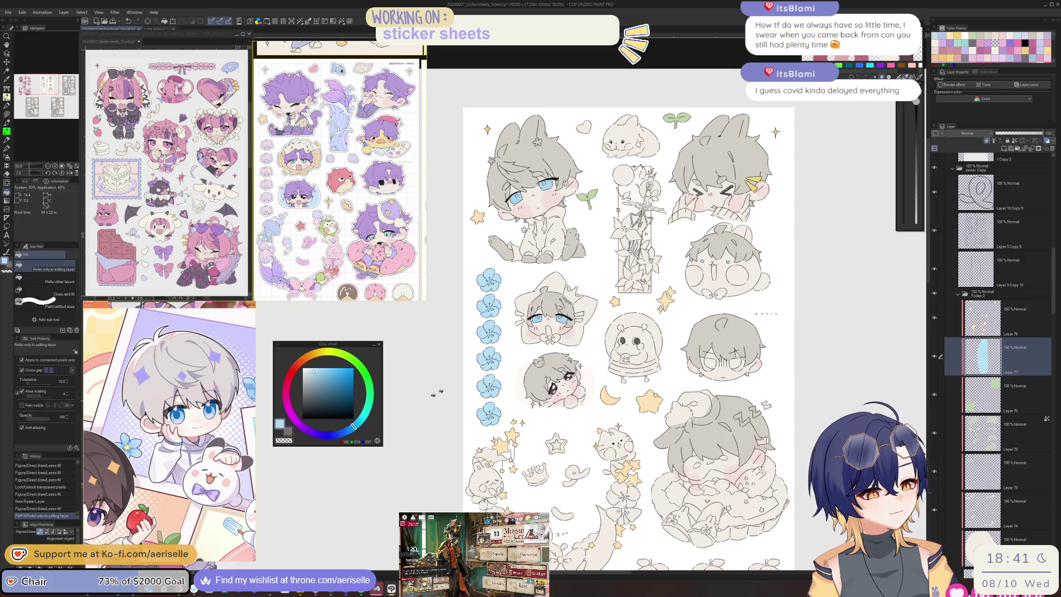
{"action": "left_click", "coordinate": [498, 351]}
Step: Brighten the blue flowers with Hue/Saturation/Luminosity: luminosity 10, saturation 6
{"action": "key", "text": "ctrl+u"}
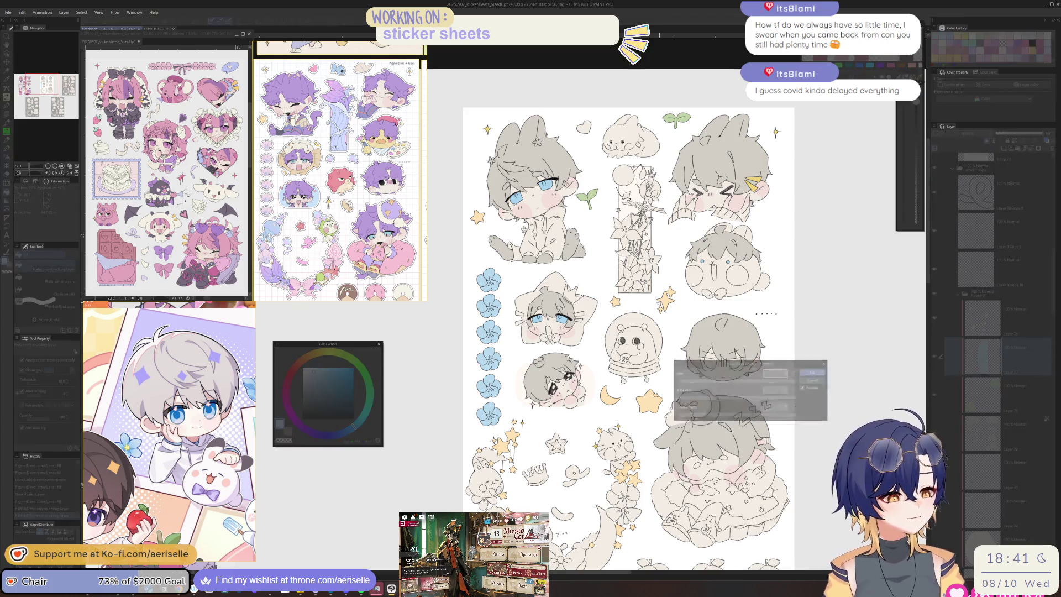
{"action": "left_click", "coordinate": [743, 417]}
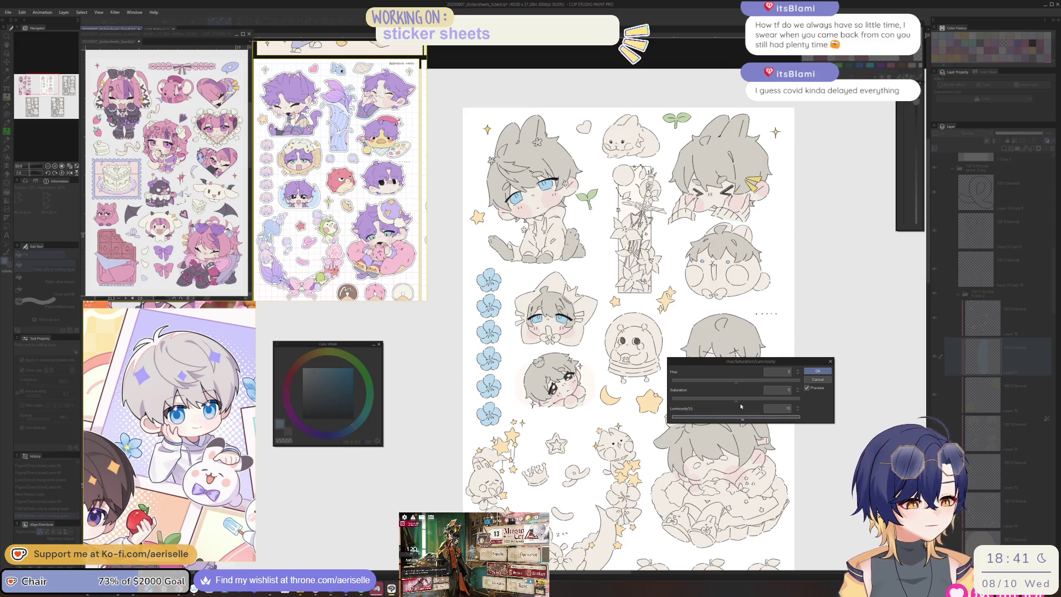
{"action": "left_click", "coordinate": [740, 400]}
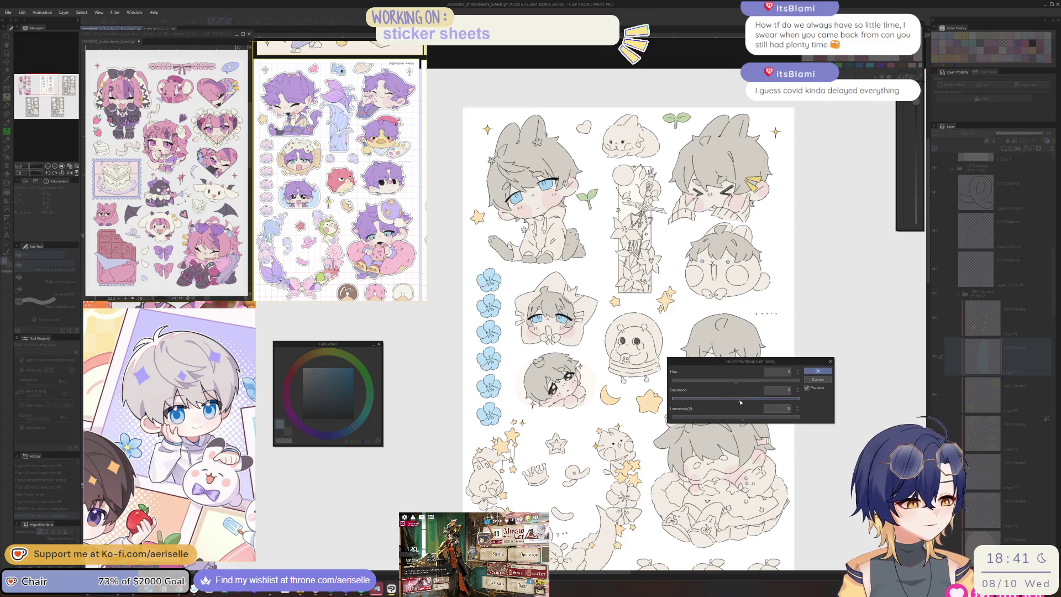
{"action": "left_click", "coordinate": [816, 370]}
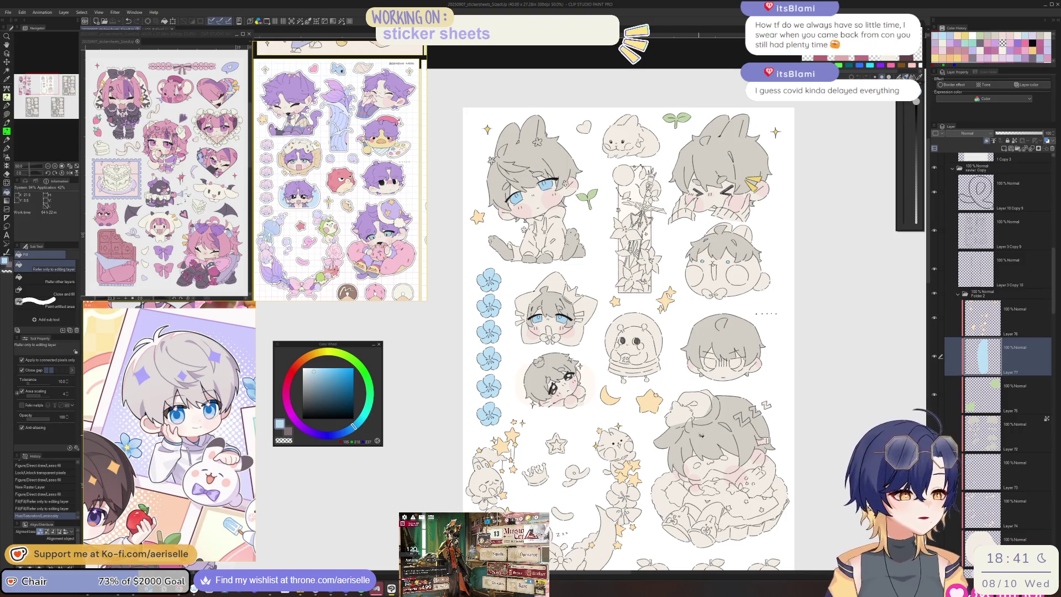
{"action": "scroll", "coordinate": [628, 332], "scroll_direction": "down", "scroll_amount": 3}
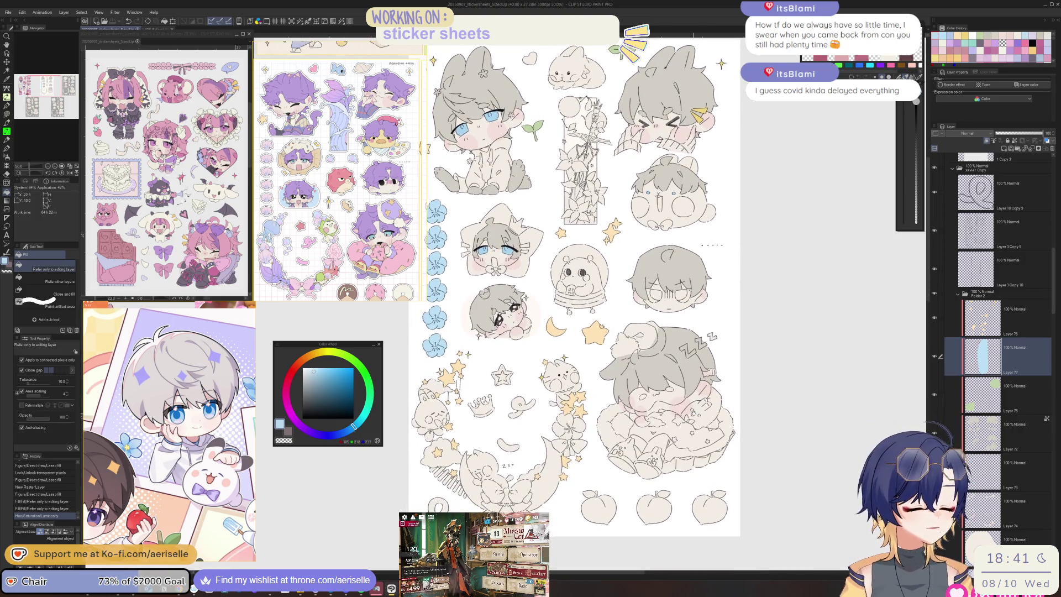
{"action": "scroll", "coordinate": [567, 426], "scroll_direction": "up", "scroll_amount": 4}
Step: Lasso-fill the flower below the cat blue, then select Layer 73
{"action": "key", "text": "u"}
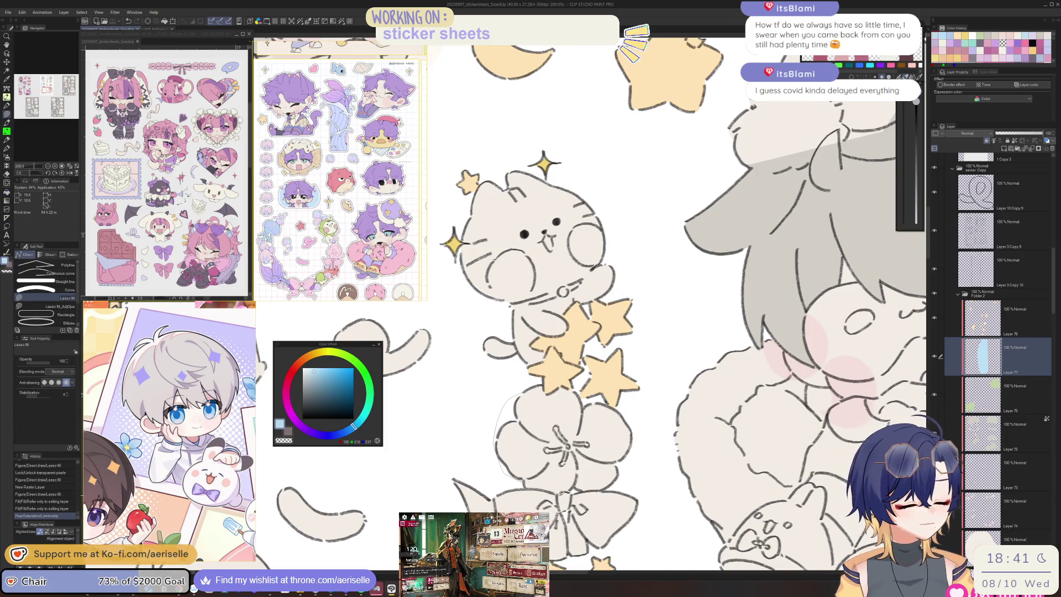
{"action": "left_click_drag", "start_coordinate": [643, 424], "coordinate": [642, 428]}
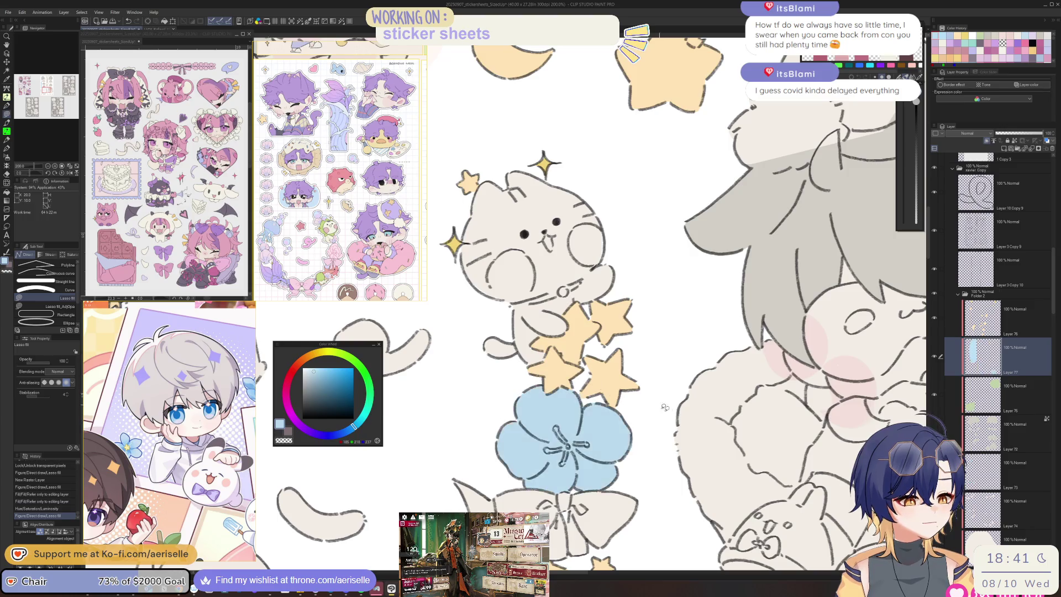
{"action": "scroll", "coordinate": [576, 415], "scroll_direction": "down", "scroll_amount": 5}
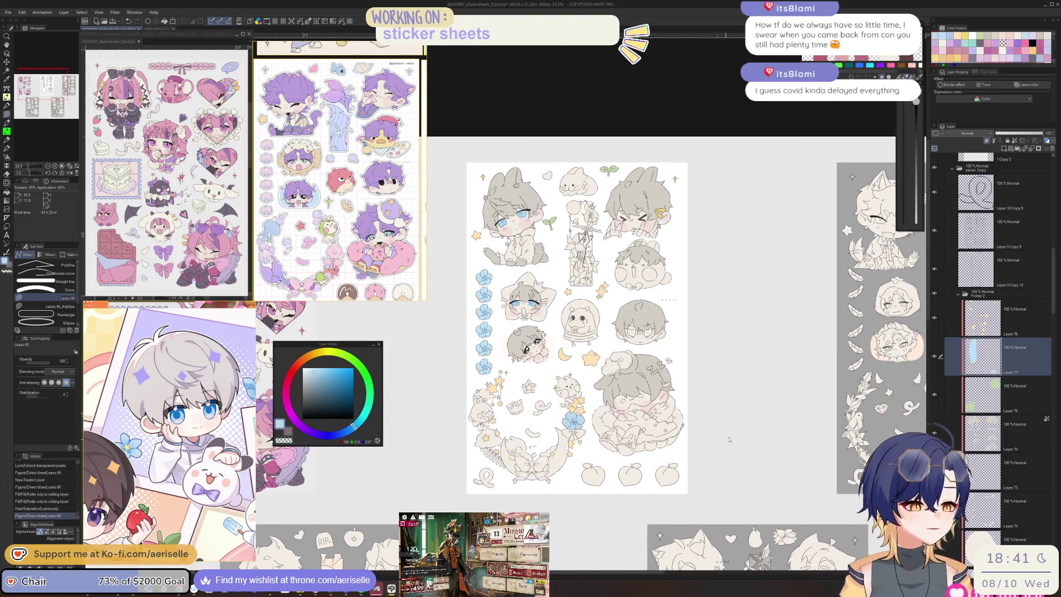
{"action": "left_click", "coordinate": [1022, 471]}
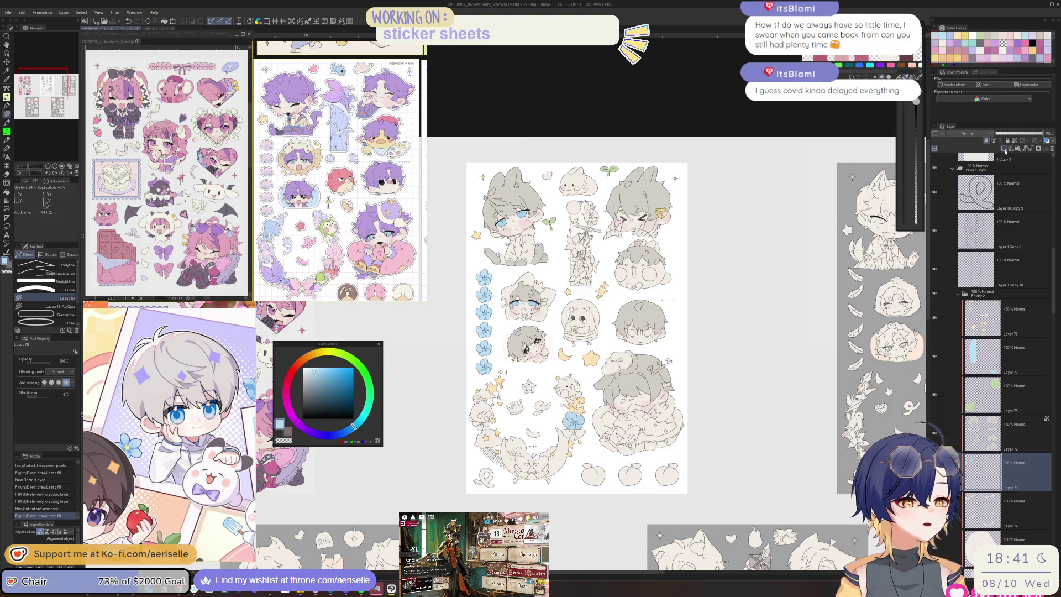
{"action": "left_click", "coordinate": [151, 27]}
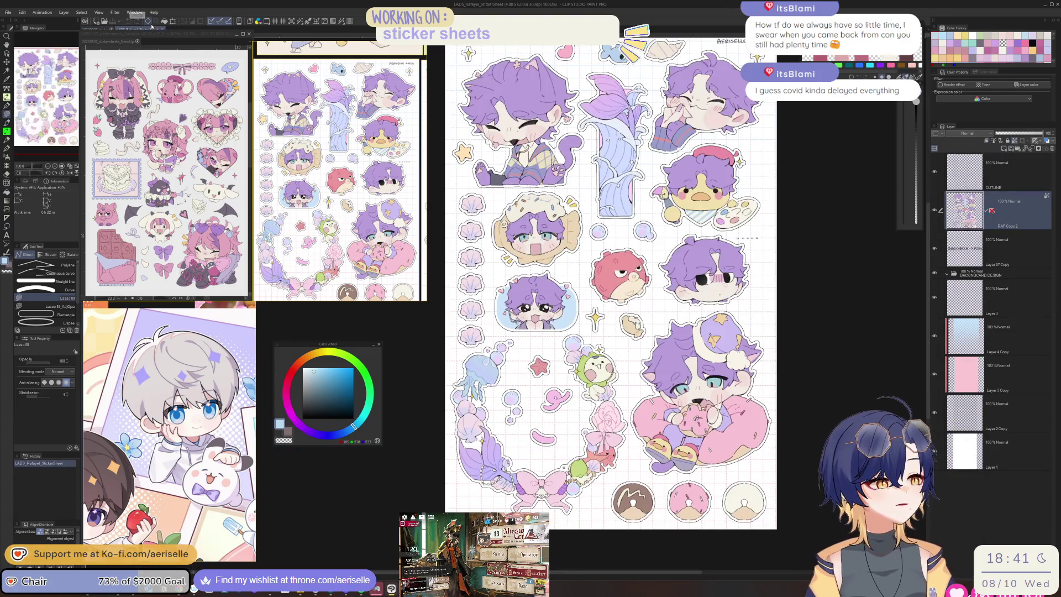
{"action": "scroll", "coordinate": [520, 205], "scroll_direction": "up", "scroll_amount": 4}
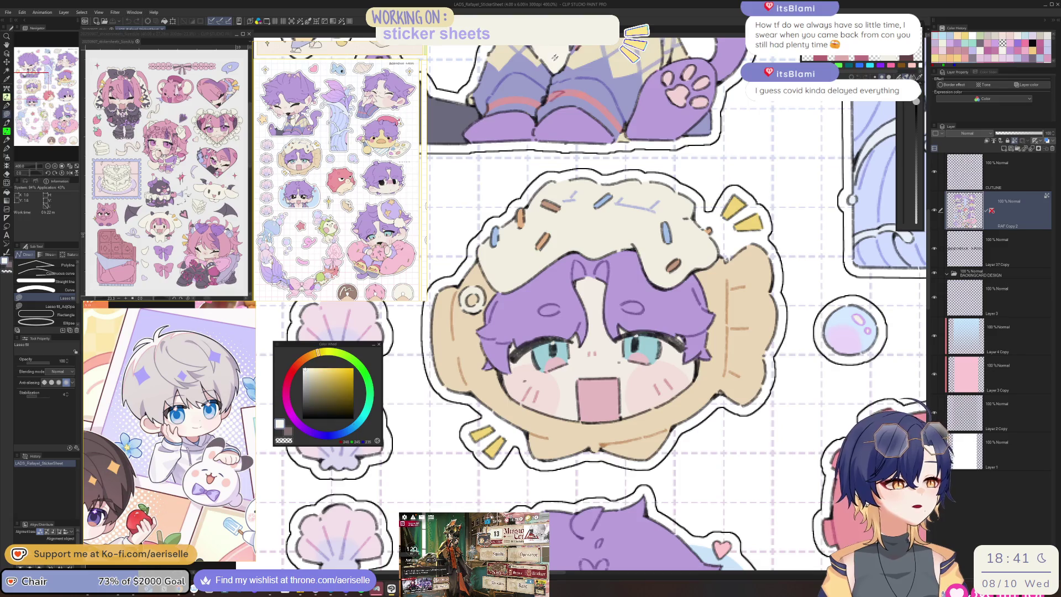
{"action": "left_click", "coordinate": [101, 29]}
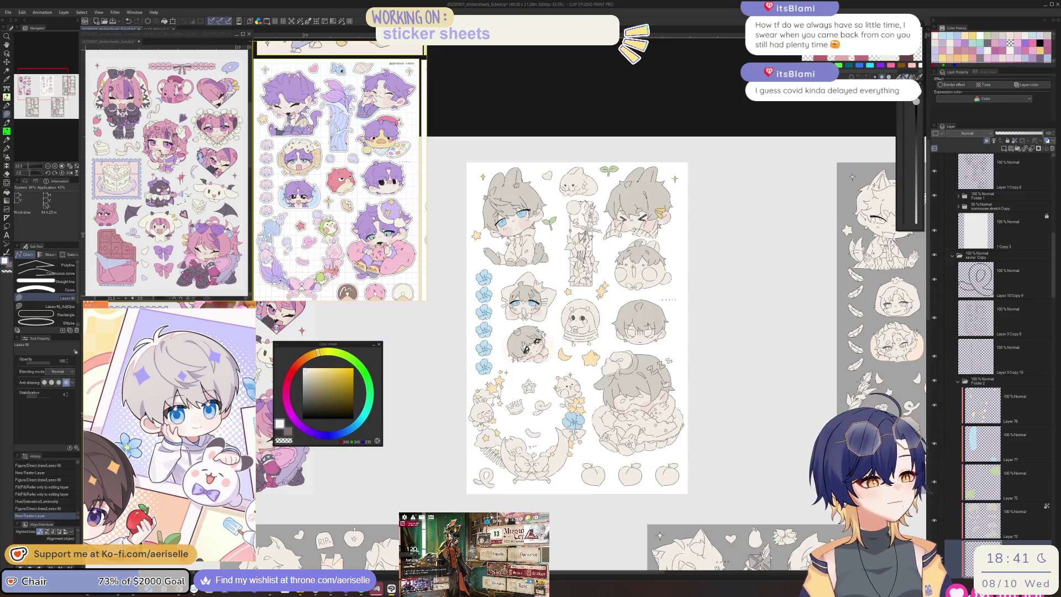
Step: Lasso-fill the bunny-hood boy's body cream and erase the stray fill near his legs
{"action": "scroll", "coordinate": [524, 280], "scroll_direction": "up", "scroll_amount": 3}
{"action": "scroll", "coordinate": [524, 280], "scroll_direction": "up", "scroll_amount": 5}
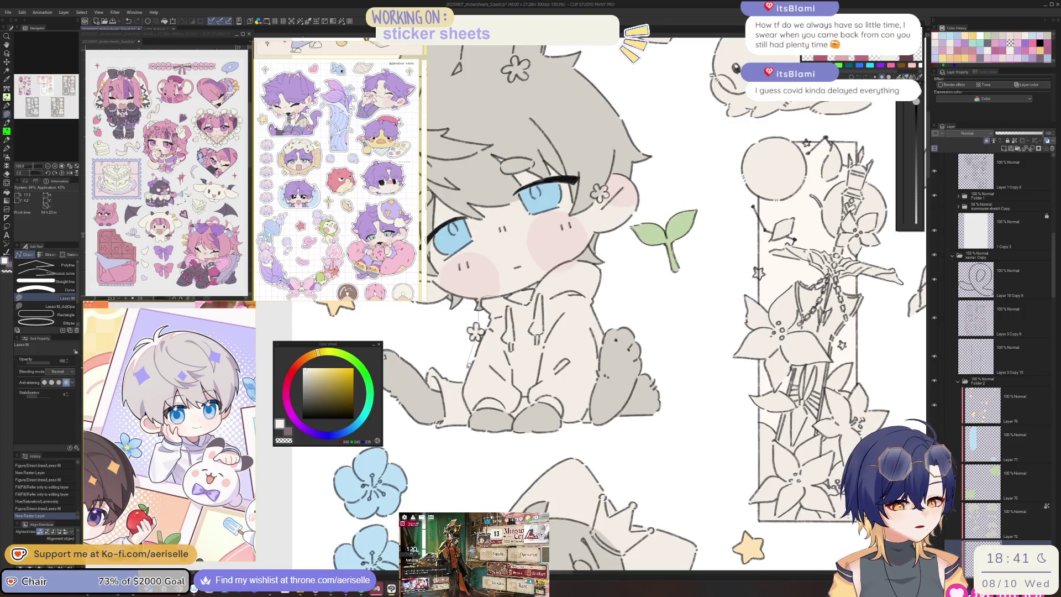
{"action": "mouse_move", "coordinate": [525, 434]}
{"action": "left_mouse_down"}
{"action": "mouse_move", "coordinate": [574, 431]}
{"action": "mouse_move", "coordinate": [602, 391]}
{"action": "left_mouse_up"}
{"action": "mouse_move", "coordinate": [611, 296]}
{"action": "left_mouse_down"}
{"action": "mouse_move", "coordinate": [605, 272]}
{"action": "mouse_move", "coordinate": [574, 257]}
{"action": "left_mouse_up"}
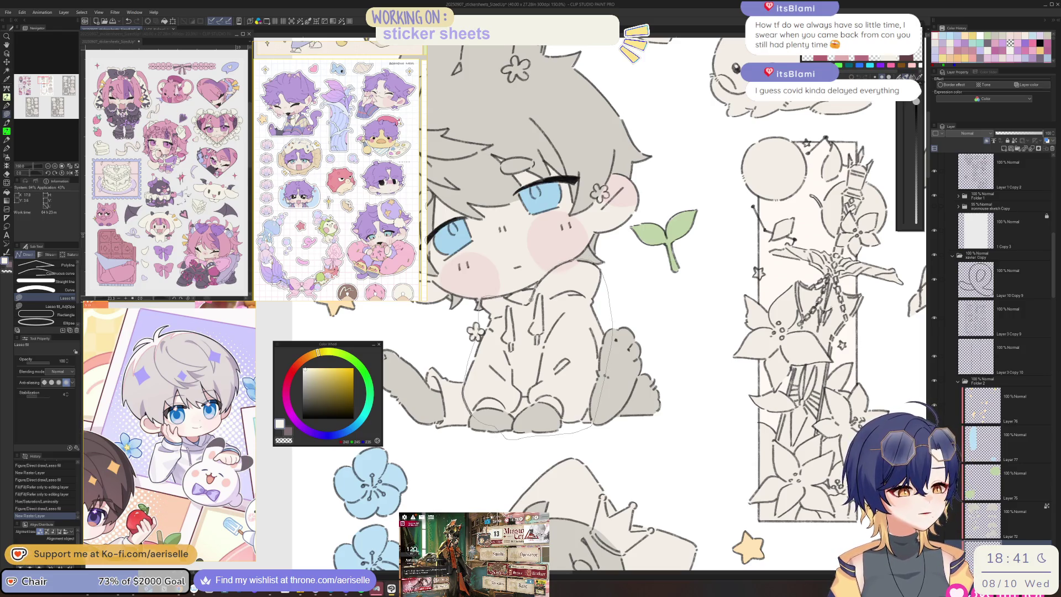
{"action": "left_click_drag", "start_coordinate": [517, 301], "coordinate": [519, 289]}
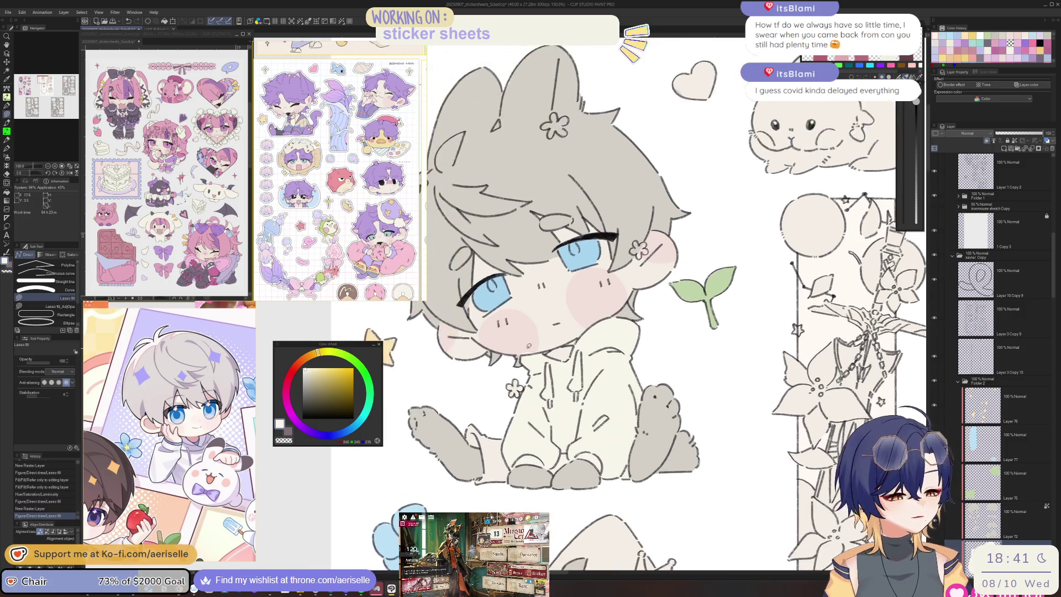
{"action": "key", "text": "e"}
{"action": "scroll", "coordinate": [531, 332], "scroll_direction": "up", "scroll_amount": 5}
{"action": "left_click_drag", "start_coordinate": [514, 353], "coordinate": [544, 359]}
{"action": "scroll", "coordinate": [530, 331], "scroll_direction": "down", "scroll_amount": 7}
{"action": "mouse_move", "coordinate": [907, 564]}
{"action": "left_mouse_down"}
{"action": "mouse_move", "coordinate": [851, 503]}
{"action": "mouse_move", "coordinate": [743, 453]}
{"action": "mouse_move", "coordinate": [725, 465]}
{"action": "mouse_move", "coordinate": [704, 430]}
{"action": "mouse_move", "coordinate": [718, 412]}
{"action": "left_mouse_up"}
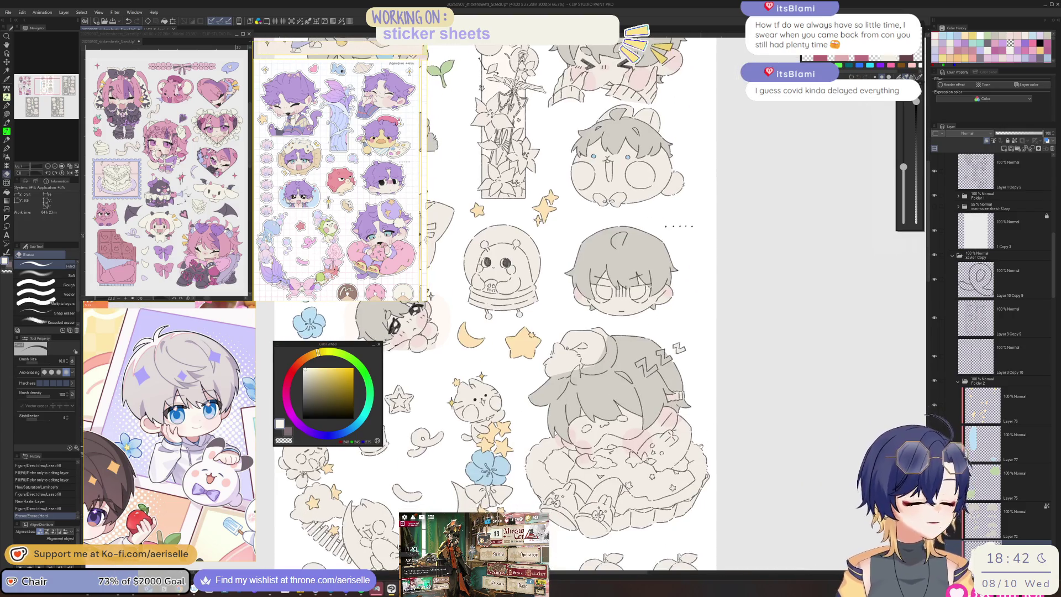
Step: Lasso-fill the hair gaps beside the sleeping face on Layer 72 and sample the grey
{"action": "scroll", "coordinate": [582, 379], "scroll_direction": "up", "scroll_amount": 7}
{"action": "key", "text": "u"}
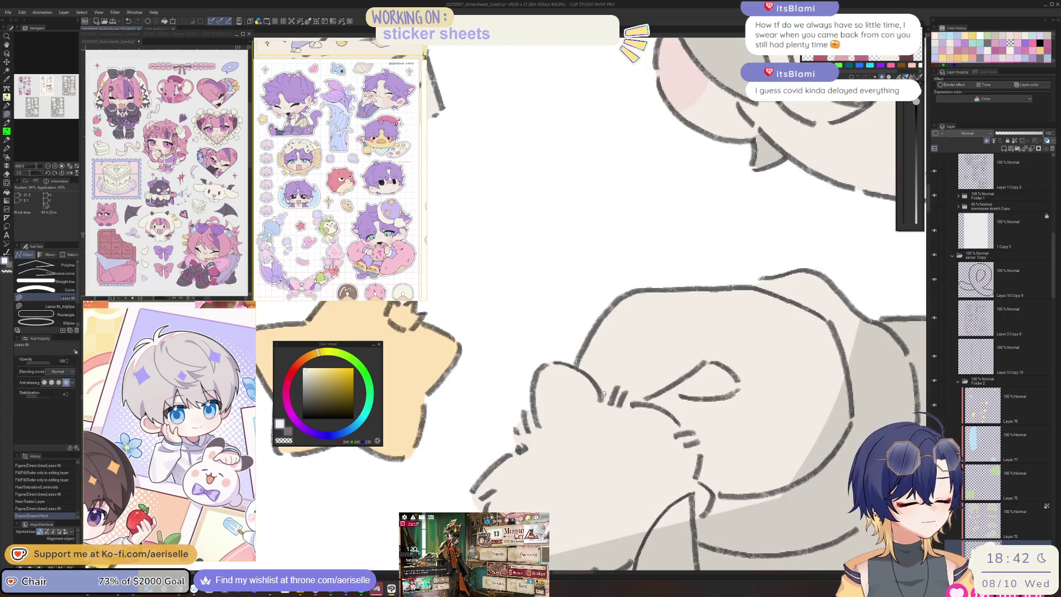
{"action": "mouse_move", "coordinate": [553, 353]}
{"action": "left_mouse_down"}
{"action": "mouse_move", "coordinate": [459, 453]}
{"action": "mouse_move", "coordinate": [619, 548]}
{"action": "left_mouse_up"}
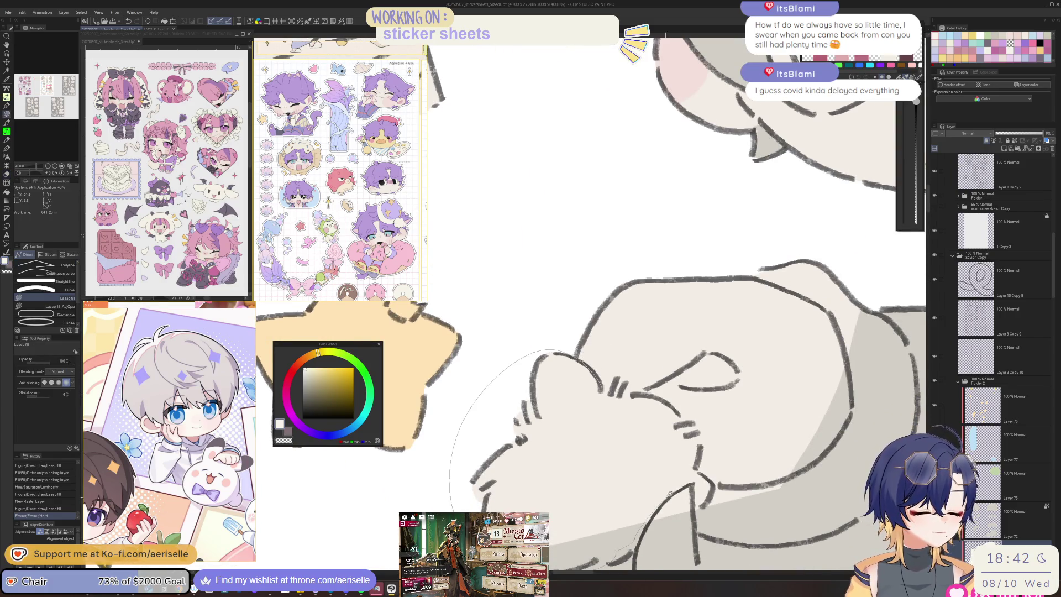
{"action": "mouse_move", "coordinate": [680, 411]}
{"action": "left_mouse_down"}
{"action": "mouse_move", "coordinate": [586, 368]}
{"action": "mouse_move", "coordinate": [495, 434]}
{"action": "mouse_move", "coordinate": [544, 476]}
{"action": "mouse_move", "coordinate": [757, 332]}
{"action": "mouse_move", "coordinate": [610, 152]}
{"action": "mouse_move", "coordinate": [583, 193]}
{"action": "mouse_move", "coordinate": [641, 219]}
{"action": "mouse_move", "coordinate": [670, 250]}
{"action": "left_mouse_up"}
{"action": "scroll", "coordinate": [638, 411], "scroll_direction": "down", "scroll_amount": 3}
{"action": "mouse_move", "coordinate": [671, 351]}
{"action": "left_mouse_down"}
{"action": "mouse_move", "coordinate": [636, 389]}
{"action": "mouse_move", "coordinate": [572, 407]}
{"action": "left_mouse_up"}
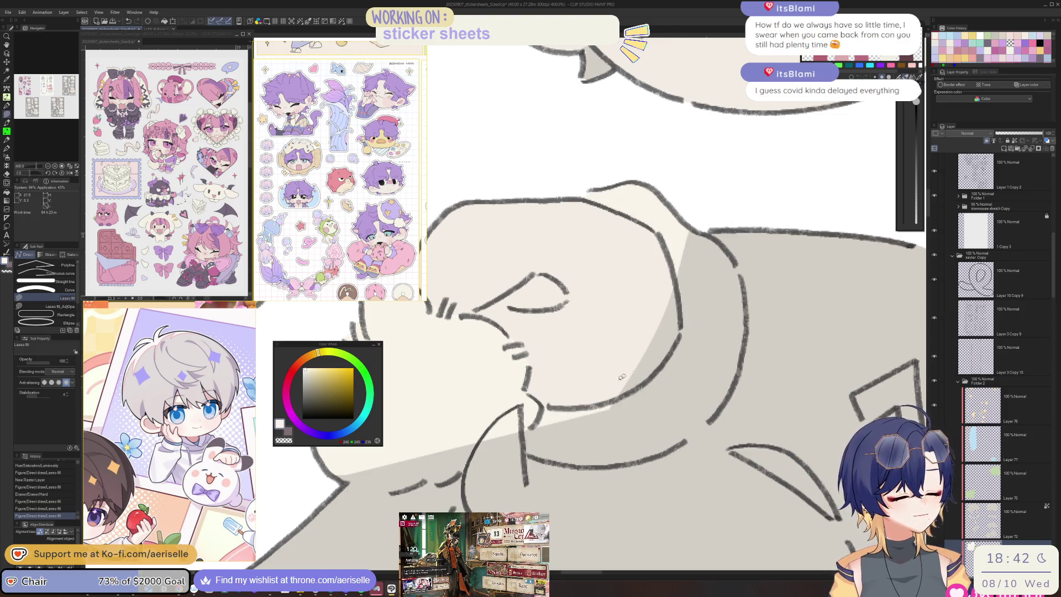
{"action": "left_click", "coordinate": [630, 374], "text": "ctrl"}
{"action": "mouse_move", "coordinate": [717, 243]}
{"action": "left_mouse_down"}
{"action": "mouse_move", "coordinate": [743, 307]}
{"action": "mouse_move", "coordinate": [734, 382]}
{"action": "left_mouse_up"}
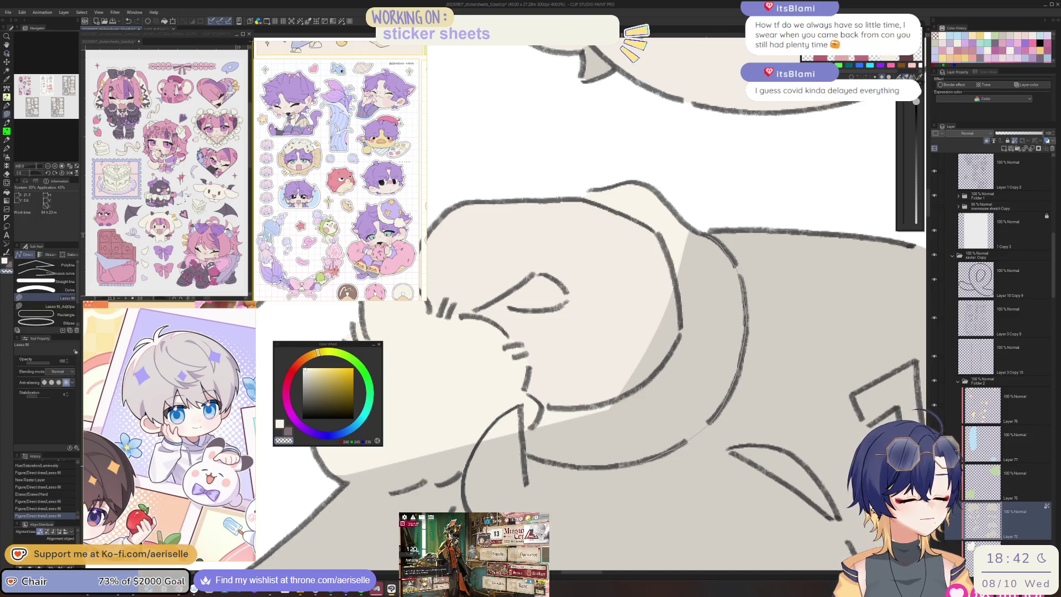
{"action": "mouse_move", "coordinate": [524, 410]}
{"action": "left_mouse_down"}
{"action": "mouse_move", "coordinate": [639, 364]}
{"action": "mouse_move", "coordinate": [679, 331]}
{"action": "left_mouse_up"}
{"action": "left_click", "coordinate": [673, 355], "text": "alt"}
Step: Lock transparent pixels, fill another hair gap grey, flip the view to check, and redo the fill
{"action": "key", "text": "ctrl+0"}
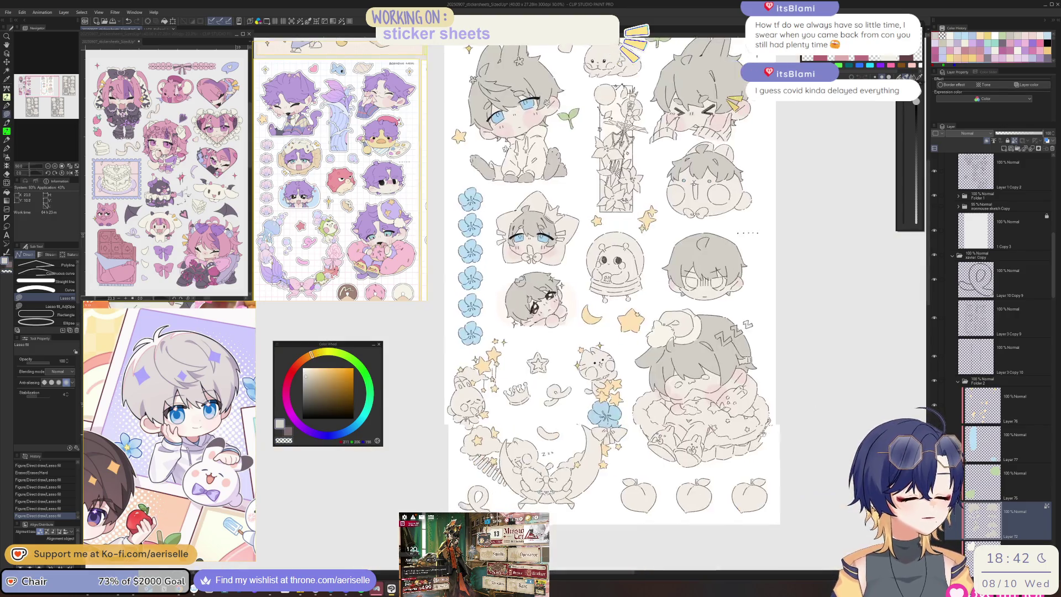
{"action": "scroll", "coordinate": [595, 350], "scroll_direction": "up", "scroll_amount": 1}
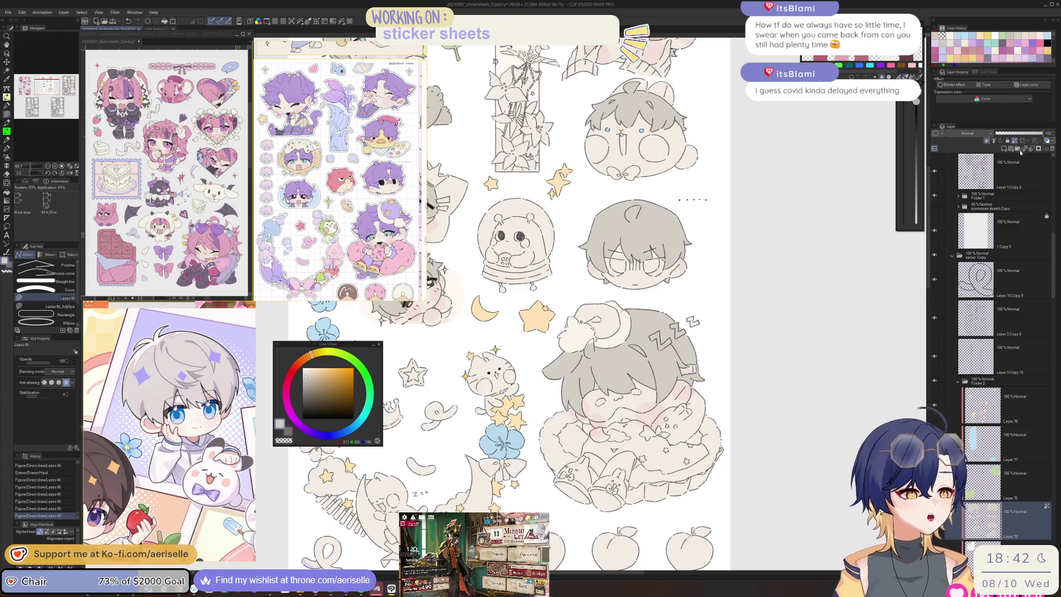
{"action": "key", "text": "ctrl+shift+l"}
{"action": "scroll", "coordinate": [595, 350], "scroll_direction": "up", "scroll_amount": 1}
{"action": "scroll", "coordinate": [595, 350], "scroll_direction": "up", "scroll_amount": 3}
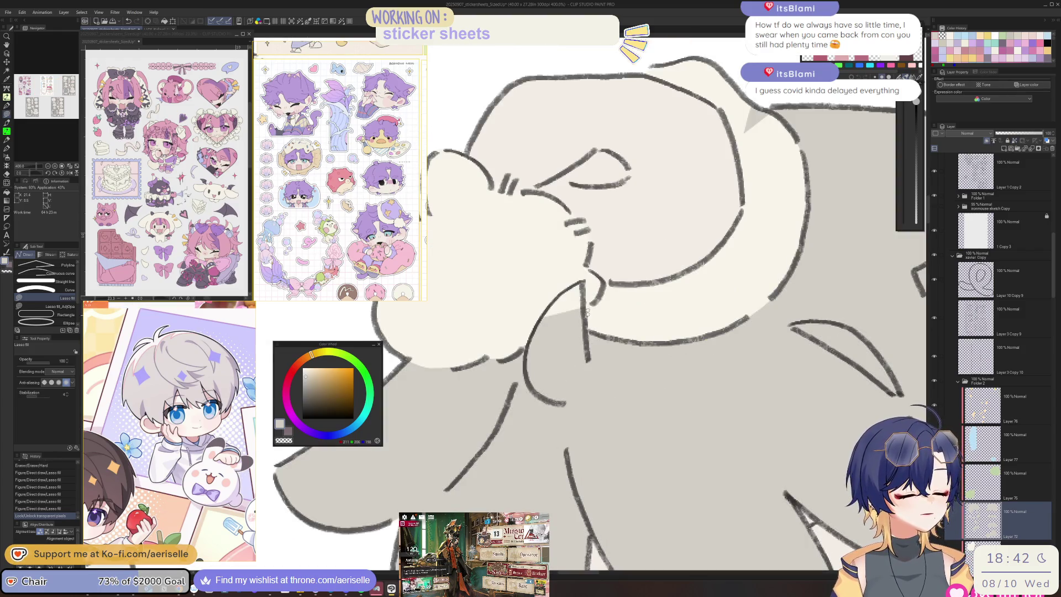
{"action": "left_click_drag", "start_coordinate": [577, 281], "coordinate": [580, 280]}
{"action": "scroll", "coordinate": [586, 287], "scroll_direction": "down", "scroll_amount": 2}
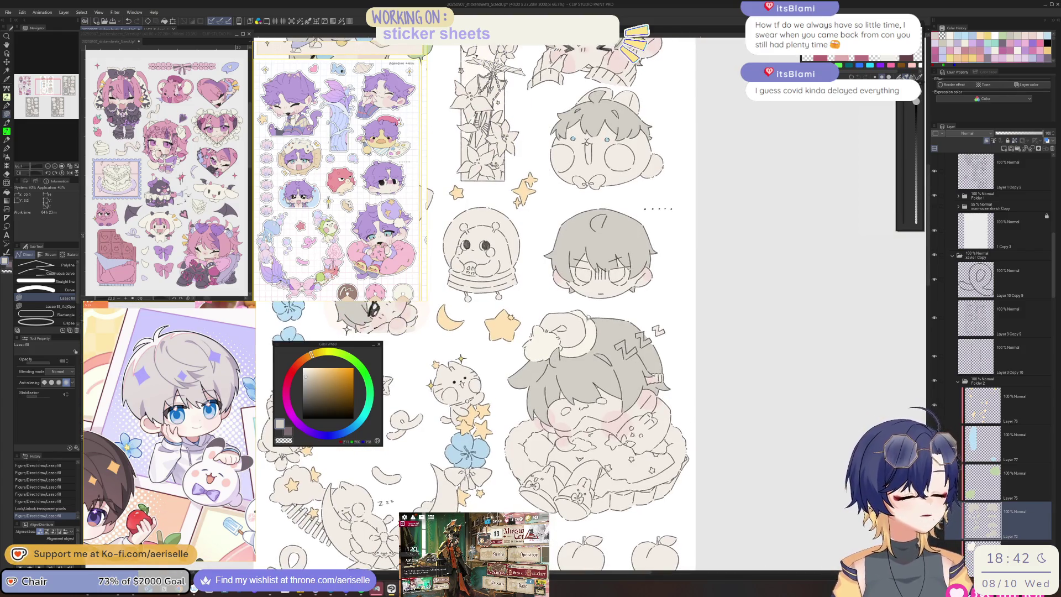
{"action": "scroll", "coordinate": [598, 300], "scroll_direction": "up", "scroll_amount": 1}
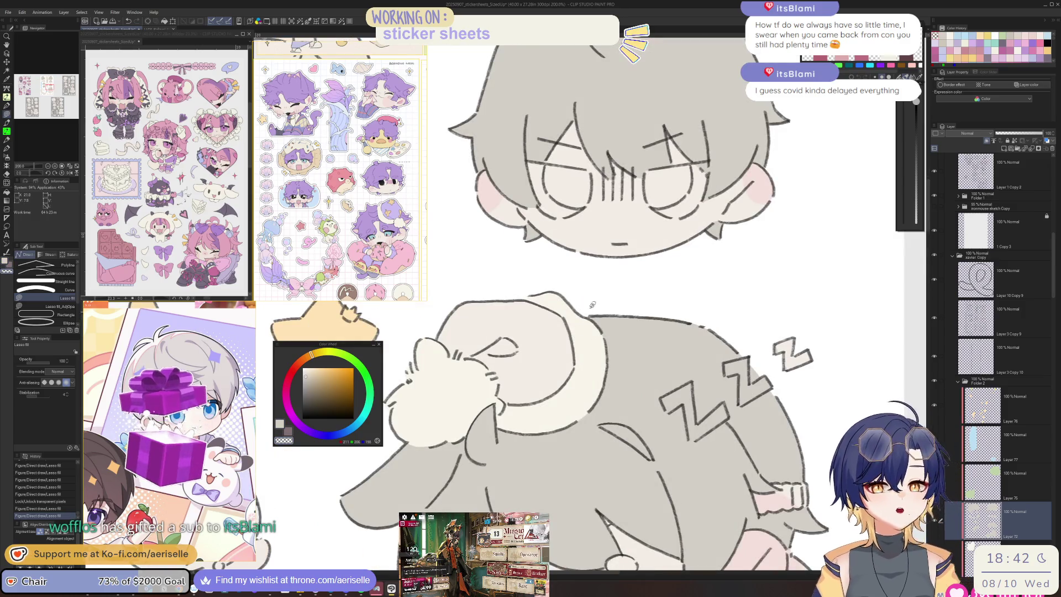
{"action": "key", "text": "h"}
{"action": "left_click_drag", "start_coordinate": [595, 294], "coordinate": [629, 397]}
{"action": "key", "text": "ctrl+y"}
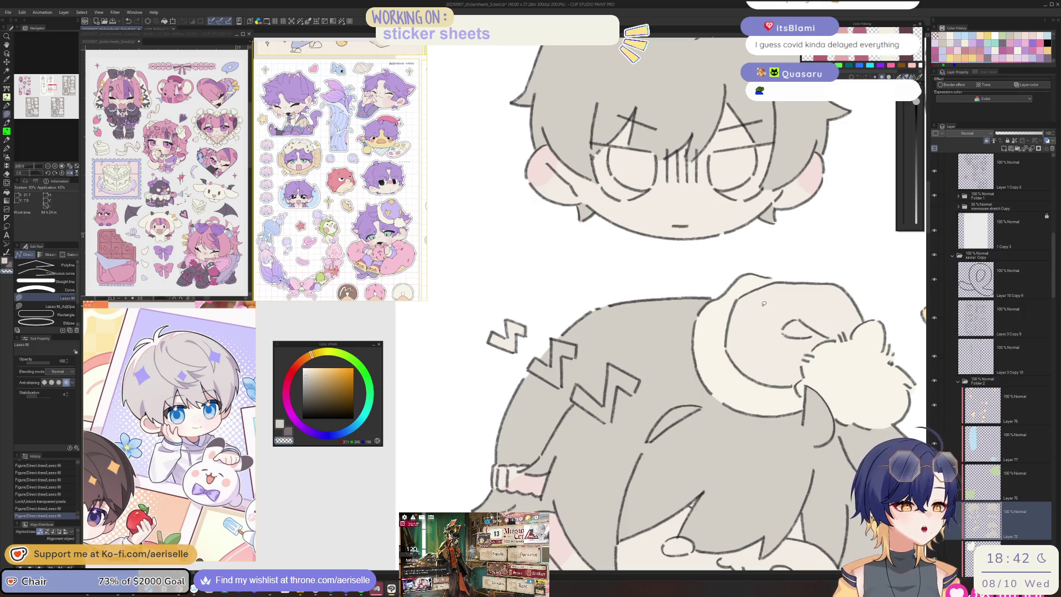
Step: Add a new raster layer, pick a lavender colour, and move the layer lower
{"action": "scroll", "coordinate": [571, 308], "scroll_direction": "down", "scroll_amount": 5}
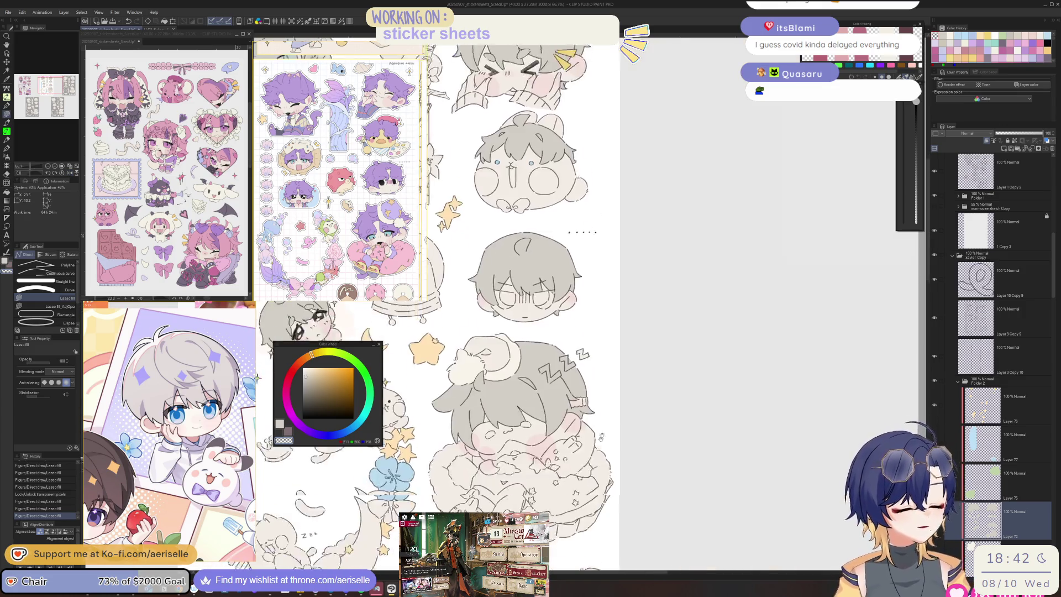
{"action": "scroll", "coordinate": [511, 246], "scroll_direction": "up", "scroll_amount": 4}
{"action": "key", "text": "o"}
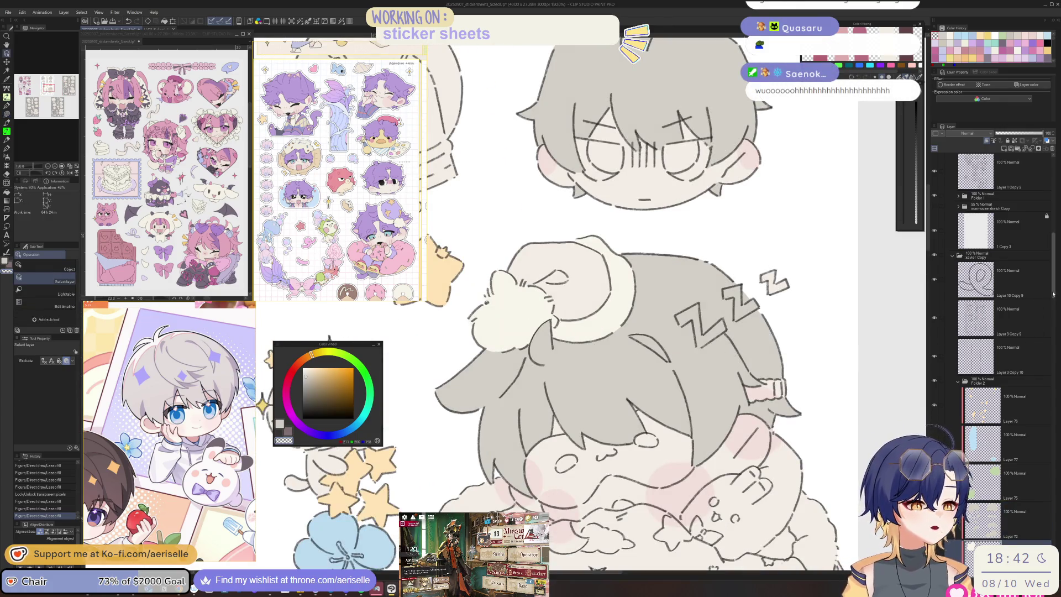
{"action": "scroll", "coordinate": [1053, 289], "scroll_direction": "down", "scroll_amount": 3}
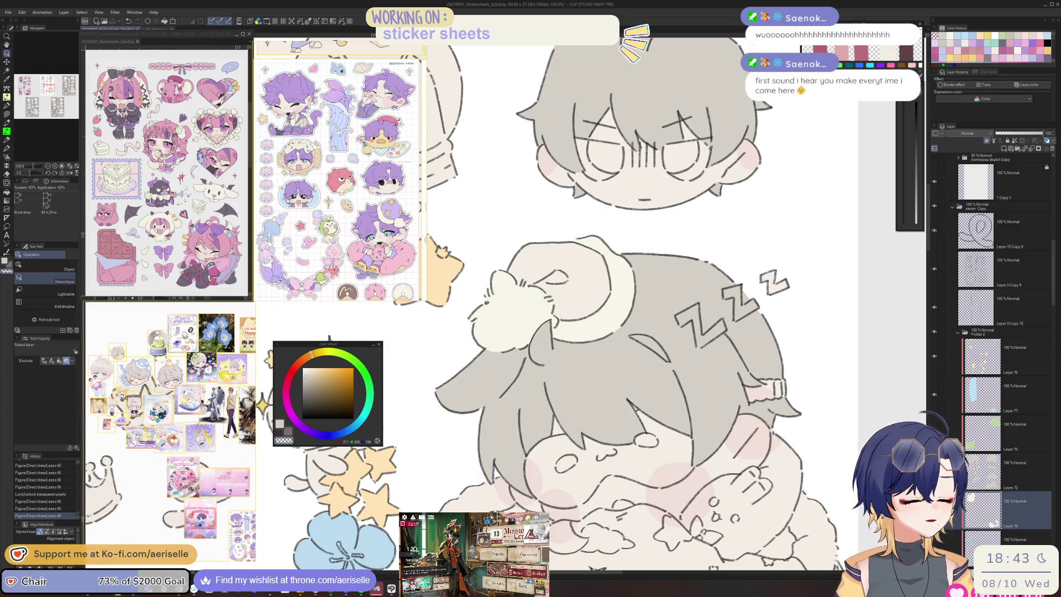
{"action": "scroll", "coordinate": [1004, 169], "scroll_direction": "down", "scroll_amount": 3}
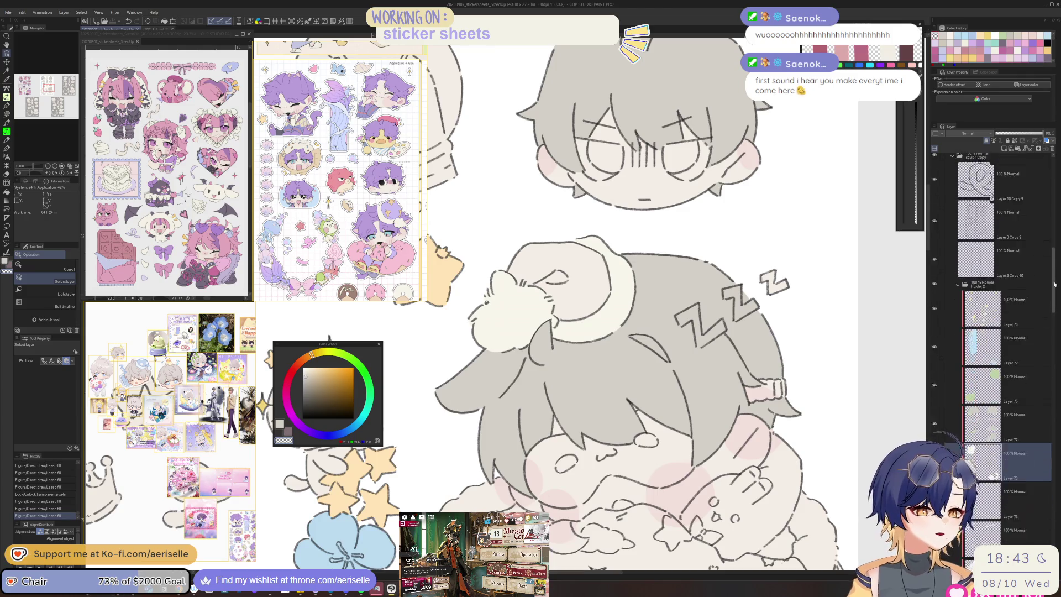
{"action": "left_click", "coordinate": [1004, 149]}
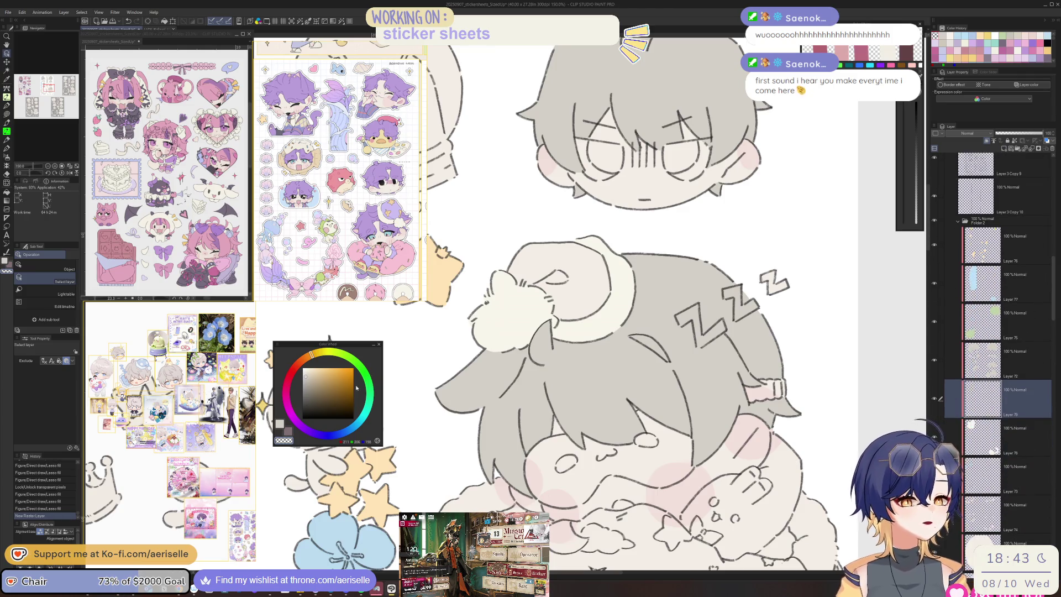
{"action": "left_click", "coordinate": [340, 436]}
{"action": "left_click", "coordinate": [334, 436]}
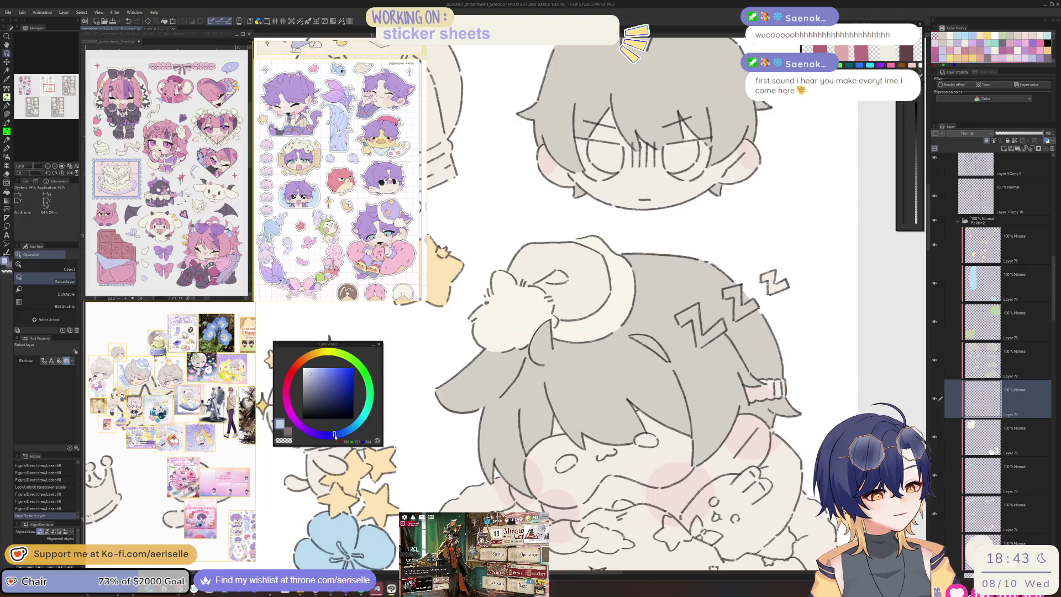
{"action": "key", "text": "u"}
{"action": "left_click_drag", "start_coordinate": [1025, 409], "coordinate": [1025, 442]}
Step: Fill the sleeping chibi's nightcap lavender with lasso and flood fills
{"action": "mouse_move", "coordinate": [601, 225]}
{"action": "left_mouse_down"}
{"action": "mouse_move", "coordinate": [552, 335]}
{"action": "mouse_move", "coordinate": [602, 243]}
{"action": "left_mouse_up"}
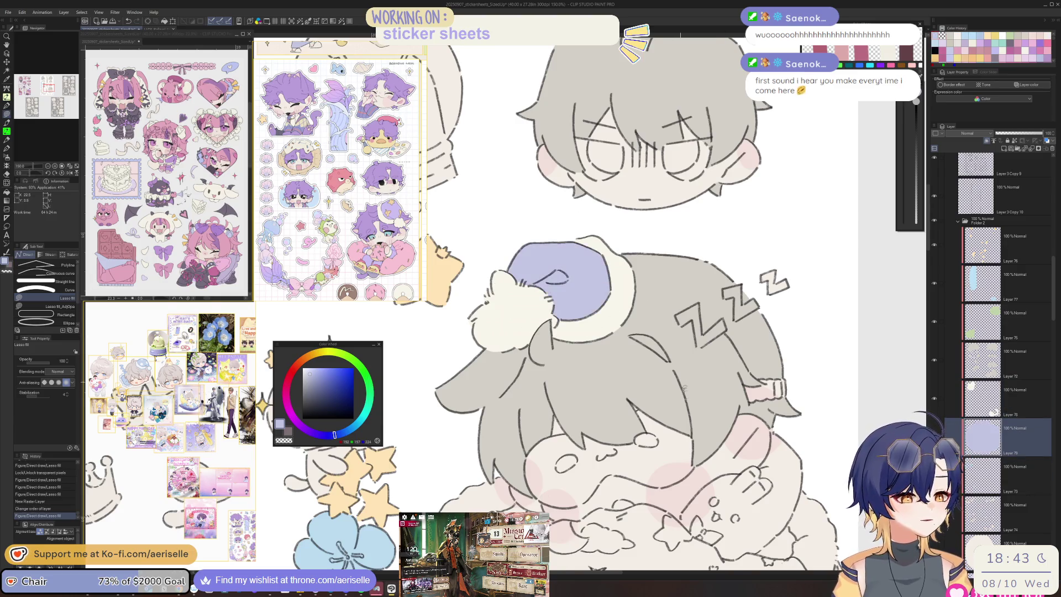
{"action": "scroll", "coordinate": [586, 380], "scroll_direction": "down", "scroll_amount": 3}
{"action": "left_click_drag", "start_coordinate": [332, 437], "coordinate": [328, 402]}
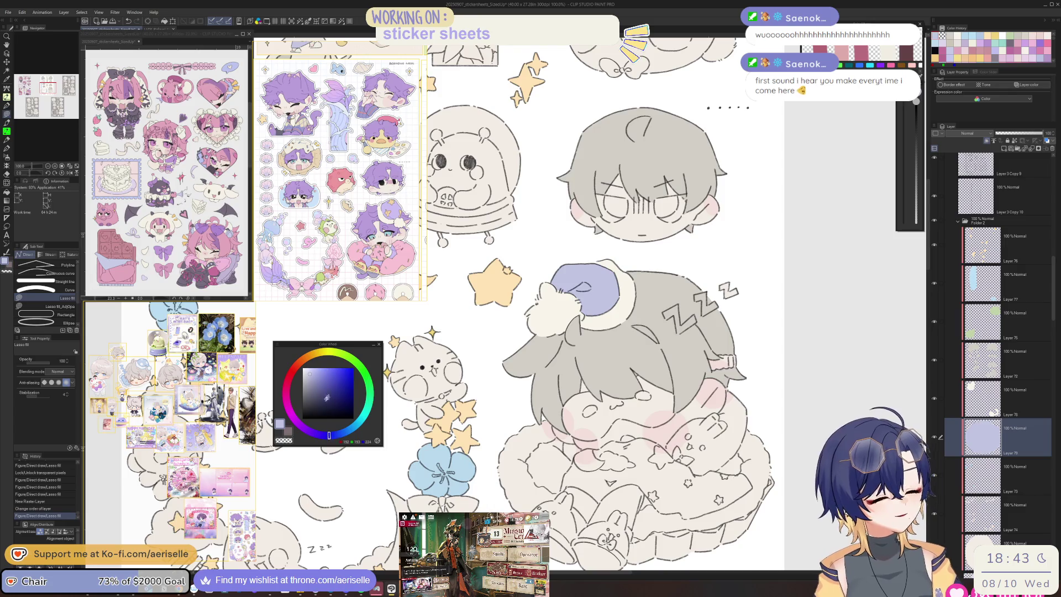
{"action": "key", "text": "g"}
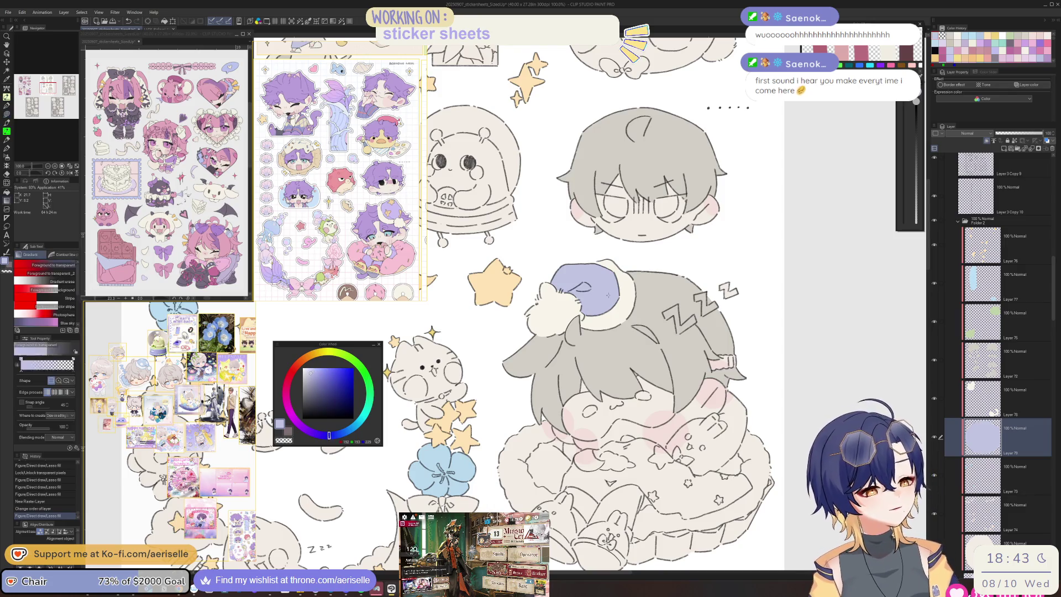
{"action": "left_click", "coordinate": [612, 293]}
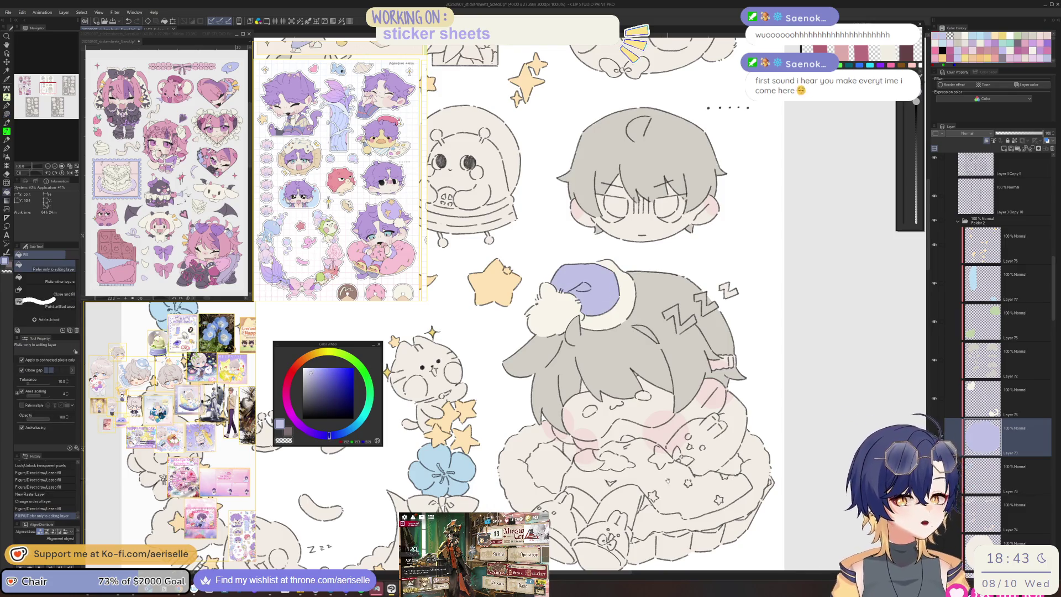
{"action": "scroll", "coordinate": [667, 479], "scroll_direction": "down", "scroll_amount": 5}
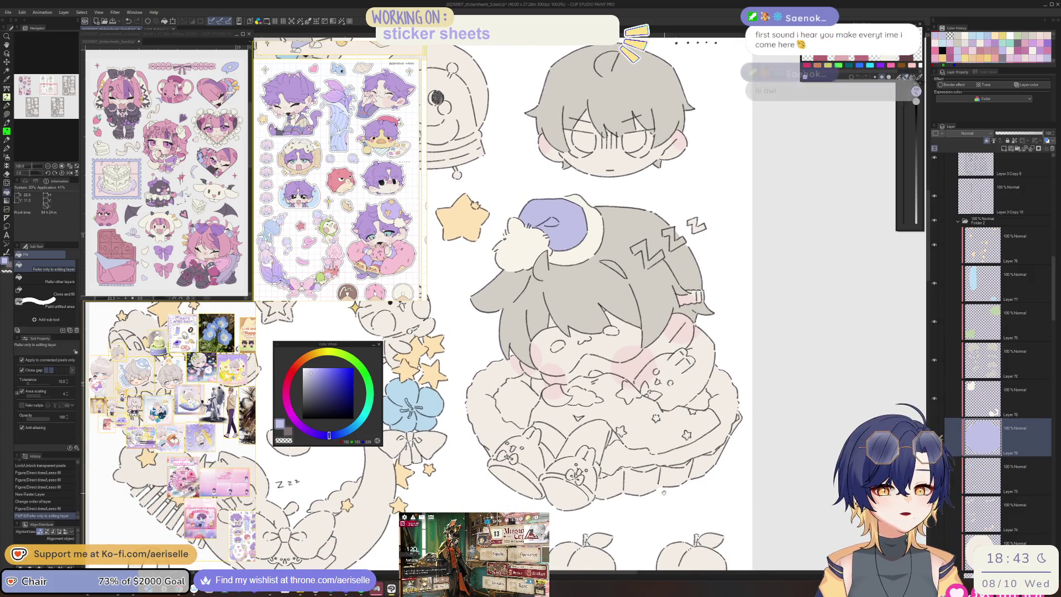
{"action": "scroll", "coordinate": [664, 491], "scroll_direction": "down", "scroll_amount": 2}
{"action": "scroll", "coordinate": [689, 363], "scroll_direction": "right", "scroll_amount": 3}
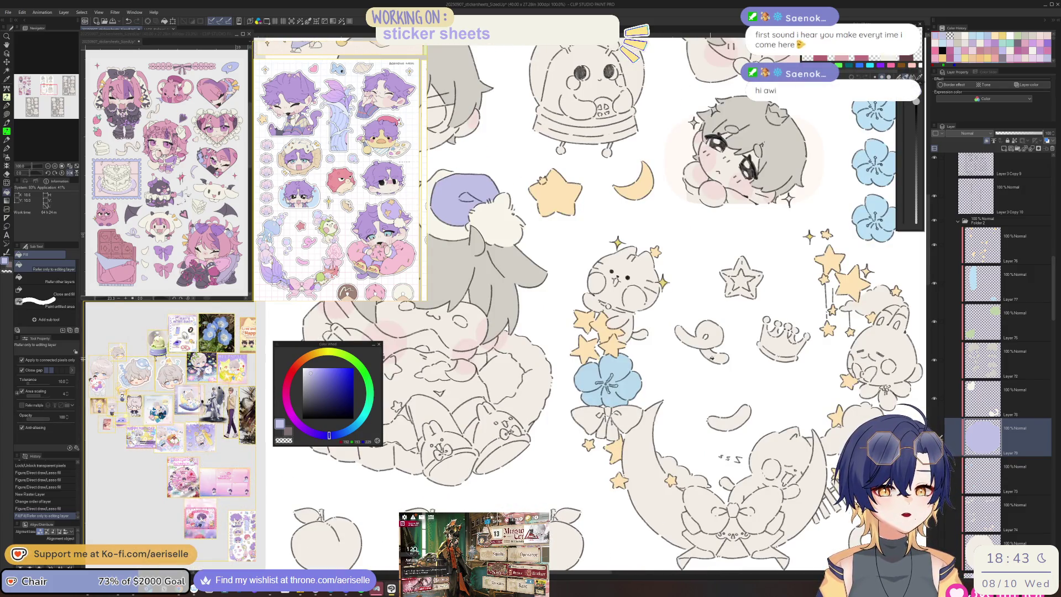
{"action": "scroll", "coordinate": [634, 468], "scroll_direction": "down", "scroll_amount": 4}
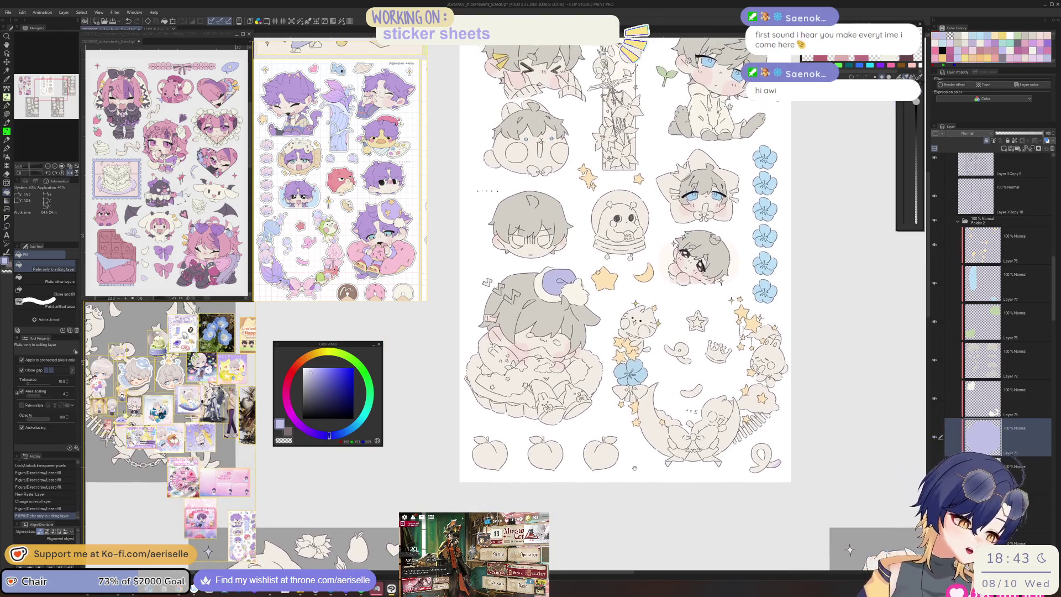
{"action": "key", "text": "ctrl+u"}
Step: Shift the nightcap colour to hue -17 and saturation 3
{"action": "left_click", "coordinate": [731, 381]}
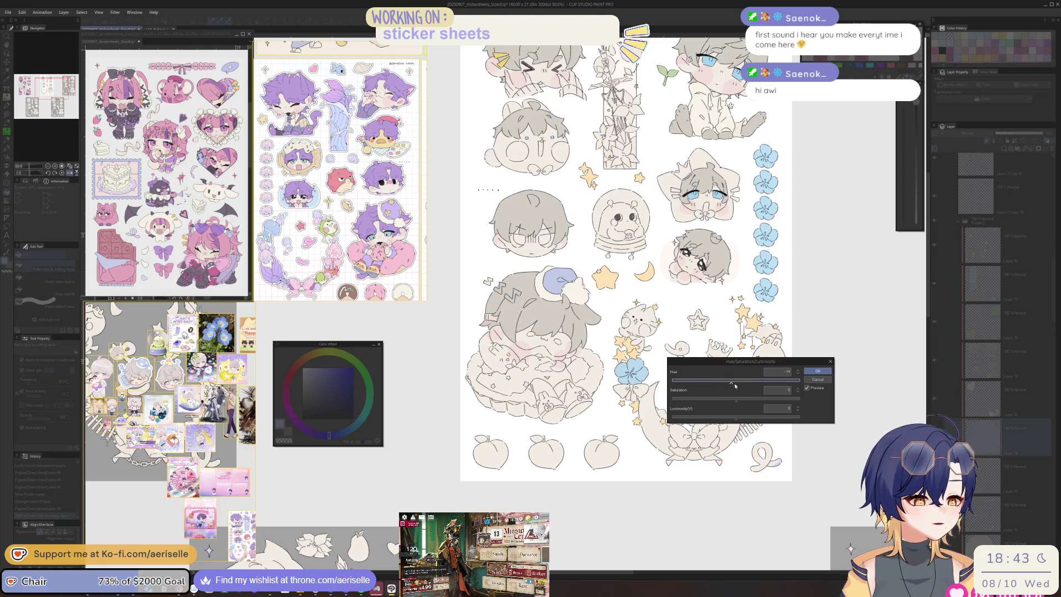
{"action": "left_click", "coordinate": [739, 398]}
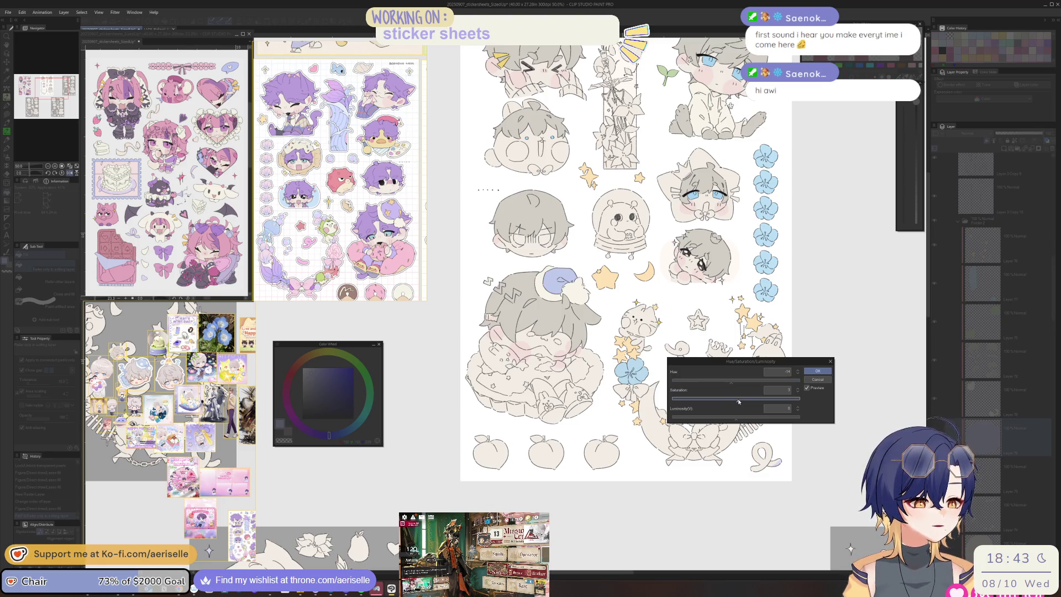
{"action": "left_click", "coordinate": [818, 370]}
{"action": "scroll", "coordinate": [442, 497], "scroll_direction": "down", "scroll_amount": 1}
{"action": "left_click_drag", "start_coordinate": [440, 497], "coordinate": [598, 452]}
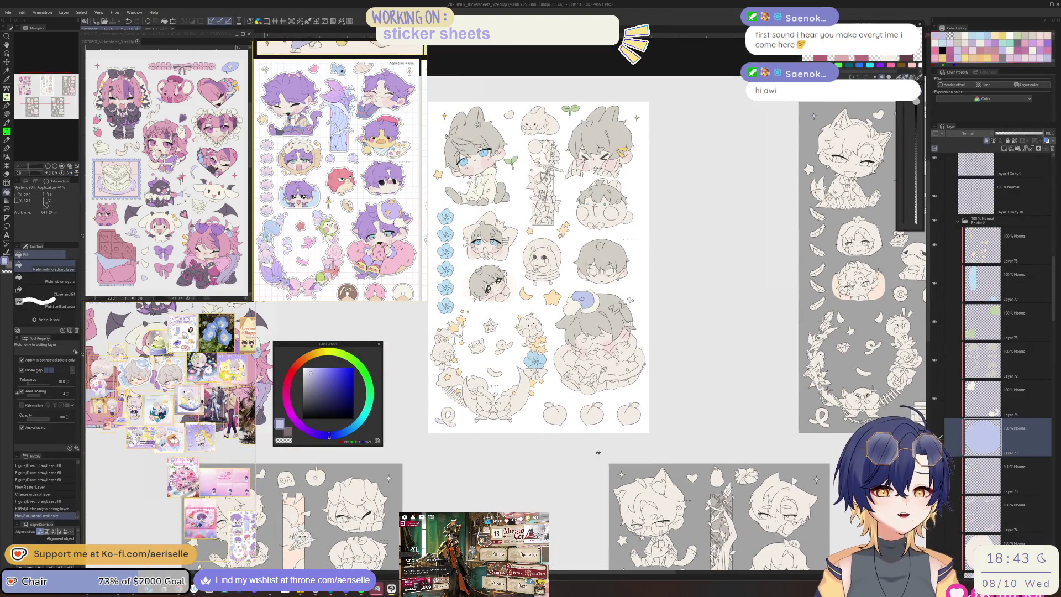
{"action": "scroll", "coordinate": [597, 452], "scroll_direction": "up", "scroll_amount": 3}
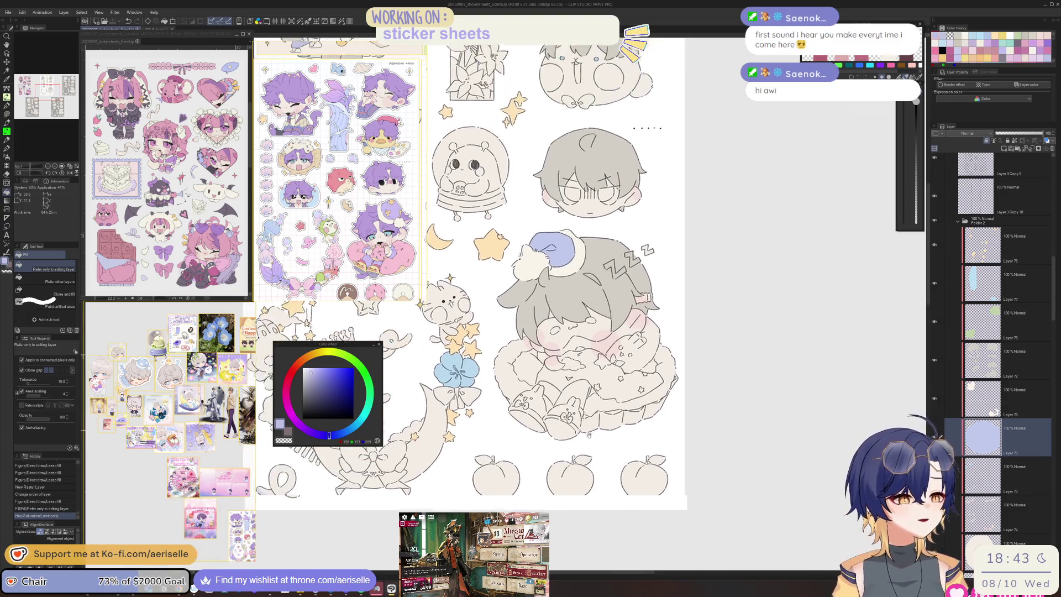
{"action": "scroll", "coordinate": [555, 308], "scroll_direction": "up", "scroll_amount": 3}
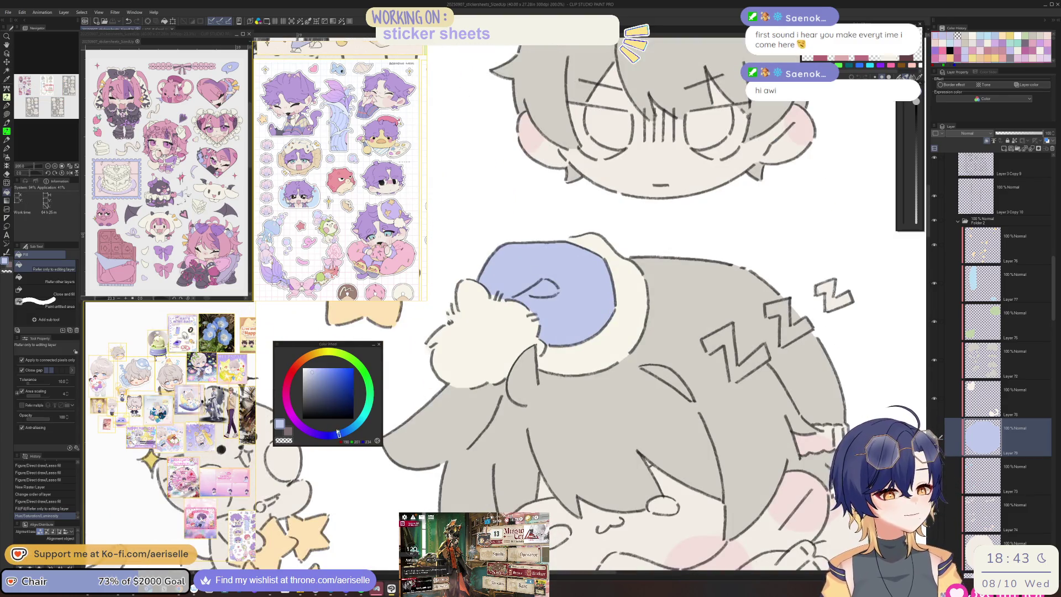
Step: Refill the nightcap with a slightly lighter lavender
{"action": "left_click", "coordinate": [311, 371]}
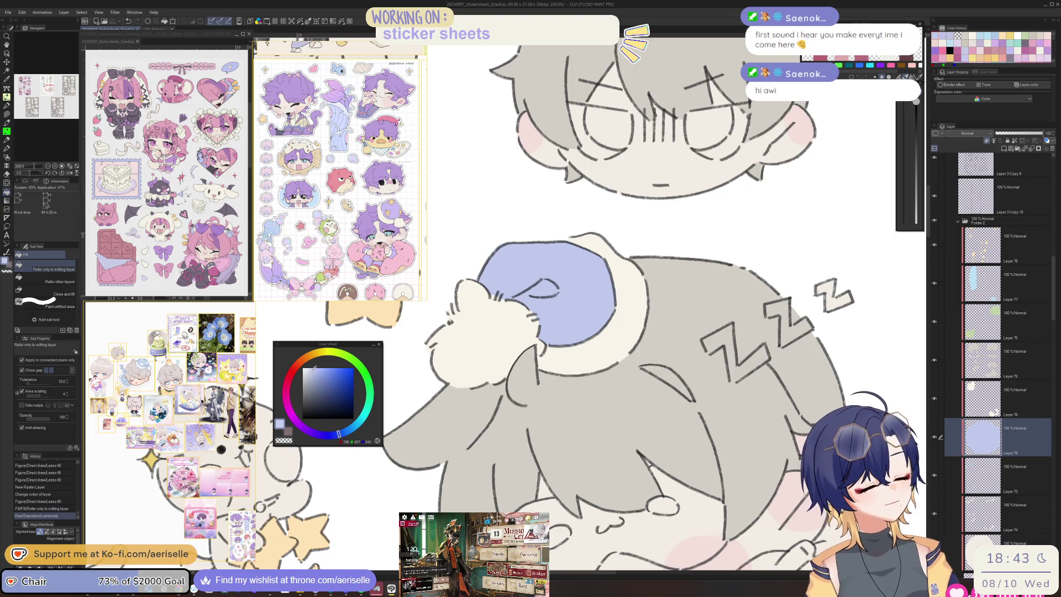
{"action": "left_click", "coordinate": [606, 299]}
{"action": "scroll", "coordinate": [606, 299], "scroll_direction": "down", "scroll_amount": 3}
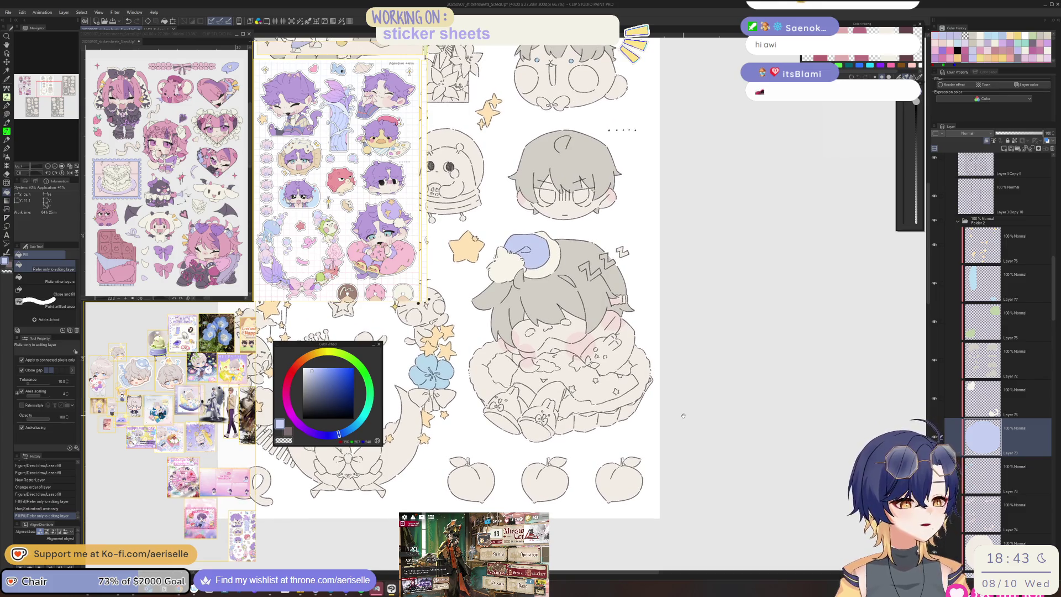
{"action": "scroll", "coordinate": [541, 394], "scroll_direction": "up", "scroll_amount": 5}
Step: Lasso-fill both of the sleeping chibi's legs with the light lavender
{"action": "scroll", "coordinate": [541, 394], "scroll_direction": "up", "scroll_amount": 2}
{"action": "key", "text": "u"}
{"action": "mouse_move", "coordinate": [532, 408]}
{"action": "left_mouse_down"}
{"action": "mouse_move", "coordinate": [473, 502]}
{"action": "mouse_move", "coordinate": [558, 483]}
{"action": "left_mouse_up"}
{"action": "left_click_drag", "start_coordinate": [636, 448], "coordinate": [643, 547]}
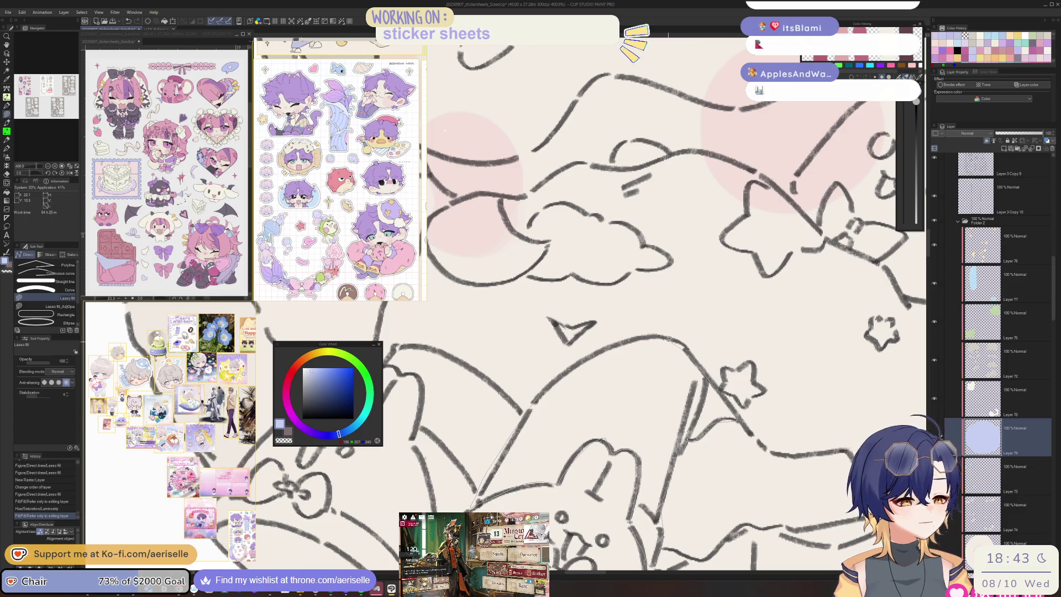
{"action": "left_click_drag", "start_coordinate": [643, 563], "coordinate": [641, 566]}
{"action": "left_click_drag", "start_coordinate": [553, 387], "coordinate": [669, 395]}
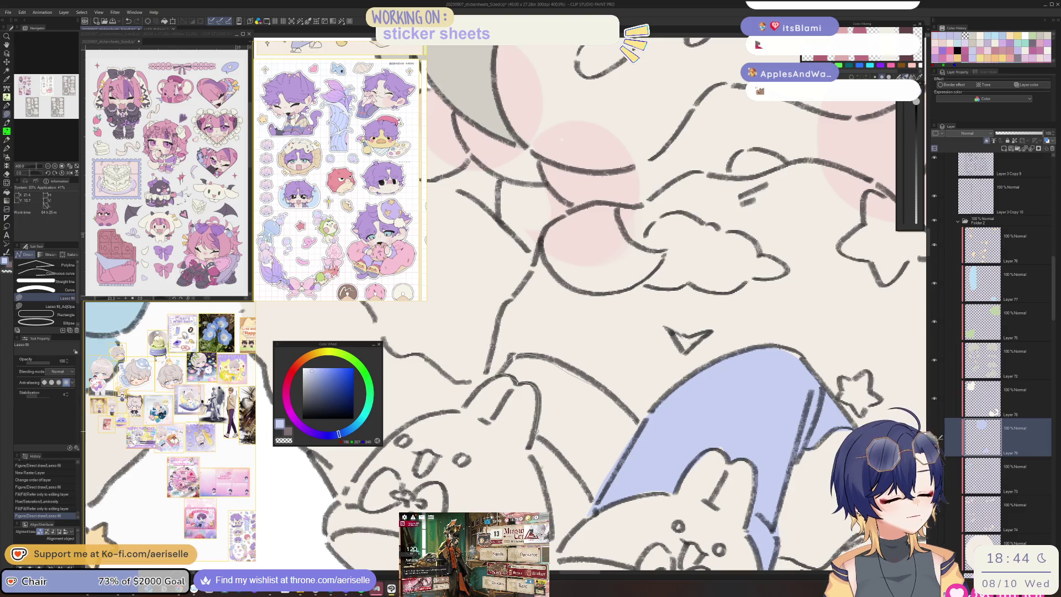
{"action": "mouse_move", "coordinate": [646, 453]}
{"action": "left_mouse_down"}
{"action": "mouse_move", "coordinate": [619, 447]}
{"action": "mouse_move", "coordinate": [664, 442]}
{"action": "mouse_move", "coordinate": [662, 384]}
{"action": "mouse_move", "coordinate": [630, 390]}
{"action": "mouse_move", "coordinate": [697, 378]}
{"action": "left_mouse_up"}
{"action": "left_click_drag", "start_coordinate": [575, 440], "coordinate": [572, 470]}
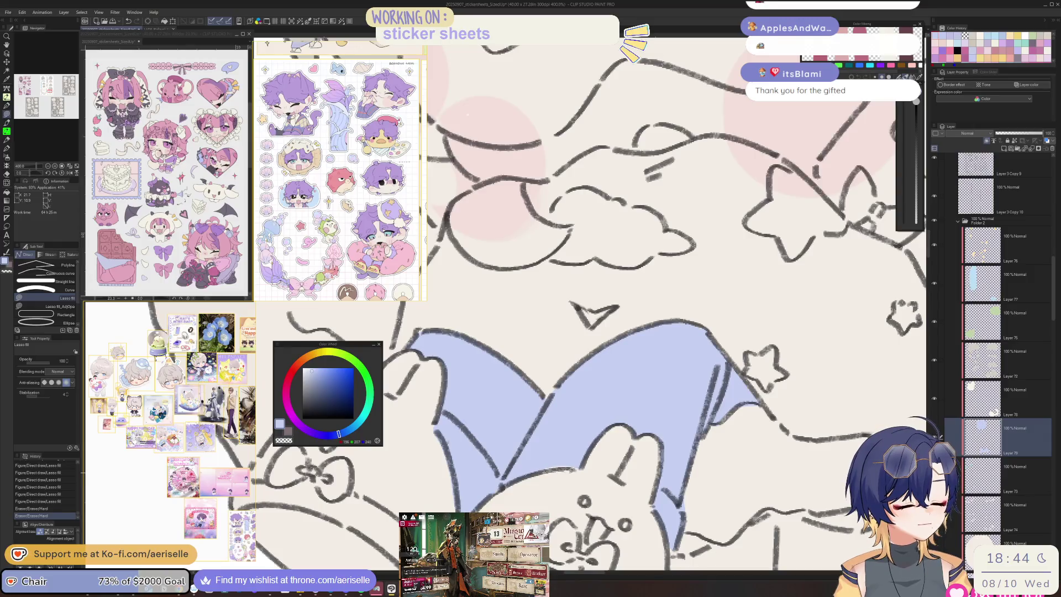
Step: Erase the stray line bits around the legs
{"action": "key", "text": "e"}
{"action": "scroll", "coordinate": [497, 494], "scroll_direction": "down", "scroll_amount": 5}
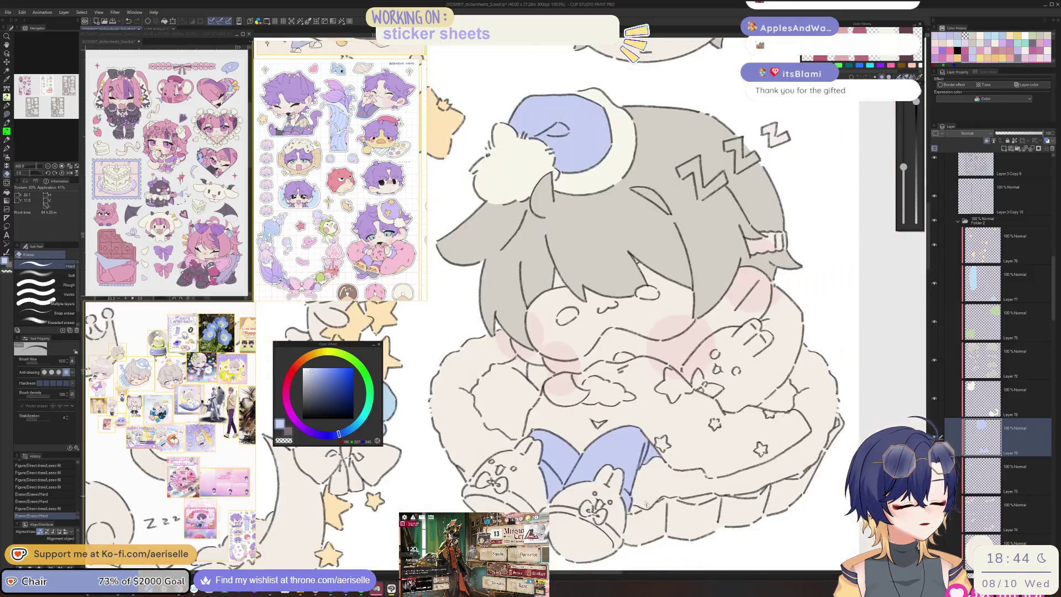
{"action": "scroll", "coordinate": [517, 424], "scroll_direction": "up", "scroll_amount": 5}
{"action": "left_click_drag", "start_coordinate": [514, 411], "coordinate": [534, 496]}
{"action": "scroll", "coordinate": [633, 460], "scroll_direction": "down", "scroll_amount": 5}
{"action": "scroll", "coordinate": [632, 460], "scroll_direction": "down", "scroll_amount": 5}
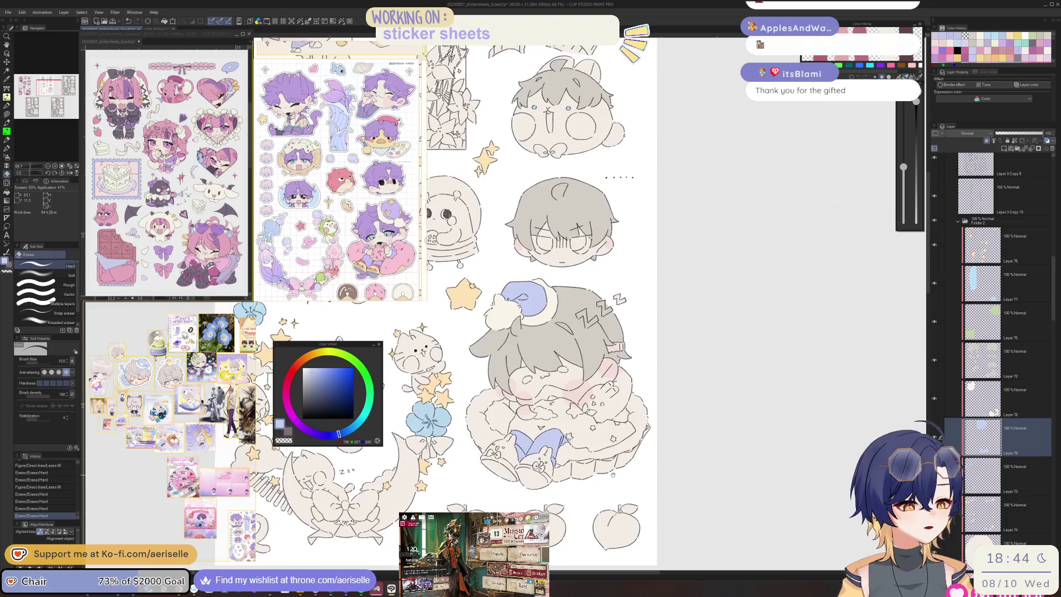
{"action": "scroll", "coordinate": [500, 301], "scroll_direction": "up", "scroll_amount": 6}
Step: Lasso-fill the plush bunny with cream sampled from the moon, on the layer below
{"action": "key", "text": "o"}
{"action": "scroll", "coordinate": [667, 466], "scroll_direction": "down", "scroll_amount": 8}
{"action": "left_click_drag", "start_coordinate": [668, 466], "coordinate": [659, 405]}
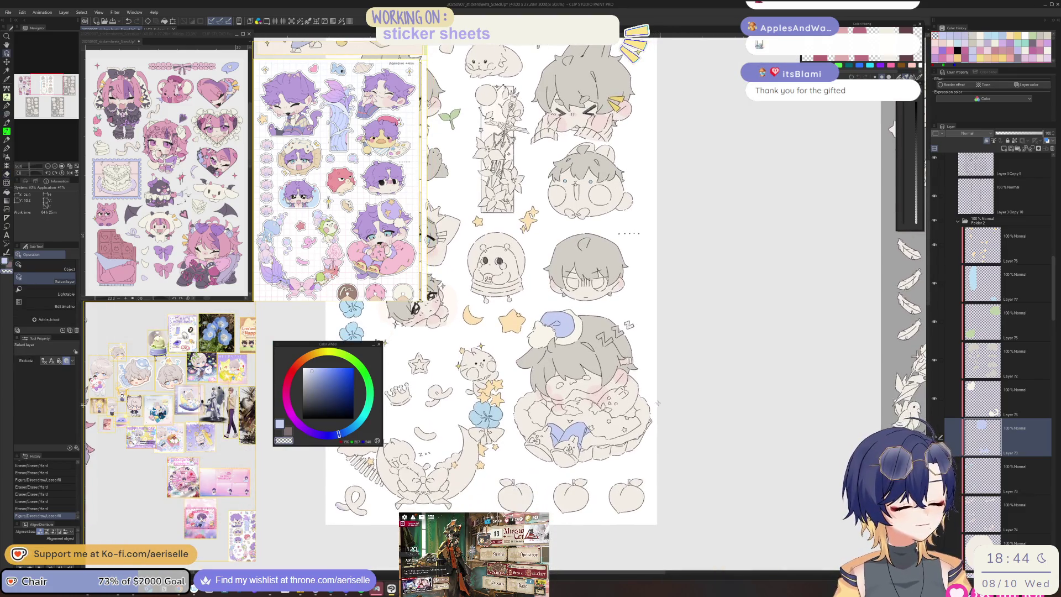
{"action": "scroll", "coordinate": [607, 374], "scroll_direction": "up", "scroll_amount": 4}
{"action": "key", "text": "u"}
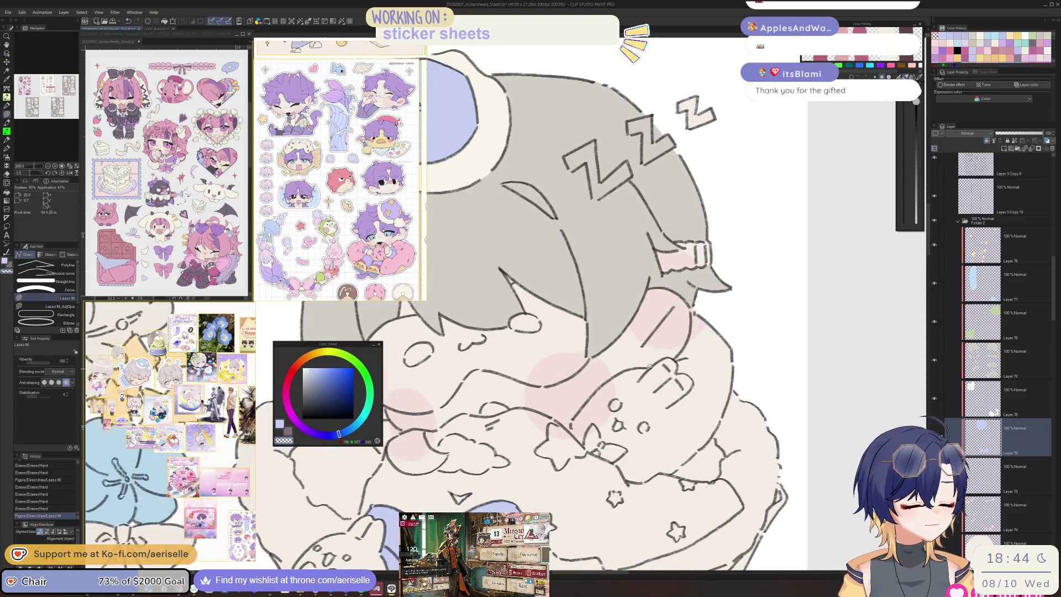
{"action": "mouse_move", "coordinate": [586, 459]}
{"action": "left_mouse_down"}
{"action": "mouse_move", "coordinate": [608, 494]}
{"action": "mouse_move", "coordinate": [685, 480]}
{"action": "left_mouse_up"}
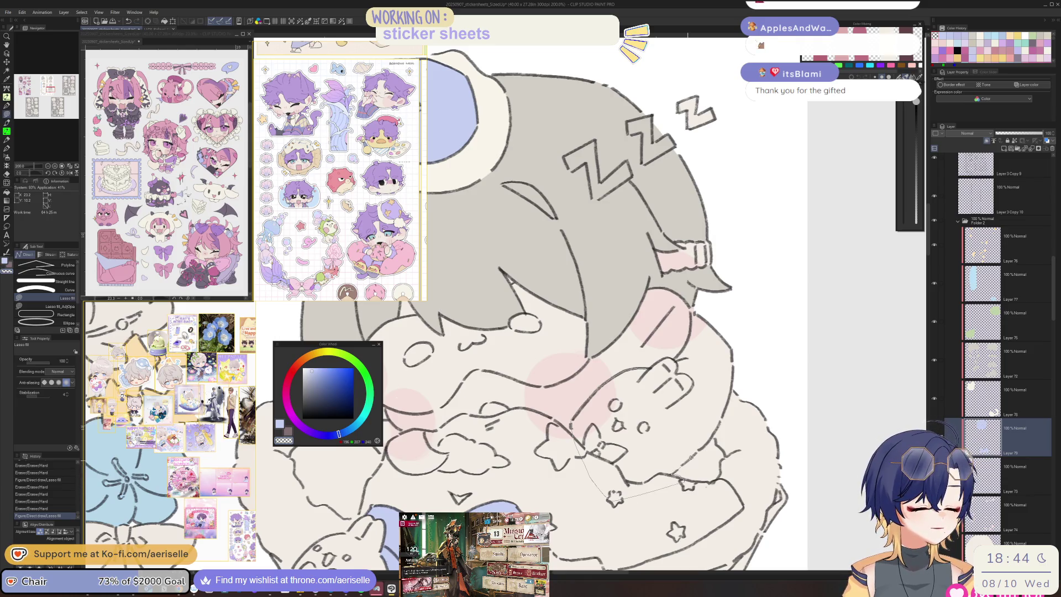
{"action": "mouse_move", "coordinate": [685, 481]}
{"action": "left_mouse_down"}
{"action": "mouse_move", "coordinate": [718, 420]}
{"action": "mouse_move", "coordinate": [734, 348]}
{"action": "mouse_move", "coordinate": [693, 323]}
{"action": "mouse_move", "coordinate": [686, 339]}
{"action": "left_mouse_up"}
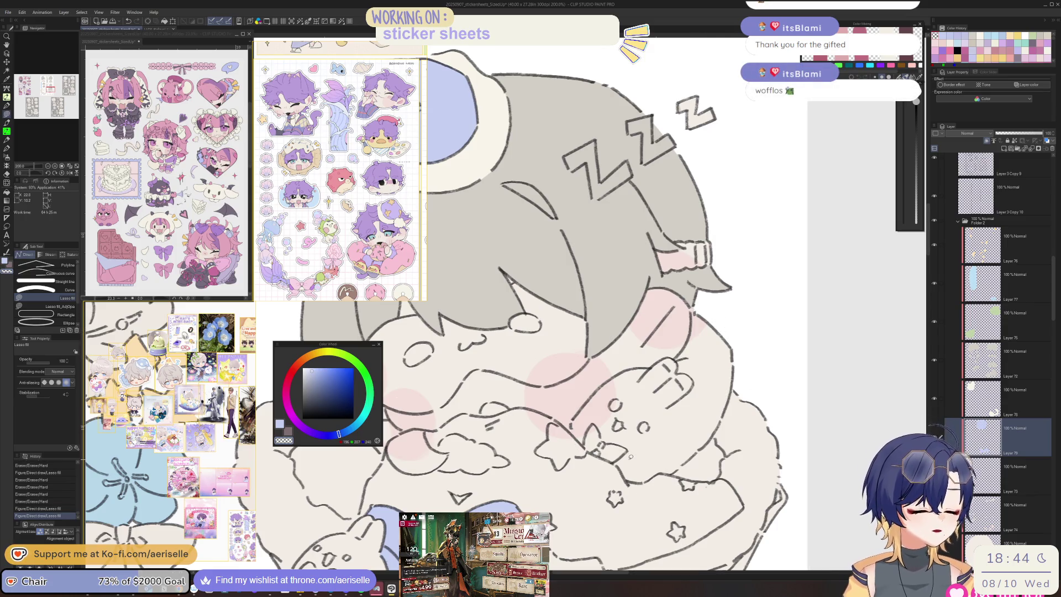
{"action": "left_click", "coordinate": [714, 396], "text": "ctrl+shift"}
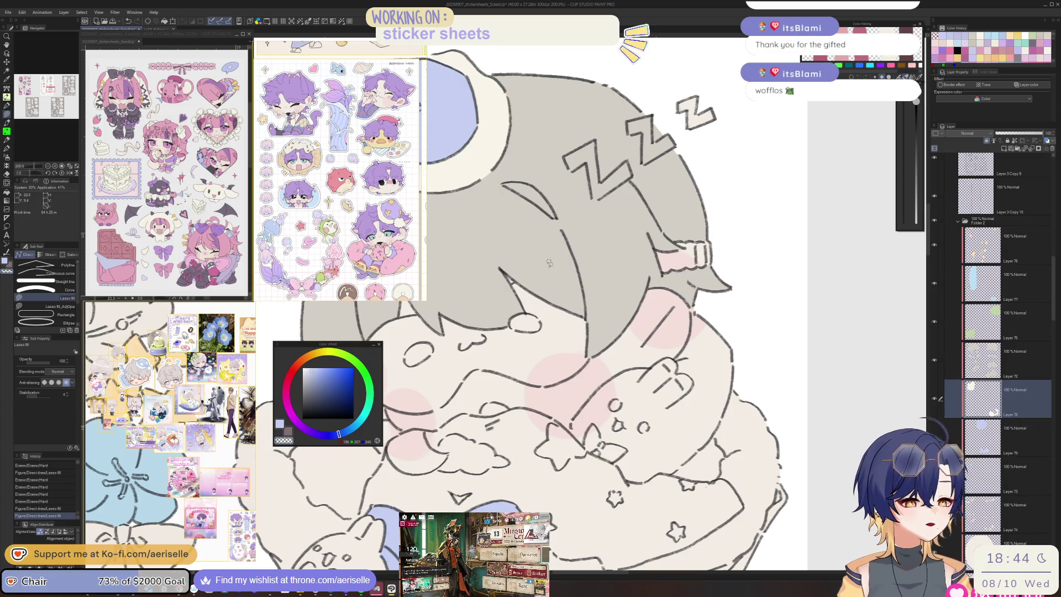
{"action": "left_click", "coordinate": [506, 159], "text": "alt"}
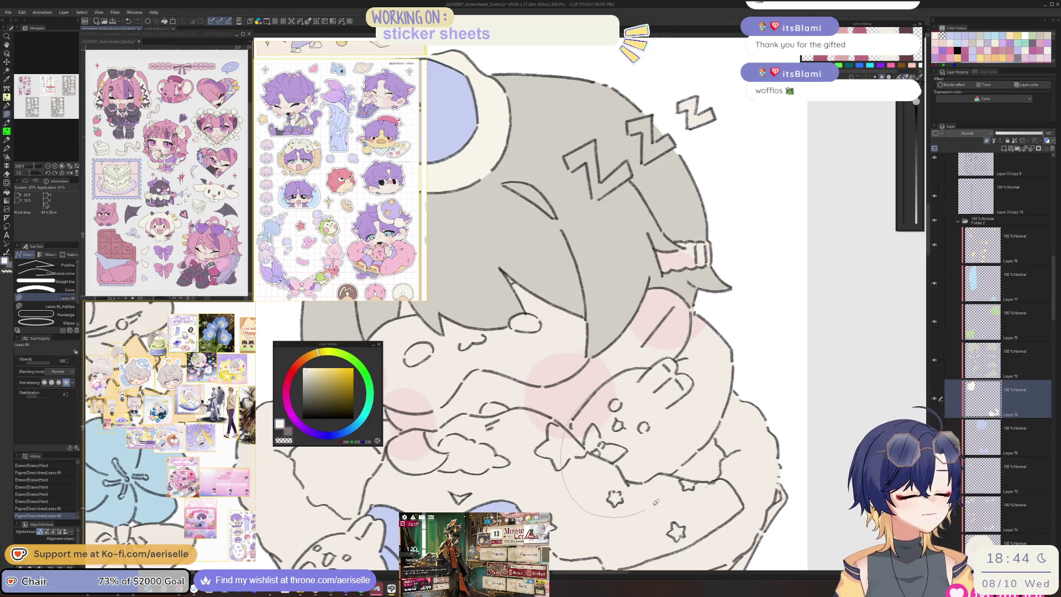
{"action": "left_click_drag", "start_coordinate": [717, 426], "coordinate": [695, 460]}
Step: Erase the plush bunny's overspill and fill another small cream area on the chibi
{"action": "key", "text": "e"}
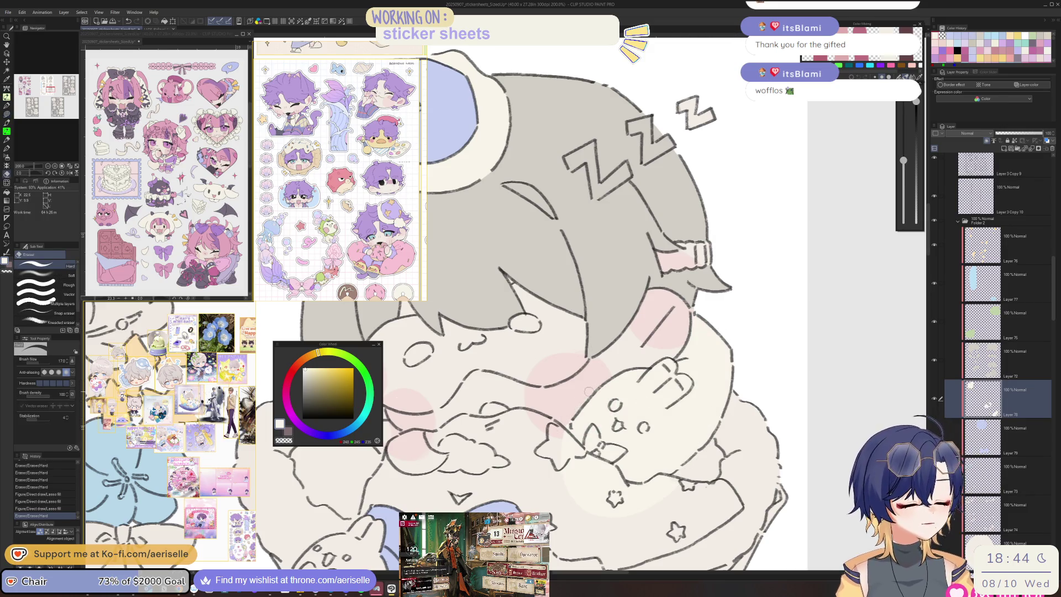
{"action": "key", "text": "ctrl+z"}
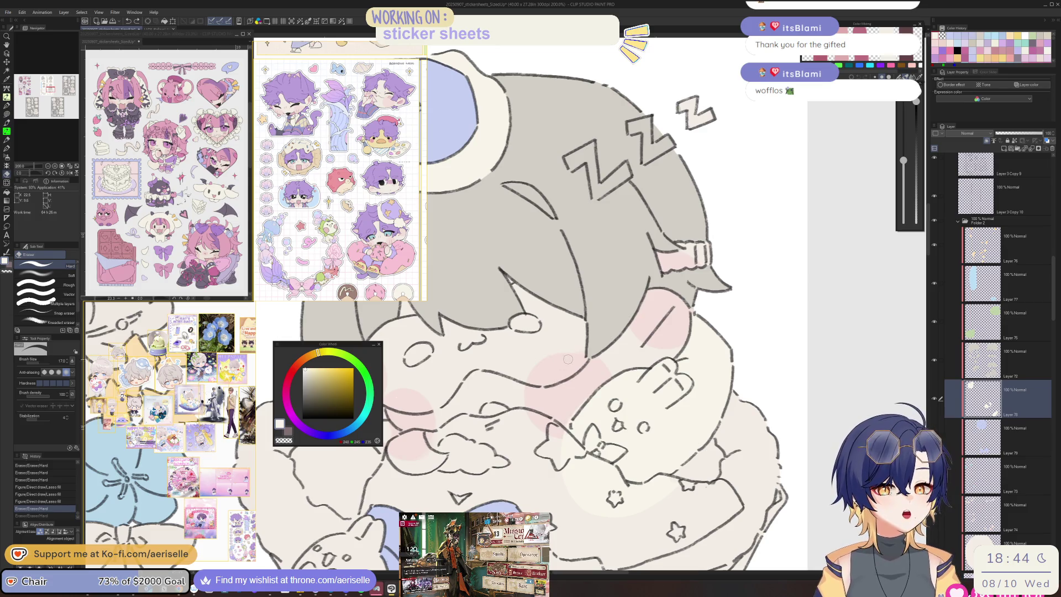
{"action": "key", "text": "ctrl+y"}
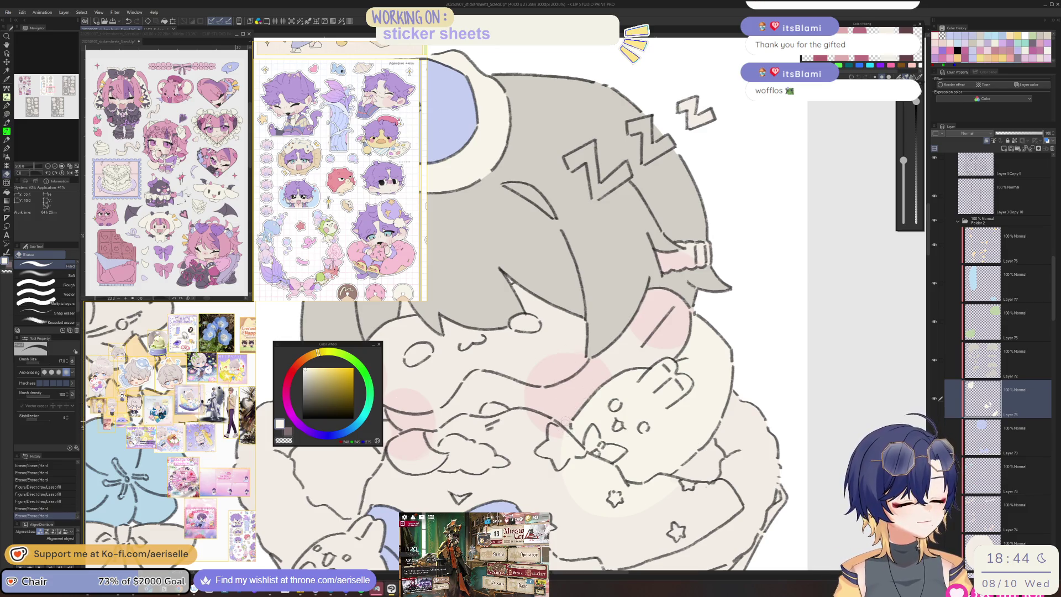
{"action": "scroll", "coordinate": [728, 440], "scroll_direction": "down", "scroll_amount": 1}
{"action": "scroll", "coordinate": [729, 440], "scroll_direction": "up", "scroll_amount": 2}
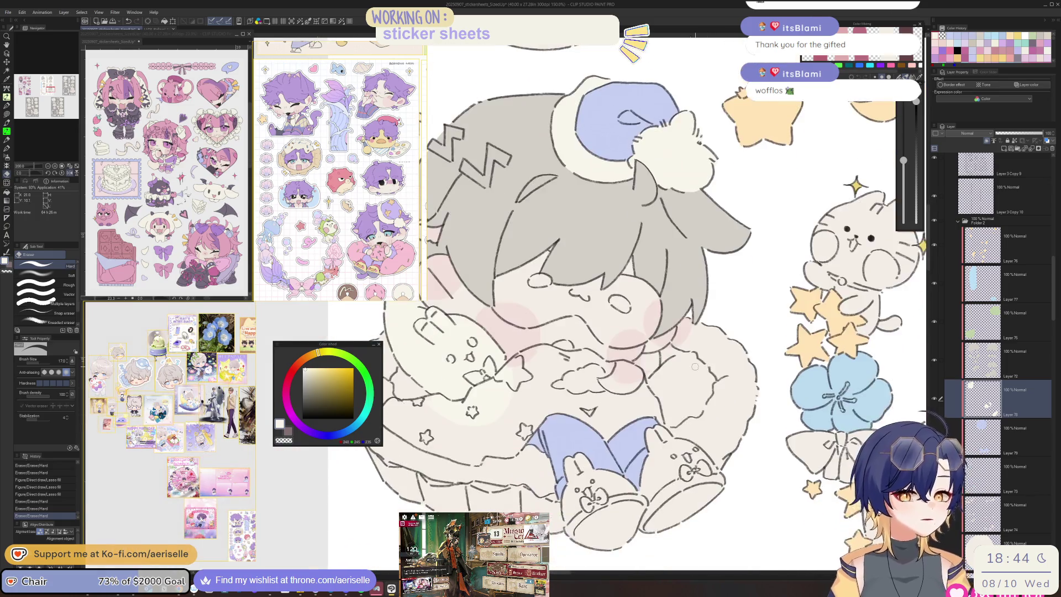
{"action": "scroll", "coordinate": [501, 392], "scroll_direction": "up", "scroll_amount": 4}
{"action": "key", "text": "u"}
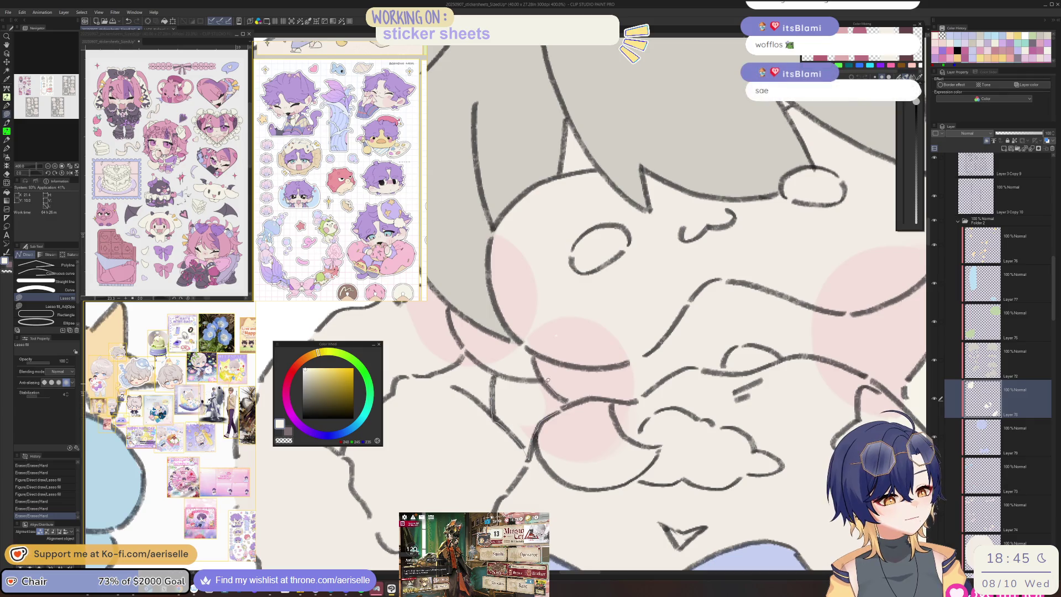
{"action": "left_click_drag", "start_coordinate": [522, 379], "coordinate": [524, 381]}
Step: Lasso-fill the left and right bunny slippers with cream
{"action": "scroll", "coordinate": [525, 381], "scroll_direction": "down", "scroll_amount": 7}
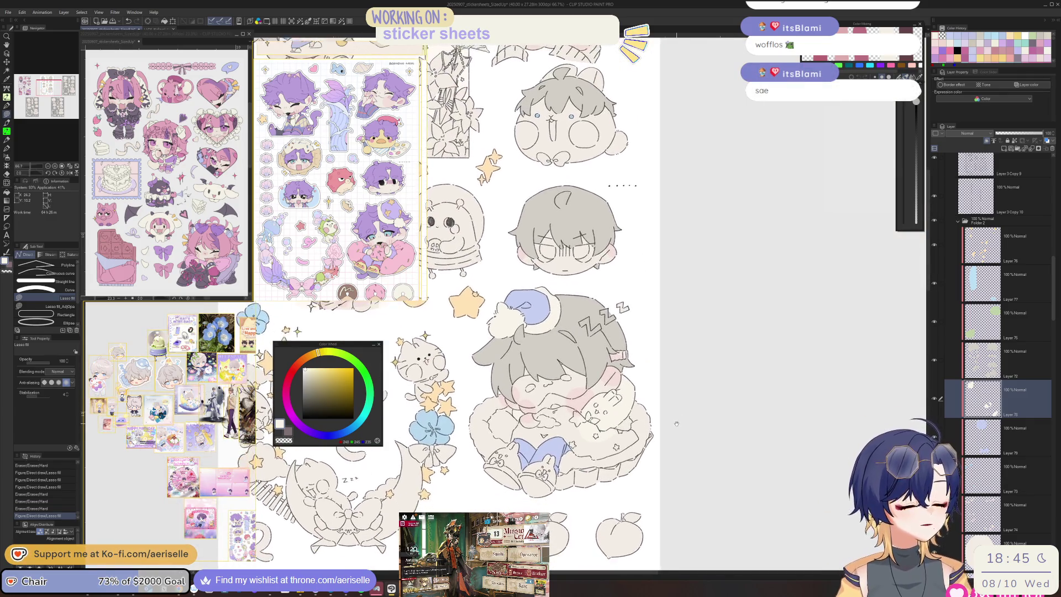
{"action": "scroll", "coordinate": [542, 460], "scroll_direction": "up", "scroll_amount": 7}
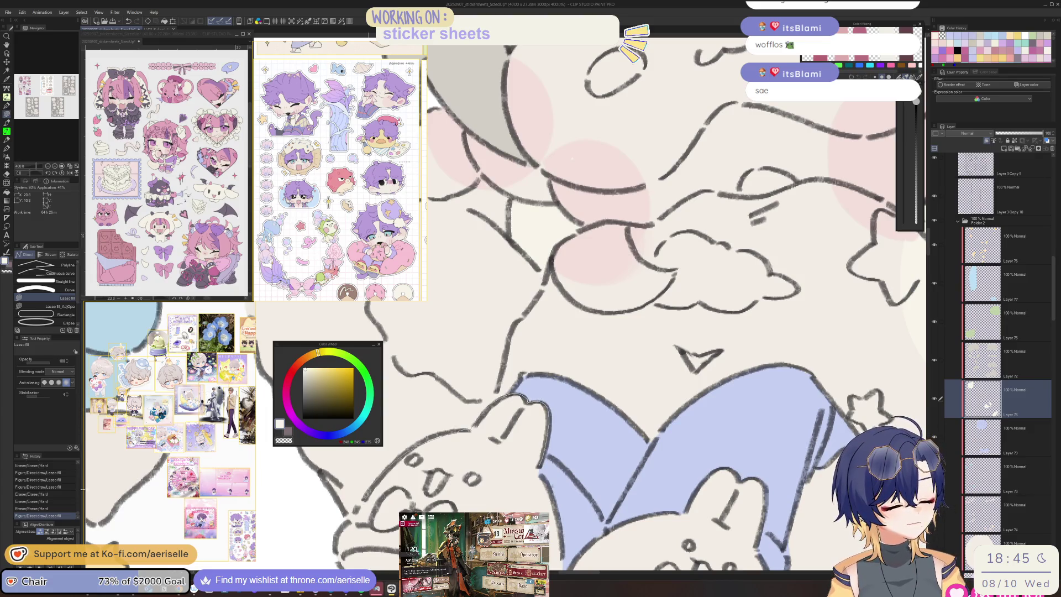
{"action": "left_click_drag", "start_coordinate": [555, 510], "coordinate": [560, 390]}
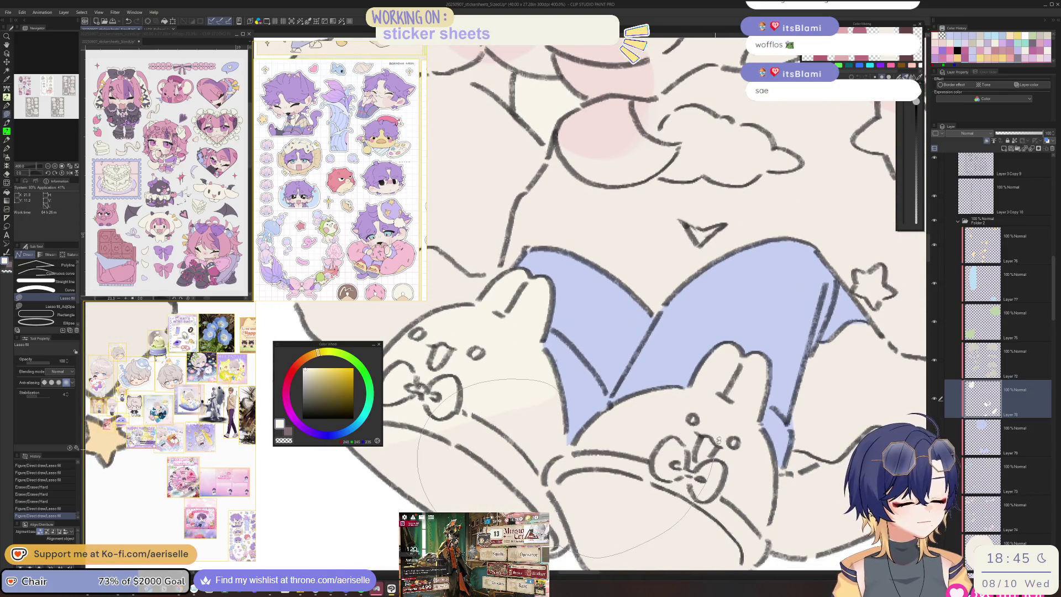
{"action": "mouse_move", "coordinate": [684, 385]}
{"action": "left_mouse_down"}
{"action": "mouse_move", "coordinate": [571, 441]}
{"action": "mouse_move", "coordinate": [576, 363]}
{"action": "mouse_move", "coordinate": [561, 344]}
{"action": "left_mouse_up"}
{"action": "scroll", "coordinate": [569, 409], "scroll_direction": "down", "scroll_amount": 3}
{"action": "scroll", "coordinate": [601, 383], "scroll_direction": "up", "scroll_amount": 6}
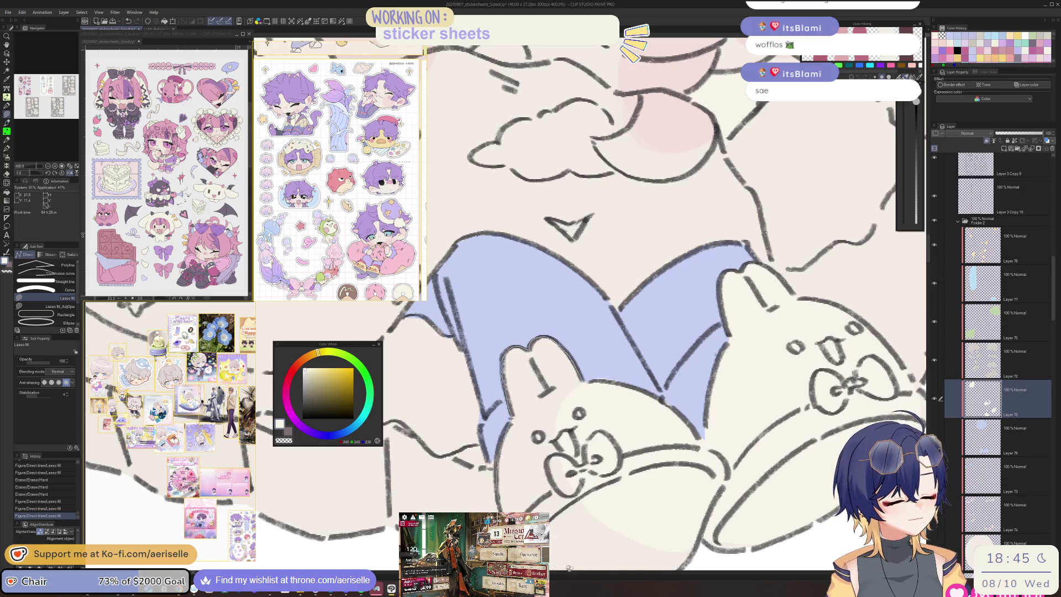
{"action": "left_click_drag", "start_coordinate": [562, 566], "coordinate": [562, 566]}
{"action": "scroll", "coordinate": [502, 387], "scroll_direction": "down", "scroll_amount": 3}
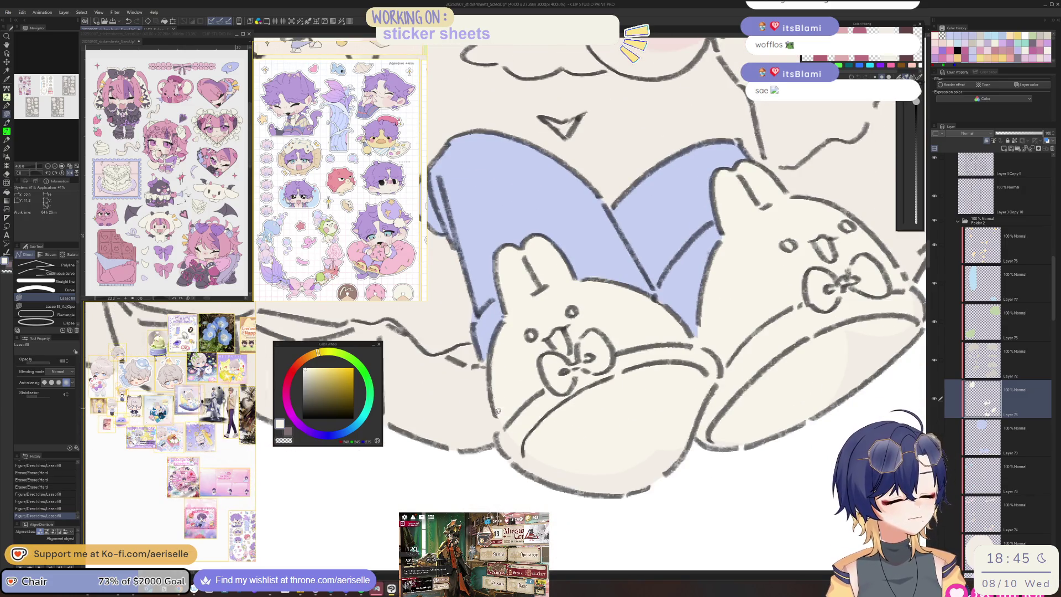
{"action": "left_click_drag", "start_coordinate": [878, 378], "coordinate": [800, 327]}
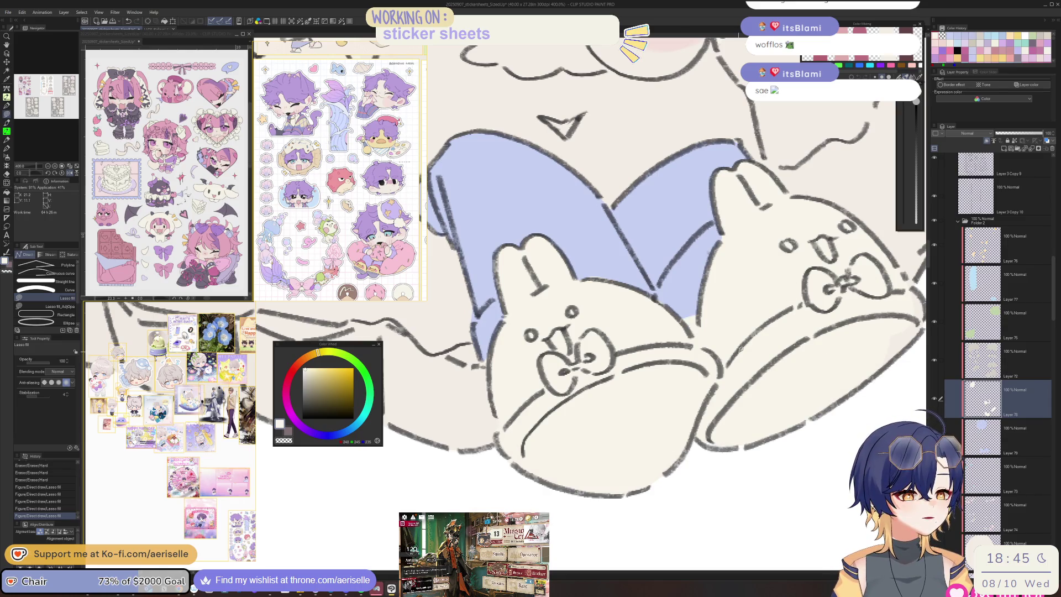
Step: Erase stray cream on the slipper and patch the remaining gap with cream
{"action": "key", "text": "e"}
{"action": "left_click_drag", "start_coordinate": [694, 316], "coordinate": [682, 332]}
{"action": "scroll", "coordinate": [634, 432], "scroll_direction": "down", "scroll_amount": 3}
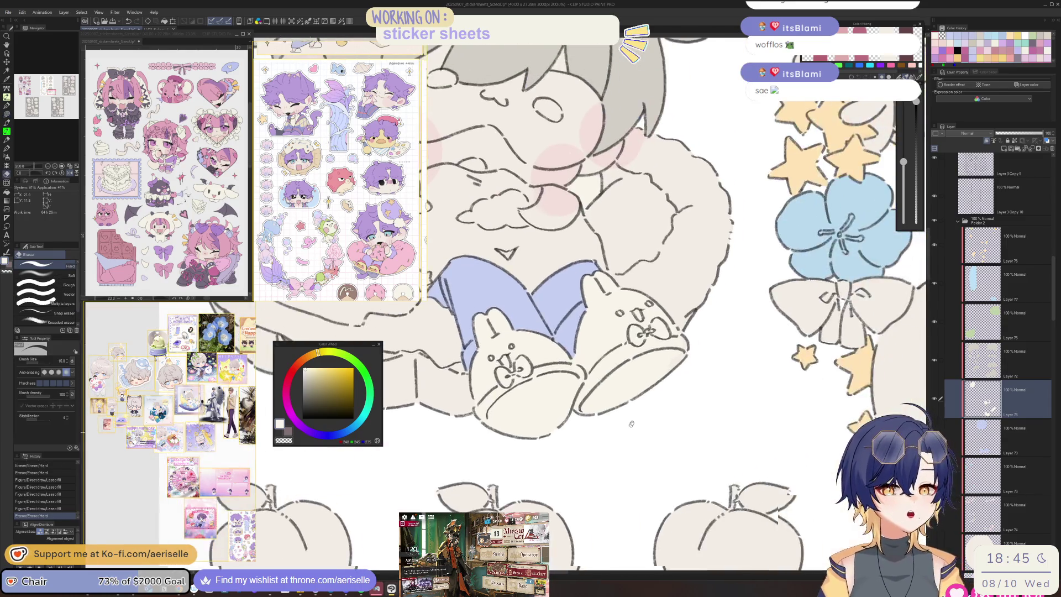
{"action": "scroll", "coordinate": [635, 432], "scroll_direction": "up", "scroll_amount": 3}
{"action": "key", "text": "u"}
{"action": "left_click_drag", "start_coordinate": [715, 434], "coordinate": [575, 553]}
{"action": "scroll", "coordinate": [680, 404], "scroll_direction": "down", "scroll_amount": 4}
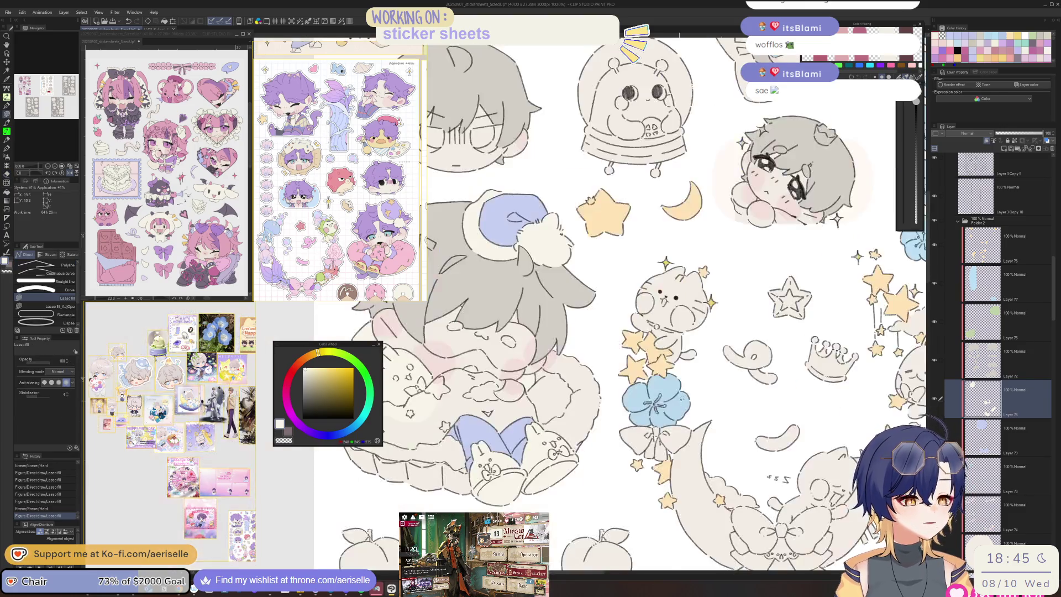
{"action": "scroll", "coordinate": [680, 403], "scroll_direction": "down", "scroll_amount": 3}
{"action": "scroll", "coordinate": [596, 419], "scroll_direction": "up", "scroll_amount": 3}
Step: On the lavender fills layer, lasso-fill the eye area of the sleep mask lavender
{"action": "key", "text": "o"}
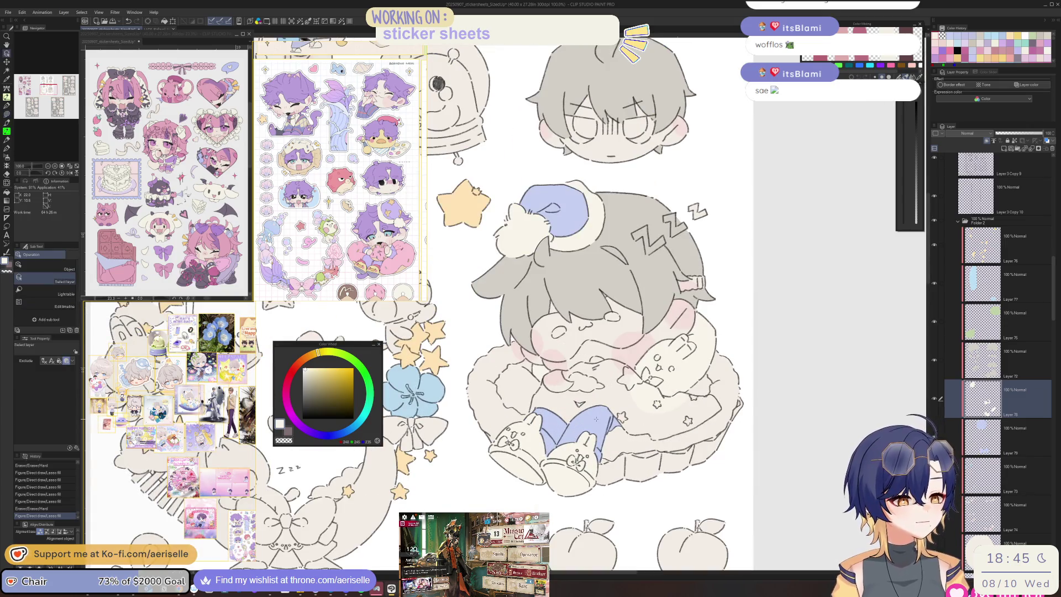
{"action": "left_click", "coordinate": [596, 418]}
{"action": "scroll", "coordinate": [574, 393], "scroll_direction": "up", "scroll_amount": 3}
{"action": "key", "text": "u"}
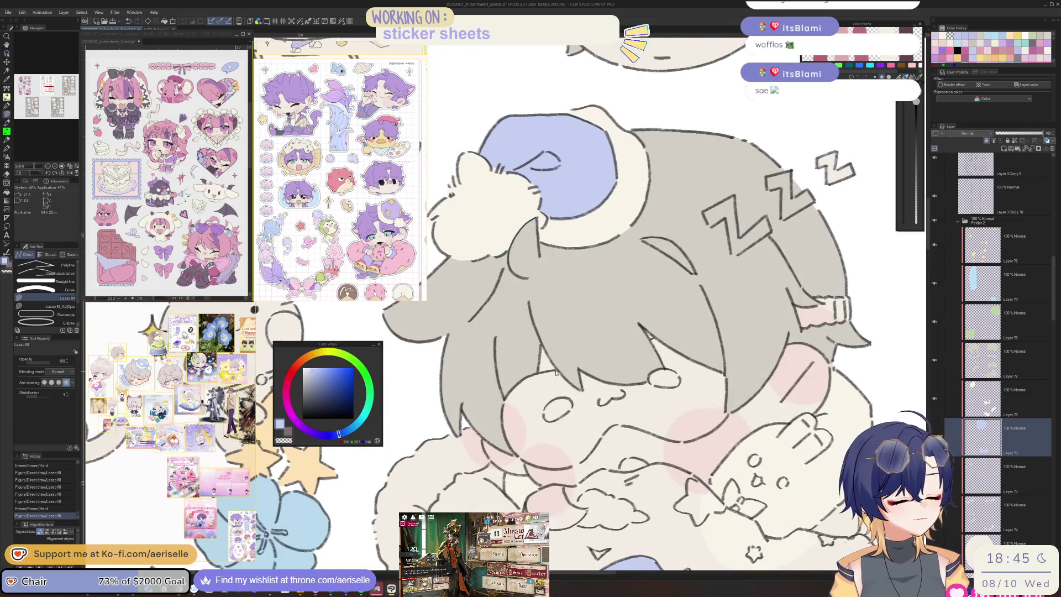
{"action": "scroll", "coordinate": [557, 368], "scroll_direction": "up", "scroll_amount": 4}
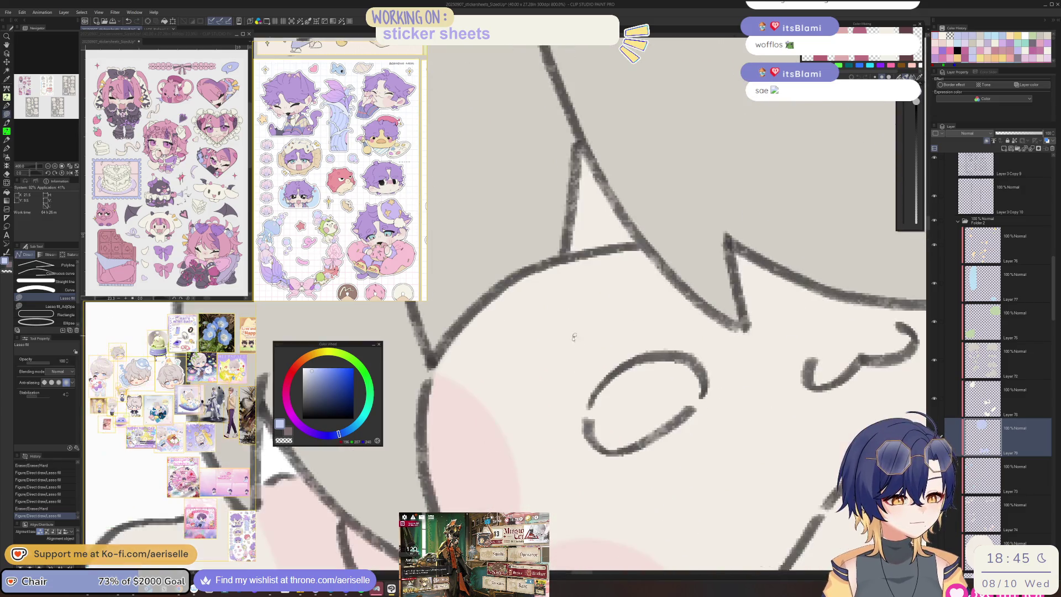
{"action": "mouse_move", "coordinate": [638, 246]}
{"action": "left_mouse_down"}
{"action": "mouse_move", "coordinate": [514, 276]}
{"action": "mouse_move", "coordinate": [470, 511]}
{"action": "mouse_move", "coordinate": [846, 388]}
{"action": "left_mouse_up"}
{"action": "left_click_drag", "start_coordinate": [768, 219], "coordinate": [641, 246]}
{"action": "scroll", "coordinate": [641, 246], "scroll_direction": "down", "scroll_amount": 3}
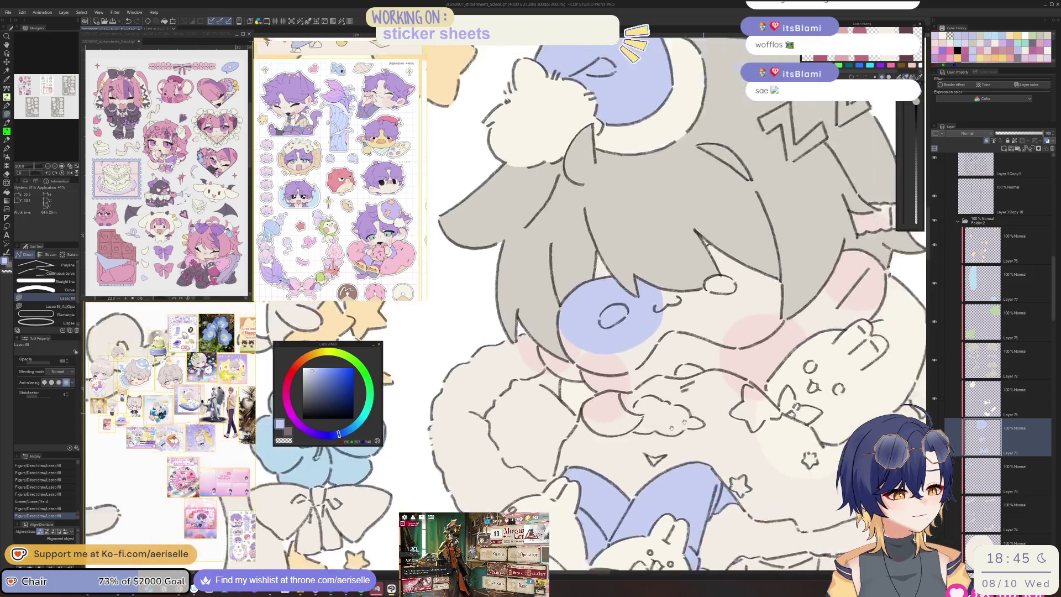
{"action": "scroll", "coordinate": [641, 331], "scroll_direction": "up", "scroll_amount": 3}
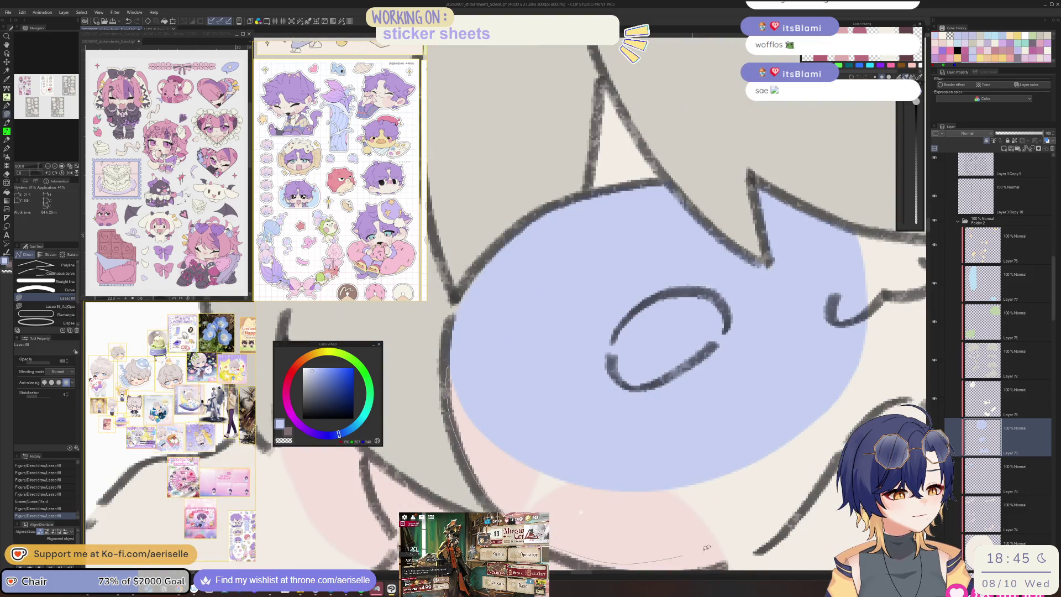
{"action": "scroll", "coordinate": [557, 402], "scroll_direction": "down", "scroll_amount": 3}
{"action": "scroll", "coordinate": [556, 401], "scroll_direction": "up", "scroll_amount": 2}
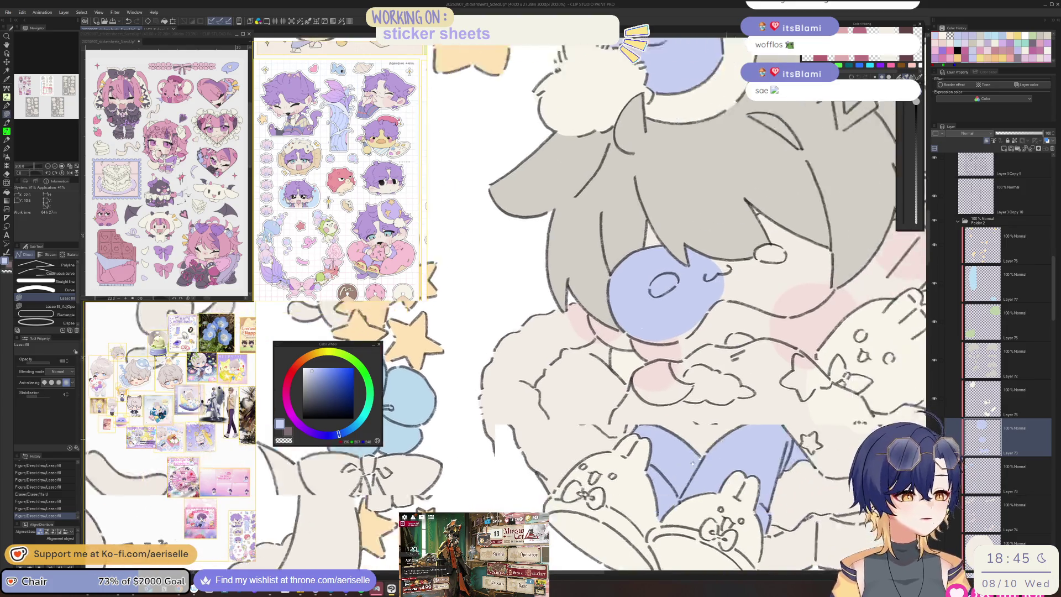
Step: Fill the lower and upper mask areas blue and erase the small spot at the tip
{"action": "left_click_drag", "start_coordinate": [505, 409], "coordinate": [535, 414]}
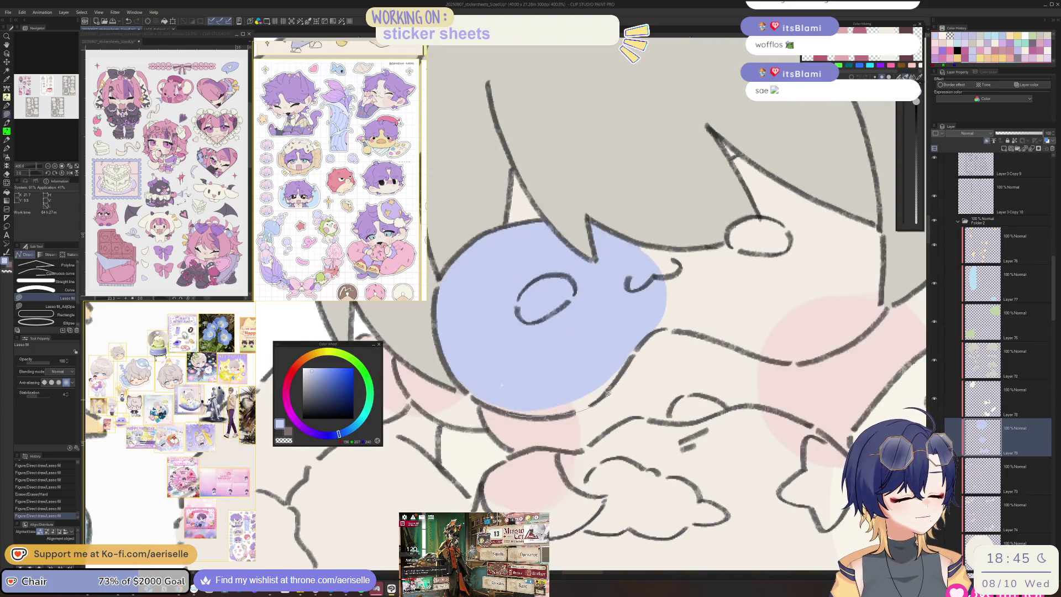
{"action": "left_click_drag", "start_coordinate": [472, 381], "coordinate": [496, 380]}
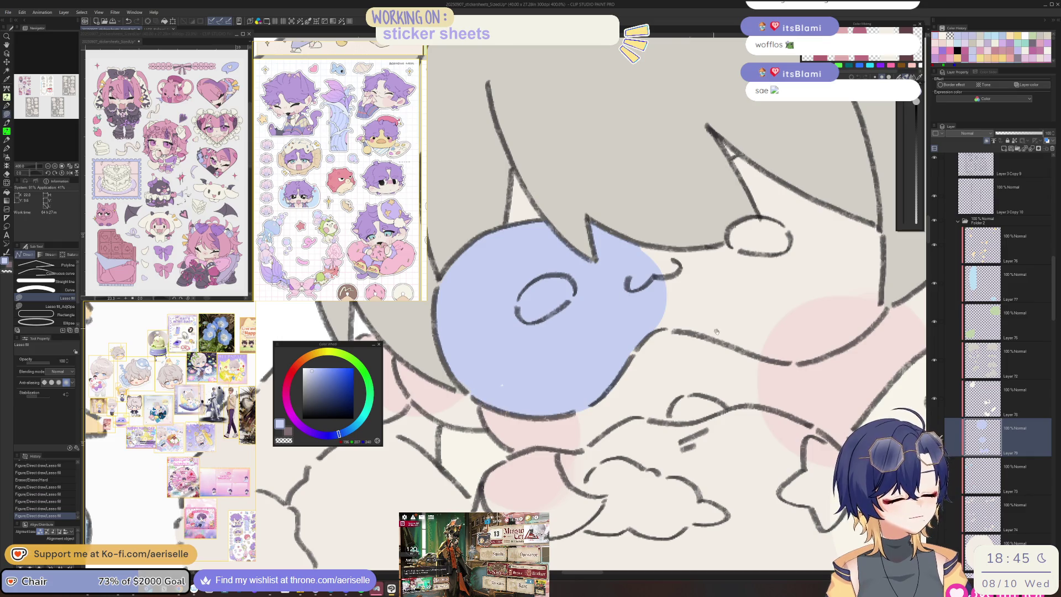
{"action": "left_click_drag", "start_coordinate": [712, 328], "coordinate": [604, 375]}
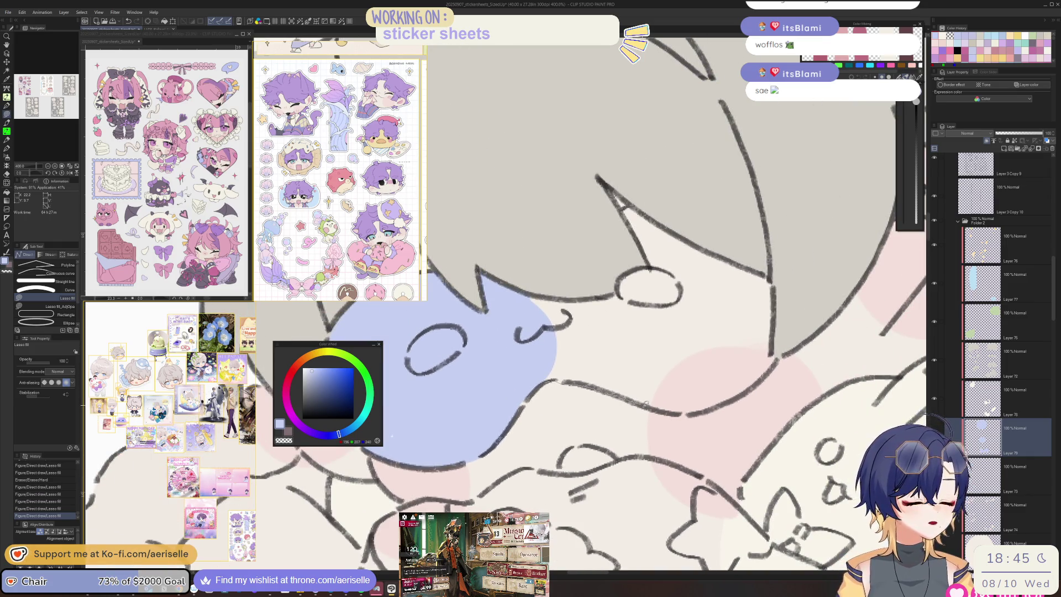
{"action": "left_click_drag", "start_coordinate": [483, 218], "coordinate": [486, 215]}
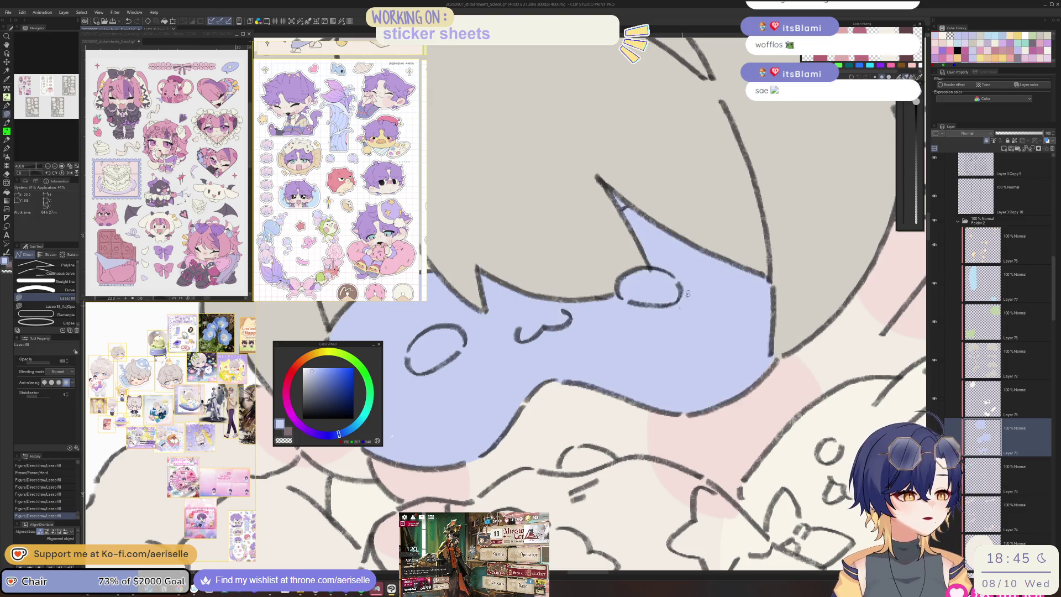
{"action": "key", "text": "e"}
{"action": "left_click_drag", "start_coordinate": [613, 196], "coordinate": [622, 194]}
{"action": "scroll", "coordinate": [656, 391], "scroll_direction": "down", "scroll_amount": 3}
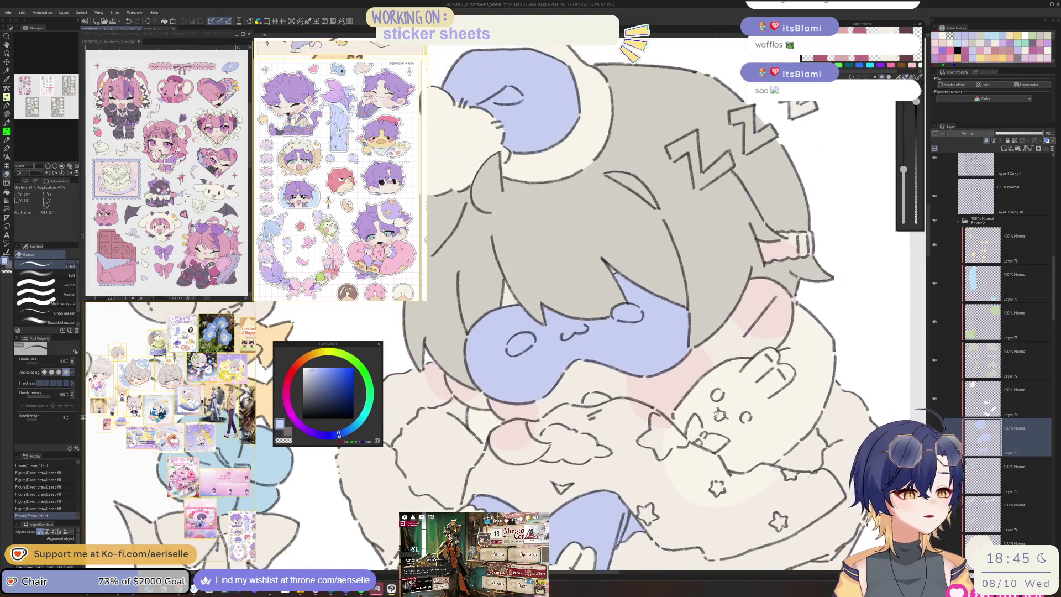
{"action": "scroll", "coordinate": [531, 414], "scroll_direction": "up", "scroll_amount": 4}
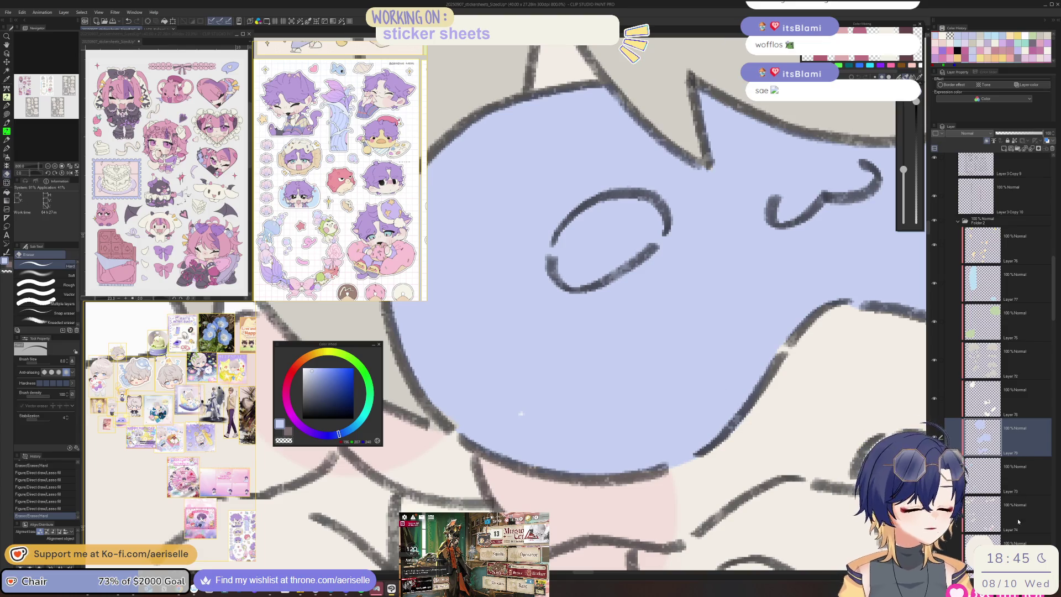
{"action": "scroll", "coordinate": [1051, 312], "scroll_direction": "down", "scroll_amount": 3}
Step: Switch to Layer 20, then pick up the star's layer and peach colour from the canvas
{"action": "left_click", "coordinate": [984, 464]}
{"action": "left_click", "coordinate": [550, 408], "text": "alt"}
{"action": "key", "text": "u"}
{"action": "scroll", "coordinate": [552, 409], "scroll_direction": "down", "scroll_amount": 5}
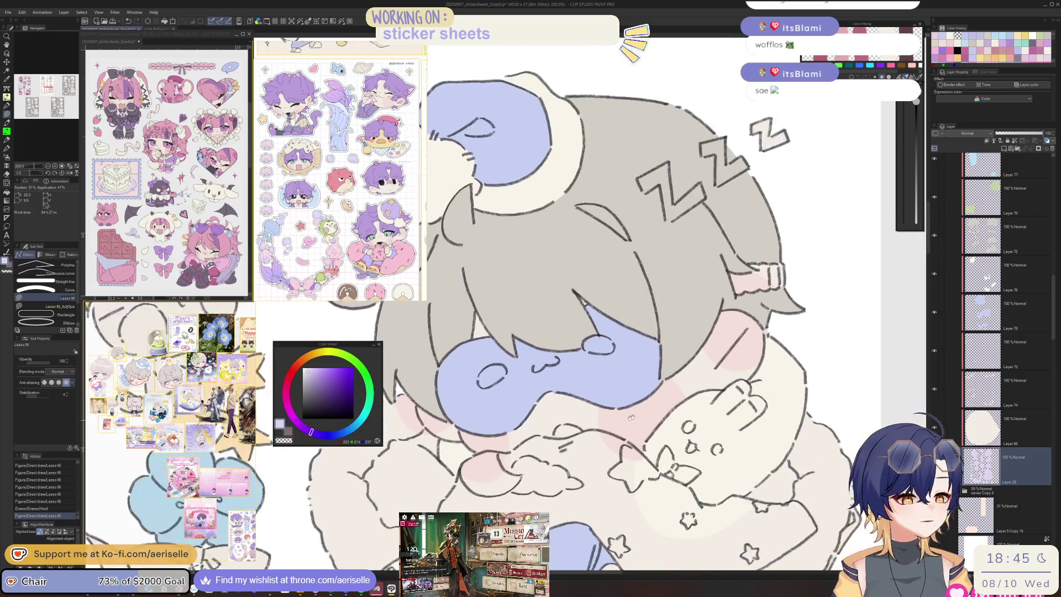
{"action": "scroll", "coordinate": [605, 455], "scroll_direction": "down", "scroll_amount": 5}
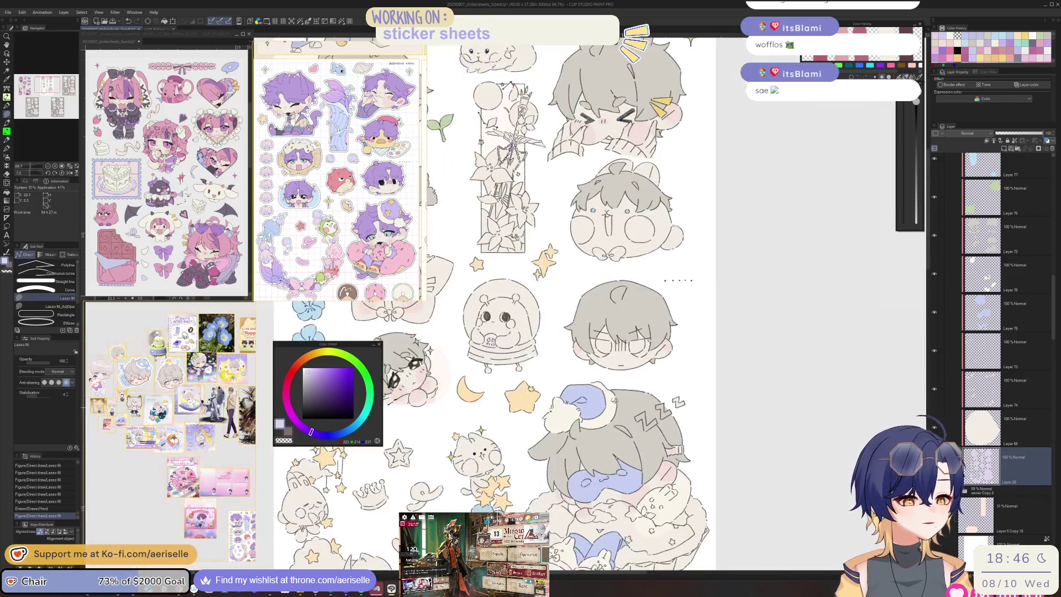
{"action": "key", "text": "o"}
{"action": "left_click", "coordinate": [522, 399]}
Step: Lasso-fill the pink cuff on the chibi with peach
{"action": "scroll", "coordinate": [552, 409], "scroll_direction": "up", "scroll_amount": 3}
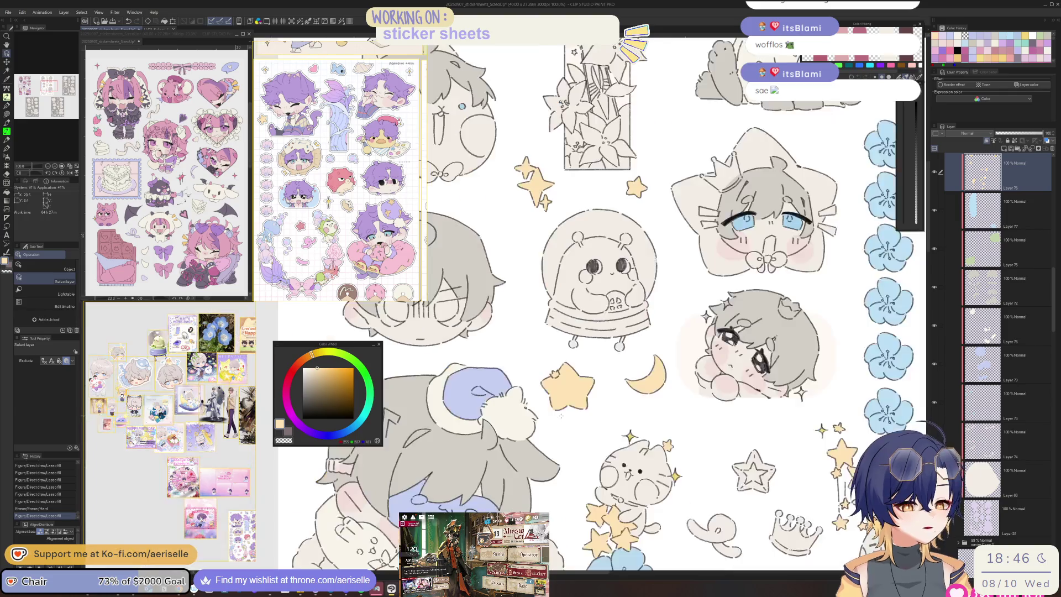
{"action": "scroll", "coordinate": [561, 416], "scroll_direction": "up", "scroll_amount": 4}
{"action": "key", "text": "u"}
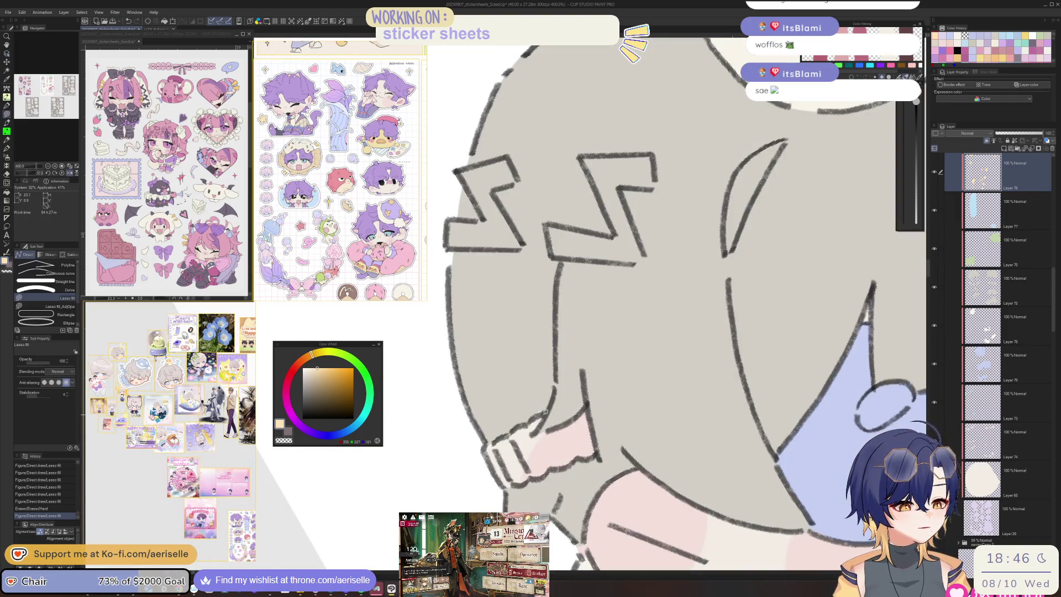
{"action": "mouse_move", "coordinate": [525, 482]}
{"action": "left_mouse_down"}
{"action": "mouse_move", "coordinate": [569, 465]}
{"action": "mouse_move", "coordinate": [593, 429]}
{"action": "left_mouse_up"}
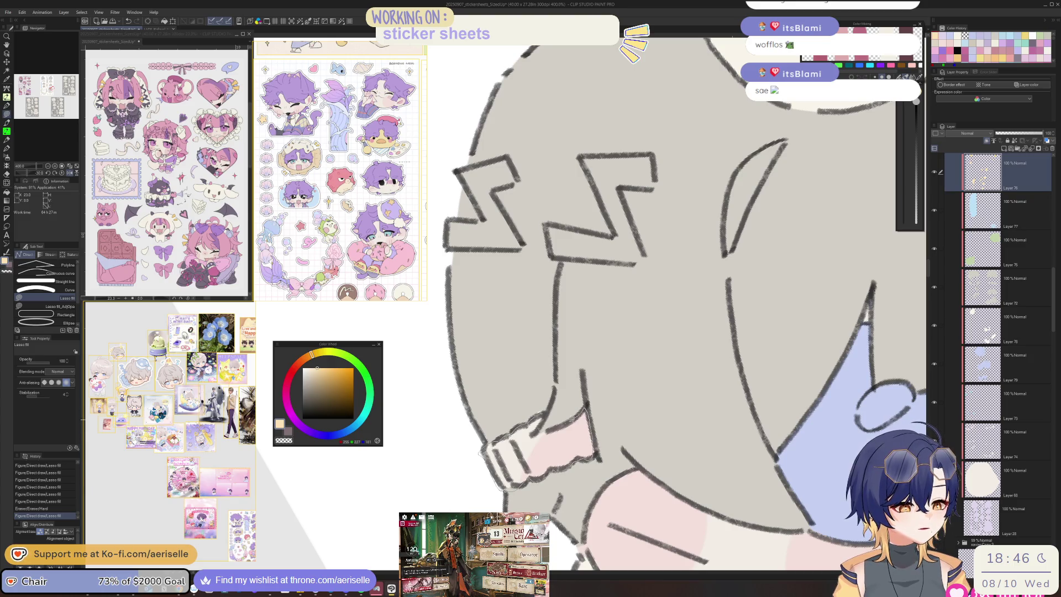
{"action": "left_click_drag", "start_coordinate": [481, 452], "coordinate": [478, 450]}
{"action": "key", "text": "e"}
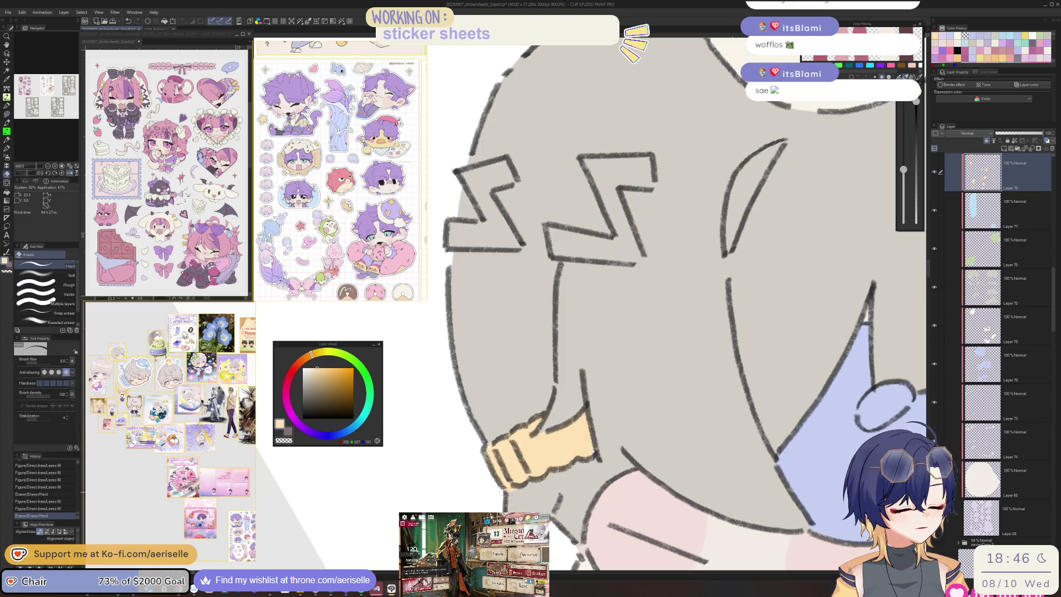
Step: Switch to Layer 28 with its lavender colour and zoom out to view the sheet
{"action": "left_click", "coordinate": [1018, 506]}
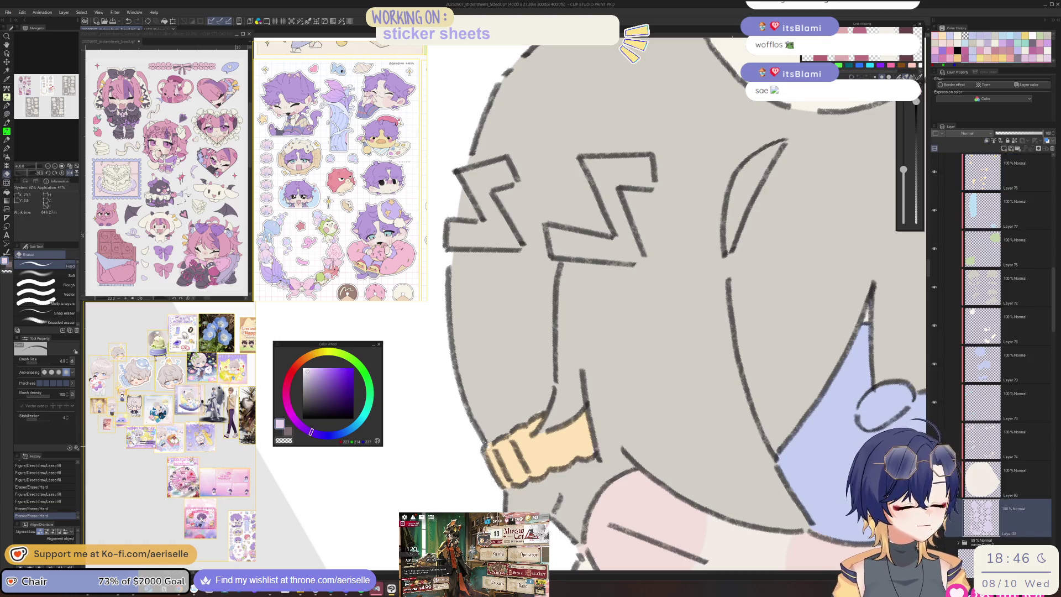
{"action": "key", "text": "u"}
{"action": "scroll", "coordinate": [480, 439], "scroll_direction": "down", "scroll_amount": 4}
{"action": "scroll", "coordinate": [670, 424], "scroll_direction": "down", "scroll_amount": 4}
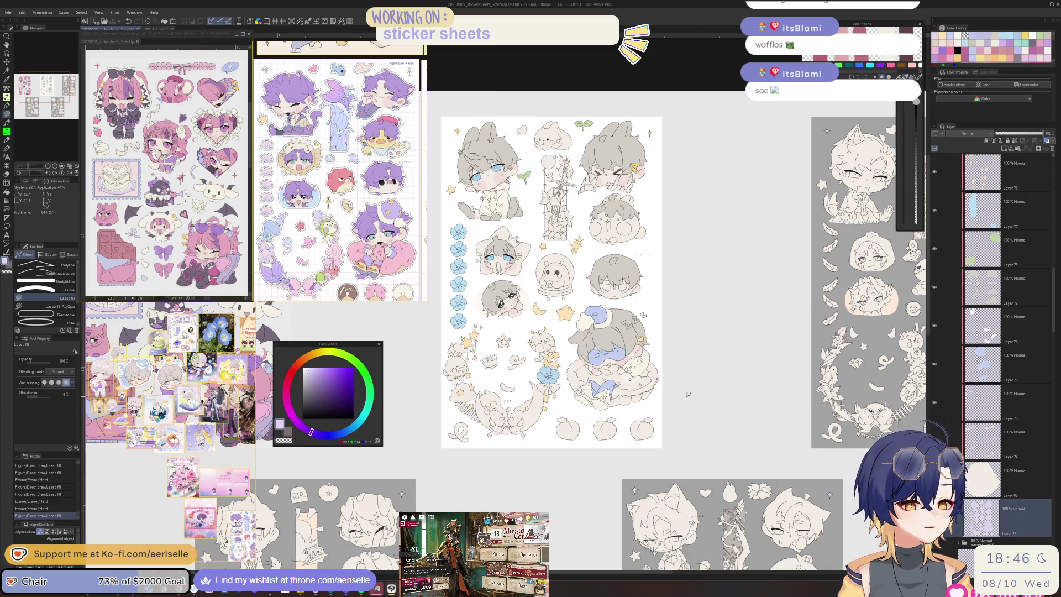
{"action": "scroll", "coordinate": [688, 394], "scroll_direction": "up", "scroll_amount": 5}
Step: Select the moon's Layer 76 and lasso-fill the moon from its tip to the bow yellow
{"action": "key", "text": "o"}
{"action": "left_click", "coordinate": [688, 394]}
{"action": "scroll", "coordinate": [708, 369], "scroll_direction": "left", "scroll_amount": 5}
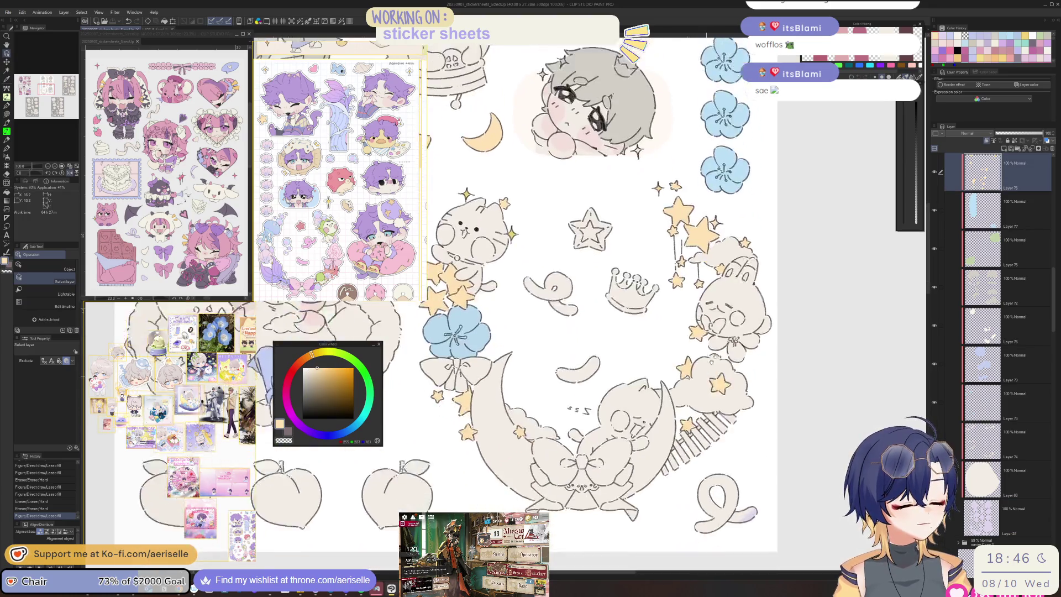
{"action": "scroll", "coordinate": [522, 322], "scroll_direction": "up", "scroll_amount": 2}
{"action": "key", "text": "u"}
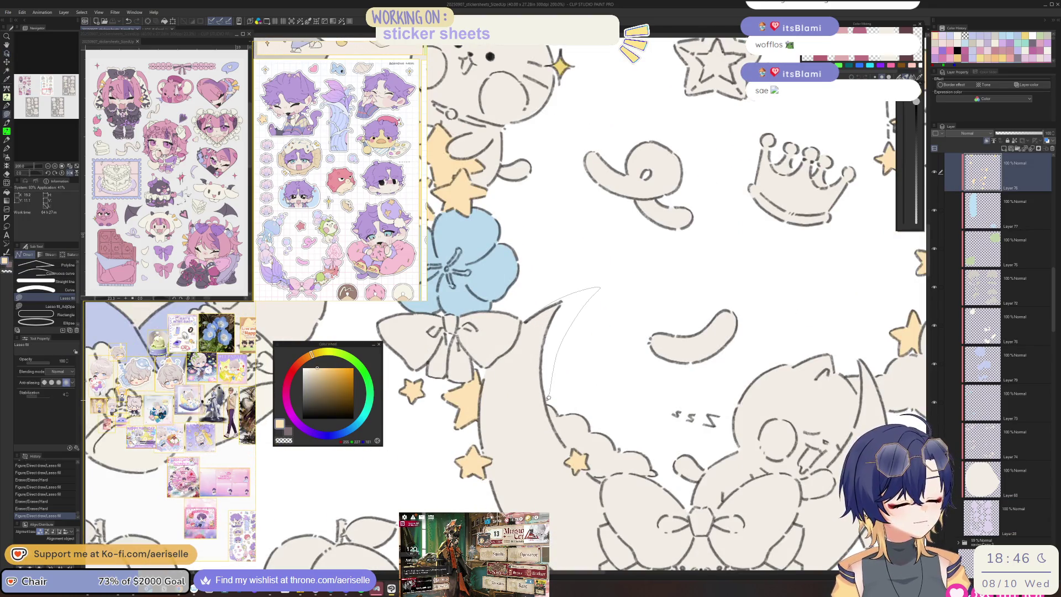
{"action": "left_click_drag", "start_coordinate": [471, 423], "coordinate": [488, 364]}
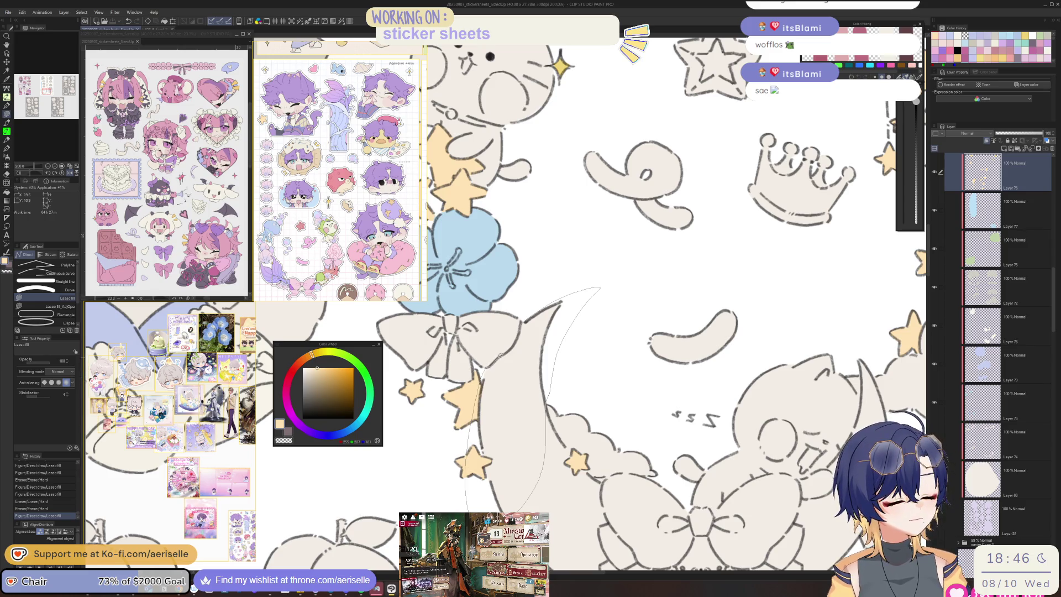
{"action": "left_click_drag", "start_coordinate": [468, 511], "coordinate": [468, 511]}
{"action": "key", "text": "h"}
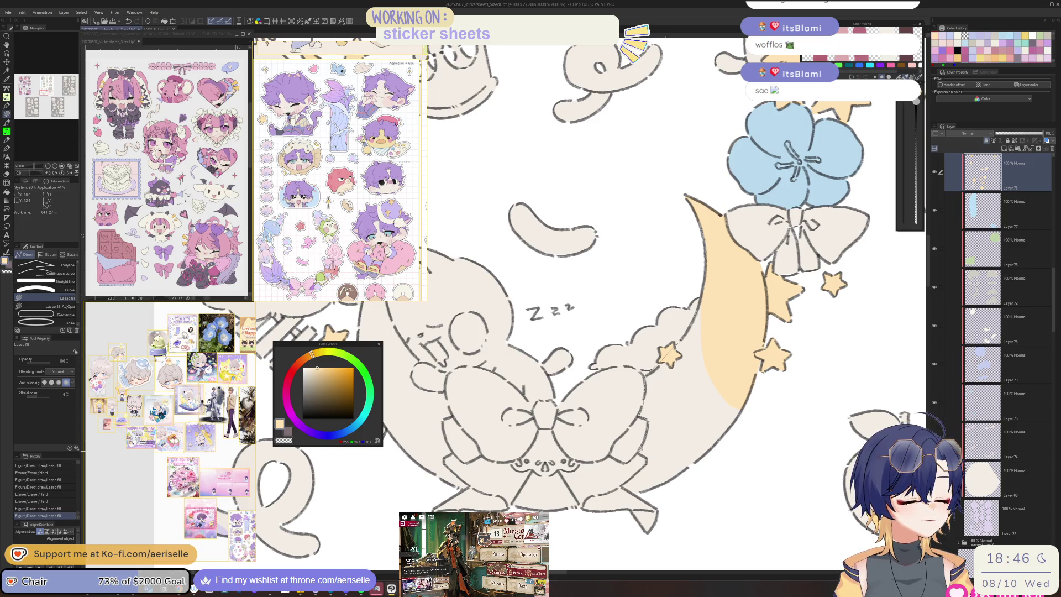
{"action": "left_click_drag", "start_coordinate": [655, 364], "coordinate": [752, 354]}
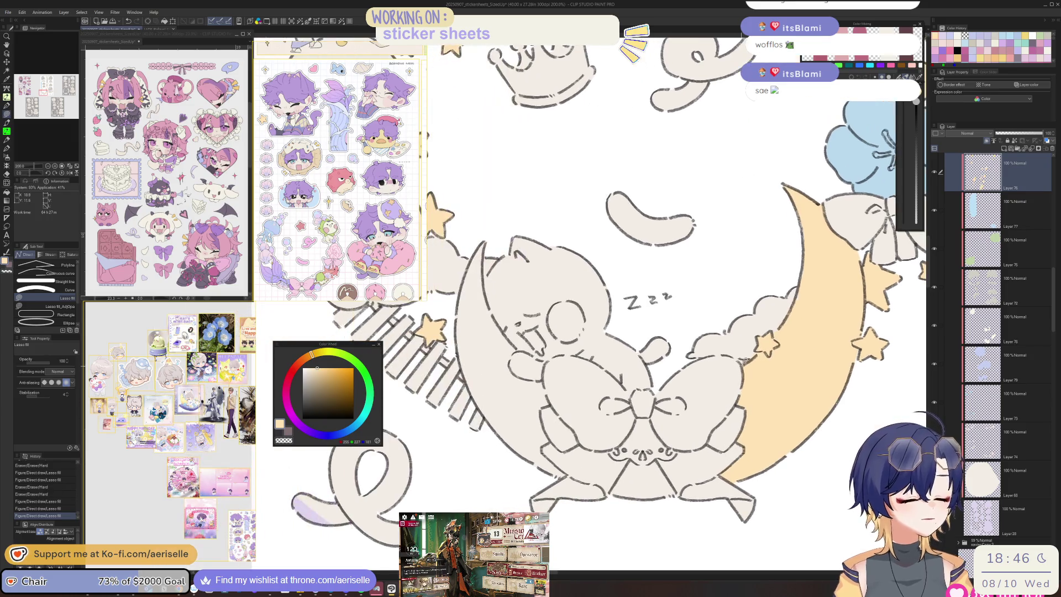
Step: Erase yellow spilled past the moon, fill the area under the bow, and clean stray yellow
{"action": "key", "text": "e"}
{"action": "left_click", "coordinate": [732, 366]}
{"action": "key", "text": "u"}
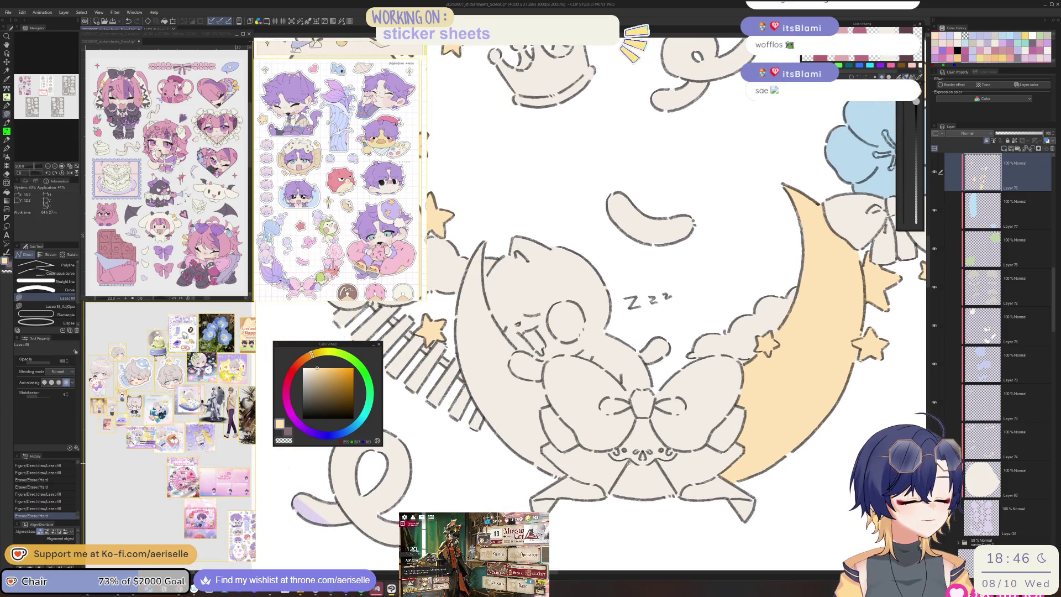
{"action": "mouse_move", "coordinate": [681, 509]}
{"action": "left_mouse_down"}
{"action": "mouse_move", "coordinate": [660, 463]}
{"action": "mouse_move", "coordinate": [630, 464]}
{"action": "left_mouse_up"}
{"action": "key", "text": "e"}
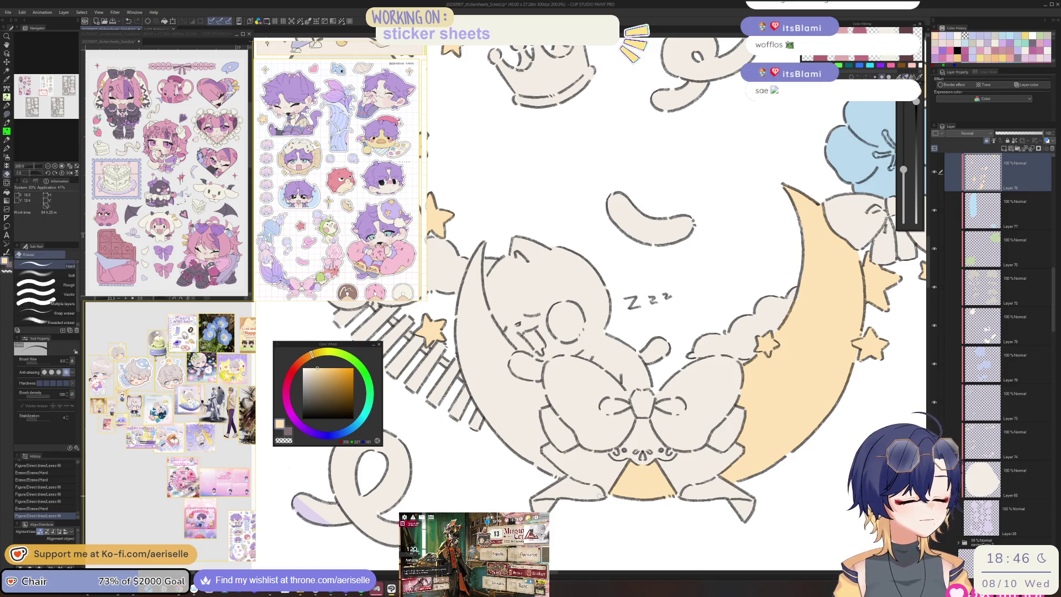
{"action": "left_click", "coordinate": [570, 399]}
{"action": "left_click_drag", "start_coordinate": [570, 399], "coordinate": [678, 408]}
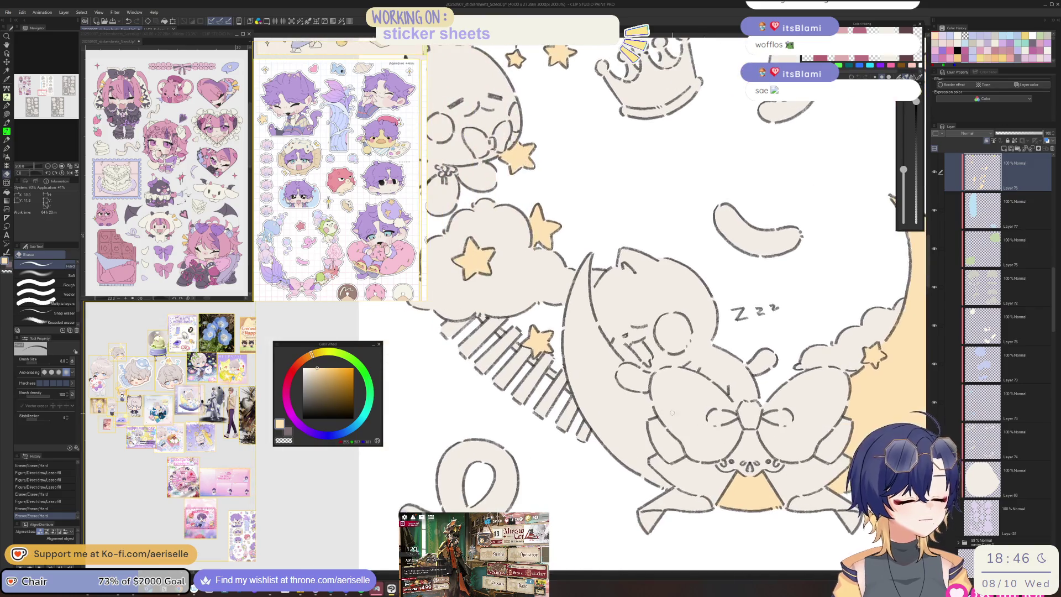
{"action": "scroll", "coordinate": [650, 376], "scroll_direction": "up", "scroll_amount": 3}
Step: Fill the remaining crescent along the cat's face and the crown with yellow
{"action": "key", "text": "u"}
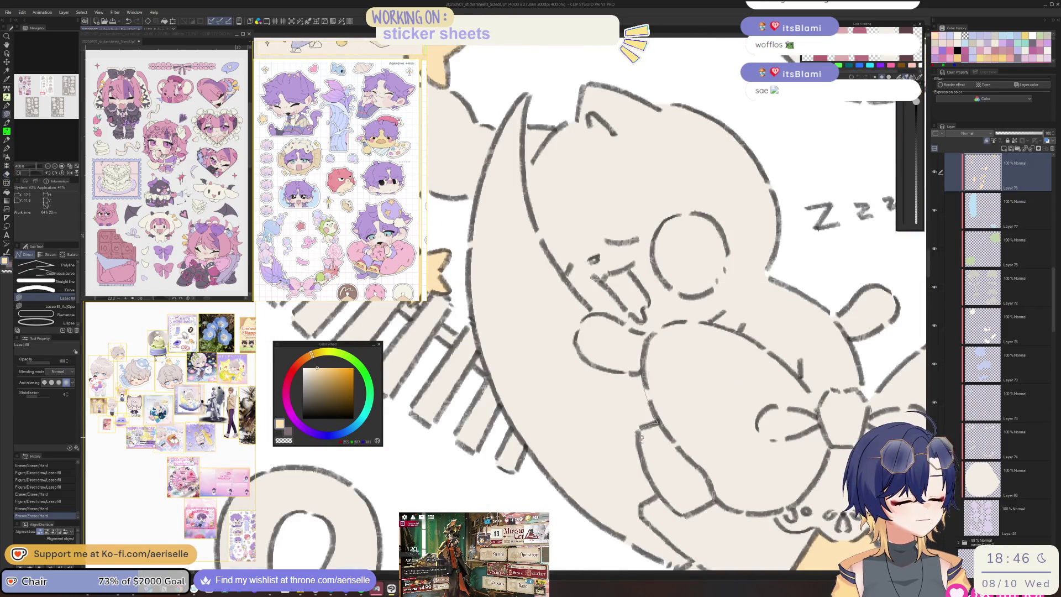
{"action": "mouse_move", "coordinate": [683, 561]}
{"action": "left_mouse_down"}
{"action": "mouse_move", "coordinate": [549, 500]}
{"action": "mouse_move", "coordinate": [493, 376]}
{"action": "left_mouse_up"}
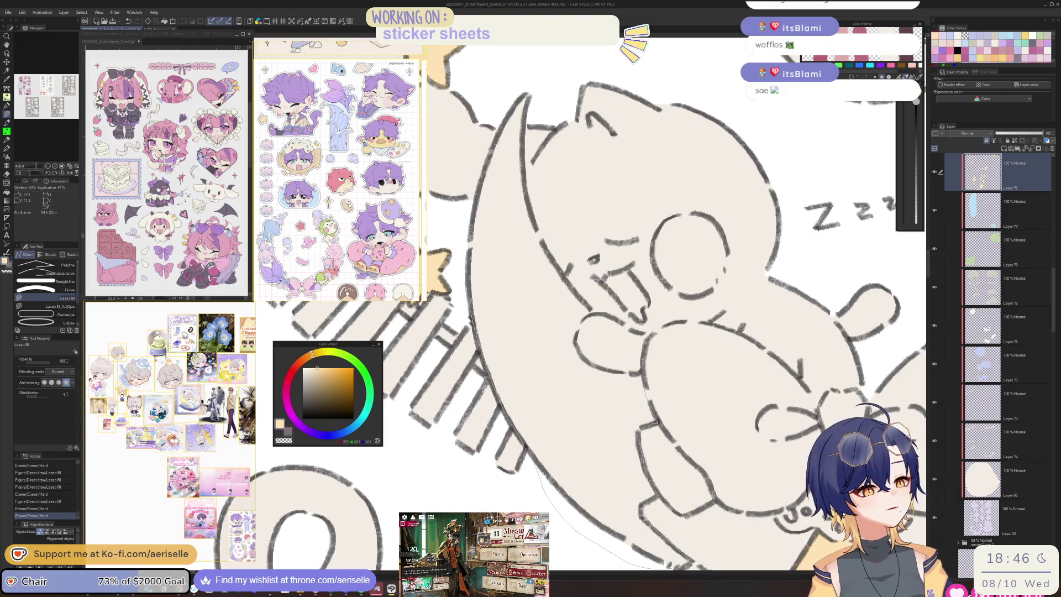
{"action": "mouse_move", "coordinate": [529, 86]}
{"action": "left_mouse_down"}
{"action": "mouse_move", "coordinate": [528, 166]}
{"action": "mouse_move", "coordinate": [570, 276]}
{"action": "left_mouse_up"}
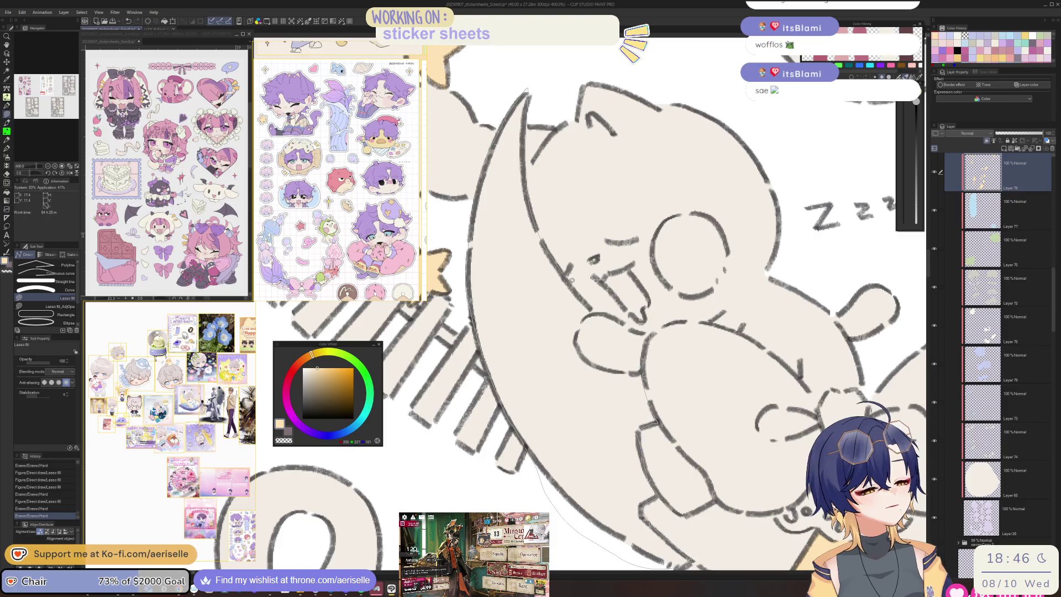
{"action": "left_click_drag", "start_coordinate": [594, 311], "coordinate": [580, 338]}
{"action": "left_click_drag", "start_coordinate": [618, 370], "coordinate": [631, 360]}
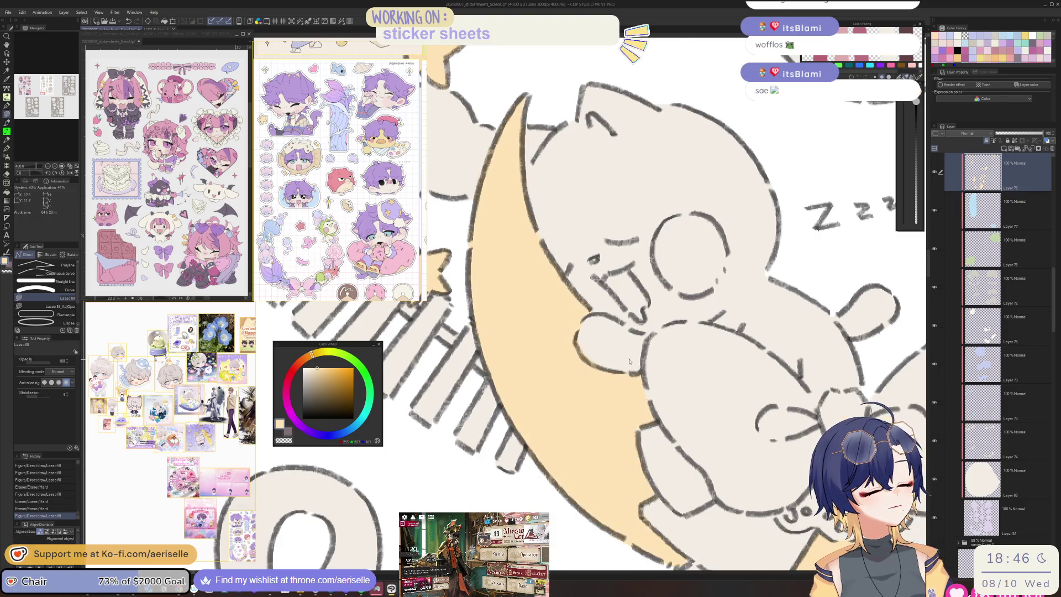
{"action": "scroll", "coordinate": [632, 359], "scroll_direction": "down", "scroll_amount": 5}
{"action": "scroll", "coordinate": [608, 442], "scroll_direction": "up", "scroll_amount": 2}
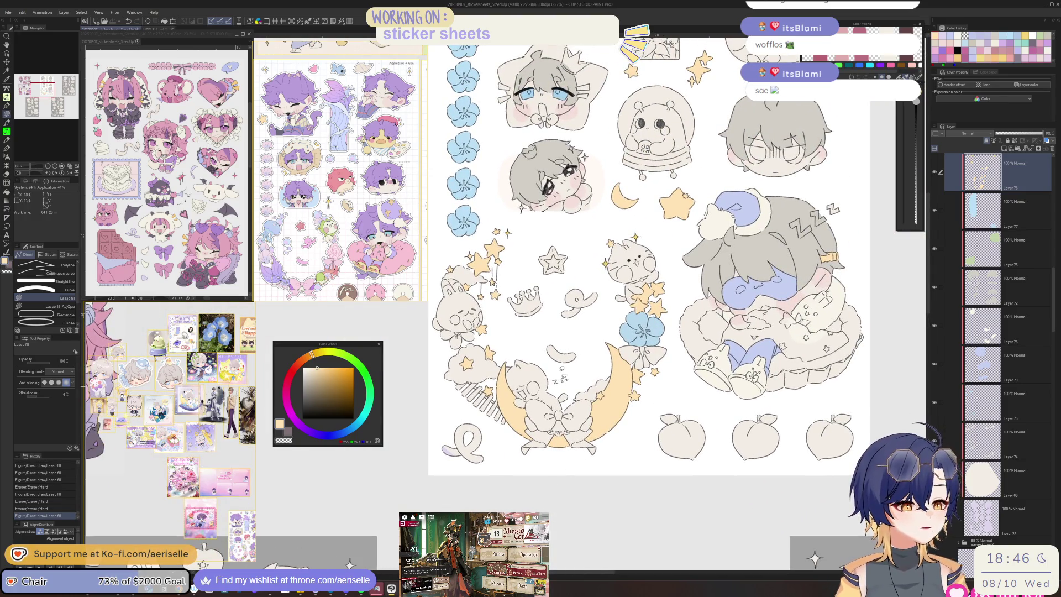
{"action": "scroll", "coordinate": [529, 279], "scroll_direction": "up", "scroll_amount": 3}
{"action": "left_click_drag", "start_coordinate": [500, 279], "coordinate": [571, 296]}
{"action": "scroll", "coordinate": [561, 290], "scroll_direction": "down", "scroll_amount": 4}
{"action": "scroll", "coordinate": [560, 290], "scroll_direction": "down", "scroll_amount": 2}
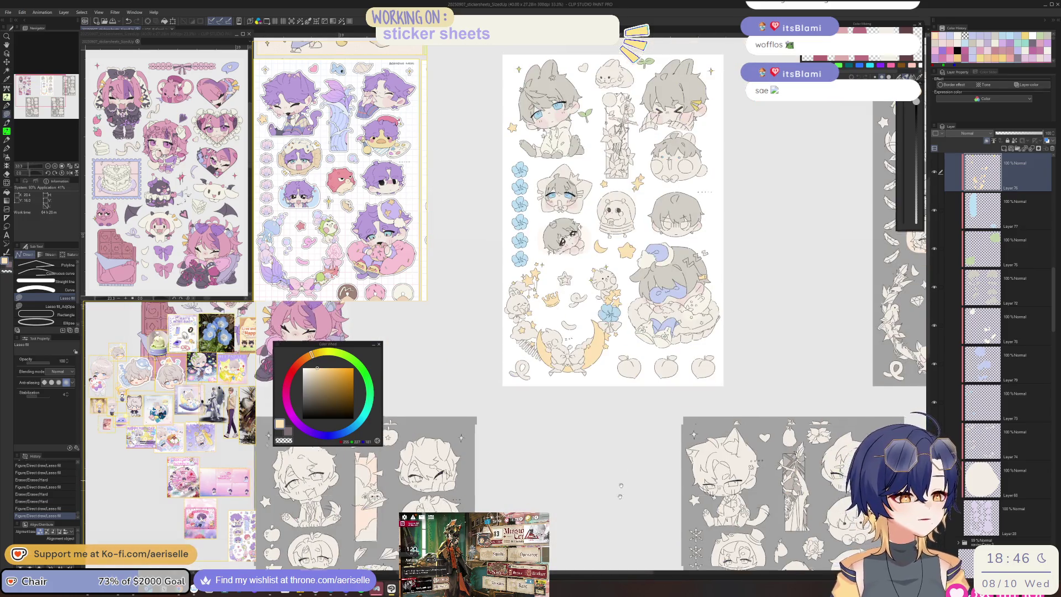
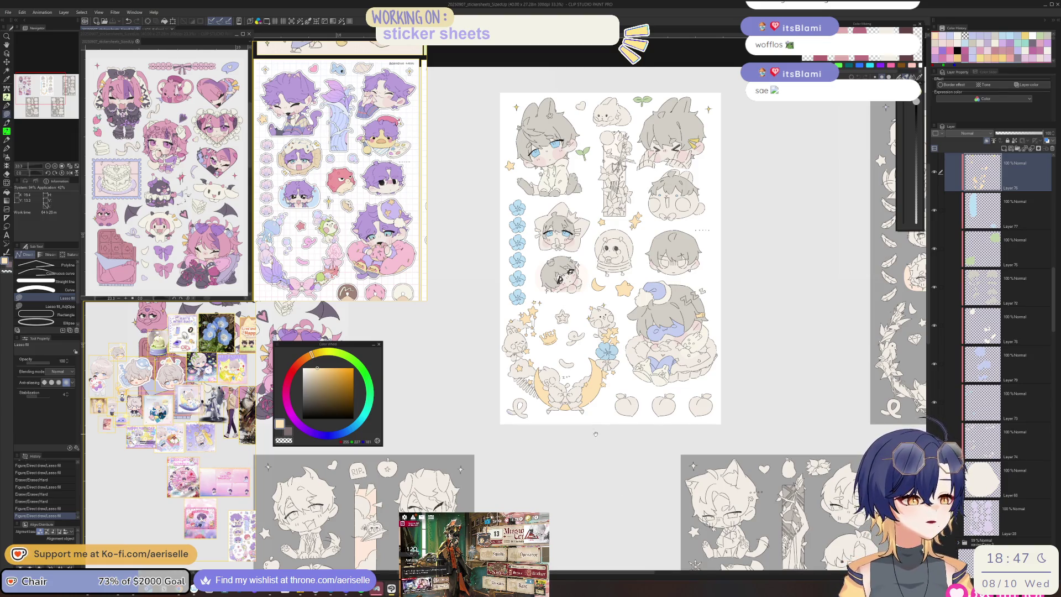
Step: On Layer 78, lasso-fill the round-faced character and the bunny with cream
{"action": "scroll", "coordinate": [595, 434], "scroll_direction": "up", "scroll_amount": 2}
{"action": "left_click", "coordinate": [640, 381], "text": "ctrl+shift"}
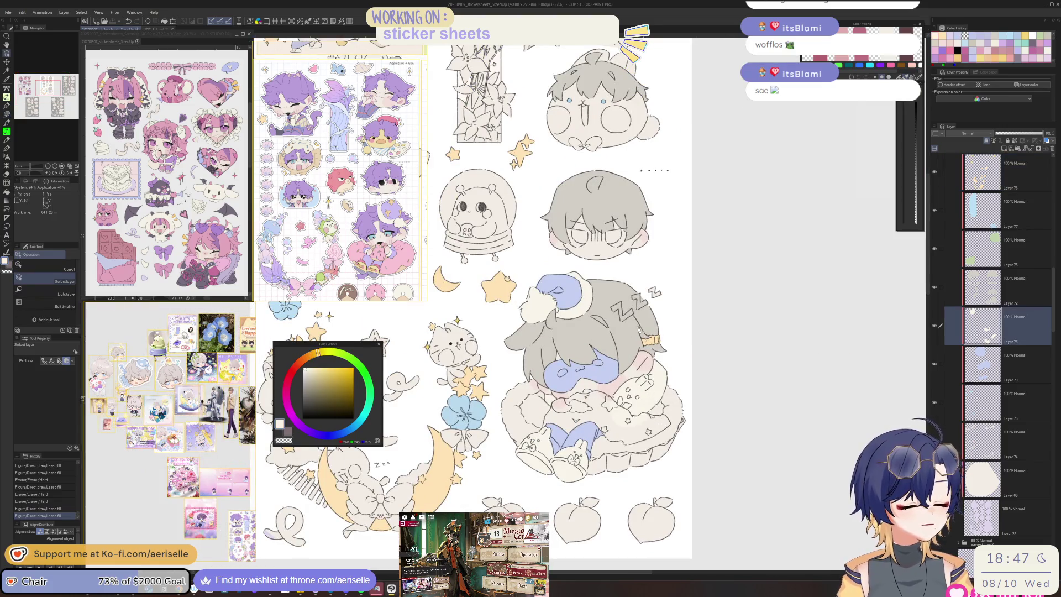
{"action": "scroll", "coordinate": [640, 381], "scroll_direction": "up", "scroll_amount": 3}
{"action": "mouse_move", "coordinate": [663, 238]}
{"action": "left_mouse_down"}
{"action": "mouse_move", "coordinate": [594, 246]}
{"action": "mouse_move", "coordinate": [685, 309]}
{"action": "mouse_move", "coordinate": [685, 233]}
{"action": "left_mouse_up"}
{"action": "left_click_drag", "start_coordinate": [620, 347], "coordinate": [580, 339]}
{"action": "left_click_drag", "start_coordinate": [580, 339], "coordinate": [685, 461]}
{"action": "mouse_move", "coordinate": [616, 209]}
{"action": "left_mouse_down"}
{"action": "mouse_move", "coordinate": [569, 279]}
{"action": "mouse_move", "coordinate": [654, 256]}
{"action": "mouse_move", "coordinate": [608, 284]}
{"action": "left_mouse_up"}
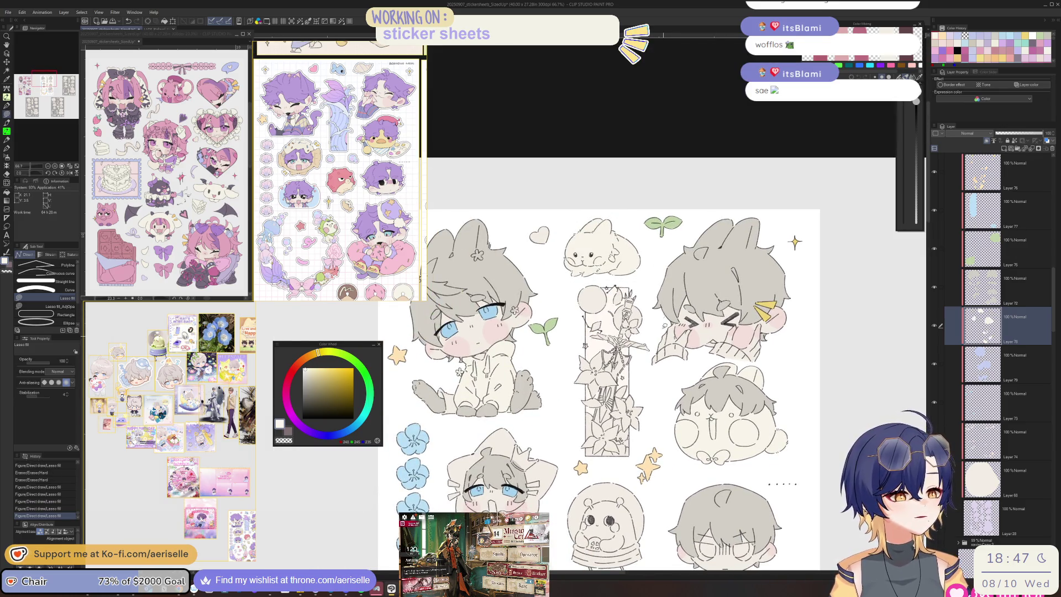
Step: With the rougher pen, add small strokes and hatch marks along the bunny's outline
{"action": "scroll", "coordinate": [608, 248], "scroll_direction": "up", "scroll_amount": 10}
{"action": "key", "text": "o"}
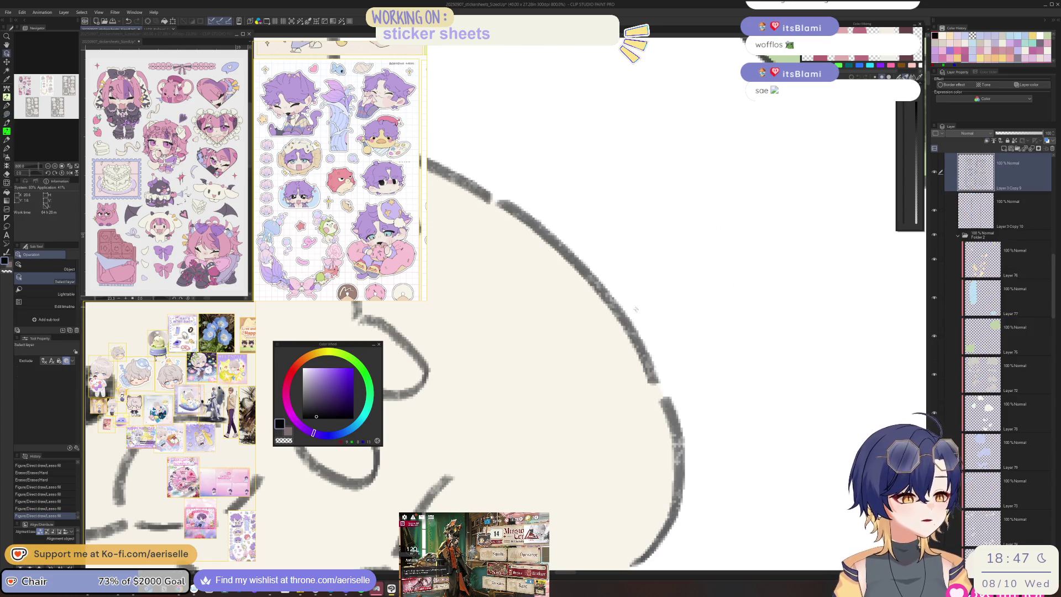
{"action": "key", "text": "p"}
{"action": "key", "text": "period"}
{"action": "key", "text": "period"}
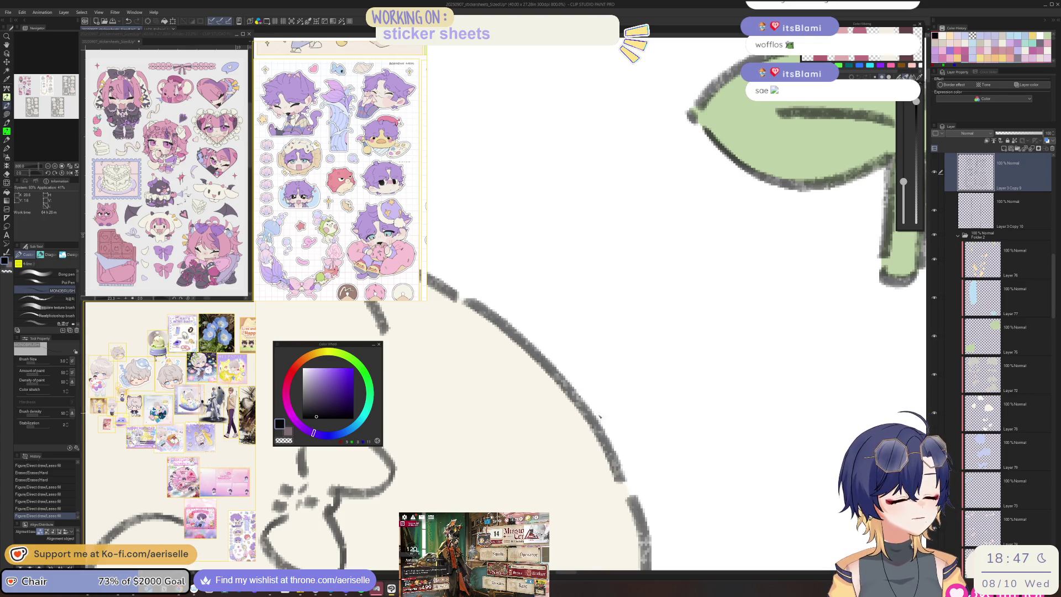
{"action": "left_click_drag", "start_coordinate": [582, 382], "coordinate": [614, 402]}
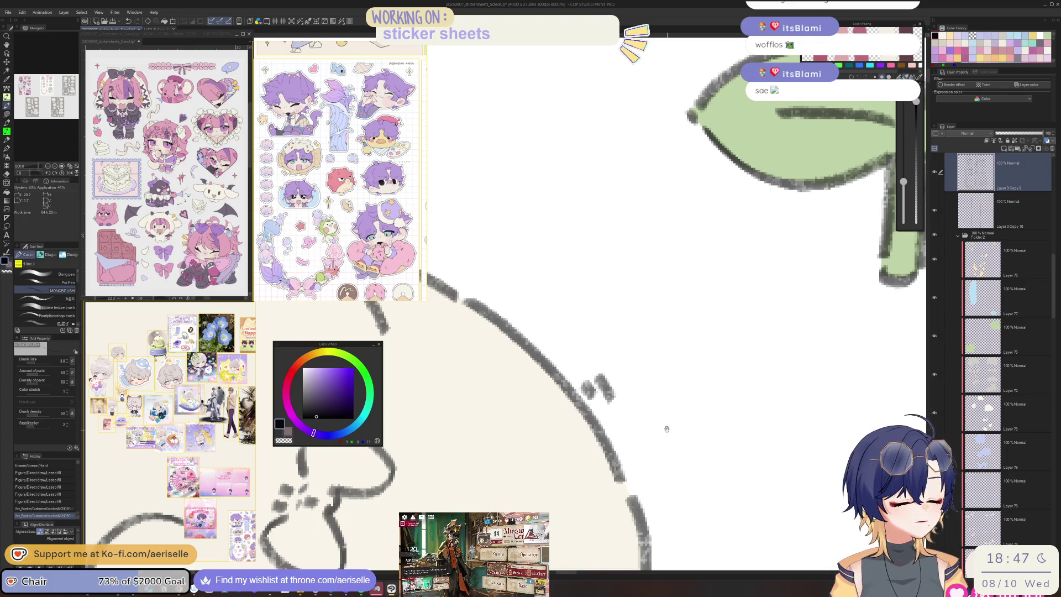
{"action": "scroll", "coordinate": [656, 249], "scroll_direction": "down", "scroll_amount": 5}
{"action": "scroll", "coordinate": [643, 284], "scroll_direction": "up", "scroll_amount": 3}
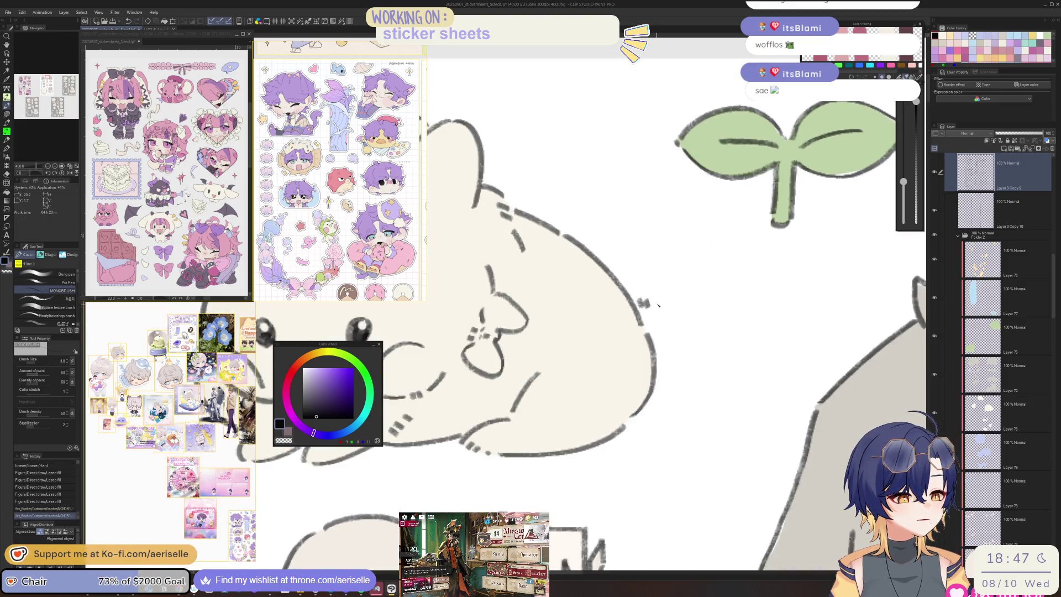
{"action": "left_click_drag", "start_coordinate": [645, 305], "coordinate": [651, 298]}
{"action": "mouse_move", "coordinate": [652, 305]}
{"action": "left_mouse_down"}
{"action": "mouse_move", "coordinate": [657, 297]}
{"action": "mouse_move", "coordinate": [684, 381]}
{"action": "mouse_move", "coordinate": [607, 362]}
{"action": "mouse_move", "coordinate": [629, 352]}
{"action": "left_mouse_up"}
{"action": "scroll", "coordinate": [622, 354], "scroll_direction": "down", "scroll_amount": 4}
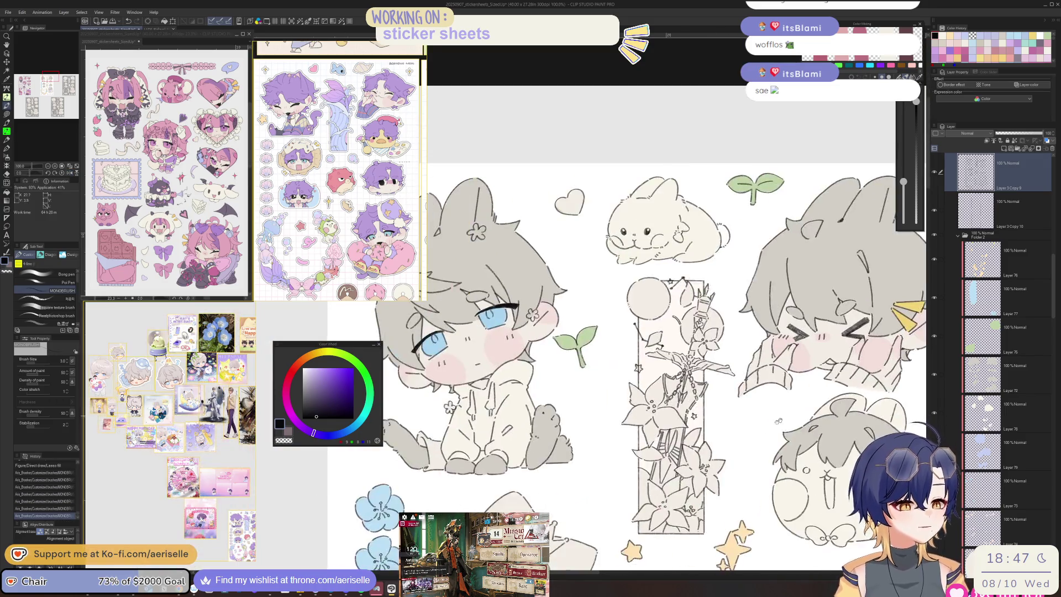
Step: On Layer 28, lasso-fill the gap along the bunny's outline
{"action": "left_click_drag", "start_coordinate": [778, 421], "coordinate": [725, 484]}
{"action": "scroll", "coordinate": [995, 249], "scroll_direction": "down", "scroll_amount": 5}
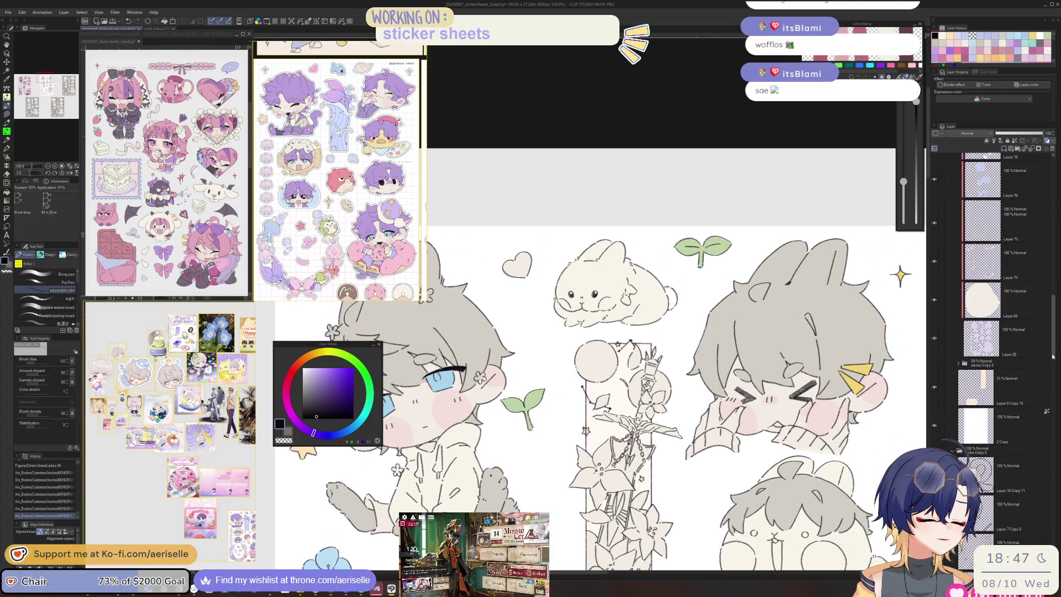
{"action": "left_click", "coordinate": [980, 330]}
{"action": "mouse_move", "coordinate": [719, 409]}
{"action": "left_mouse_down"}
{"action": "mouse_move", "coordinate": [546, 419]}
{"action": "mouse_move", "coordinate": [690, 464]}
{"action": "left_mouse_up"}
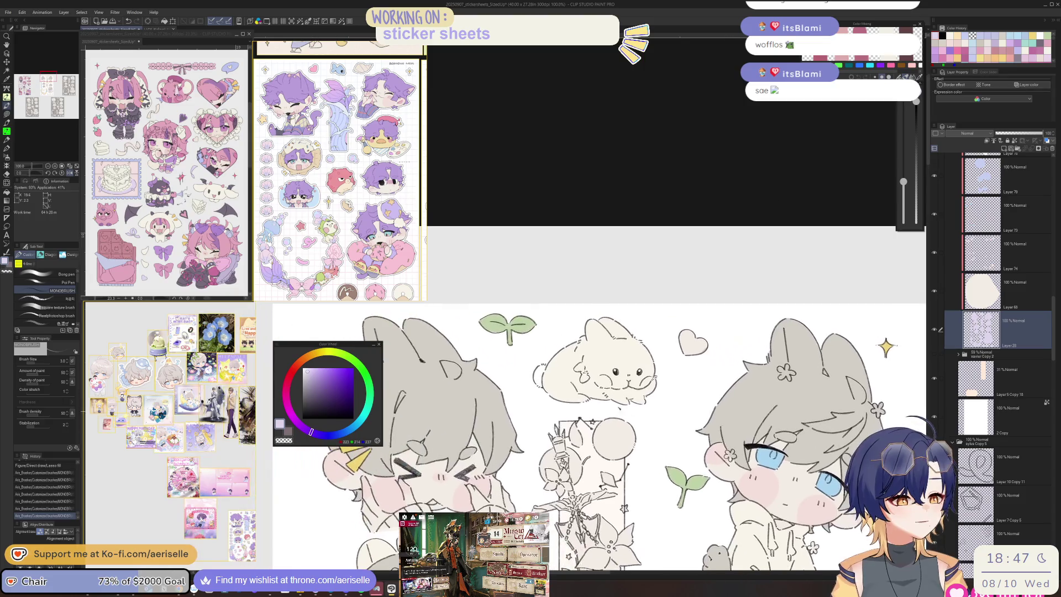
{"action": "scroll", "coordinate": [538, 373], "scroll_direction": "up", "scroll_amount": 5}
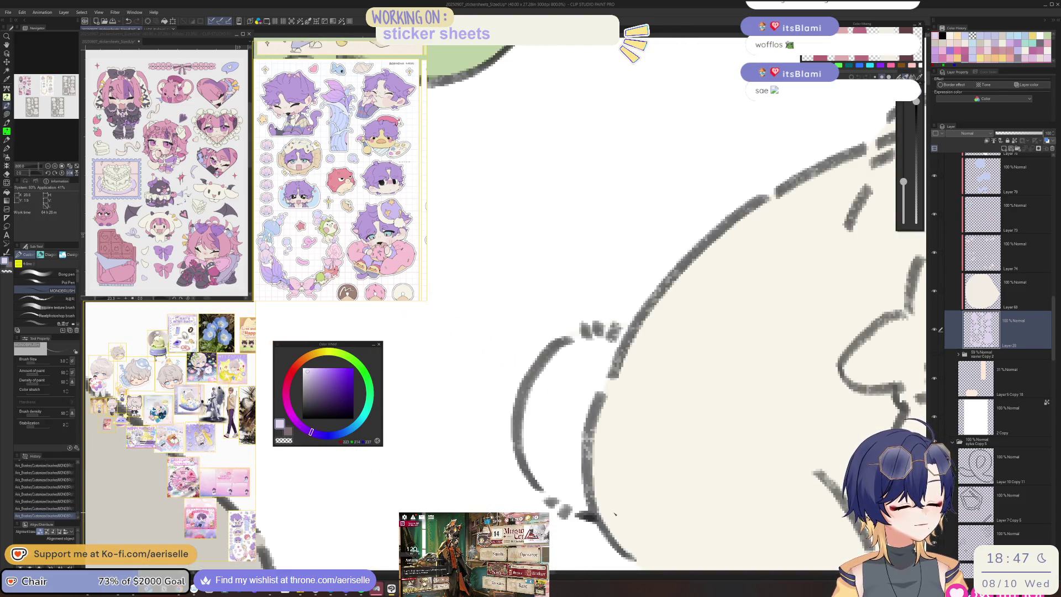
{"action": "key", "text": "u"}
{"action": "mouse_move", "coordinate": [577, 328]}
{"action": "left_mouse_down"}
{"action": "mouse_move", "coordinate": [522, 414]}
{"action": "mouse_move", "coordinate": [613, 517]}
{"action": "left_mouse_up"}
{"action": "scroll", "coordinate": [613, 517], "scroll_direction": "down", "scroll_amount": 8}
{"action": "scroll", "coordinate": [698, 469], "scroll_direction": "up", "scroll_amount": 2}
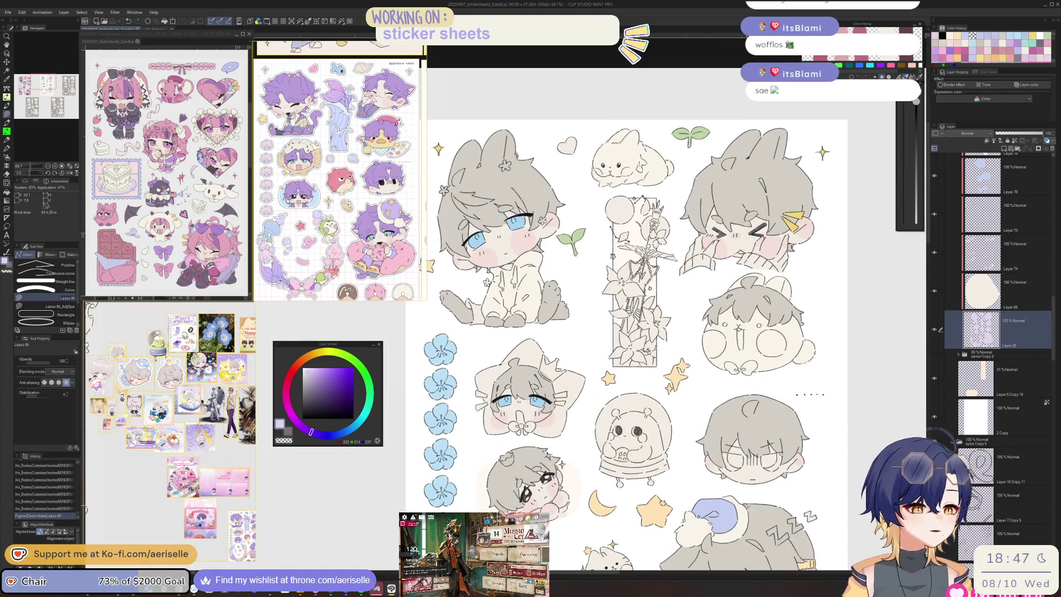
Step: Select Layer 76 under the star character from the canvas
{"action": "left_click_drag", "start_coordinate": [723, 499], "coordinate": [719, 438]}
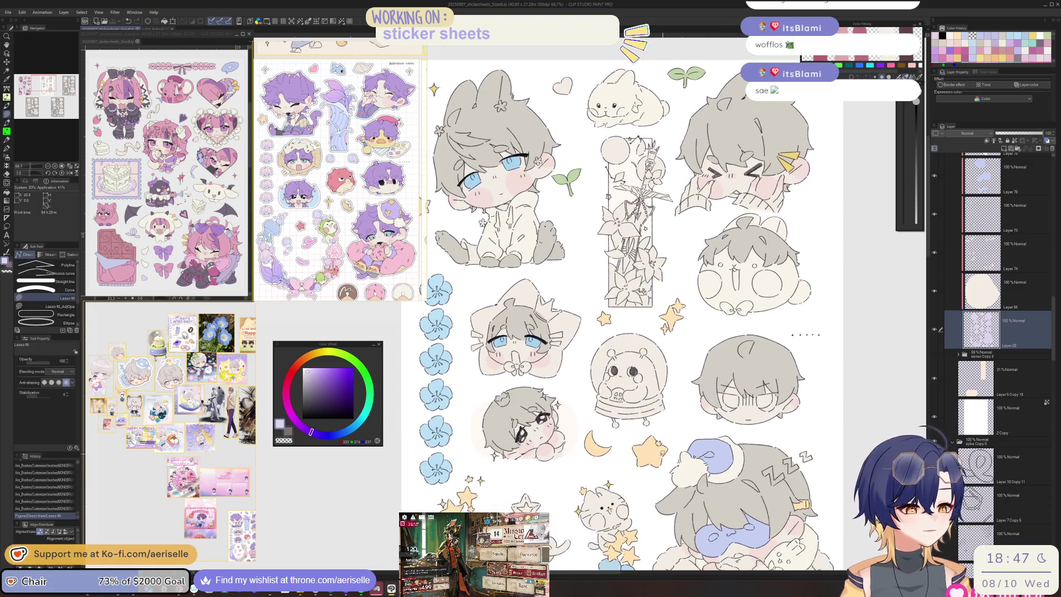
{"action": "key", "text": "o"}
{"action": "left_click", "coordinate": [553, 323]}
Step: On a new layer above Layer 78, lasso-fill the star behind the face pale yellow
{"action": "scroll", "coordinate": [553, 324], "scroll_direction": "up", "scroll_amount": 4}
{"action": "key", "text": "u"}
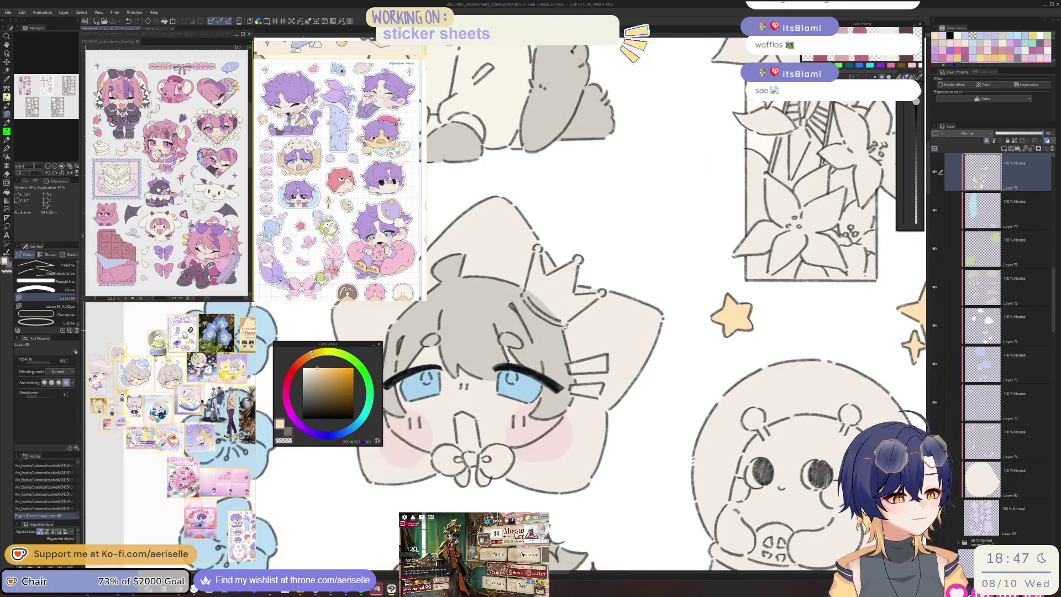
{"action": "left_click", "coordinate": [1028, 326]}
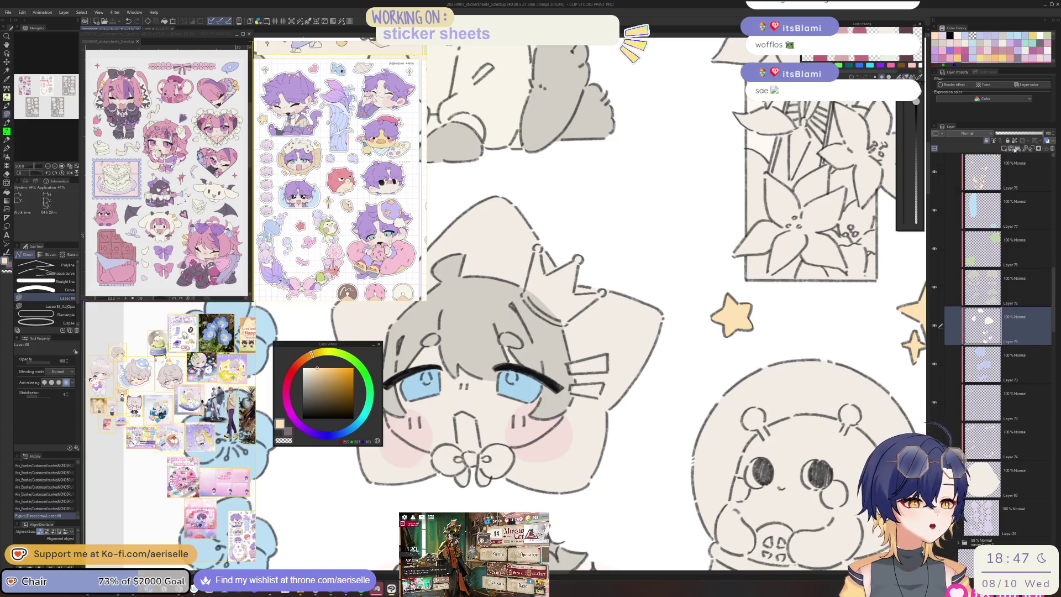
{"action": "left_click", "coordinate": [998, 148]}
{"action": "left_click_drag", "start_coordinate": [574, 394], "coordinate": [651, 393]}
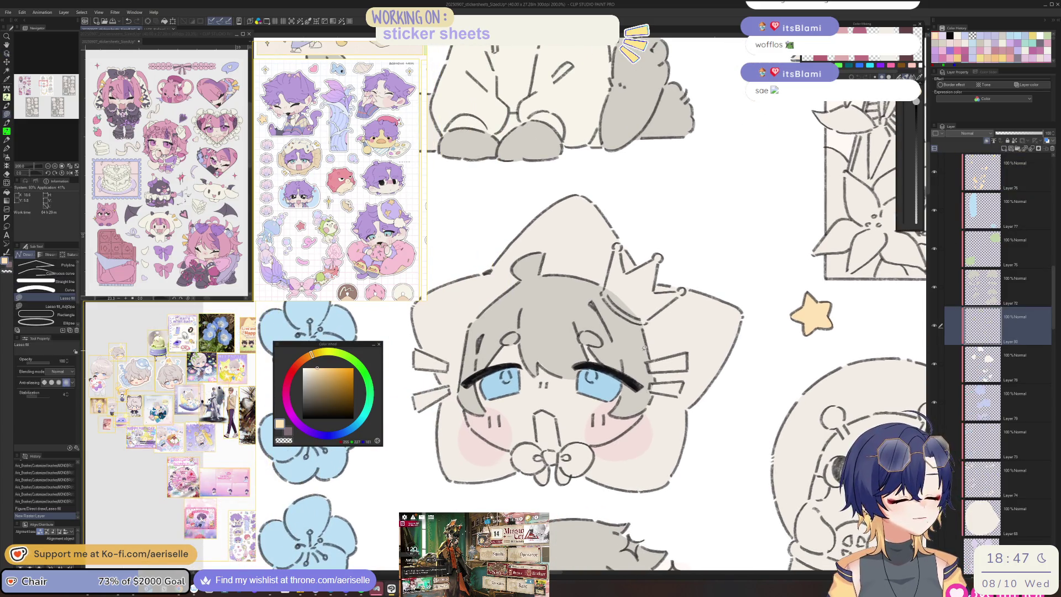
{"action": "mouse_move", "coordinate": [596, 444]}
{"action": "left_mouse_down"}
{"action": "mouse_move", "coordinate": [641, 489]}
{"action": "mouse_move", "coordinate": [663, 188]}
{"action": "mouse_move", "coordinate": [377, 395]}
{"action": "left_mouse_up"}
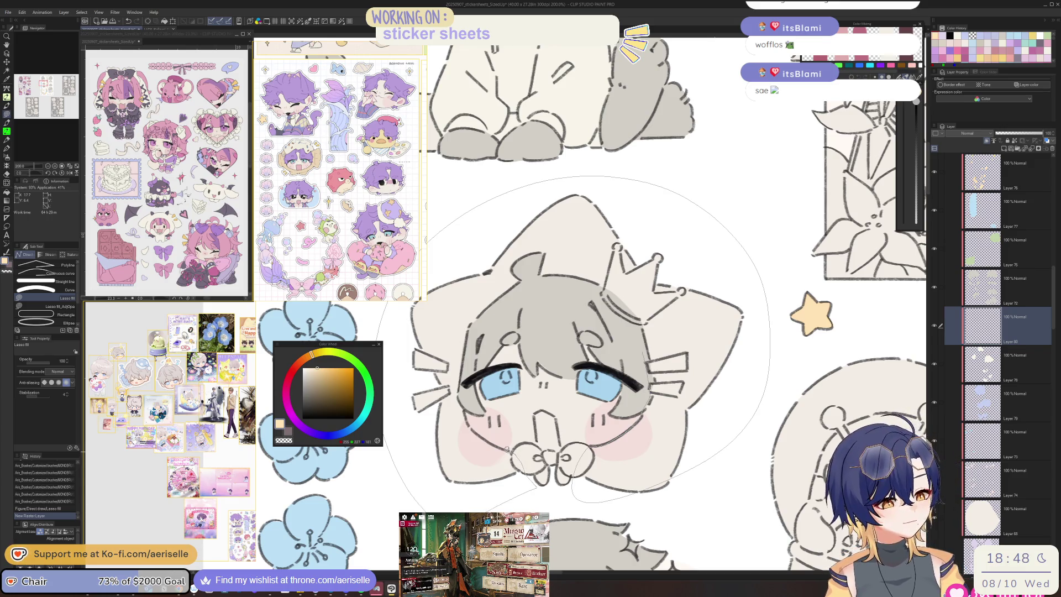
{"action": "left_click_drag", "start_coordinate": [479, 329], "coordinate": [547, 272]}
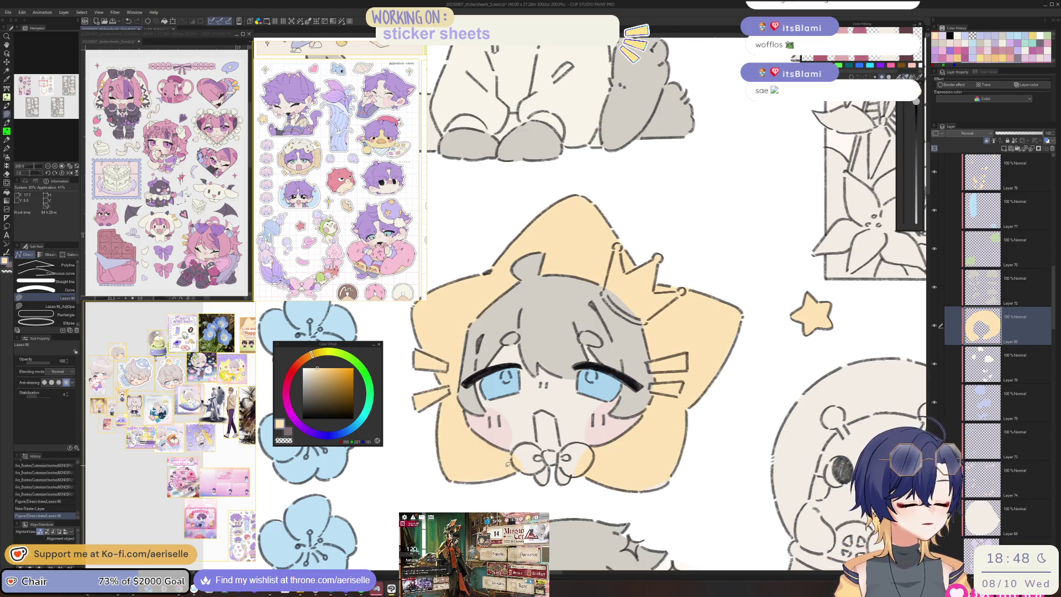
{"action": "mouse_move", "coordinate": [466, 332]}
{"action": "left_mouse_down"}
{"action": "mouse_move", "coordinate": [462, 385]}
{"action": "mouse_move", "coordinate": [467, 337]}
{"action": "left_mouse_up"}
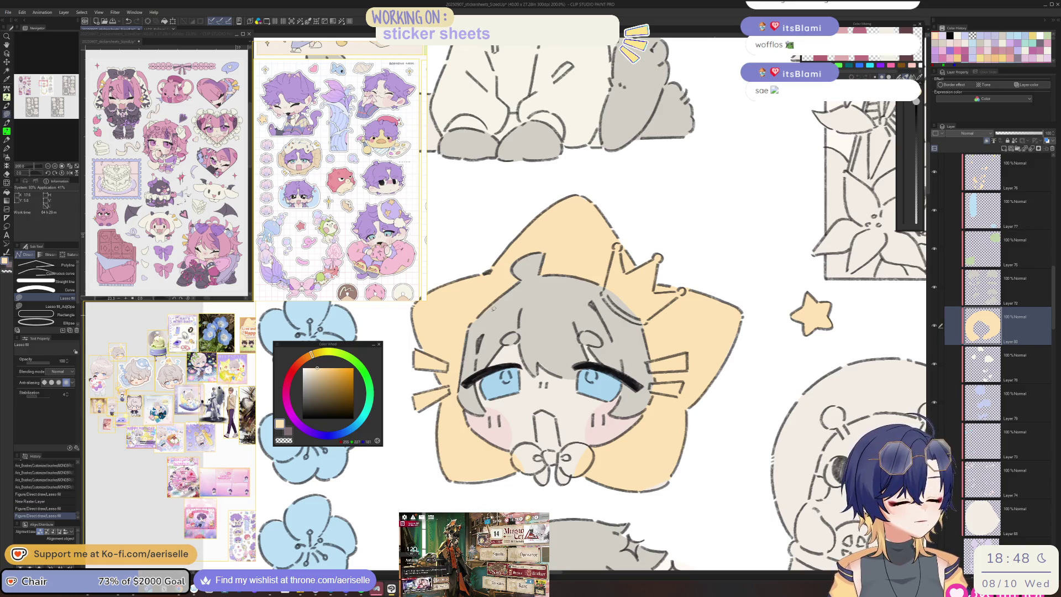
Step: On Layer 72, fill the gap in the hair colour
{"action": "key", "text": "o"}
{"action": "left_click", "coordinate": [548, 342]}
{"action": "scroll", "coordinate": [548, 341], "scroll_direction": "up", "scroll_amount": 4}
{"action": "key", "text": "u"}
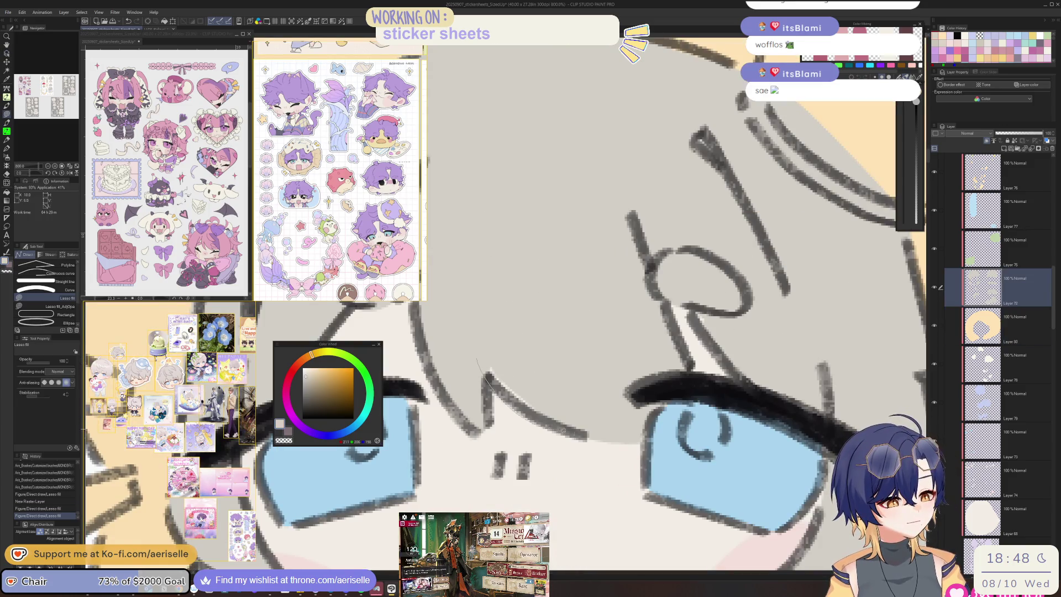
{"action": "left_click_drag", "start_coordinate": [486, 381], "coordinate": [478, 362]}
{"action": "scroll", "coordinate": [481, 365], "scroll_direction": "down", "scroll_amount": 4}
{"action": "scroll", "coordinate": [488, 265], "scroll_direction": "up", "scroll_amount": 4}
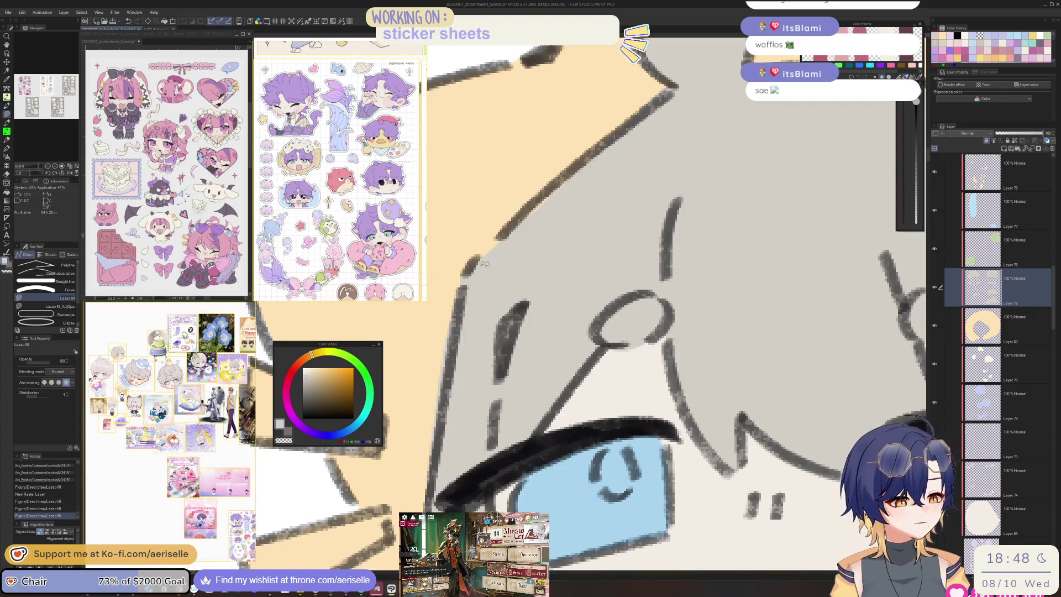
Step: Erase the fill overflowing the star's left edge and fill the gap near the right cheek
{"action": "key", "text": "e"}
{"action": "left_click_drag", "start_coordinate": [461, 260], "coordinate": [437, 403]}
{"action": "left_click_drag", "start_coordinate": [440, 329], "coordinate": [439, 508]}
{"action": "left_click_drag", "start_coordinate": [442, 298], "coordinate": [442, 508]}
{"action": "scroll", "coordinate": [701, 423], "scroll_direction": "down", "scroll_amount": 8}
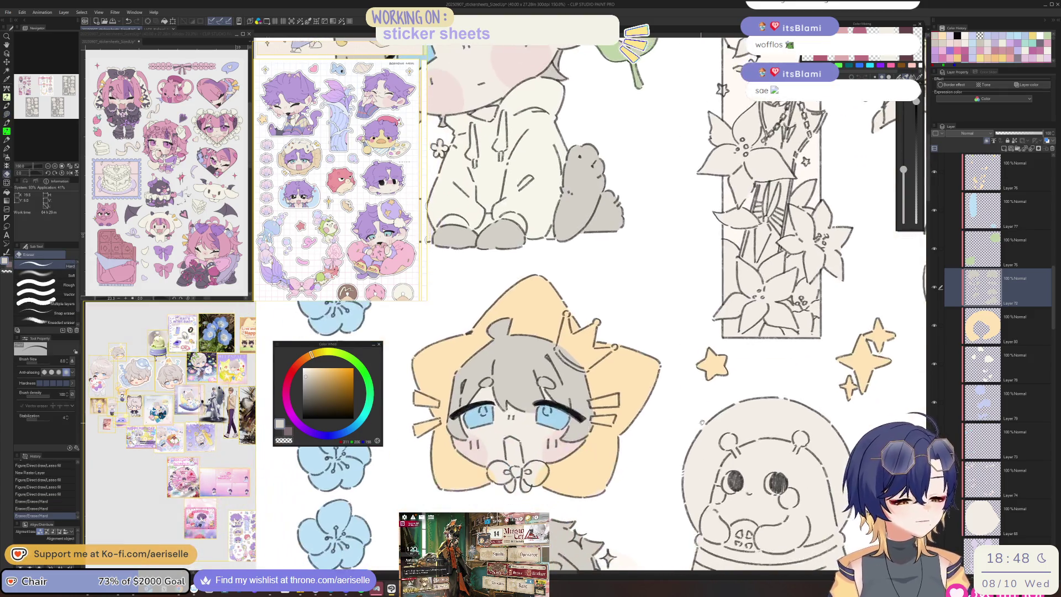
{"action": "scroll", "coordinate": [600, 423], "scroll_direction": "up", "scroll_amount": 1}
{"action": "key", "text": "u"}
{"action": "left_click_drag", "start_coordinate": [599, 424], "coordinate": [597, 420]}
{"action": "scroll", "coordinate": [600, 422], "scroll_direction": "down", "scroll_amount": 3}
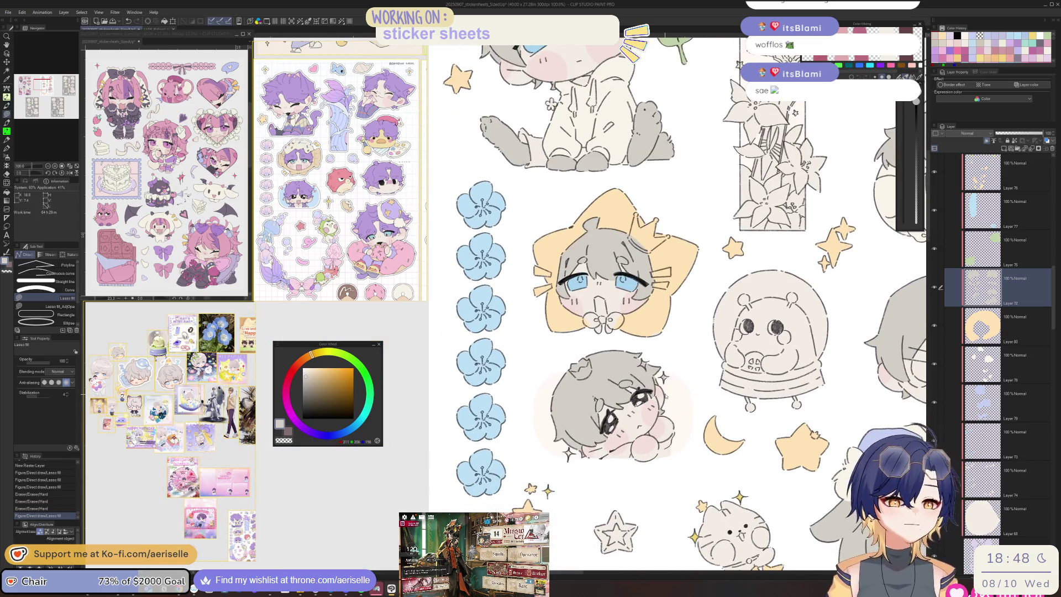
{"action": "left_click_drag", "start_coordinate": [840, 472], "coordinate": [773, 456]}
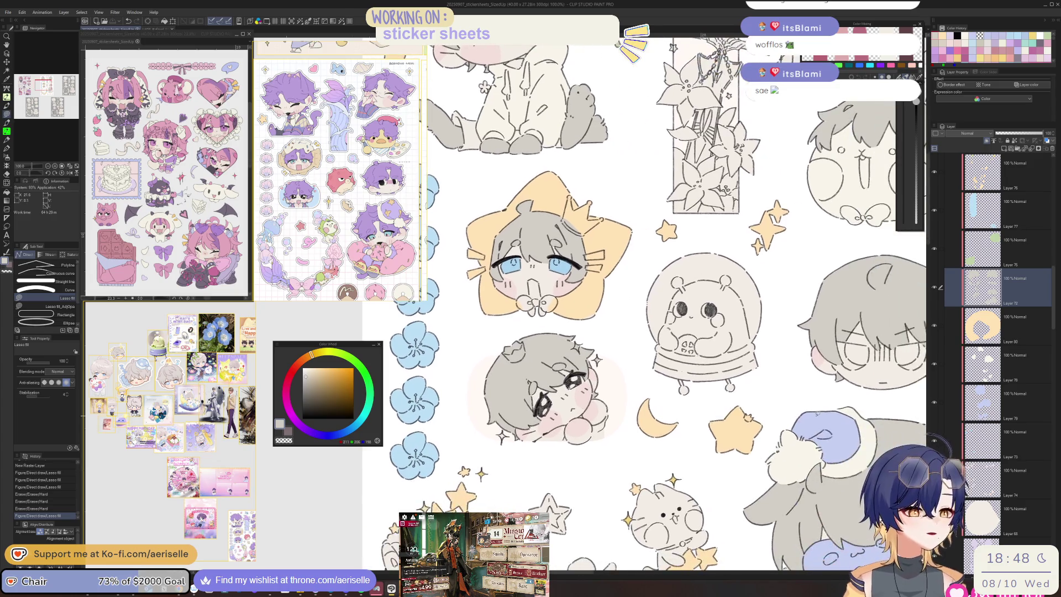
Step: Add a new layer above Layer 74 and choose a dusty pink colour
{"action": "left_click", "coordinate": [990, 484]}
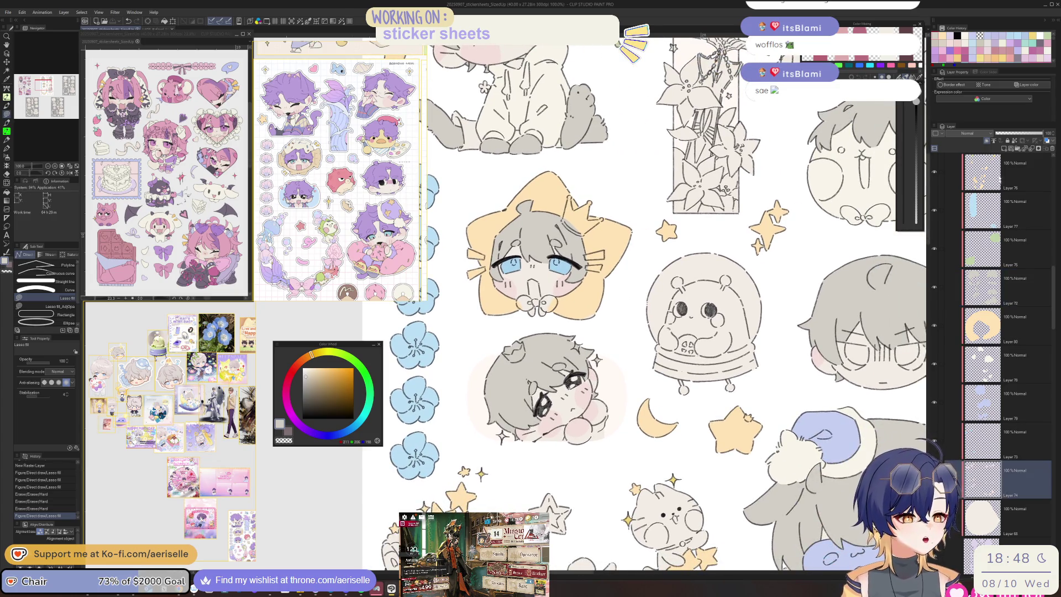
{"action": "left_click", "coordinate": [1004, 150]}
{"action": "key", "text": "ctrl"}
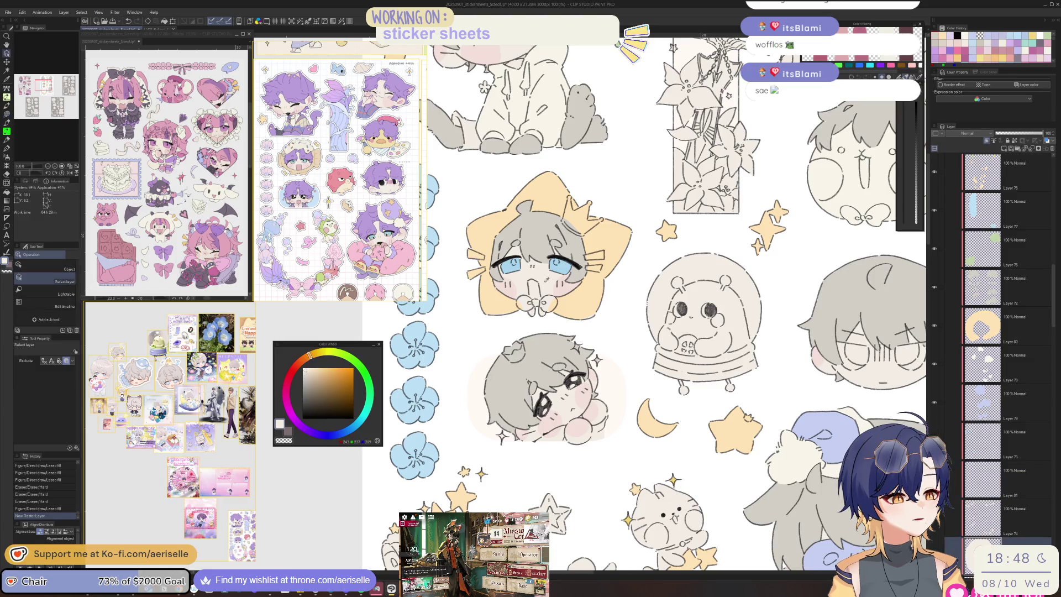
{"action": "left_click", "coordinate": [294, 370]}
{"action": "left_click_drag", "start_coordinate": [290, 373], "coordinate": [306, 370]}
{"action": "left_click", "coordinate": [314, 376]}
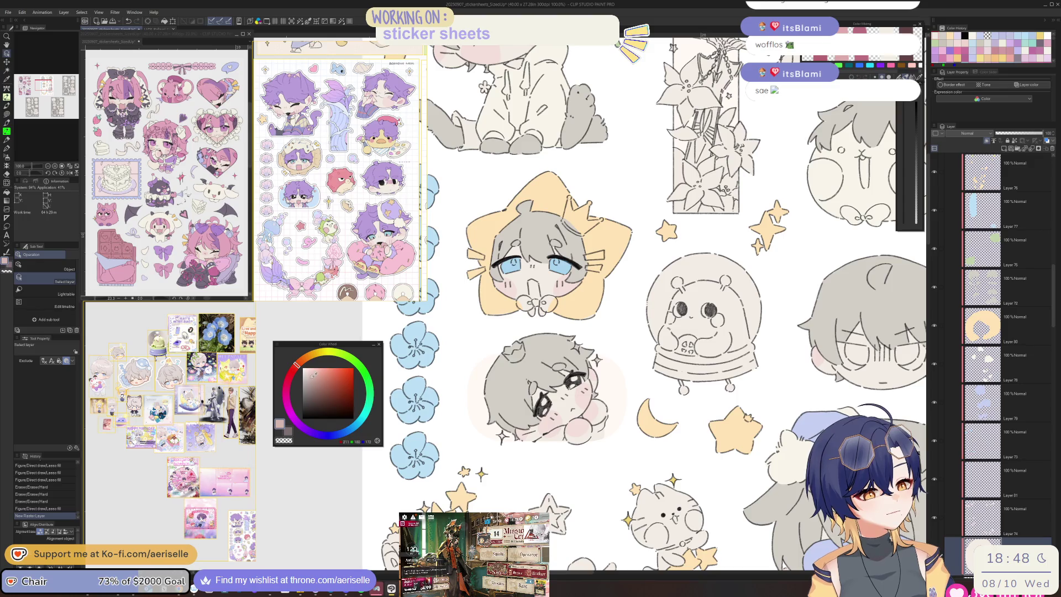
{"action": "left_click", "coordinate": [294, 374]}
Step: On Layer 81, lasso-fill the open mouth with pink
{"action": "left_click", "coordinate": [1010, 476]}
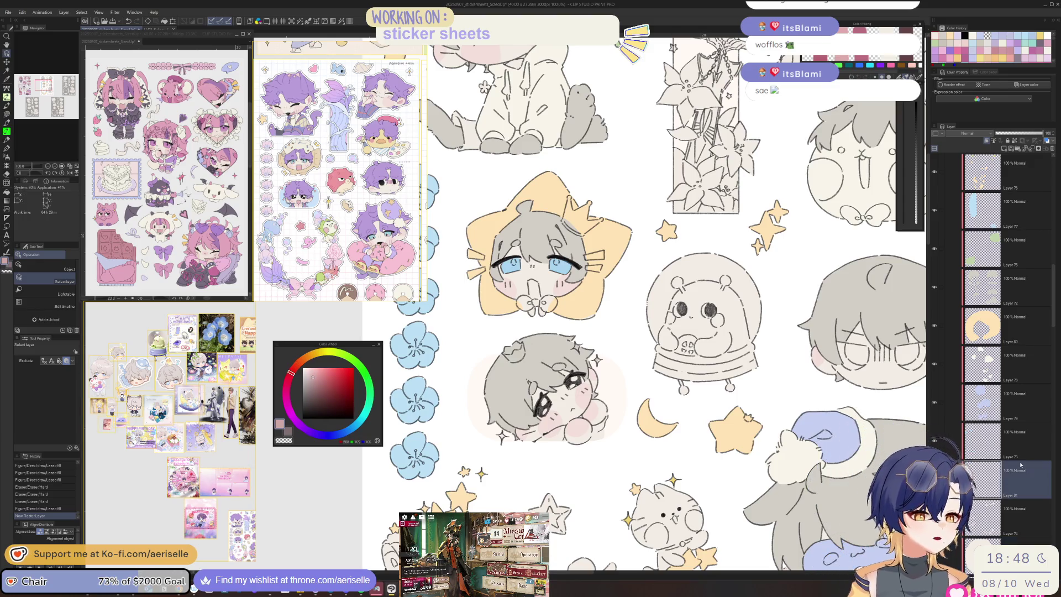
{"action": "scroll", "coordinate": [518, 279], "scroll_direction": "up", "scroll_amount": 5}
{"action": "key", "text": "u"}
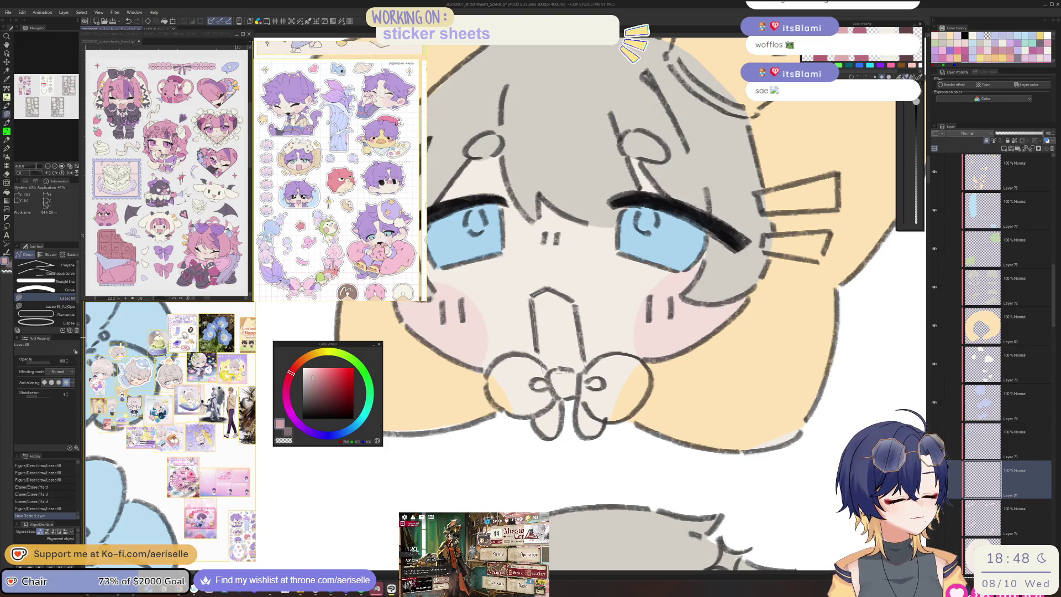
{"action": "left_click_drag", "start_coordinate": [573, 300], "coordinate": [570, 299]}
{"action": "scroll", "coordinate": [569, 298], "scroll_direction": "down", "scroll_amount": 4}
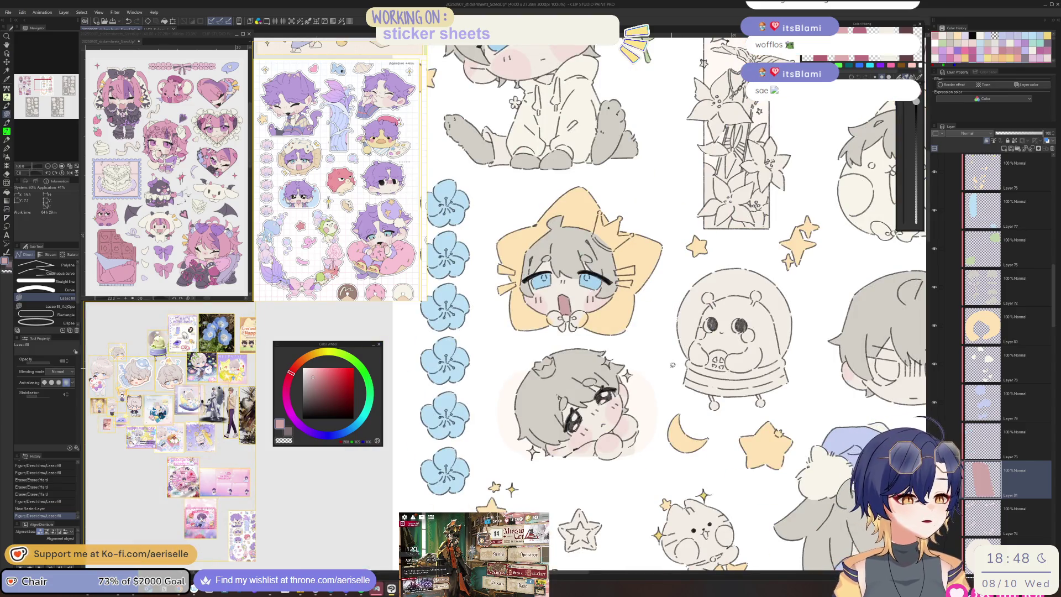
{"action": "scroll", "coordinate": [606, 264], "scroll_direction": "up", "scroll_amount": 2}
Step: Raise the pink's saturation slightly with a Hue/Saturation/Luminosity adjustment
{"action": "key", "text": "ctrl+u"}
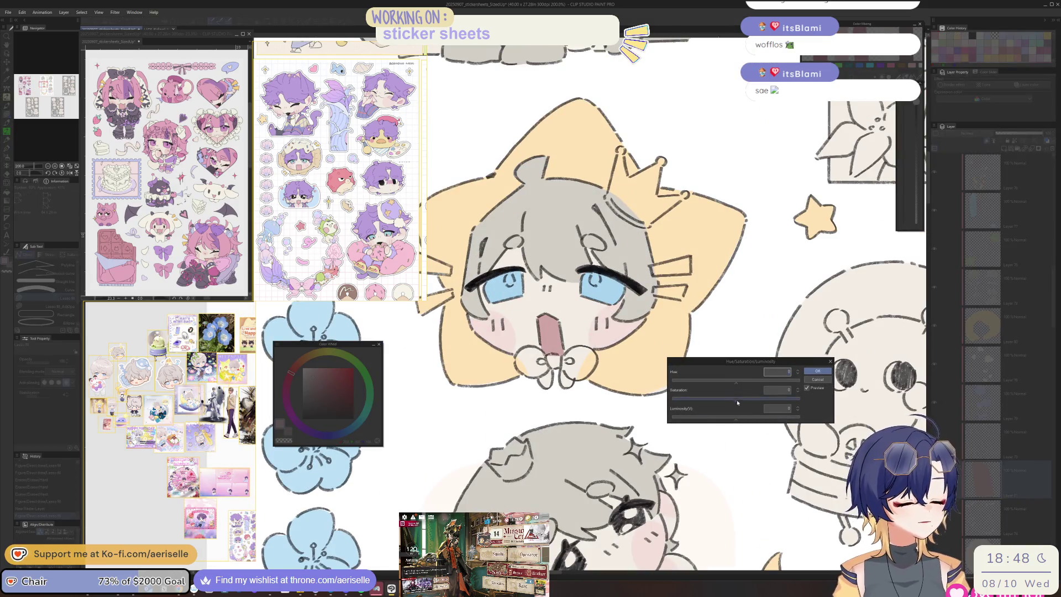
{"action": "left_click_drag", "start_coordinate": [736, 400], "coordinate": [741, 419]}
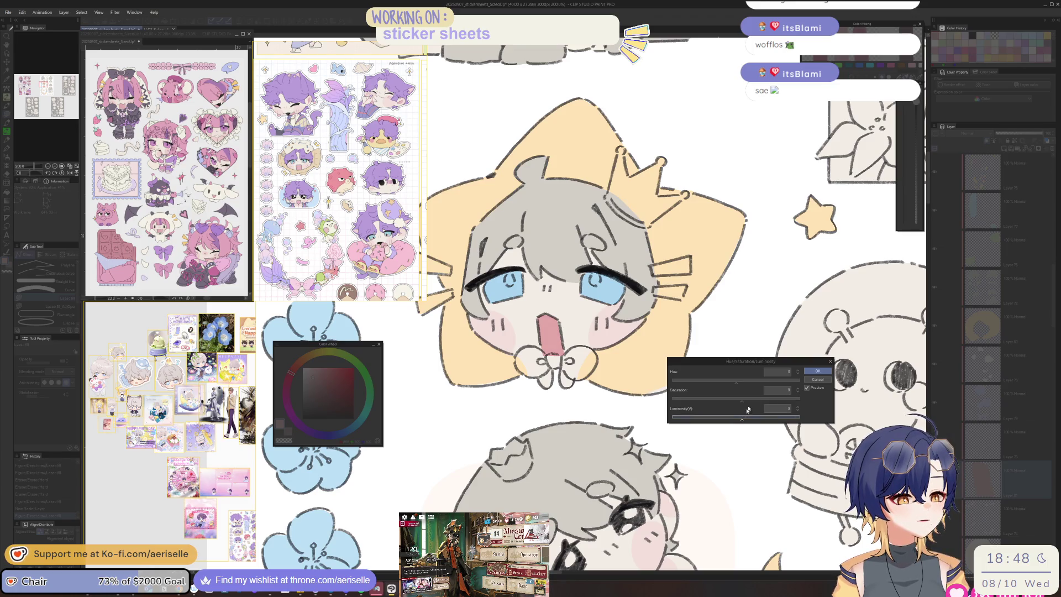
{"action": "left_click", "coordinate": [817, 371]}
{"action": "scroll", "coordinate": [555, 335], "scroll_direction": "down", "scroll_amount": 5}
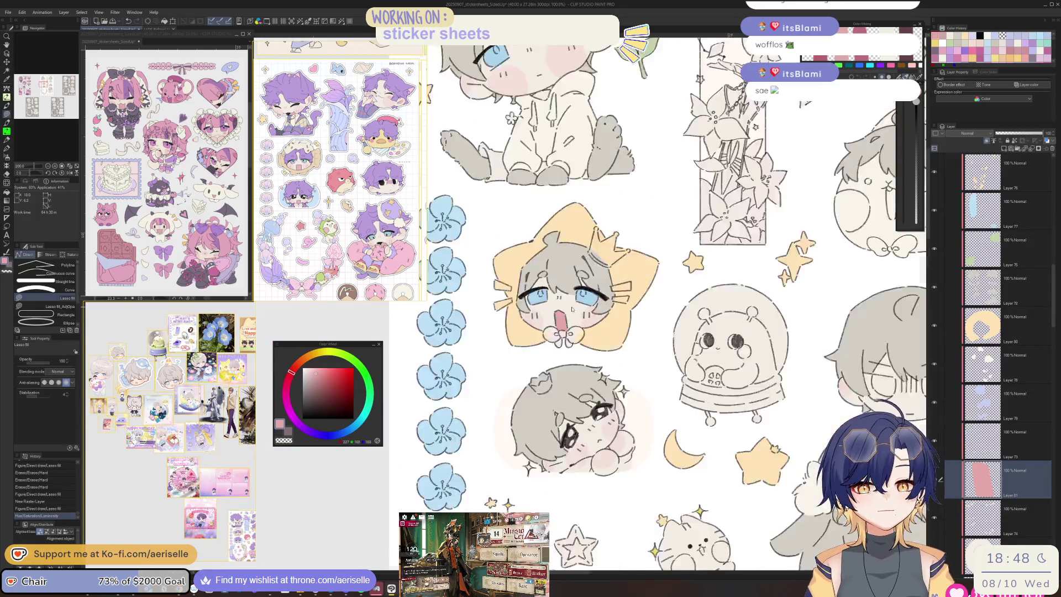
{"action": "scroll", "coordinate": [714, 367], "scroll_direction": "up", "scroll_amount": 2}
{"action": "scroll", "coordinate": [602, 361], "scroll_direction": "up", "scroll_amount": 6}
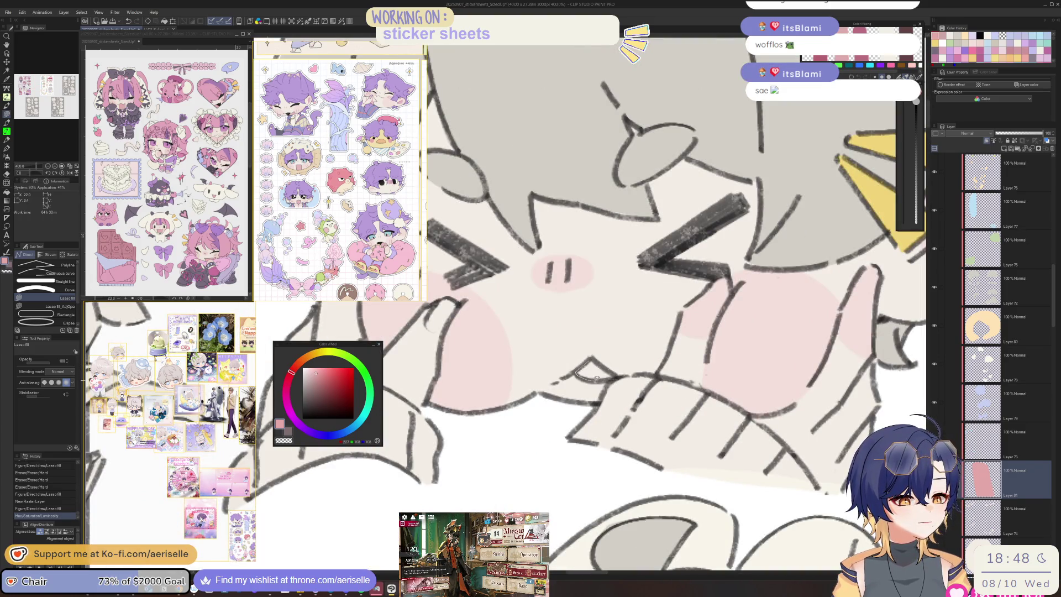
{"action": "scroll", "coordinate": [594, 358], "scroll_direction": "down", "scroll_amount": 8}
{"action": "left_click_drag", "start_coordinate": [672, 456], "coordinate": [654, 392]}
{"action": "scroll", "coordinate": [600, 342], "scroll_direction": "up", "scroll_amount": 8}
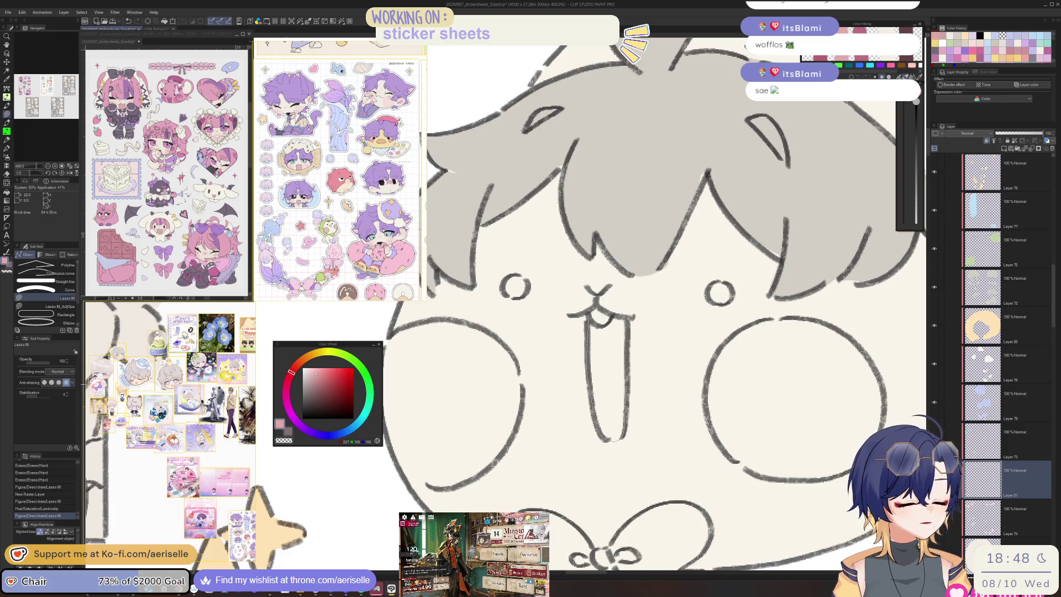
{"action": "scroll", "coordinate": [596, 320], "scroll_direction": "down", "scroll_amount": 8}
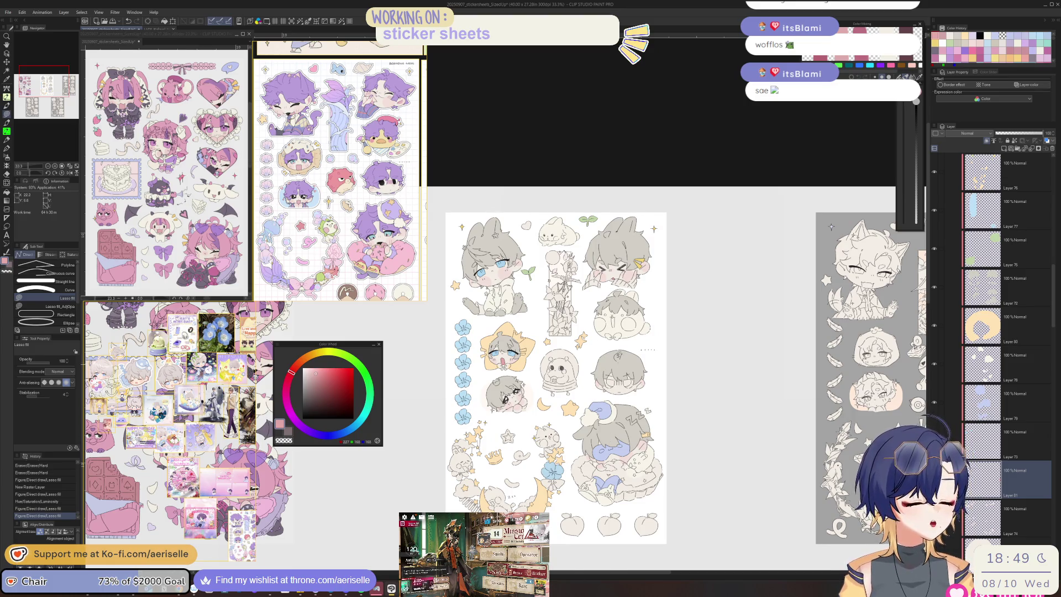
{"action": "scroll", "coordinate": [612, 319], "scroll_direction": "up", "scroll_amount": 6}
Step: Paint a pink tongue inside the open mouth
{"action": "key", "text": "e"}
{"action": "left_click_drag", "start_coordinate": [613, 275], "coordinate": [622, 326]}
{"action": "scroll", "coordinate": [623, 330], "scroll_direction": "down", "scroll_amount": 5}
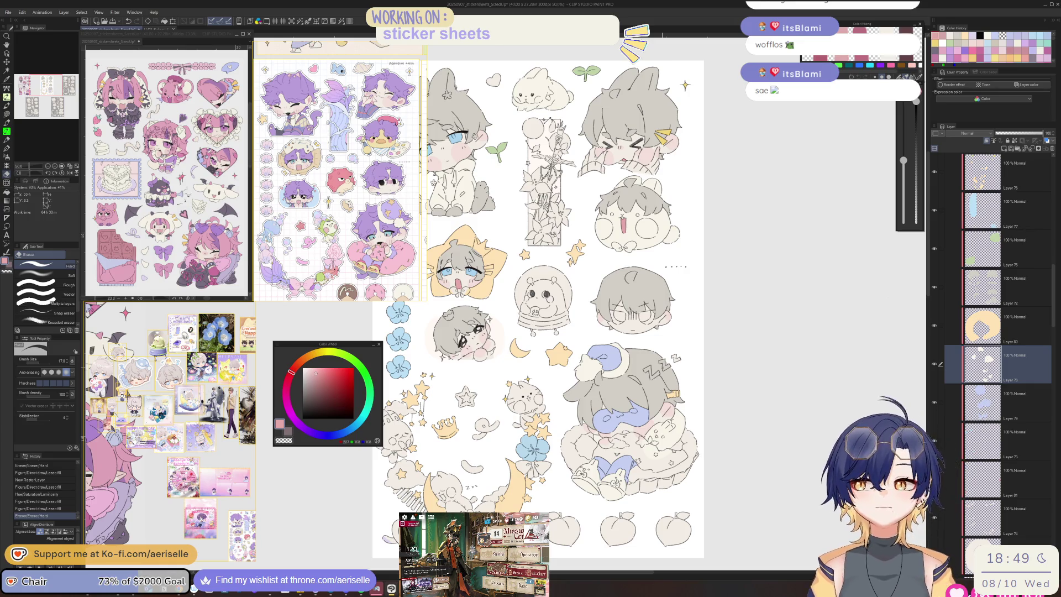
Step: On the sleeping character's colour layer, lasso-fill a patch and apply a hue adjustment
{"action": "left_click", "coordinate": [1018, 481]}
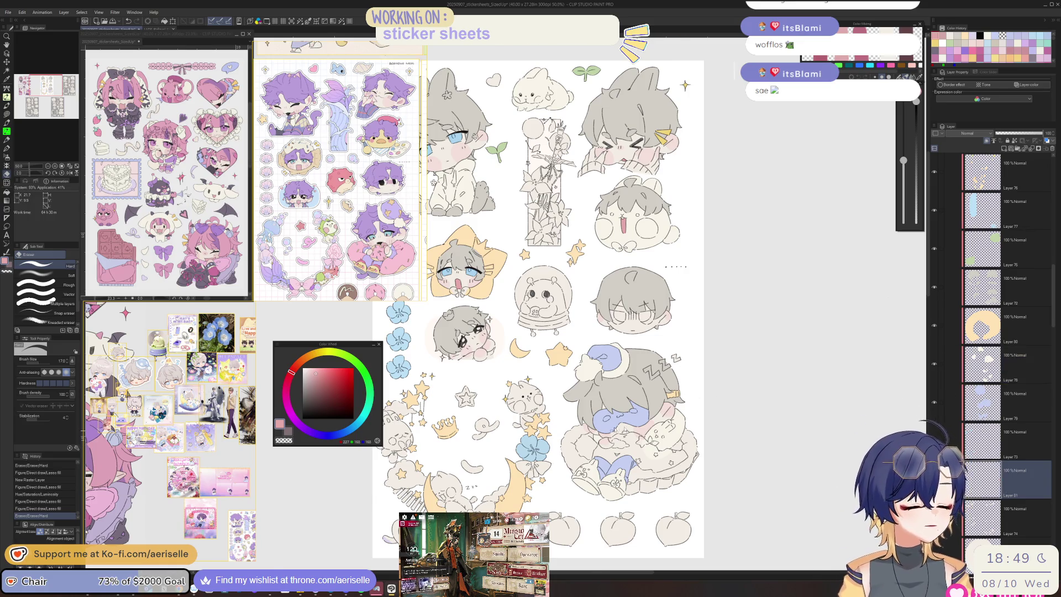
{"action": "scroll", "coordinate": [630, 422], "scroll_direction": "up", "scroll_amount": 7}
{"action": "key", "text": "u"}
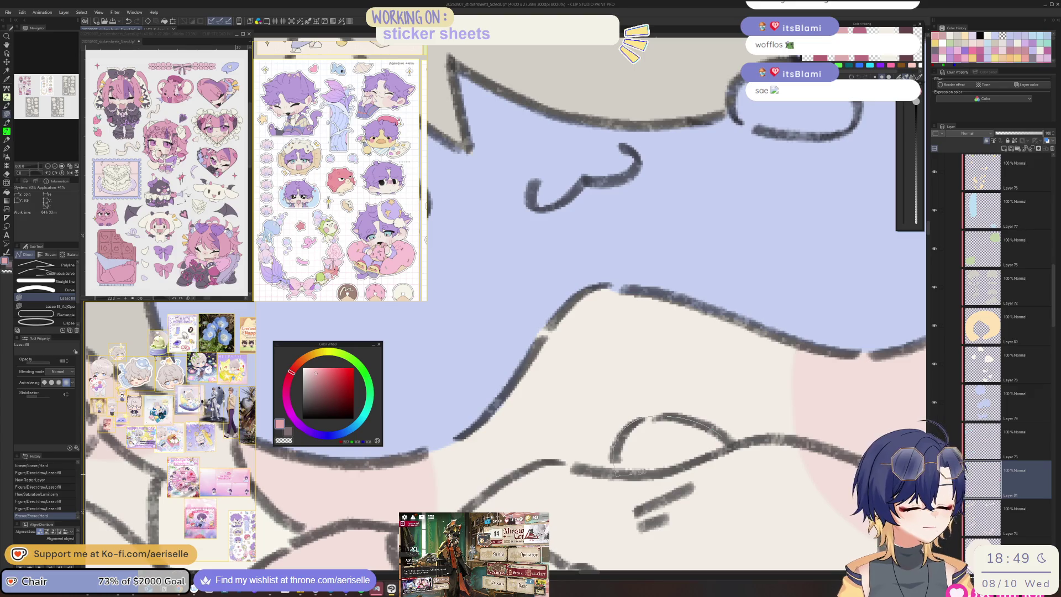
{"action": "left_click_drag", "start_coordinate": [636, 472], "coordinate": [635, 472]}
{"action": "scroll", "coordinate": [635, 473], "scroll_direction": "down", "scroll_amount": 7}
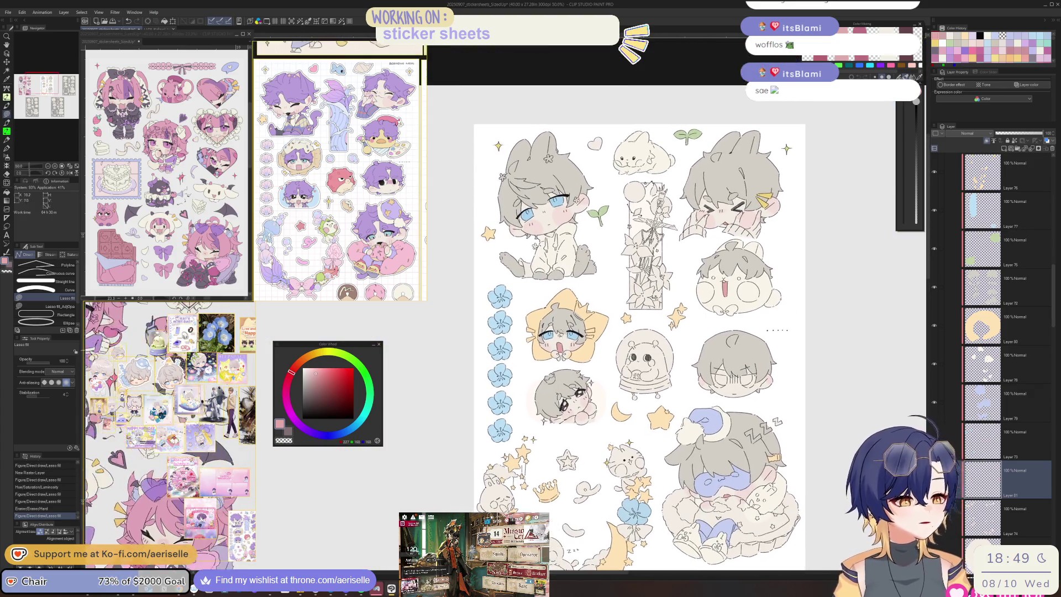
{"action": "scroll", "coordinate": [558, 319], "scroll_direction": "up", "scroll_amount": 4}
{"action": "key", "text": "ctrl+u"}
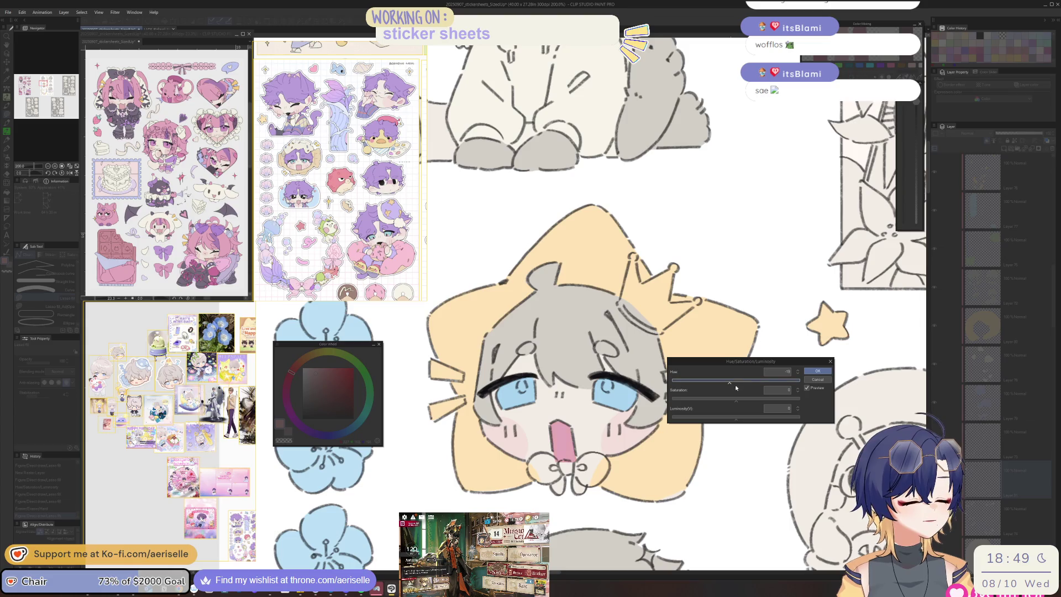
{"action": "left_click", "coordinate": [818, 371]}
{"action": "scroll", "coordinate": [782, 312], "scroll_direction": "down", "scroll_amount": 3}
{"action": "scroll", "coordinate": [684, 458], "scroll_direction": "right", "scroll_amount": 5}
{"action": "scroll", "coordinate": [565, 330], "scroll_direction": "up", "scroll_amount": 1}
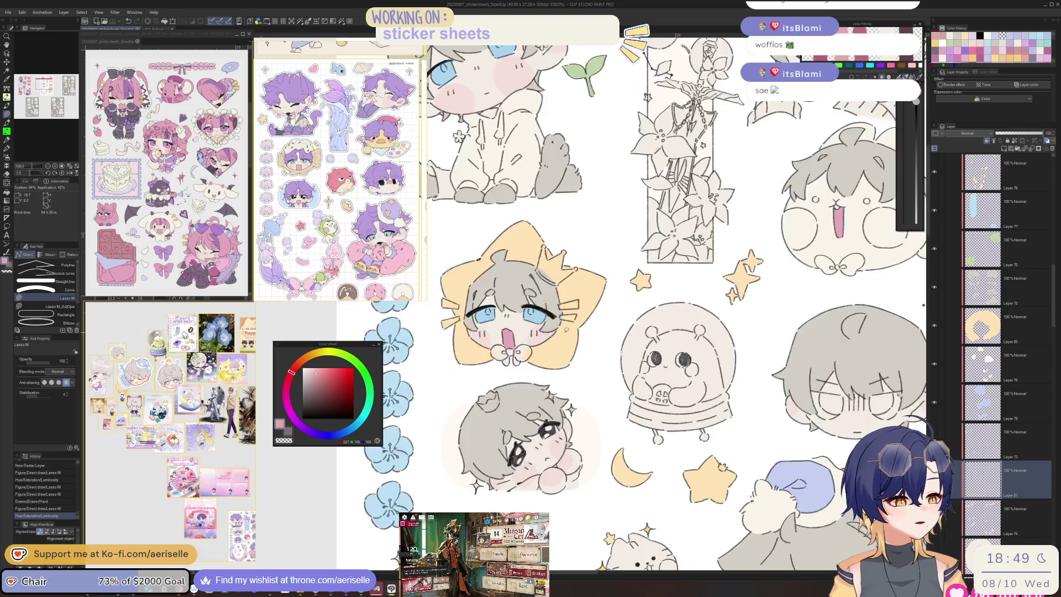
Step: On the star's layer, fill a tiny crown on the lying character's head
{"action": "left_click", "coordinate": [536, 278], "text": "ctrl+shift"}
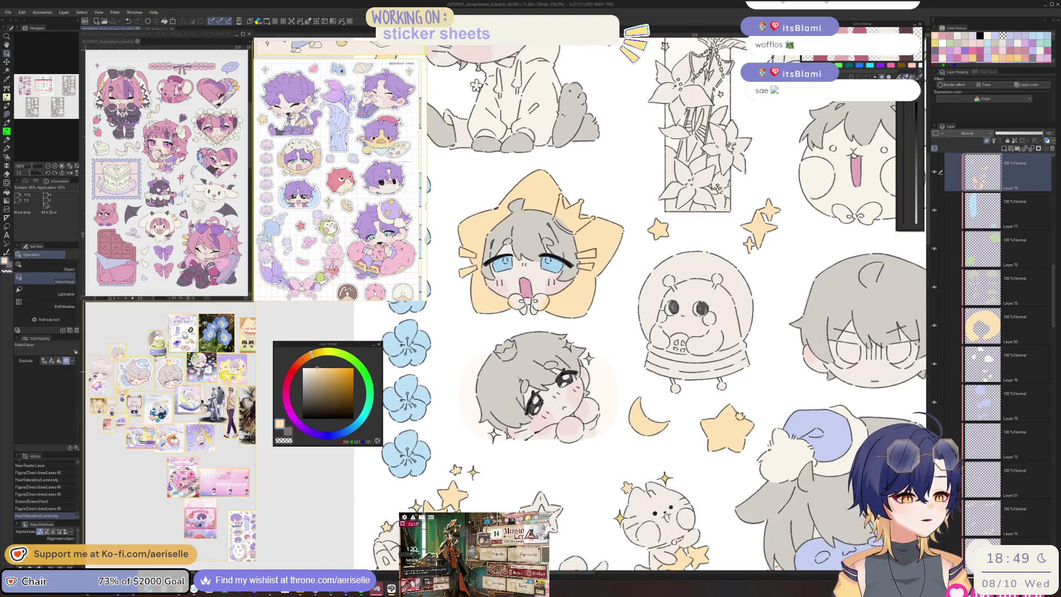
{"action": "scroll", "coordinate": [536, 278], "scroll_direction": "up", "scroll_amount": 4}
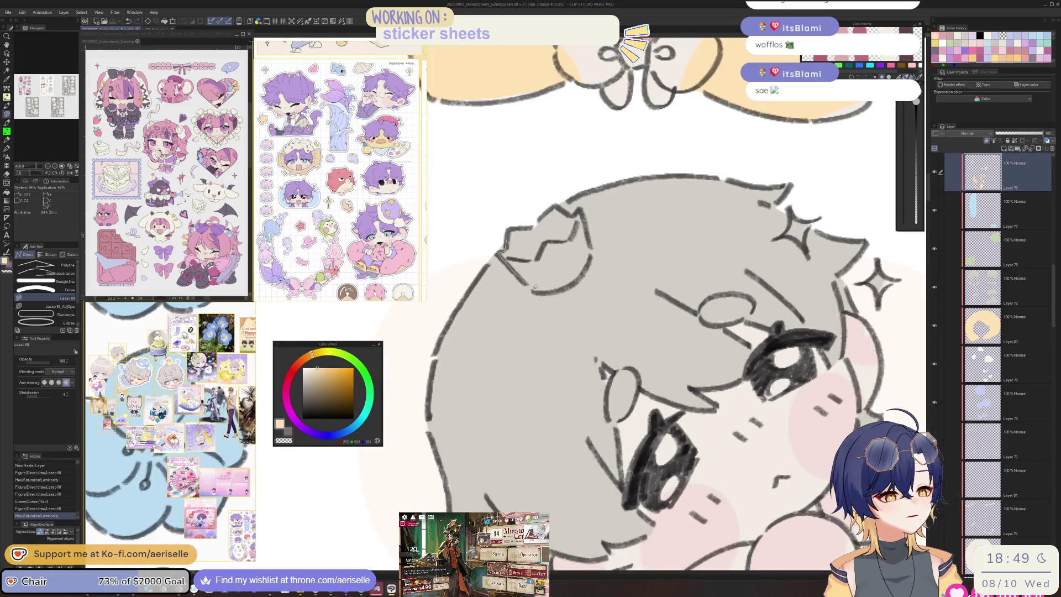
{"action": "left_click_drag", "start_coordinate": [582, 210], "coordinate": [533, 217]}
{"action": "scroll", "coordinate": [533, 218], "scroll_direction": "down", "scroll_amount": 5}
{"action": "scroll", "coordinate": [565, 461], "scroll_direction": "up", "scroll_amount": 4}
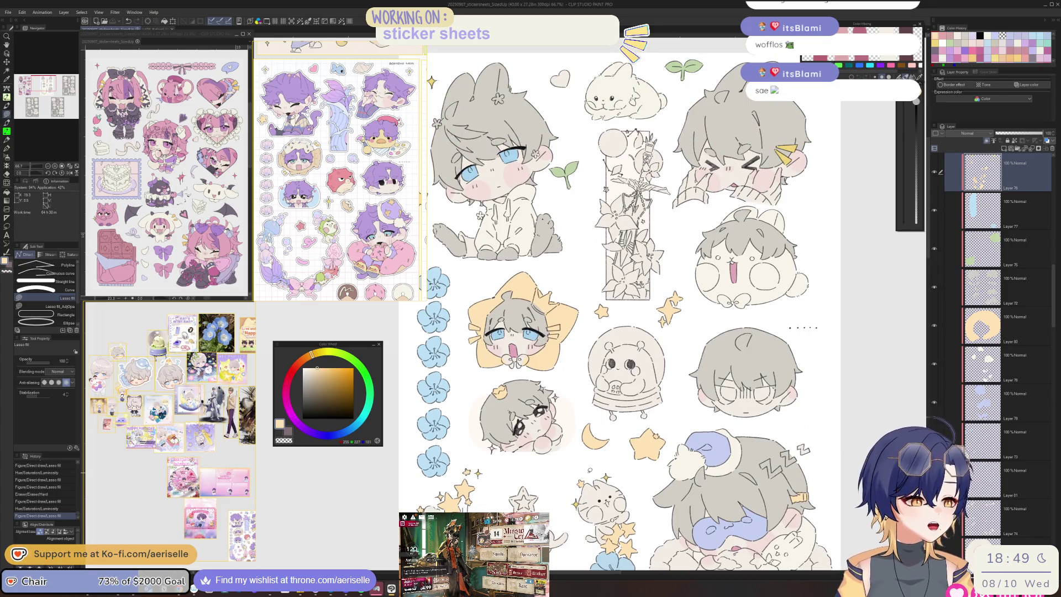
{"action": "scroll", "coordinate": [1041, 263], "scroll_direction": "up", "scroll_amount": 3}
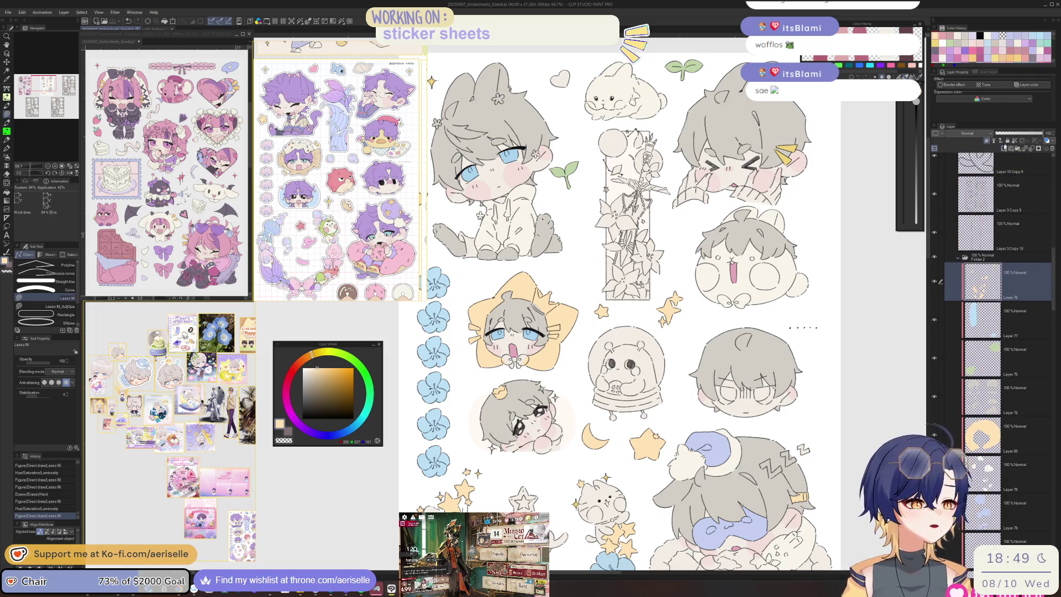
Step: Add a new layer clipped to the one below and choose lavender
{"action": "left_click", "coordinate": [1005, 149]}
{"action": "left_click", "coordinate": [988, 141]}
{"action": "left_click_drag", "start_coordinate": [318, 423], "coordinate": [303, 427]}
Step: Refine the lavender shade and lower the purple's saturation to -10
{"action": "left_click", "coordinate": [298, 423]}
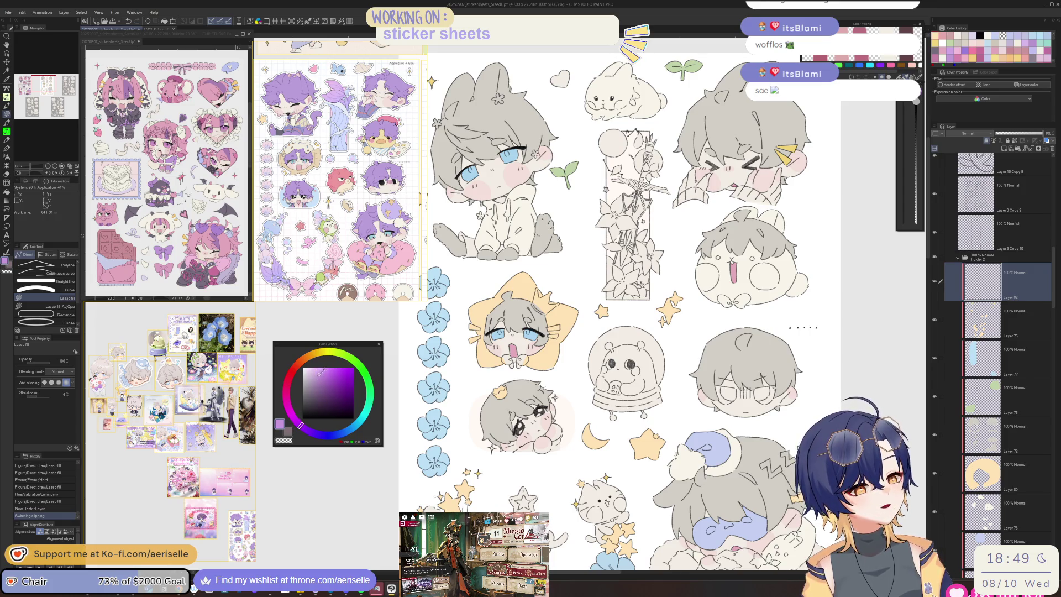
{"action": "left_click_drag", "start_coordinate": [550, 183], "coordinate": [556, 387]}
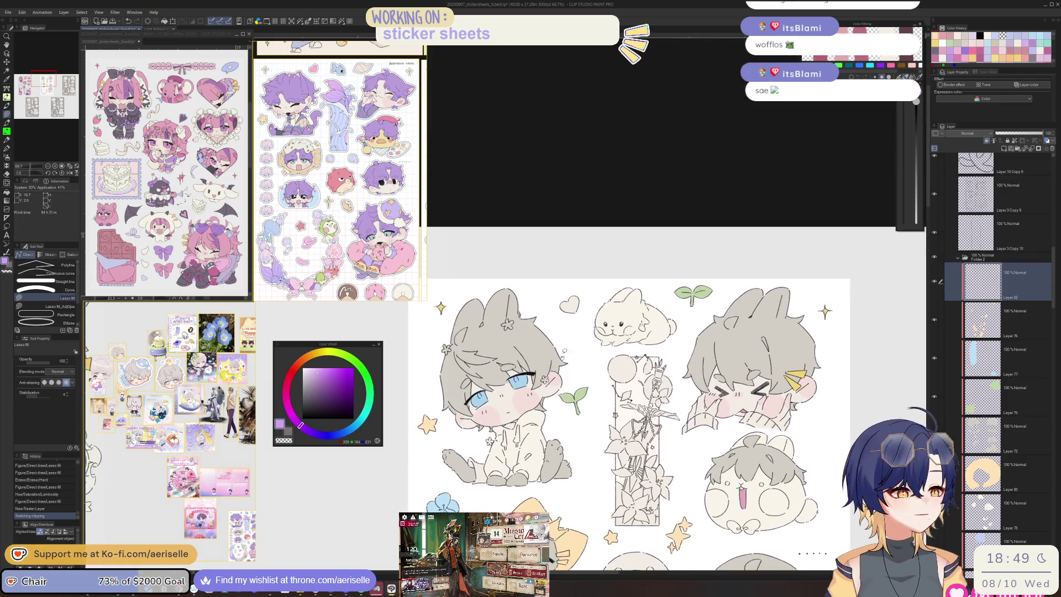
{"action": "scroll", "coordinate": [580, 297], "scroll_direction": "up", "scroll_amount": 3}
{"action": "scroll", "coordinate": [564, 357], "scroll_direction": "down", "scroll_amount": 6}
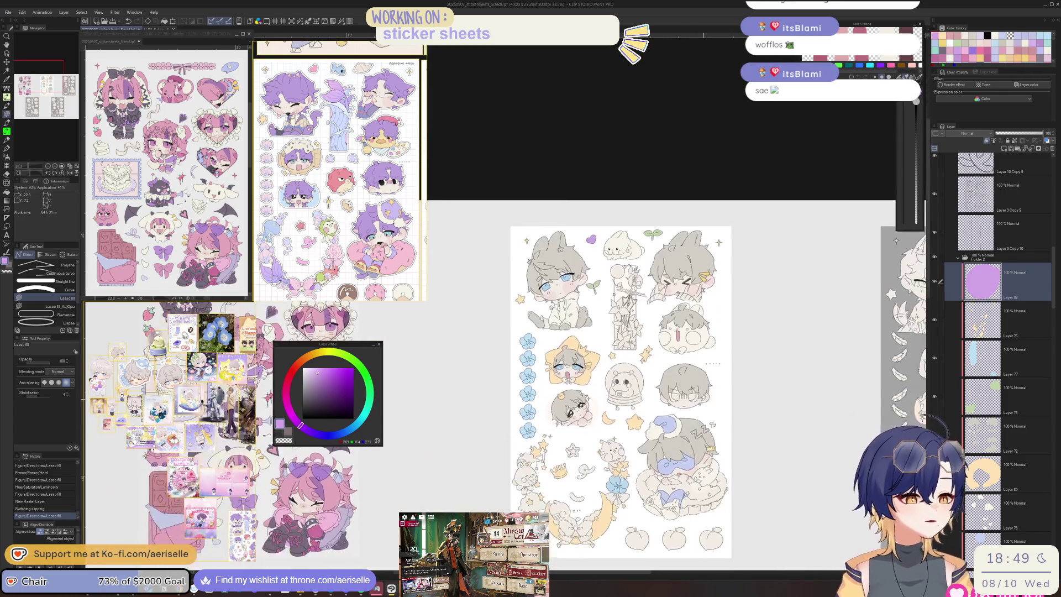
{"action": "key", "text": "ctrl+u"}
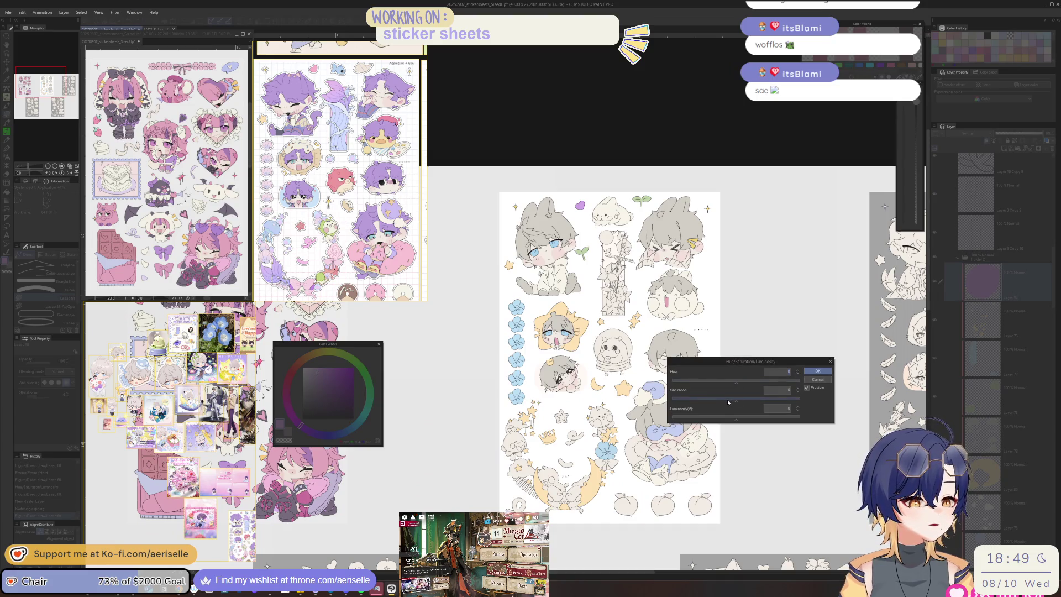
{"action": "left_click_drag", "start_coordinate": [734, 400], "coordinate": [728, 401]}
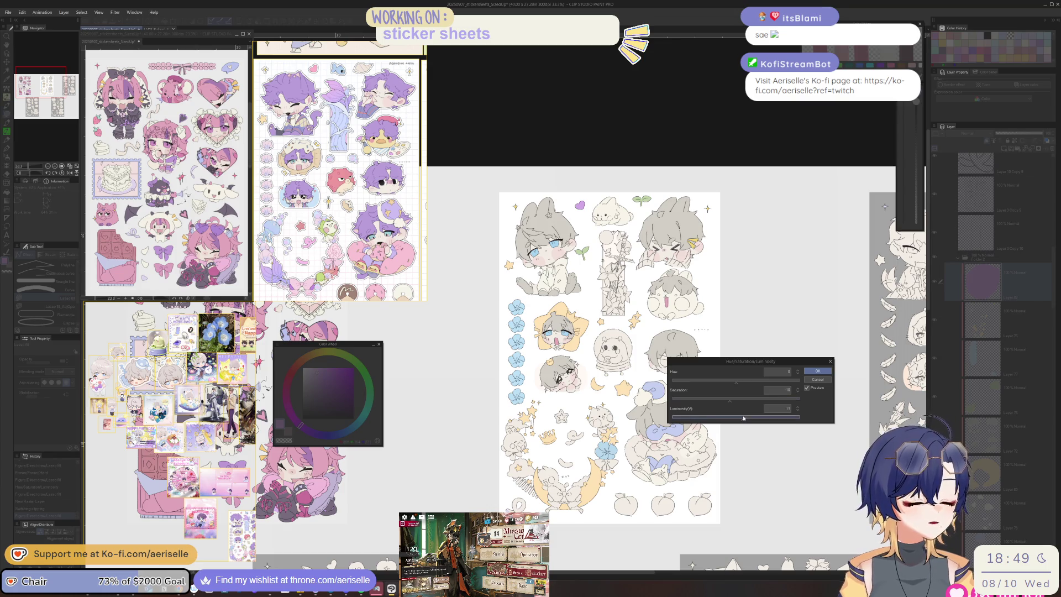
{"action": "left_click", "coordinate": [817, 370]}
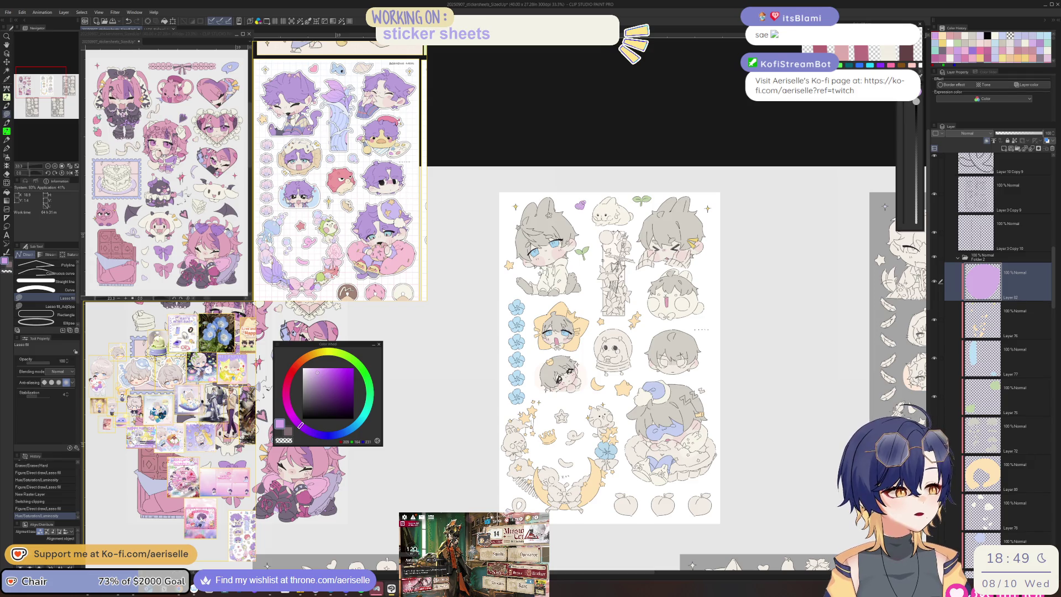
Step: Raise the purple heart area's luminosity to 10
{"action": "scroll", "coordinate": [583, 206], "scroll_direction": "up", "scroll_amount": 5}
{"action": "left_click_drag", "start_coordinate": [590, 193], "coordinate": [550, 295]}
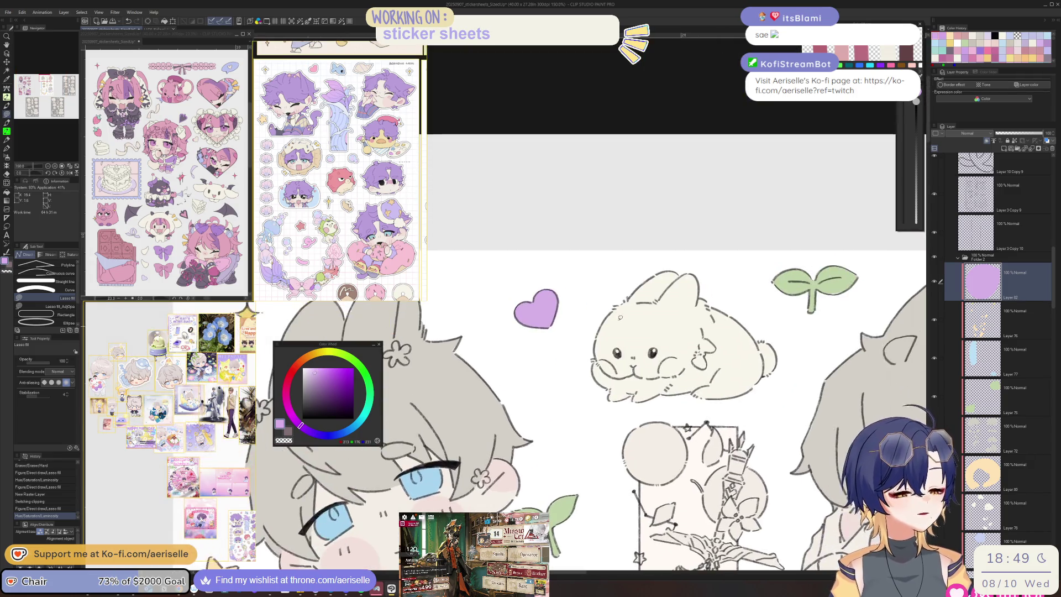
{"action": "key", "text": "ctrl+u"}
{"action": "left_click_drag", "start_coordinate": [735, 399], "coordinate": [741, 401]}
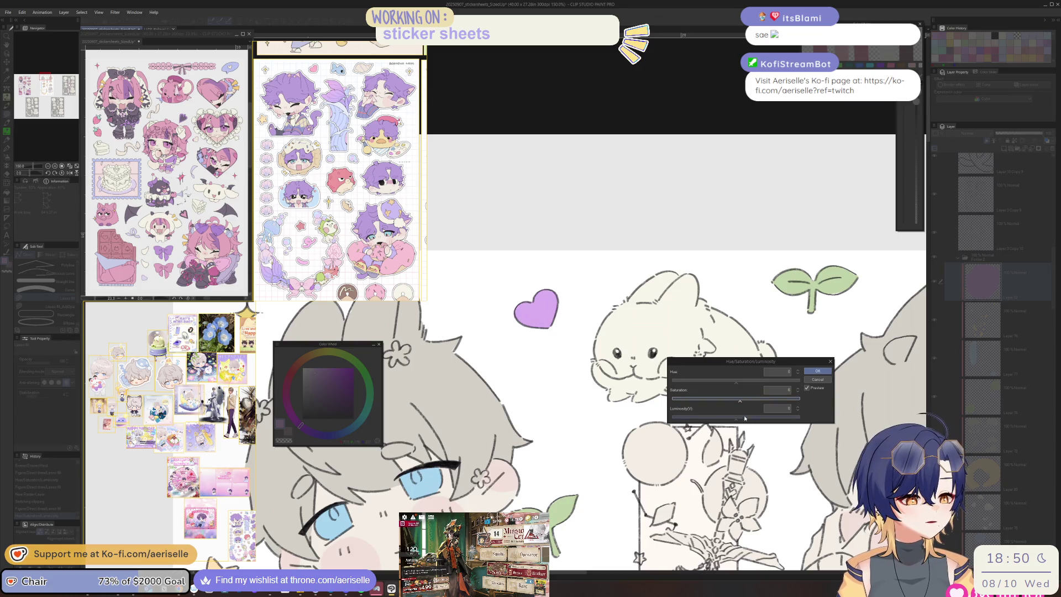
{"action": "left_click", "coordinate": [743, 420]}
{"action": "left_click", "coordinate": [817, 371]}
Step: Lasso-fill the swirls, leaf-shaped ribbons and lower-left ribbon loop purple
{"action": "scroll", "coordinate": [664, 411], "scroll_direction": "down", "scroll_amount": 5}
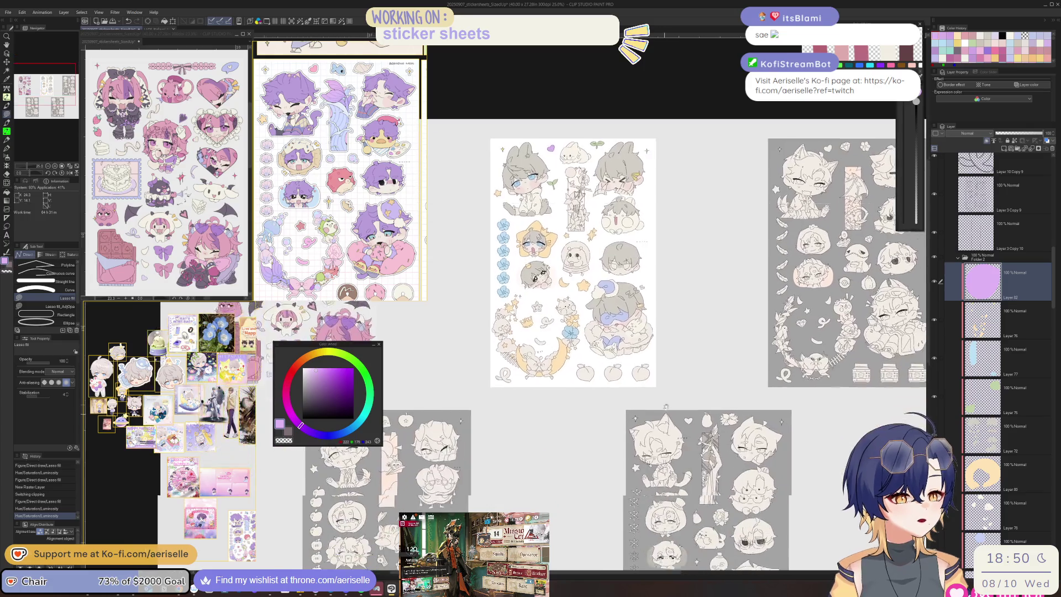
{"action": "scroll", "coordinate": [518, 293], "scroll_direction": "up", "scroll_amount": 4}
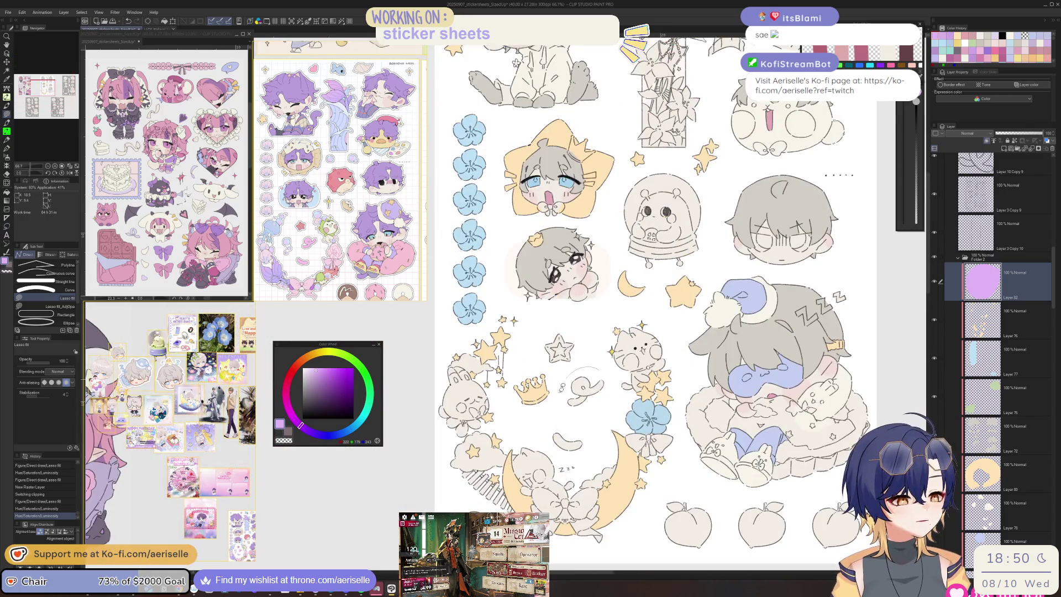
{"action": "left_click_drag", "start_coordinate": [569, 378], "coordinate": [571, 381]}
{"action": "mouse_move", "coordinate": [557, 441]}
{"action": "left_mouse_down"}
{"action": "mouse_move", "coordinate": [586, 450]}
{"action": "mouse_move", "coordinate": [555, 439]}
{"action": "left_mouse_up"}
{"action": "left_click_drag", "start_coordinate": [701, 578], "coordinate": [640, 504]}
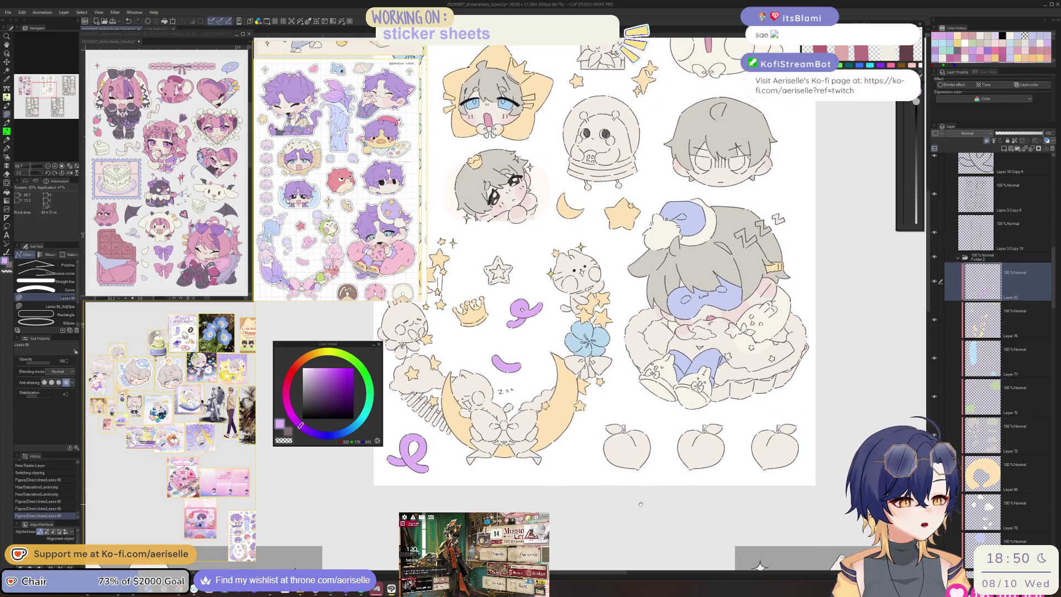
Step: Shift the purple's hue to -7
{"action": "scroll", "coordinate": [641, 504], "scroll_direction": "up", "scroll_amount": 2}
{"action": "key", "text": "ctrl+u"}
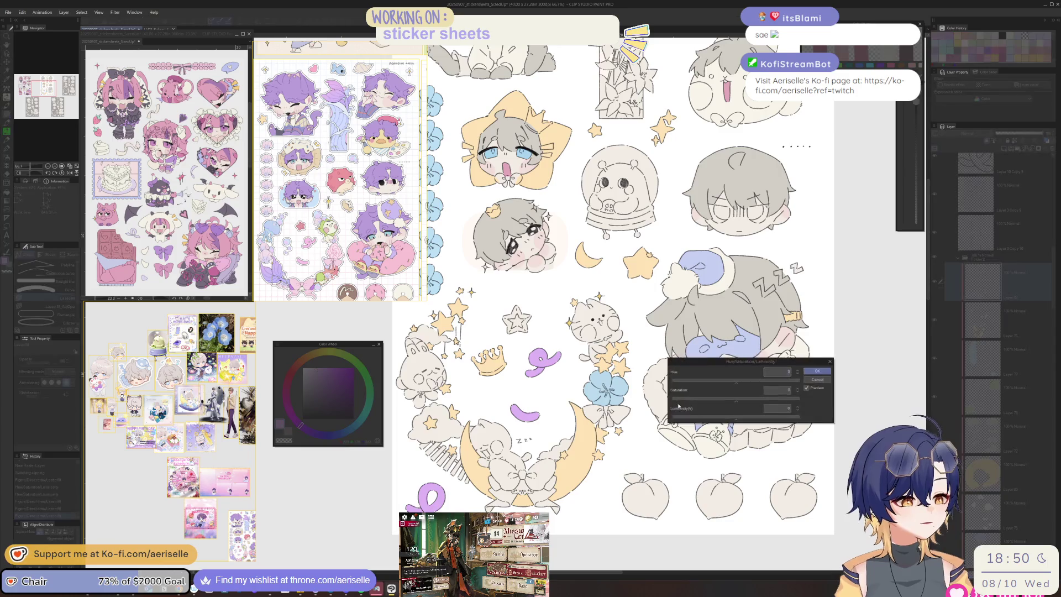
{"action": "left_click_drag", "start_coordinate": [736, 383], "coordinate": [742, 418]}
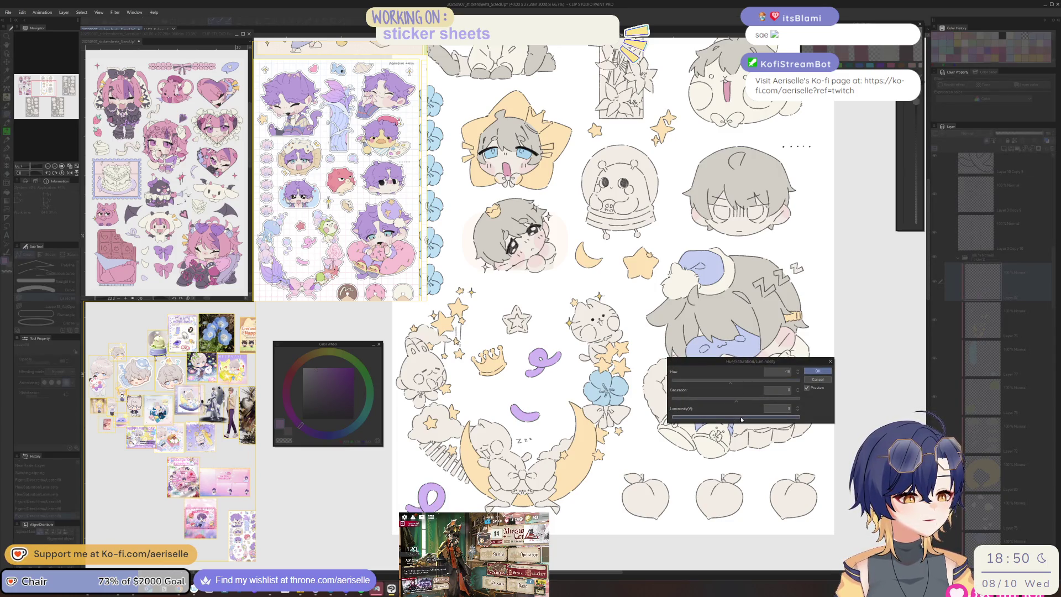
{"action": "left_click", "coordinate": [818, 371]}
{"action": "scroll", "coordinate": [621, 395], "scroll_direction": "down", "scroll_amount": 1}
{"action": "left_click_drag", "start_coordinate": [652, 507], "coordinate": [594, 507]}
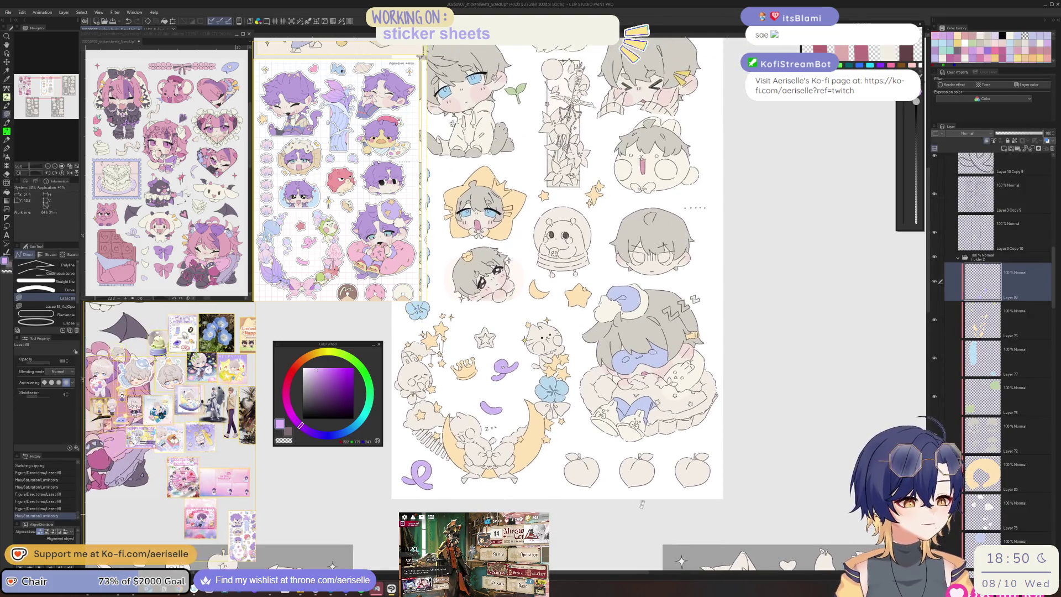
Step: Add a new layer above the colour layer and lasso-fill the three peaches with pink
{"action": "left_click", "coordinate": [1004, 329]}
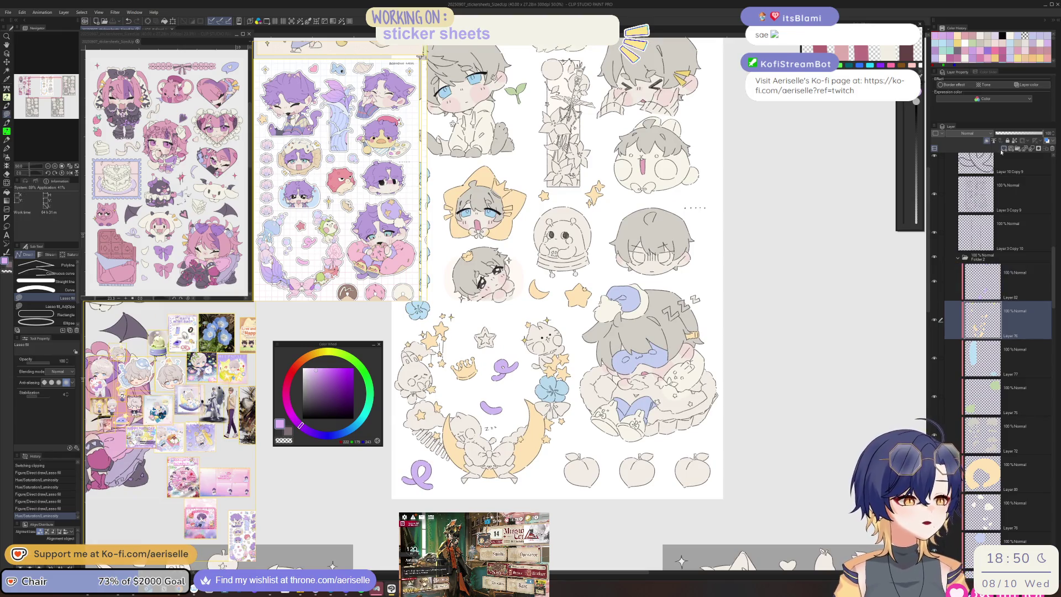
{"action": "left_click", "coordinate": [1005, 140]}
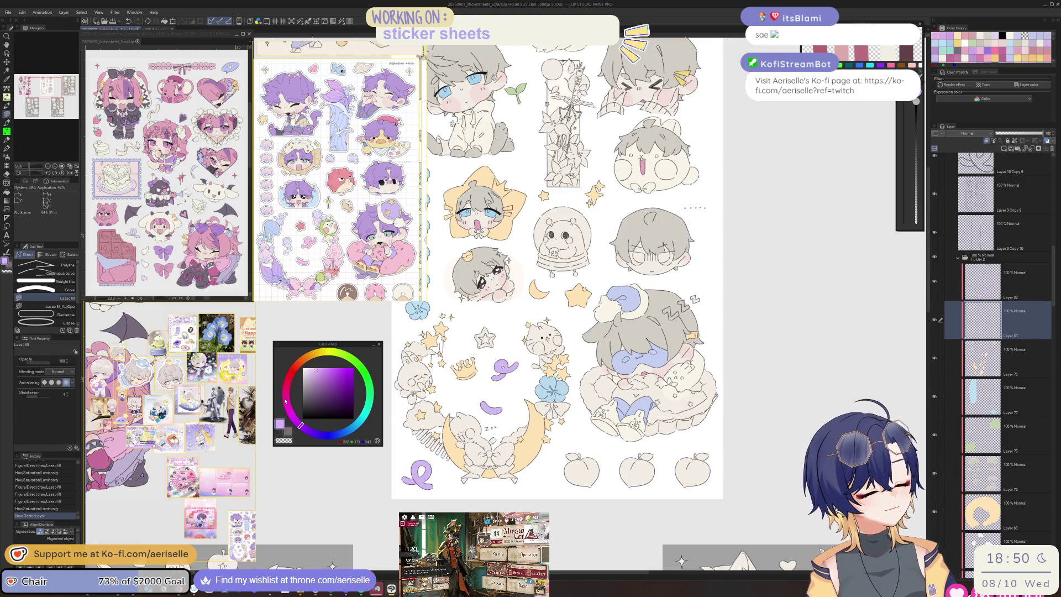
{"action": "left_click_drag", "start_coordinate": [285, 399], "coordinate": [288, 379]}
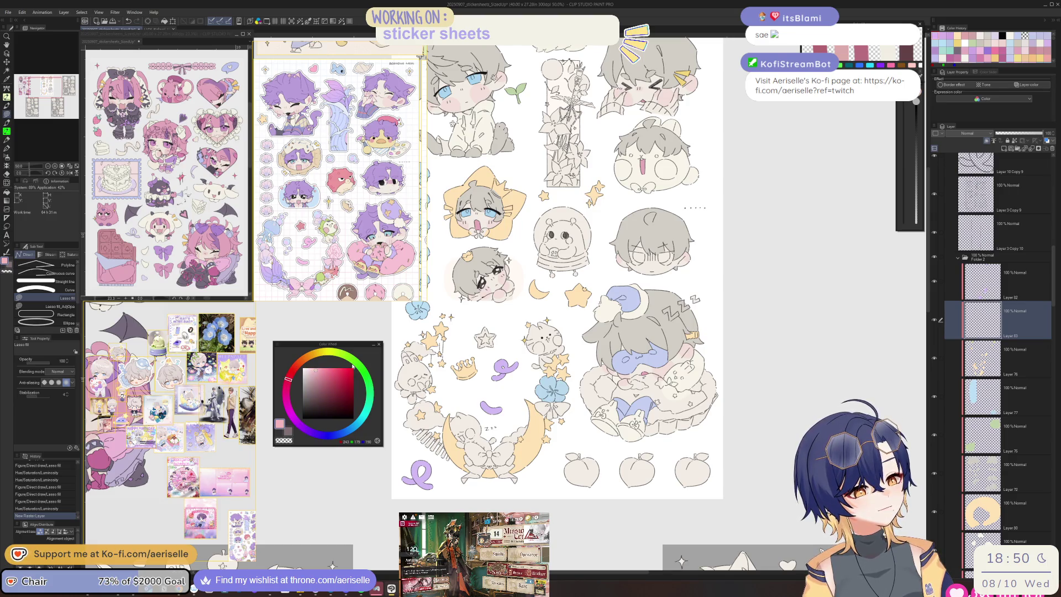
{"action": "left_click", "coordinate": [293, 369]}
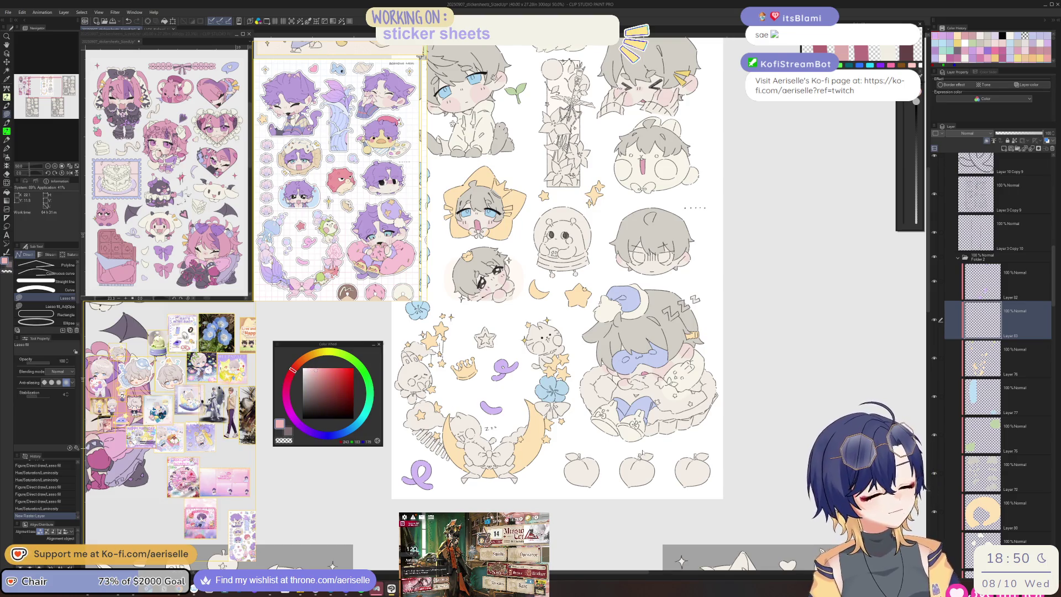
{"action": "scroll", "coordinate": [608, 450], "scroll_direction": "up", "scroll_amount": 2}
{"action": "left_click_drag", "start_coordinate": [556, 451], "coordinate": [552, 453]}
{"action": "mouse_move", "coordinate": [651, 483]}
{"action": "left_mouse_down"}
{"action": "mouse_move", "coordinate": [624, 497]}
{"action": "mouse_move", "coordinate": [649, 453]}
{"action": "left_mouse_up"}
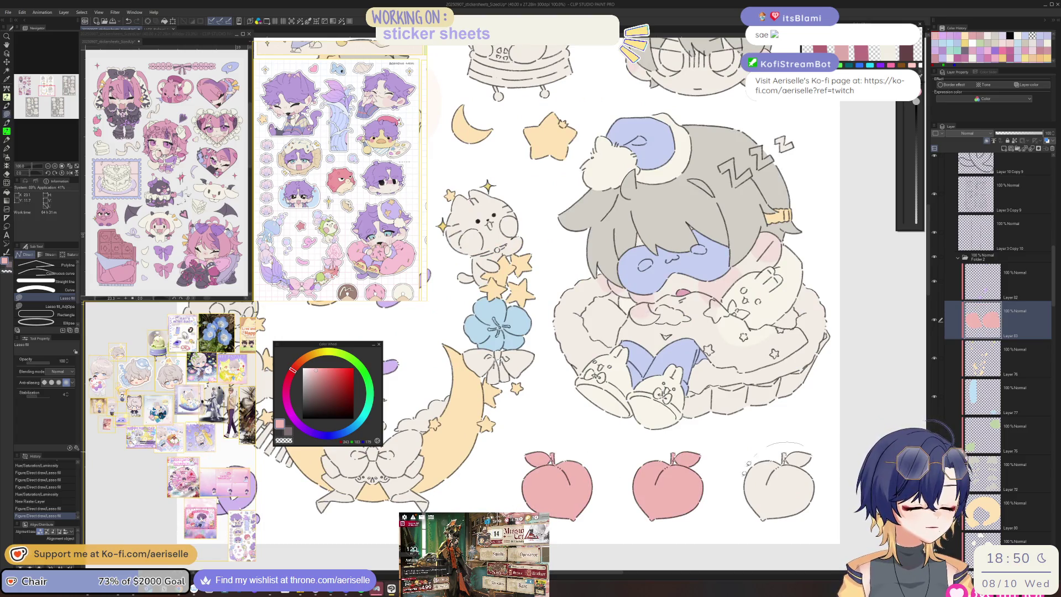
{"action": "left_click_drag", "start_coordinate": [773, 453], "coordinate": [771, 456]}
{"action": "scroll", "coordinate": [839, 447], "scroll_direction": "down", "scroll_amount": 2}
{"action": "left_click_drag", "start_coordinate": [838, 447], "coordinate": [720, 438]}
Step: Shift the peach hue by -13 with Hue/Saturation/Luminosity, then bucket-fill the three peaches with the new pink
{"action": "key", "text": "ctrl+u"}
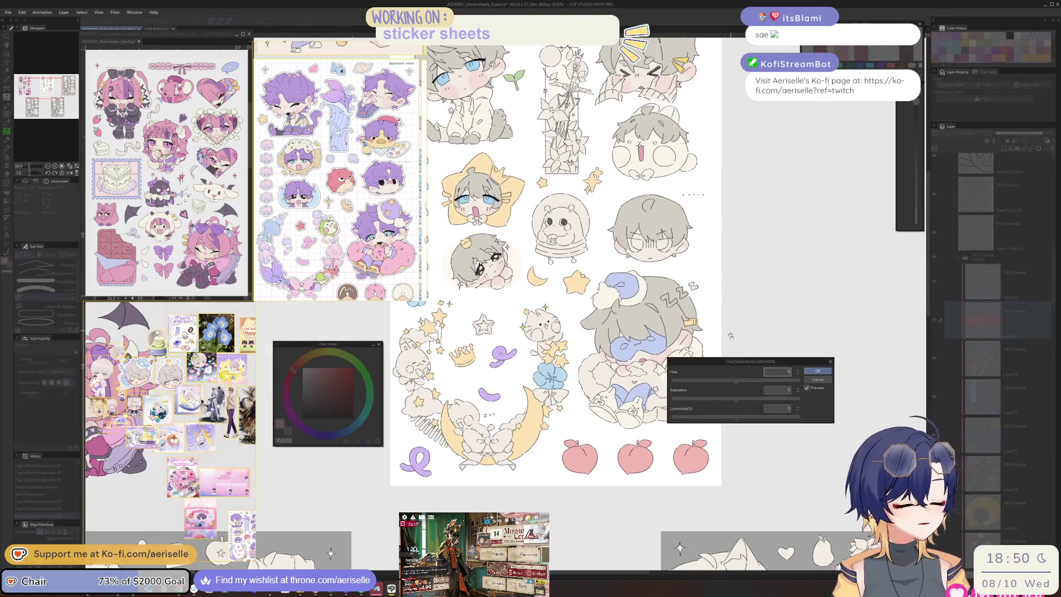
{"action": "left_click_drag", "start_coordinate": [732, 381], "coordinate": [736, 384]}
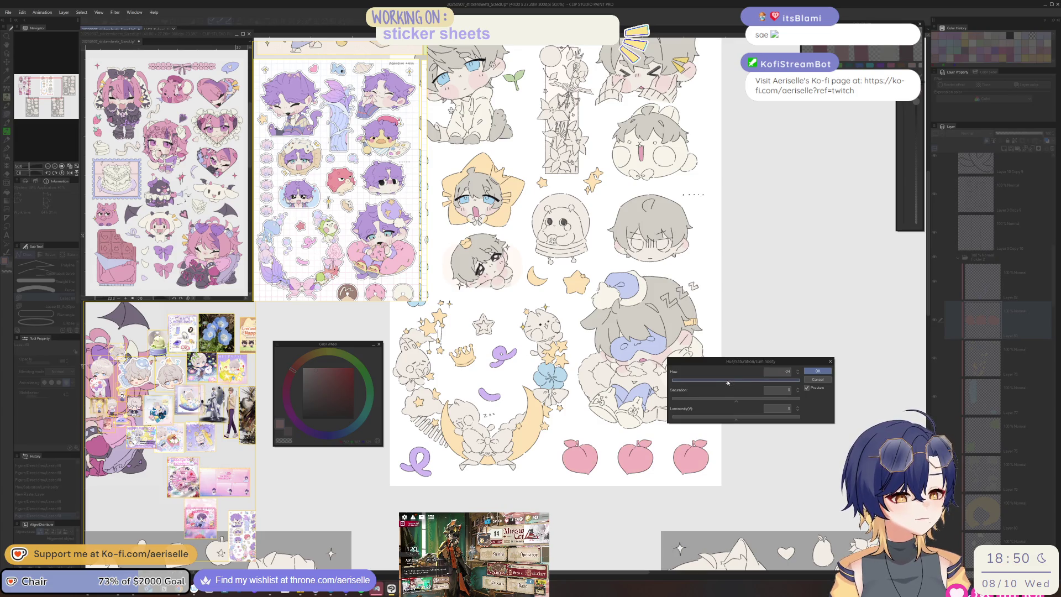
{"action": "left_click", "coordinate": [817, 371]}
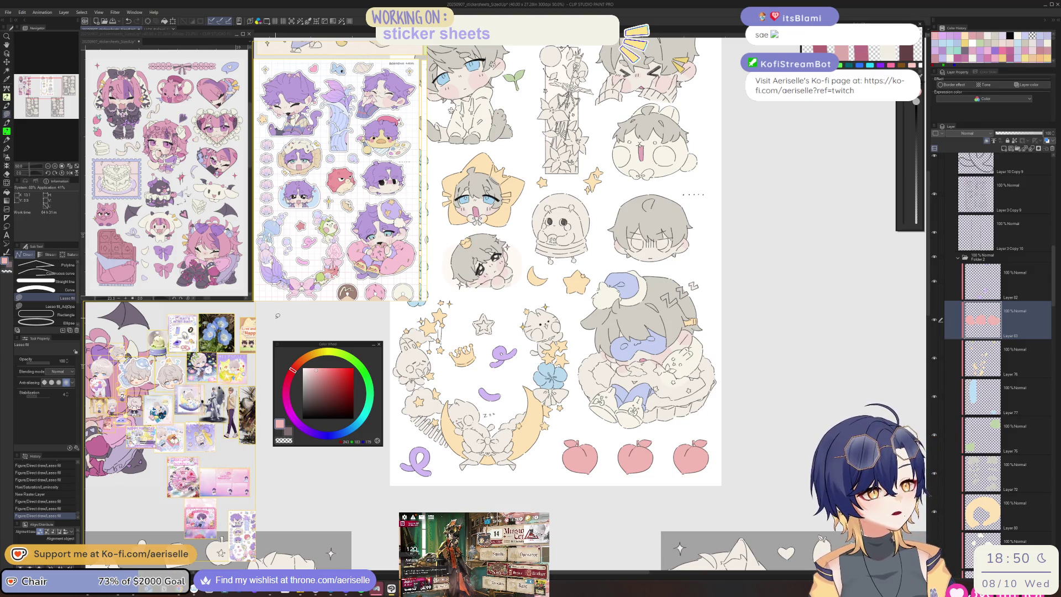
{"action": "left_click", "coordinate": [296, 367]}
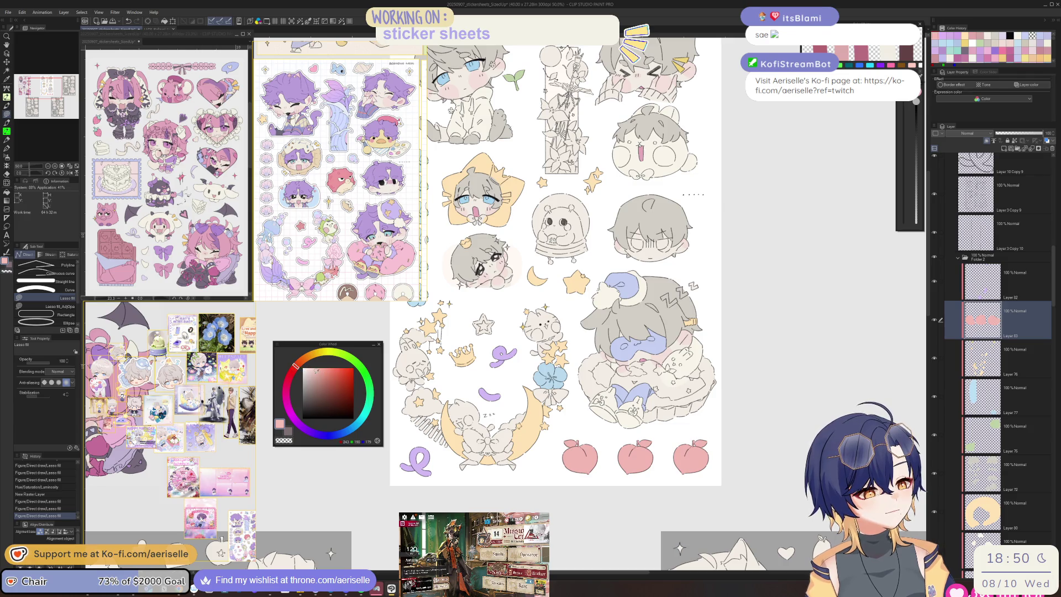
{"action": "key", "text": "g"}
{"action": "left_click", "coordinate": [580, 457]}
{"action": "left_click", "coordinate": [635, 458]}
{"action": "left_click", "coordinate": [711, 443]}
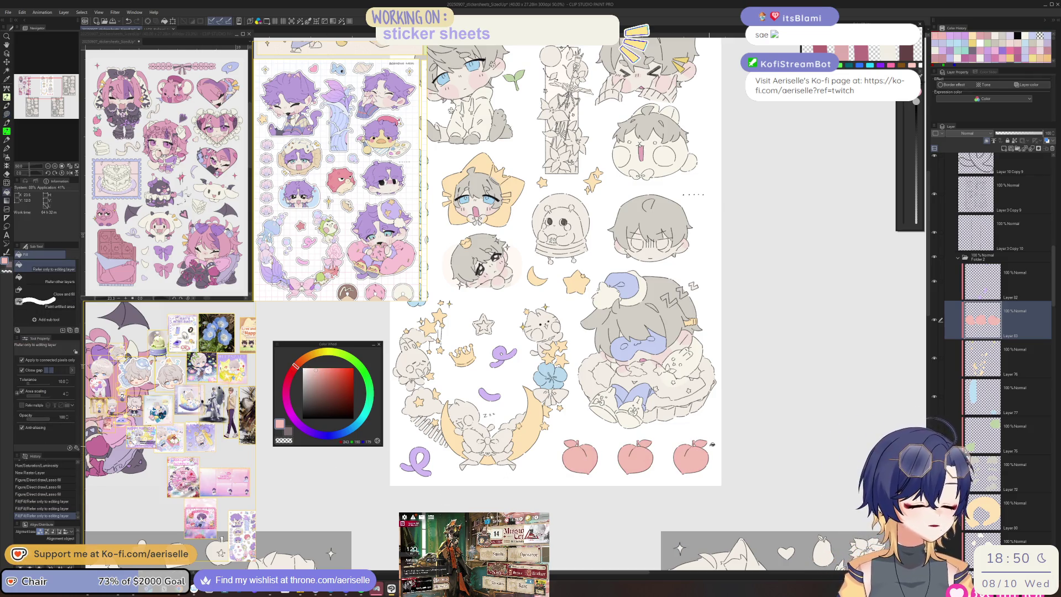
{"action": "mouse_move", "coordinate": [711, 443]}
{"action": "left_mouse_down"}
{"action": "mouse_move", "coordinate": [724, 436]}
{"action": "mouse_move", "coordinate": [727, 525]}
{"action": "left_mouse_up"}
Step: Move Layer 83 below Layer 75, undo a stray lasso fill, and select Layer 75
{"action": "left_click_drag", "start_coordinate": [1016, 319], "coordinate": [1017, 437]}
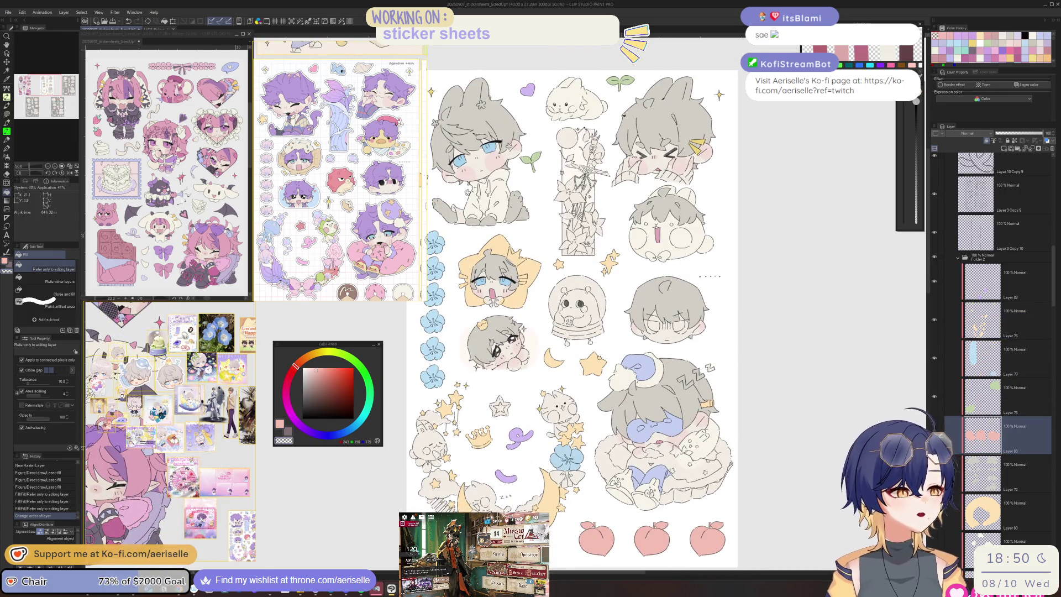
{"action": "scroll", "coordinate": [606, 546], "scroll_direction": "up", "scroll_amount": 3}
{"action": "key", "text": "u"}
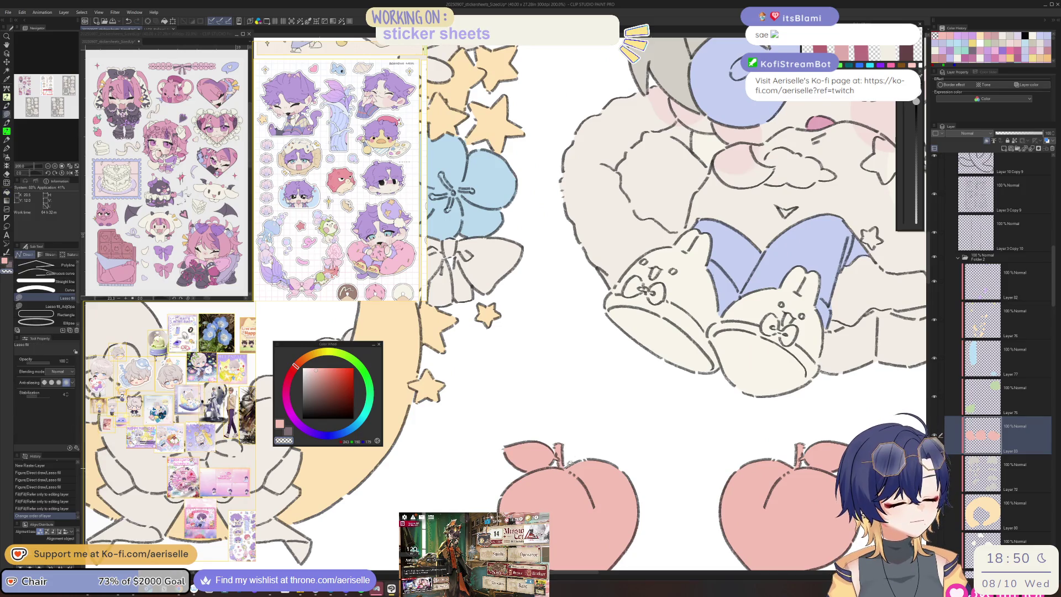
{"action": "left_click_drag", "start_coordinate": [555, 463], "coordinate": [555, 461]}
{"action": "scroll", "coordinate": [593, 461], "scroll_direction": "down", "scroll_amount": 6}
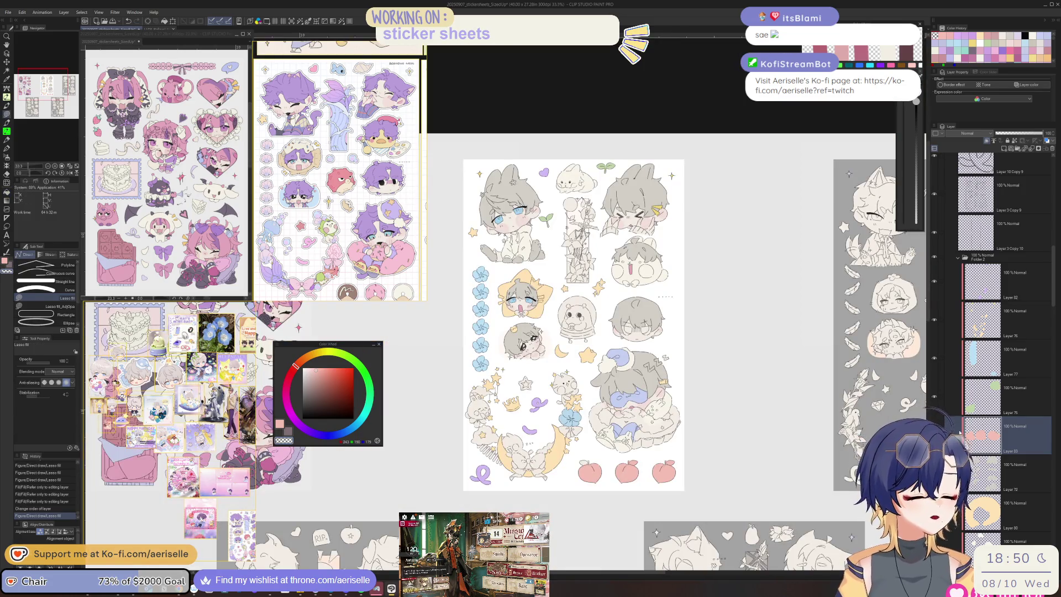
{"action": "key", "text": "ctrl+z"}
{"action": "left_click", "coordinate": [1022, 397]}
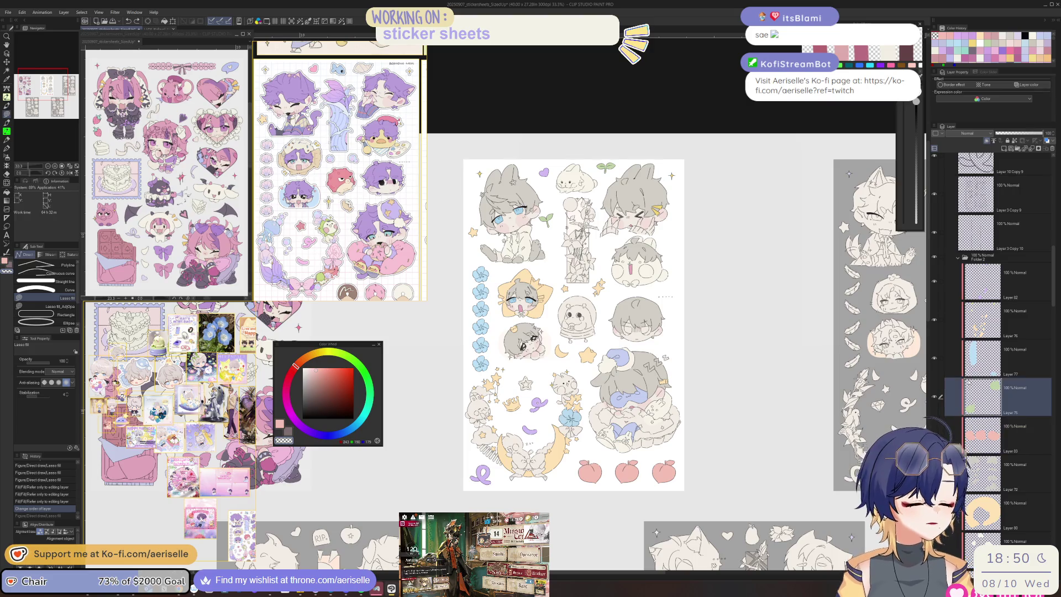
Step: Pick green on the colour wheel and lasso-fill the leaf on each peach
{"action": "scroll", "coordinate": [597, 194], "scroll_direction": "up", "scroll_amount": 3}
{"action": "left_click", "coordinate": [623, 106], "text": "alt"}
{"action": "scroll", "coordinate": [603, 223], "scroll_direction": "down", "scroll_amount": 4}
{"action": "scroll", "coordinate": [505, 392], "scroll_direction": "up", "scroll_amount": 5}
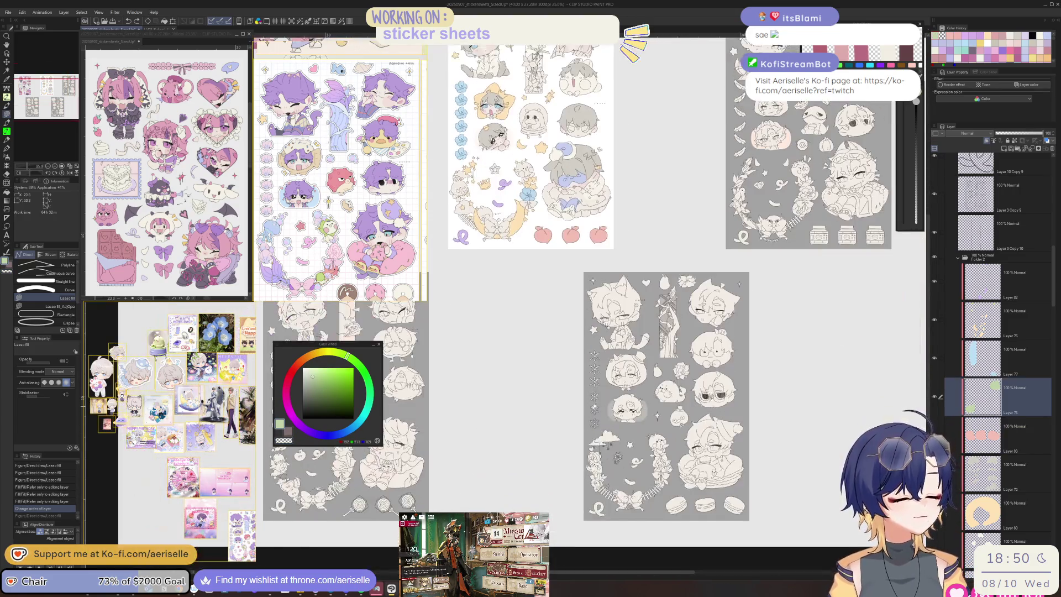
{"action": "scroll", "coordinate": [506, 392], "scroll_direction": "up", "scroll_amount": 3}
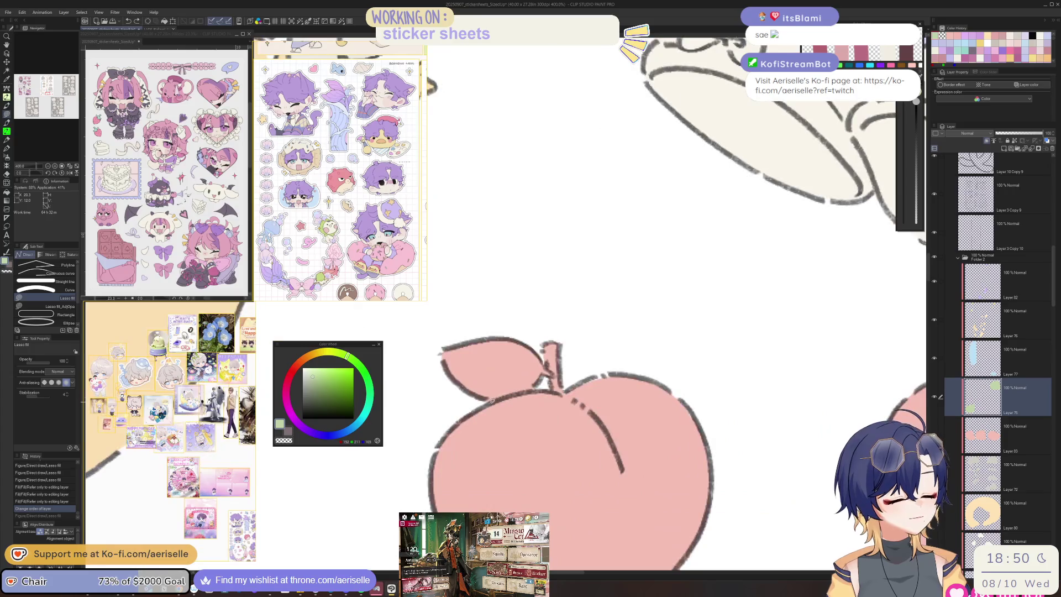
{"action": "scroll", "coordinate": [552, 359], "scroll_direction": "down", "scroll_amount": 3}
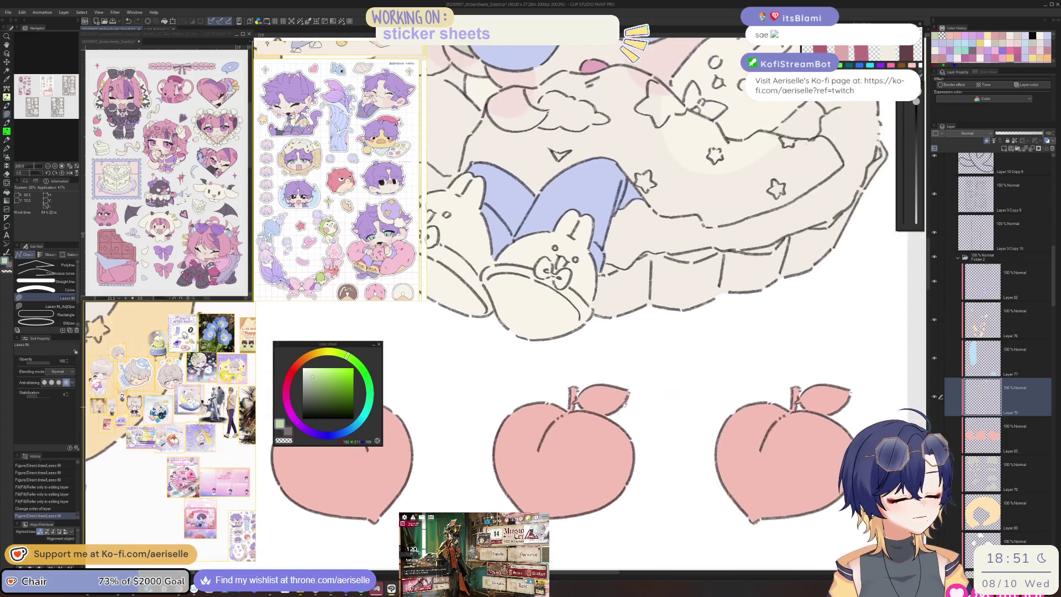
{"action": "scroll", "coordinate": [545, 342], "scroll_direction": "up", "scroll_amount": 3}
{"action": "mouse_move", "coordinate": [599, 421]}
{"action": "left_mouse_down"}
{"action": "mouse_move", "coordinate": [688, 326]}
{"action": "mouse_move", "coordinate": [605, 423]}
{"action": "mouse_move", "coordinate": [674, 458]}
{"action": "mouse_move", "coordinate": [453, 368]}
{"action": "mouse_move", "coordinate": [521, 374]}
{"action": "left_mouse_up"}
{"action": "scroll", "coordinate": [580, 386], "scroll_direction": "down", "scroll_amount": 3}
{"action": "scroll", "coordinate": [541, 425], "scroll_direction": "up", "scroll_amount": 5}
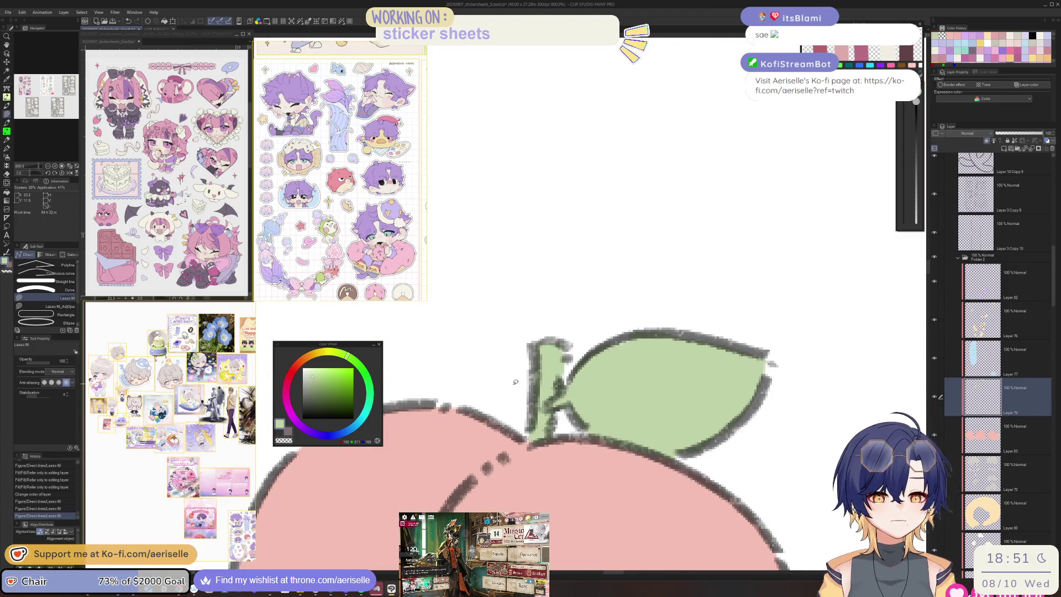
{"action": "scroll", "coordinate": [534, 375], "scroll_direction": "down", "scroll_amount": 6}
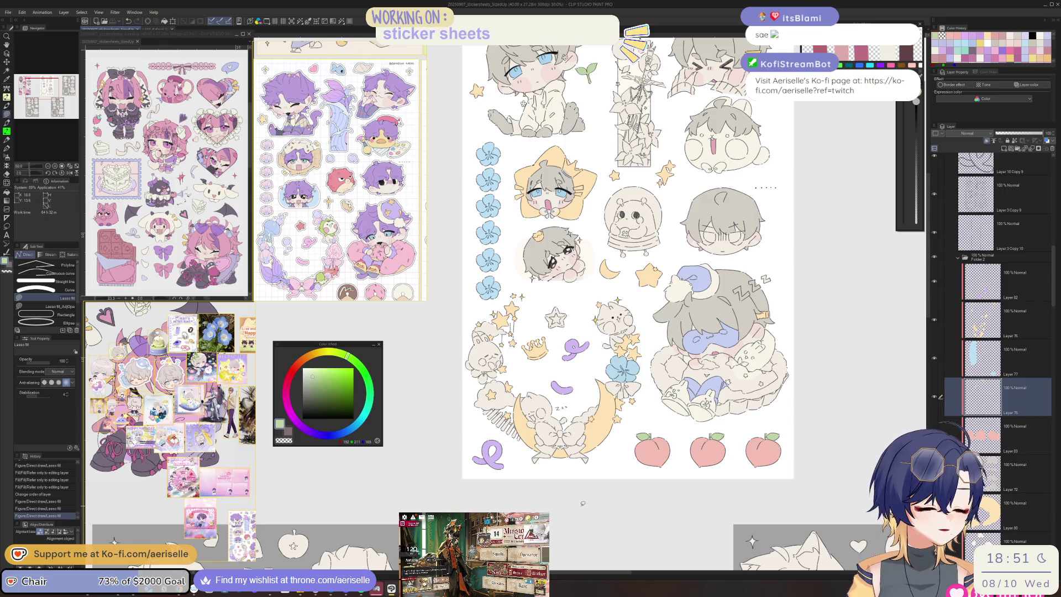
Step: Frame the peaches and moon, then pick Layer 20 from the moon artwork
{"action": "key", "text": "ctrl+minus"}
{"action": "mouse_move", "coordinate": [587, 467]}
{"action": "left_mouse_down"}
{"action": "mouse_move", "coordinate": [609, 512]}
{"action": "mouse_move", "coordinate": [599, 486]}
{"action": "left_mouse_up"}
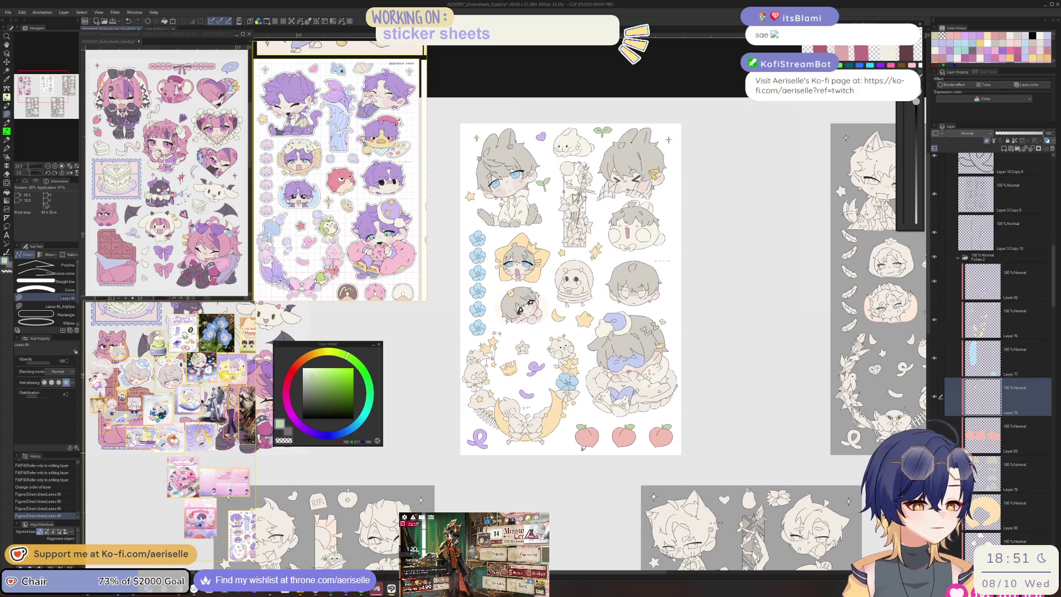
{"action": "scroll", "coordinate": [586, 447], "scroll_direction": "up", "scroll_amount": 1}
{"action": "scroll", "coordinate": [594, 445], "scroll_direction": "up", "scroll_amount": 1}
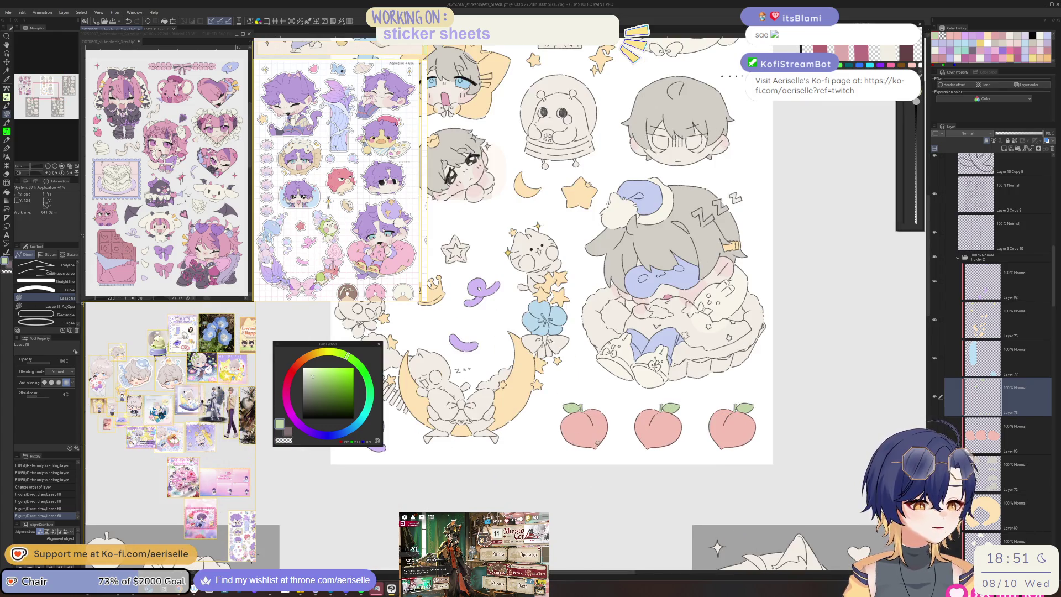
{"action": "scroll", "coordinate": [574, 434], "scroll_direction": "up", "scroll_amount": 1}
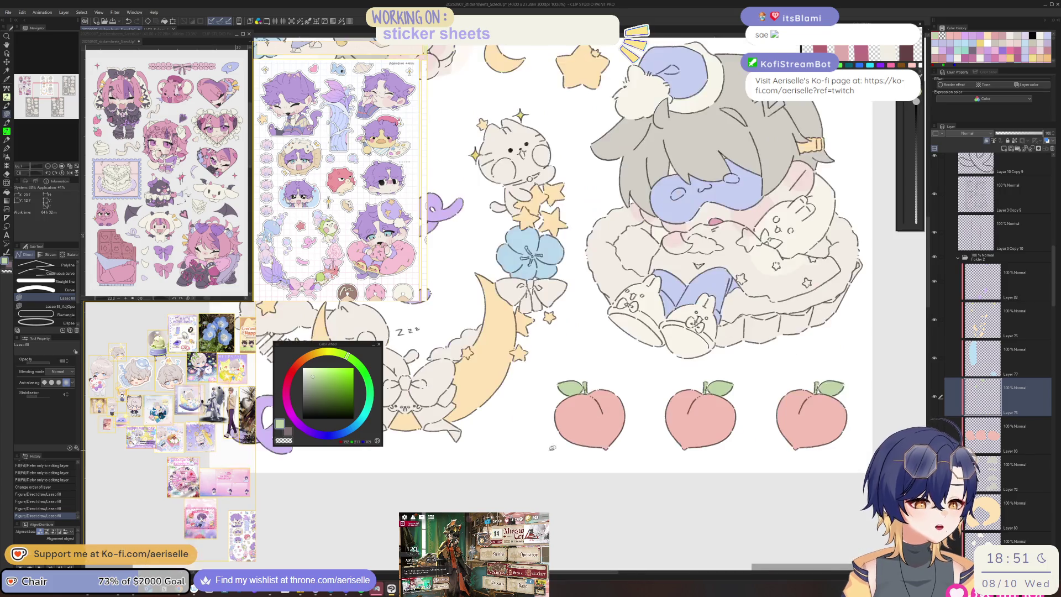
{"action": "left_click_drag", "start_coordinate": [574, 434], "coordinate": [694, 502]}
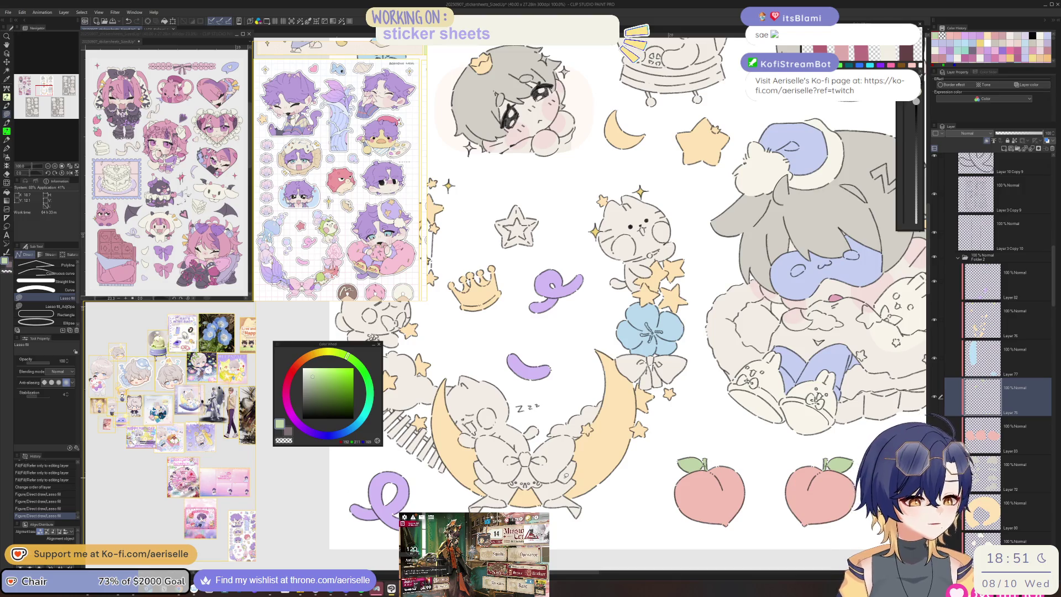
{"action": "scroll", "coordinate": [574, 439], "scroll_direction": "up", "scroll_amount": 4}
{"action": "key", "text": "o"}
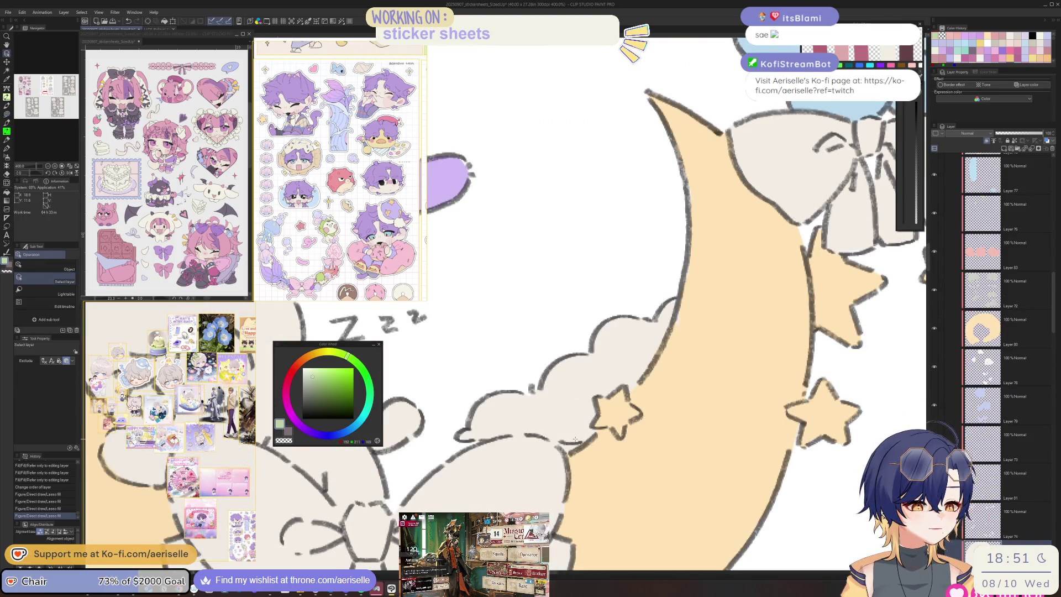
{"action": "left_click", "coordinate": [874, 381]}
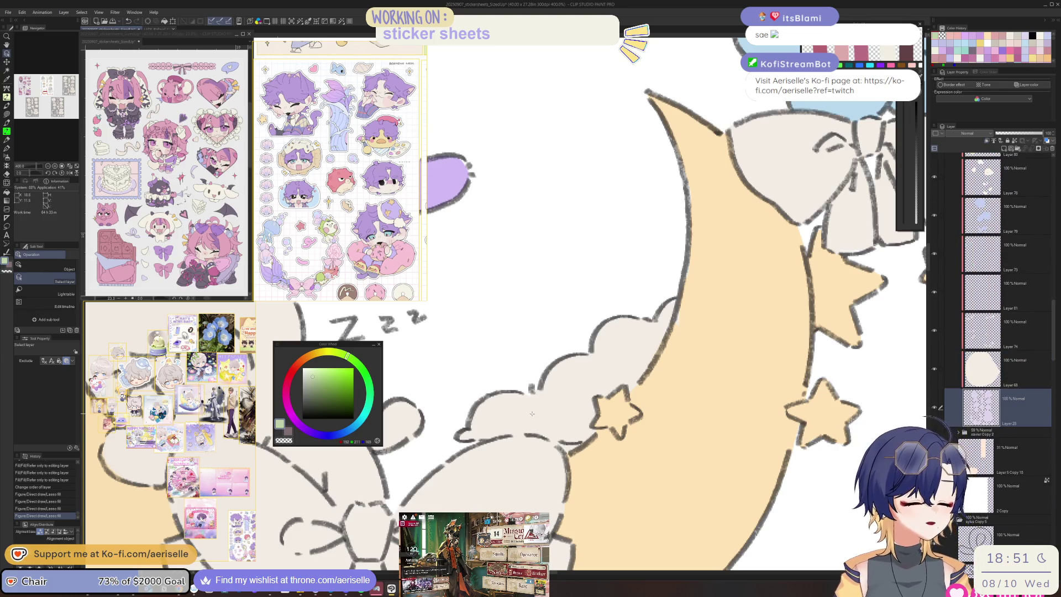
Step: Erase stray bits of the cloud line on the moon with a hard eraser
{"action": "key", "text": "e"}
{"action": "left_click_drag", "start_coordinate": [531, 413], "coordinate": [563, 444]}
{"action": "left_click_drag", "start_coordinate": [553, 489], "coordinate": [557, 494]}
{"action": "scroll", "coordinate": [555, 494], "scroll_direction": "down", "scroll_amount": 6}
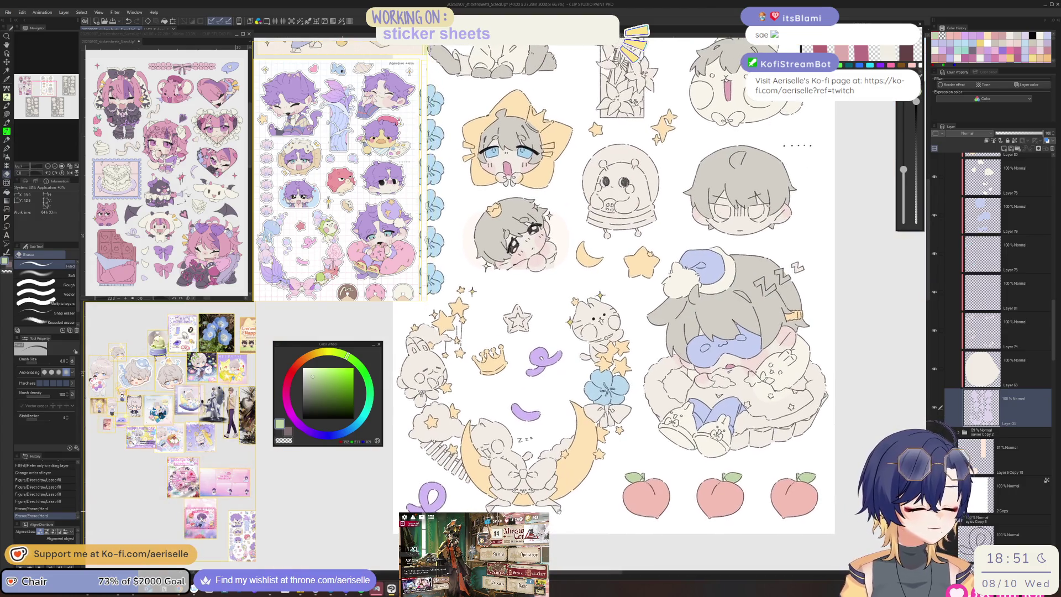
{"action": "key", "text": "h"}
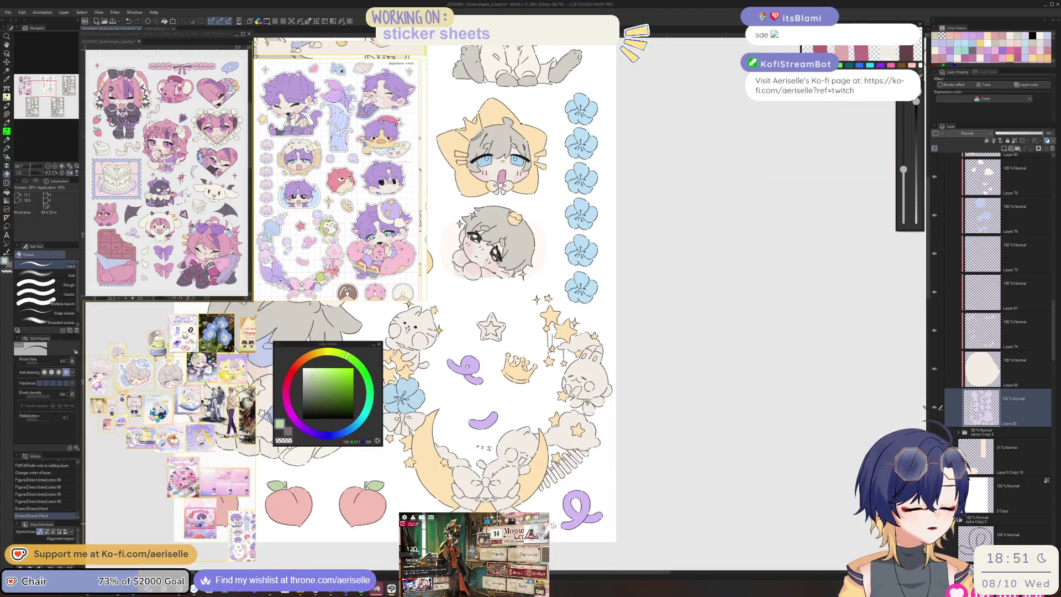
{"action": "key", "text": "h"}
{"action": "scroll", "coordinate": [588, 397], "scroll_direction": "up", "scroll_amount": 4}
{"action": "left_click_drag", "start_coordinate": [560, 446], "coordinate": [544, 514]}
{"action": "scroll", "coordinate": [542, 430], "scroll_direction": "up", "scroll_amount": 7}
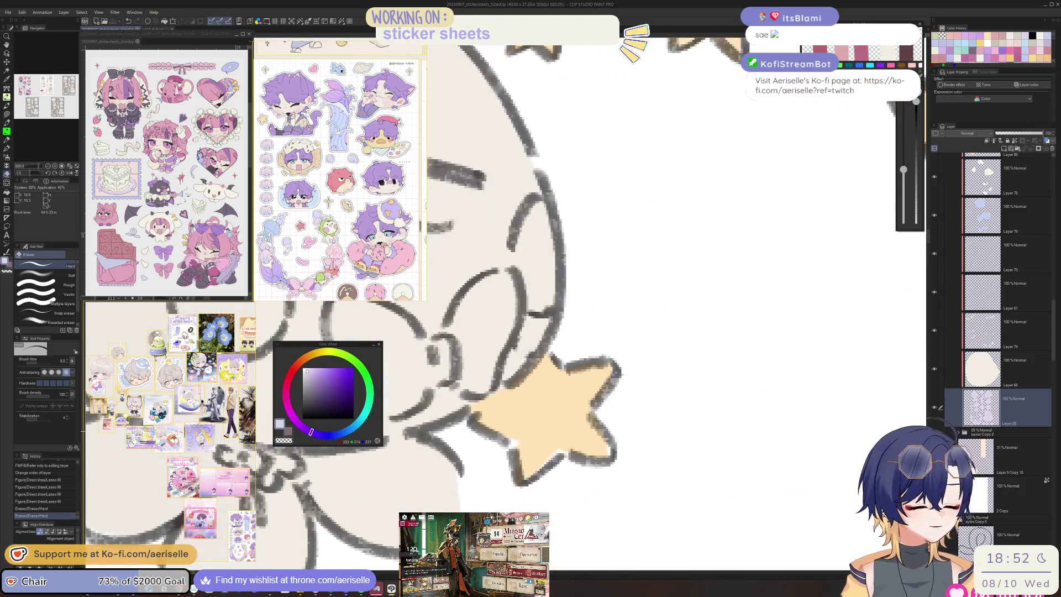
Step: Lasso-fill a gap in the star and the cloud's left edge beside it
{"action": "key", "text": "u"}
{"action": "left_click_drag", "start_coordinate": [584, 409], "coordinate": [607, 422]}
{"action": "scroll", "coordinate": [602, 431], "scroll_direction": "down", "scroll_amount": 8}
{"action": "scroll", "coordinate": [592, 456], "scroll_direction": "up", "scroll_amount": 3}
{"action": "scroll", "coordinate": [587, 399], "scroll_direction": "up", "scroll_amount": 4}
{"action": "mouse_move", "coordinate": [584, 390]}
{"action": "left_mouse_down"}
{"action": "mouse_move", "coordinate": [567, 422]}
{"action": "mouse_move", "coordinate": [608, 429]}
{"action": "mouse_move", "coordinate": [564, 411]}
{"action": "mouse_move", "coordinate": [596, 399]}
{"action": "left_mouse_up"}
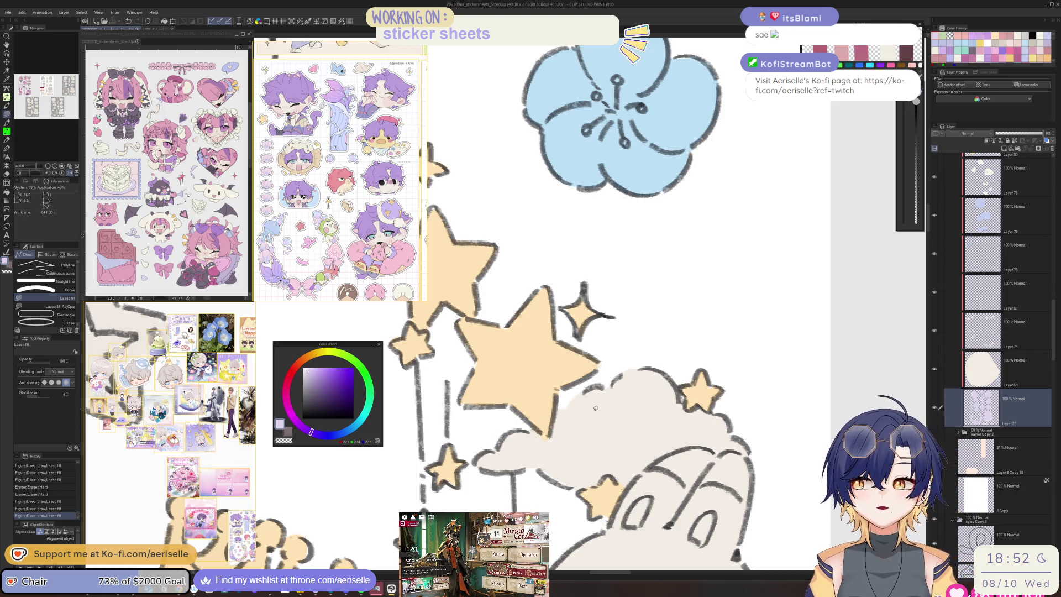
{"action": "key", "text": "h"}
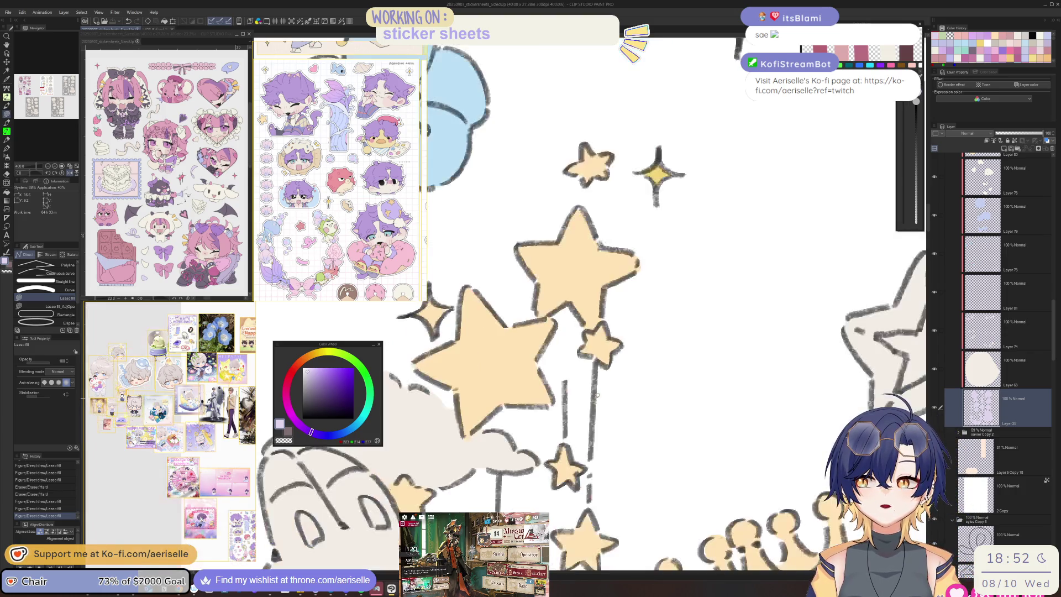
{"action": "scroll", "coordinate": [600, 462], "scroll_direction": "down", "scroll_amount": 2}
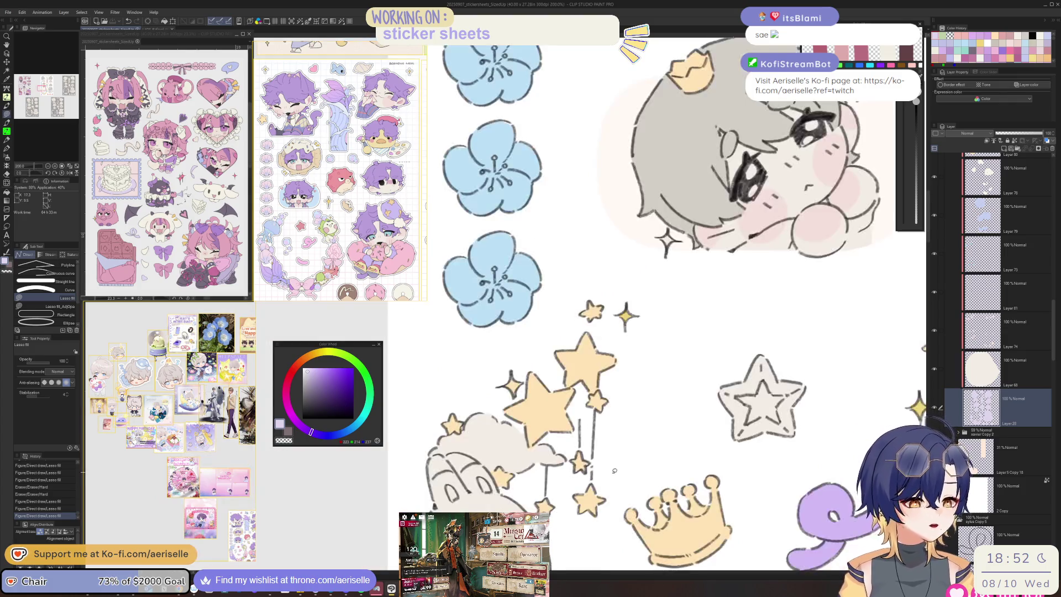
{"action": "scroll", "coordinate": [491, 423], "scroll_direction": "up", "scroll_amount": 1}
{"action": "scroll", "coordinate": [491, 424], "scroll_direction": "down", "scroll_amount": 2}
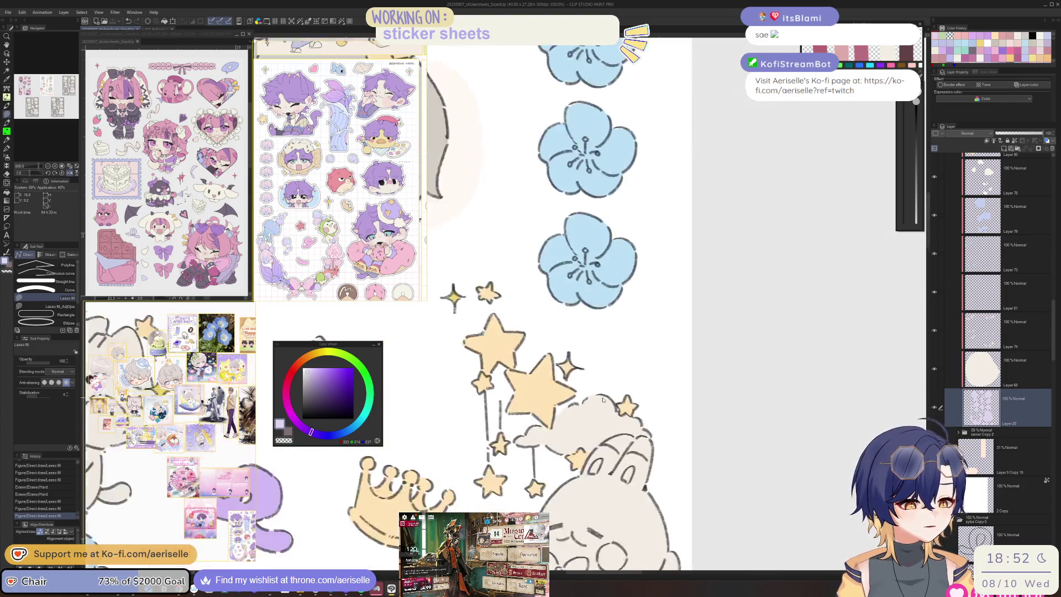
{"action": "scroll", "coordinate": [561, 423], "scroll_direction": "up", "scroll_amount": 5}
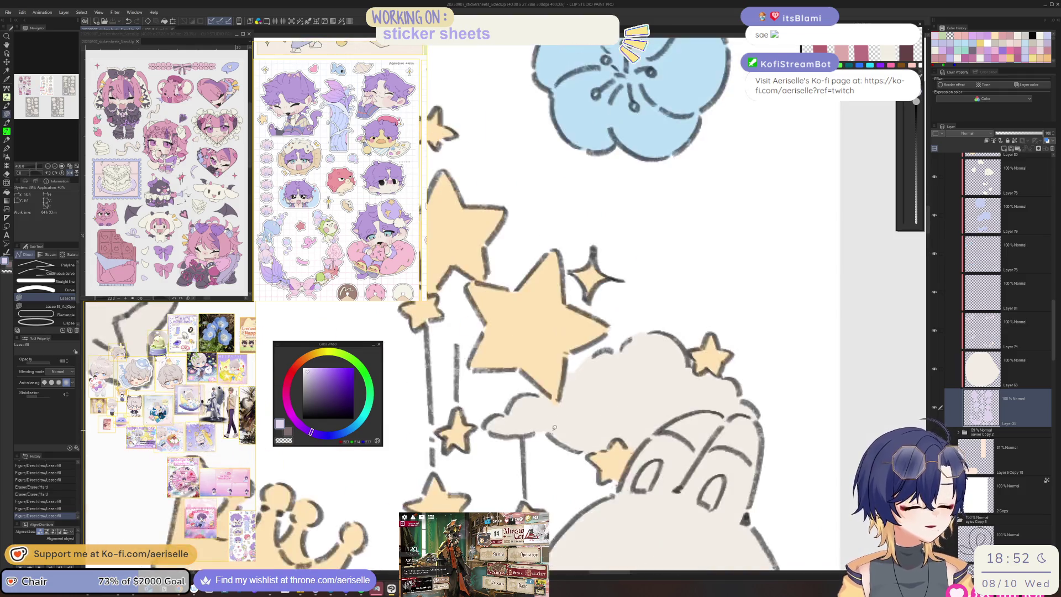
Step: Lasso-fill two more small gaps near the star and the cloud
{"action": "mouse_move", "coordinate": [642, 469]}
{"action": "left_mouse_down"}
{"action": "mouse_move", "coordinate": [643, 439]}
{"action": "mouse_move", "coordinate": [576, 411]}
{"action": "left_mouse_up"}
{"action": "mouse_move", "coordinate": [619, 471]}
{"action": "left_mouse_down"}
{"action": "mouse_move", "coordinate": [688, 442]}
{"action": "mouse_move", "coordinate": [721, 390]}
{"action": "left_mouse_up"}
{"action": "scroll", "coordinate": [666, 477], "scroll_direction": "down", "scroll_amount": 5}
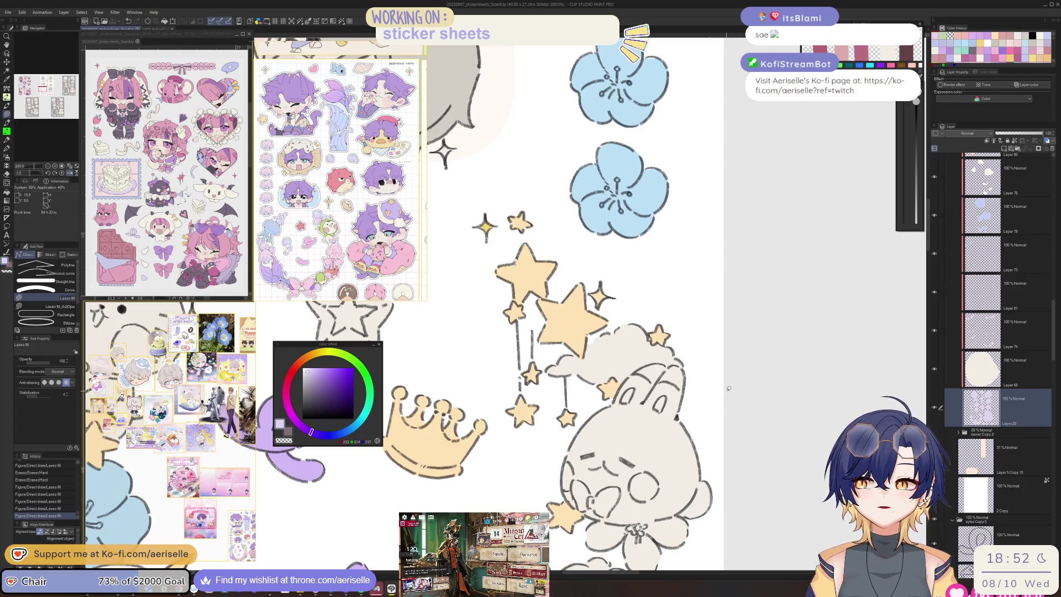
{"action": "scroll", "coordinate": [728, 388], "scroll_direction": "up", "scroll_amount": 3}
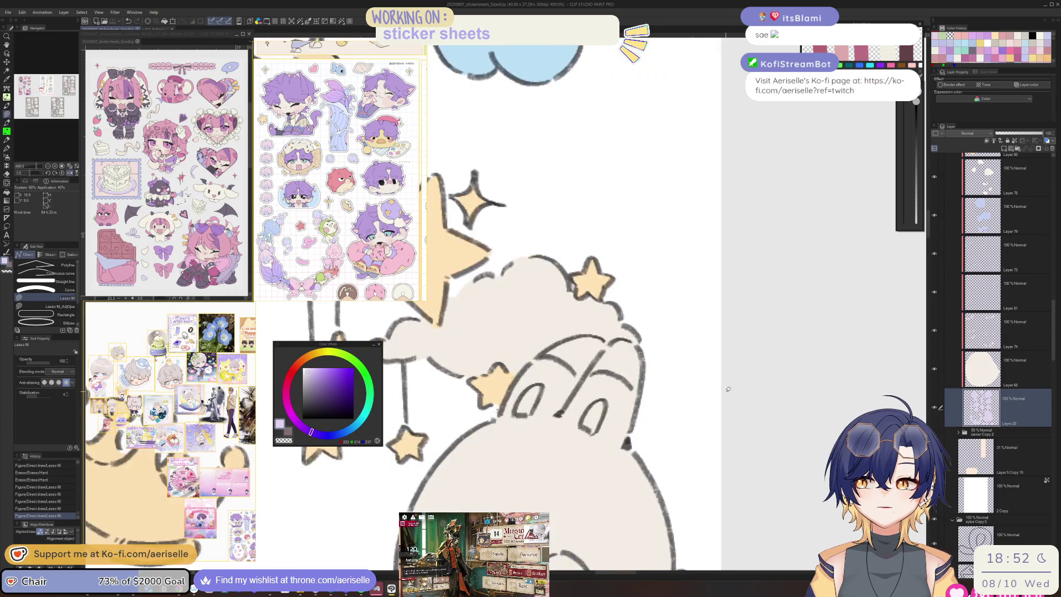
{"action": "scroll", "coordinate": [730, 389], "scroll_direction": "up", "scroll_amount": 3}
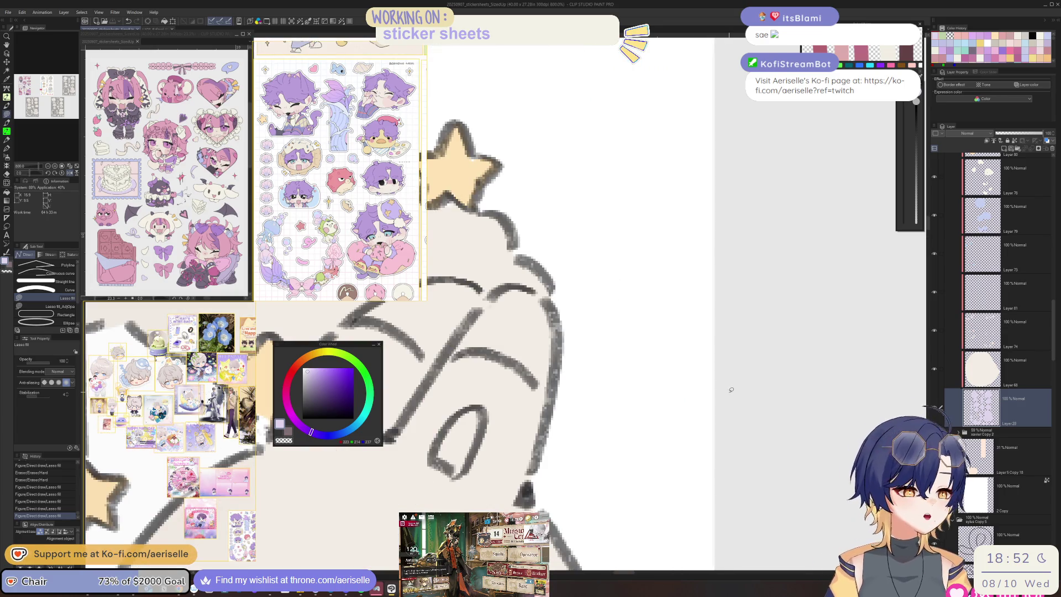
{"action": "scroll", "coordinate": [731, 390], "scroll_direction": "down", "scroll_amount": 8}
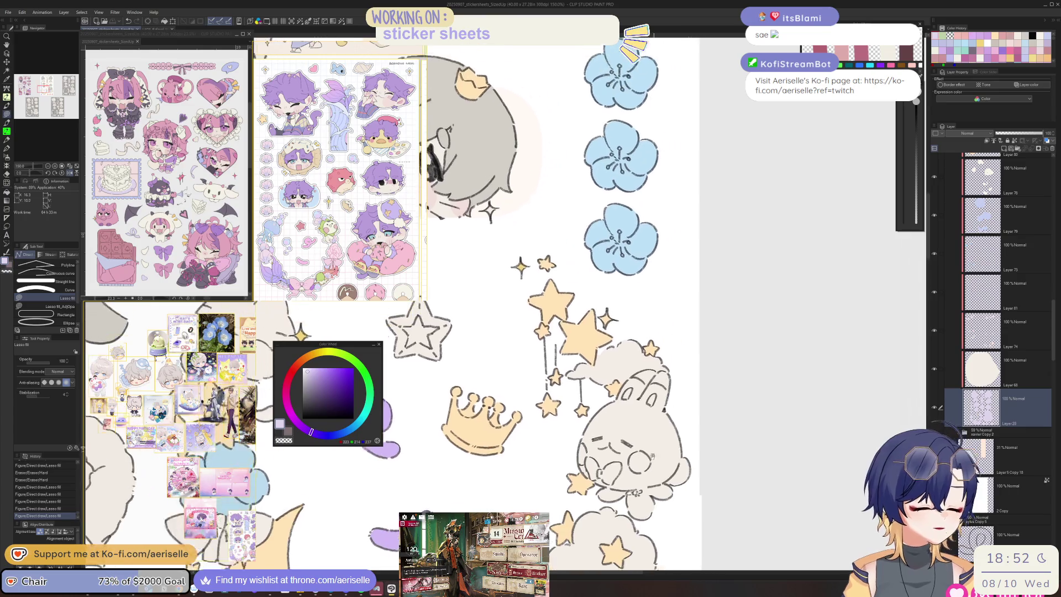
{"action": "scroll", "coordinate": [605, 407], "scroll_direction": "up", "scroll_amount": 5}
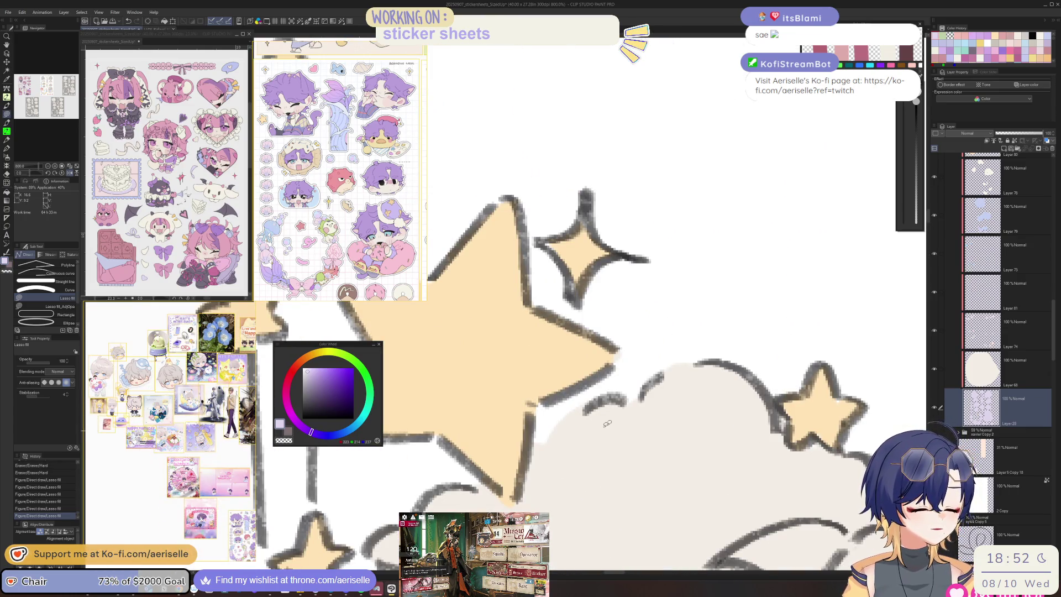
{"action": "scroll", "coordinate": [613, 491], "scroll_direction": "down", "scroll_amount": 4}
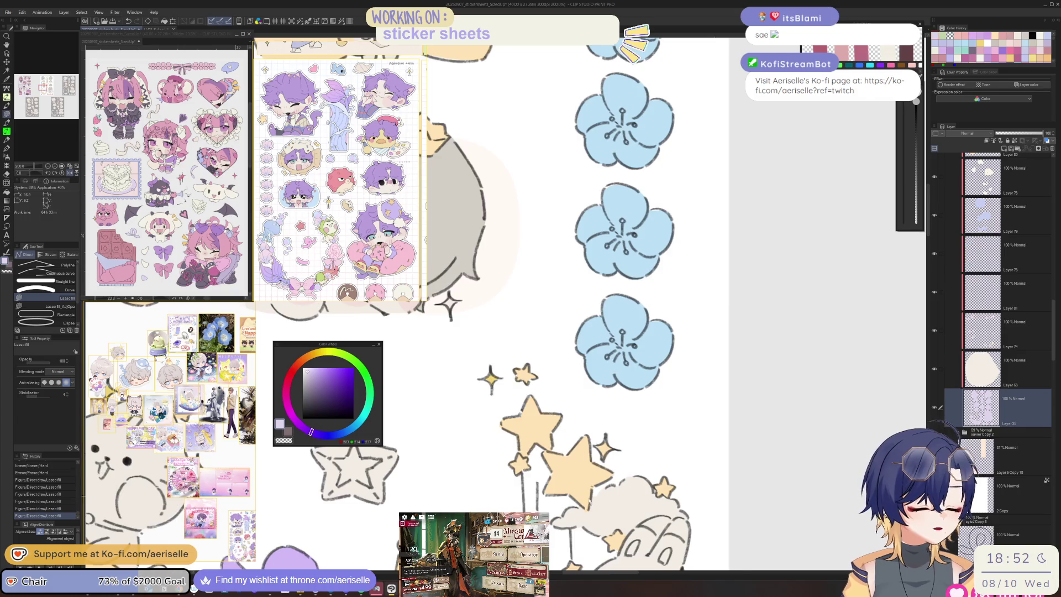
{"action": "scroll", "coordinate": [588, 500], "scroll_direction": "up", "scroll_amount": 4}
Step: Fill the remaining gaps in the yellow star, undoing and redoing the last patch
{"action": "key", "text": "e"}
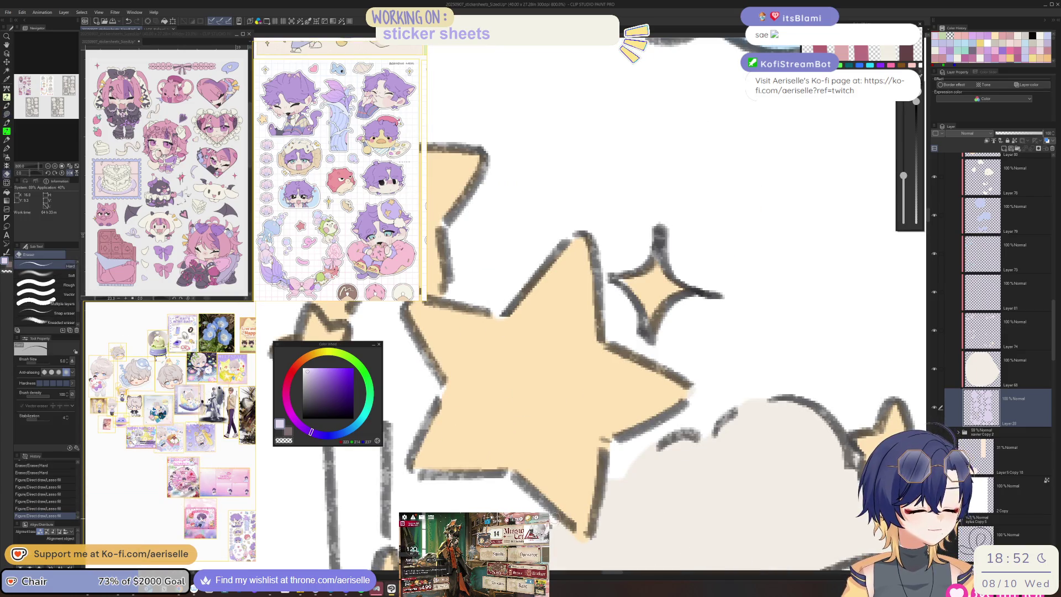
{"action": "scroll", "coordinate": [591, 520], "scroll_direction": "down", "scroll_amount": 4}
{"action": "scroll", "coordinate": [593, 513], "scroll_direction": "up", "scroll_amount": 6}
{"action": "key", "text": "u"}
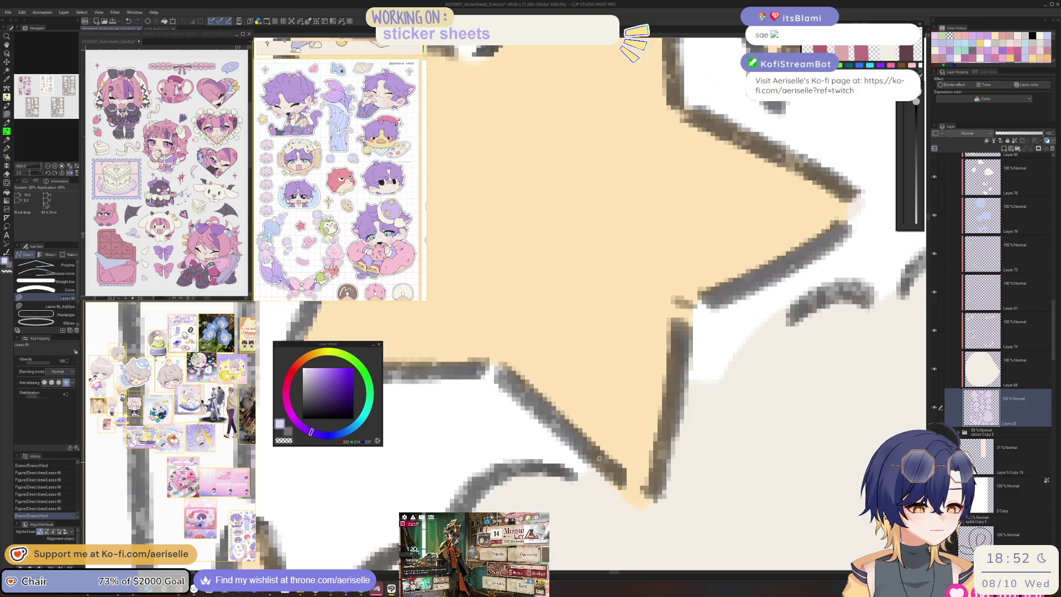
{"action": "left_click_drag", "start_coordinate": [594, 509], "coordinate": [595, 506]}
{"action": "scroll", "coordinate": [594, 507], "scroll_direction": "down", "scroll_amount": 3}
{"action": "scroll", "coordinate": [593, 466], "scroll_direction": "up", "scroll_amount": 2}
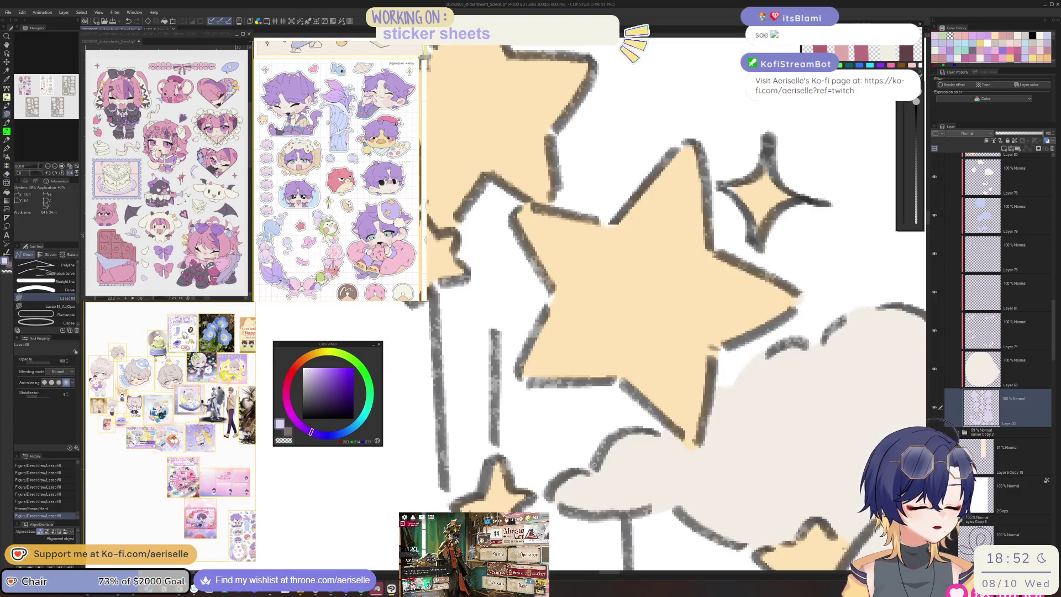
{"action": "mouse_move", "coordinate": [579, 471]}
{"action": "left_mouse_down"}
{"action": "mouse_move", "coordinate": [593, 514]}
{"action": "mouse_move", "coordinate": [691, 506]}
{"action": "left_mouse_up"}
{"action": "key", "text": "ctrl+z"}
{"action": "key", "text": "ctrl+y"}
{"action": "scroll", "coordinate": [702, 442], "scroll_direction": "down", "scroll_amount": 5}
{"action": "left_click_drag", "start_coordinate": [687, 435], "coordinate": [651, 431]}
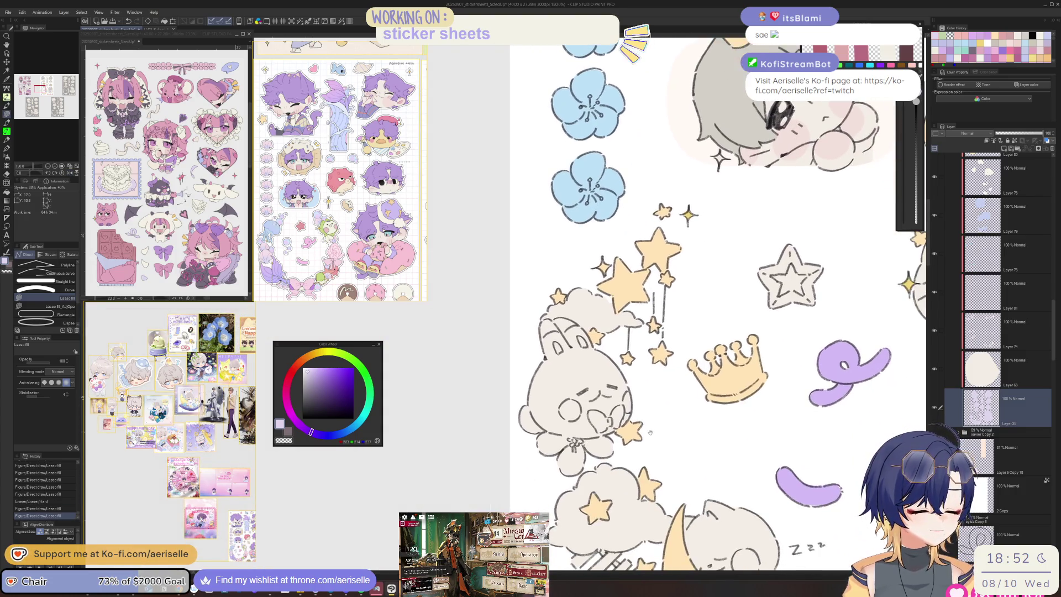
{"action": "scroll", "coordinate": [652, 430], "scroll_direction": "down", "scroll_amount": 6}
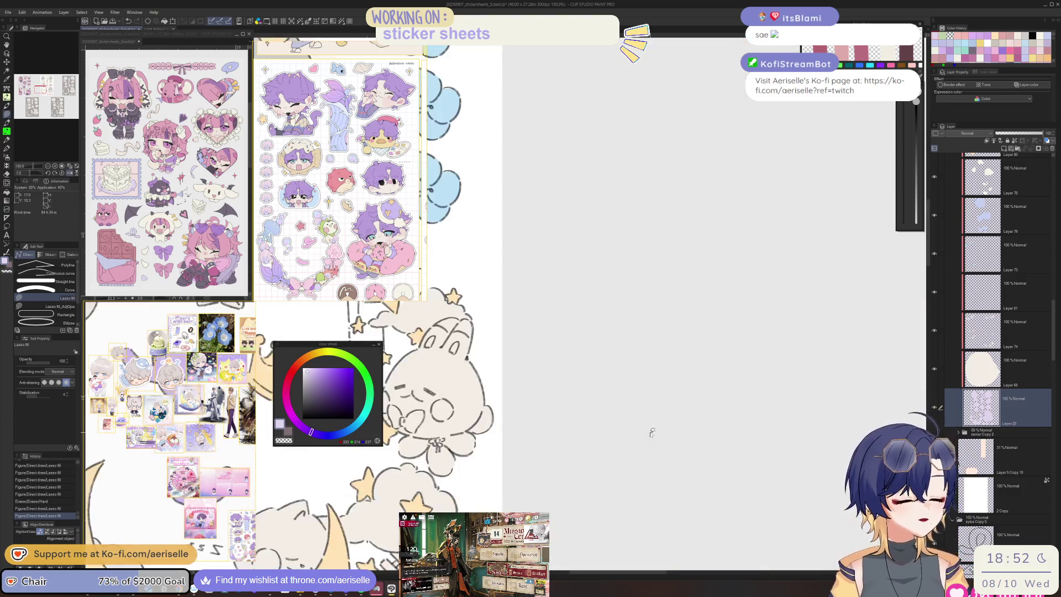
{"action": "scroll", "coordinate": [533, 376], "scroll_direction": "down", "scroll_amount": 3}
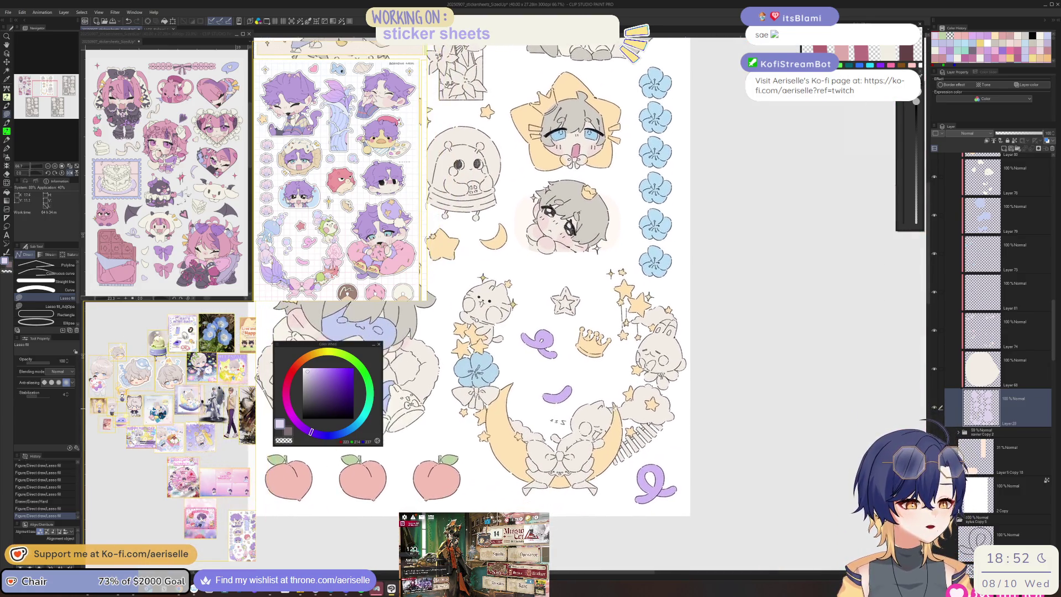
Step: Select the seated hoodie chibi's layer and lasso-fill the gap beside its cheek
{"action": "scroll", "coordinate": [607, 209], "scroll_direction": "up", "scroll_amount": 1}
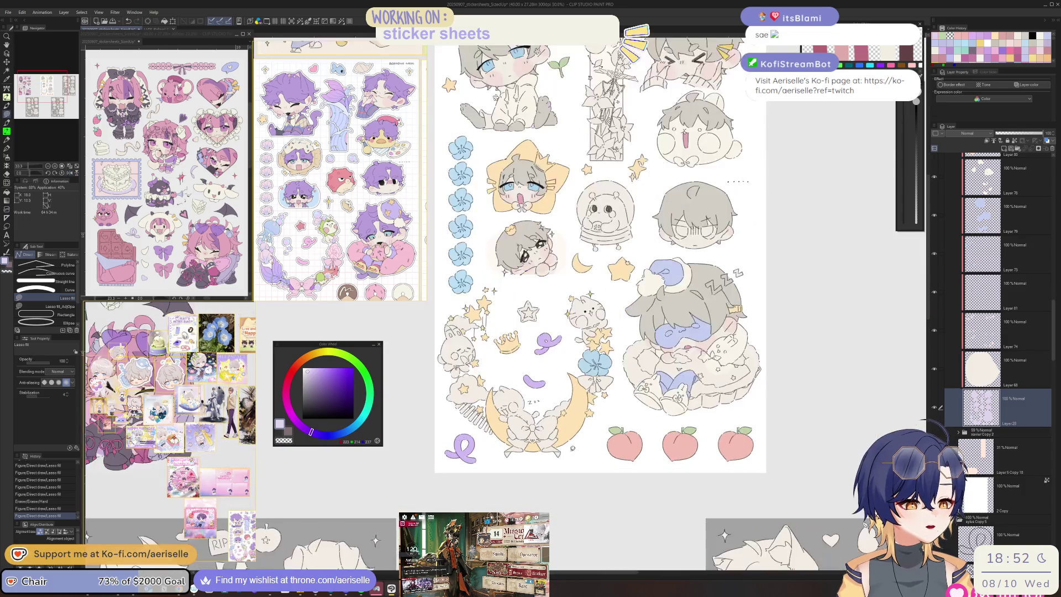
{"action": "scroll", "coordinate": [549, 491], "scroll_direction": "up", "scroll_amount": 1}
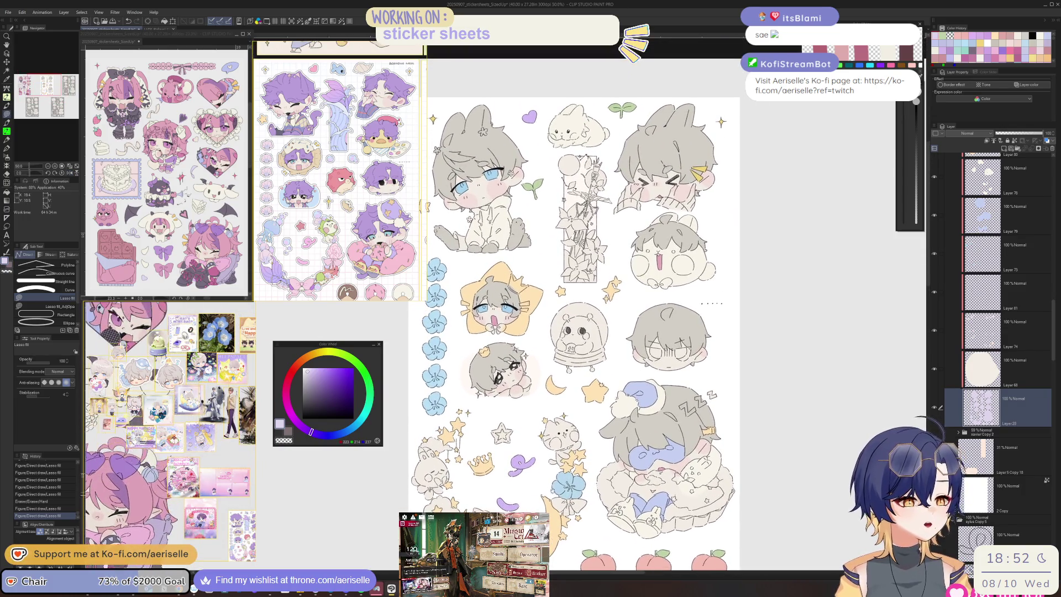
{"action": "key", "text": "o"}
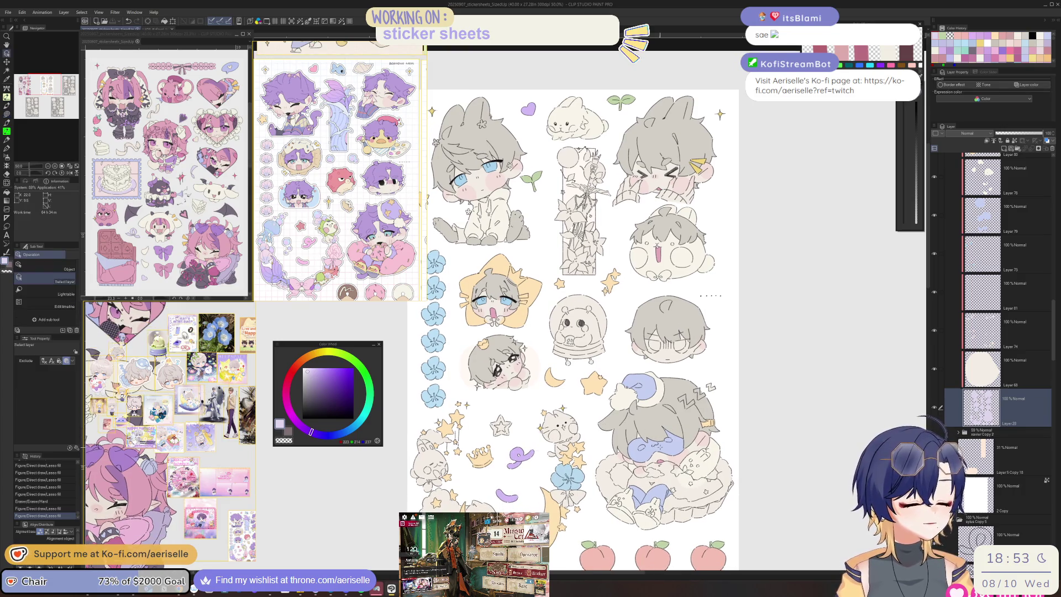
{"action": "left_click", "coordinate": [662, 448]}
{"action": "left_click_drag", "start_coordinate": [593, 332], "coordinate": [651, 428]}
{"action": "scroll", "coordinate": [554, 356], "scroll_direction": "up", "scroll_amount": 7}
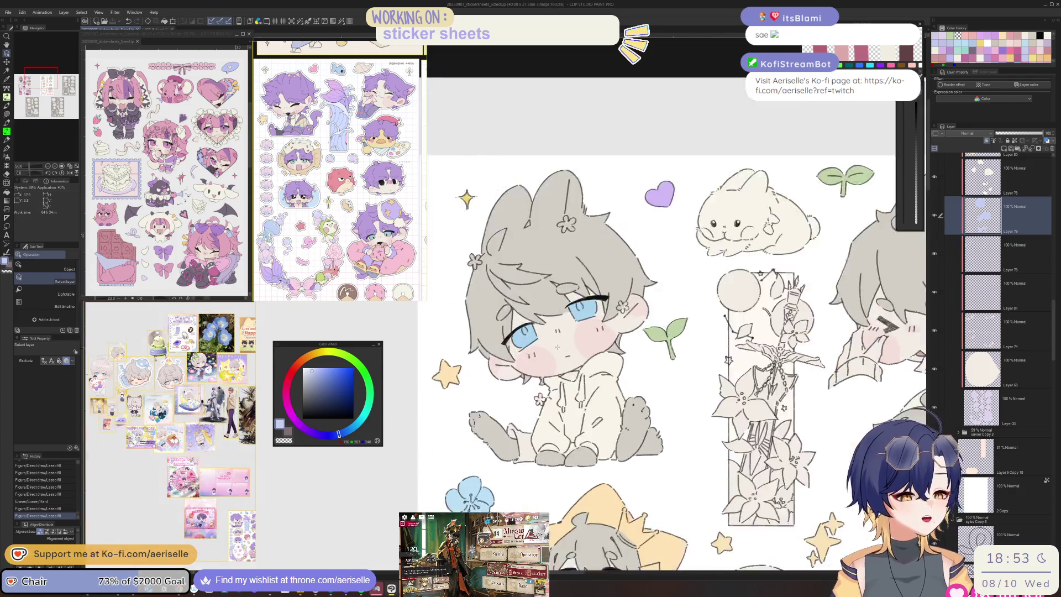
{"action": "key", "text": "u"}
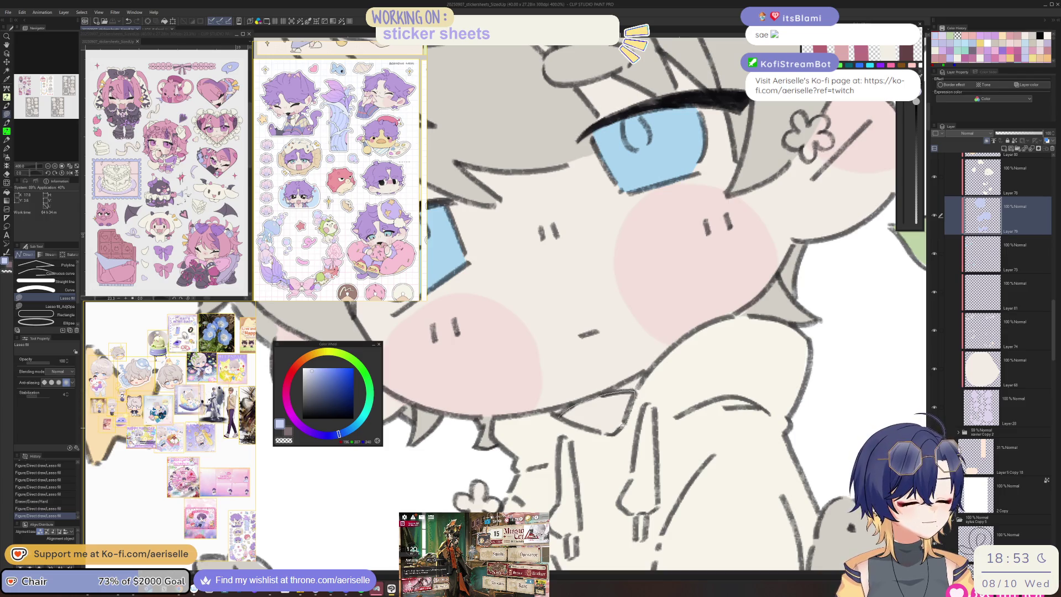
{"action": "left_click_drag", "start_coordinate": [596, 427], "coordinate": [602, 417]}
Step: Select the layer of the chibis that will get blush
{"action": "scroll", "coordinate": [604, 415], "scroll_direction": "down", "scroll_amount": 6}
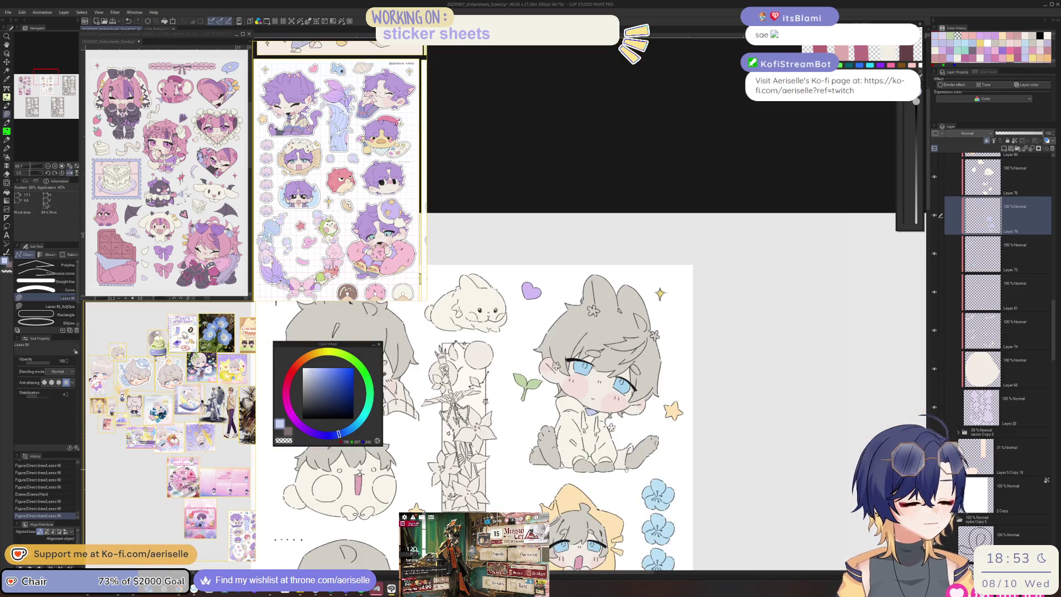
{"action": "scroll", "coordinate": [542, 376], "scroll_direction": "down", "scroll_amount": 3}
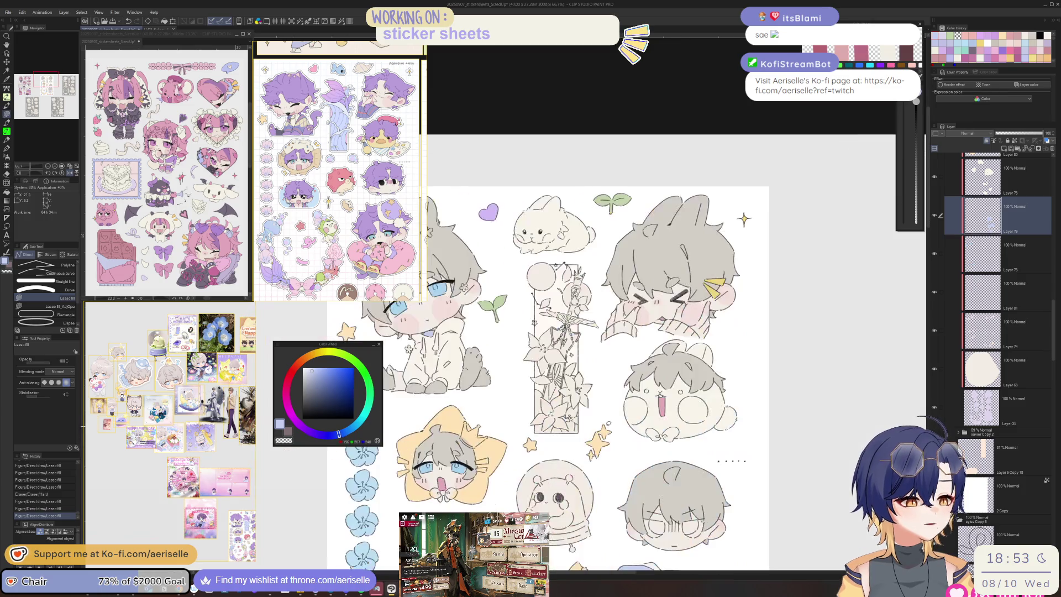
{"action": "scroll", "coordinate": [558, 376], "scroll_direction": "down", "scroll_amount": 3}
{"action": "scroll", "coordinate": [561, 354], "scroll_direction": "down", "scroll_amount": 2}
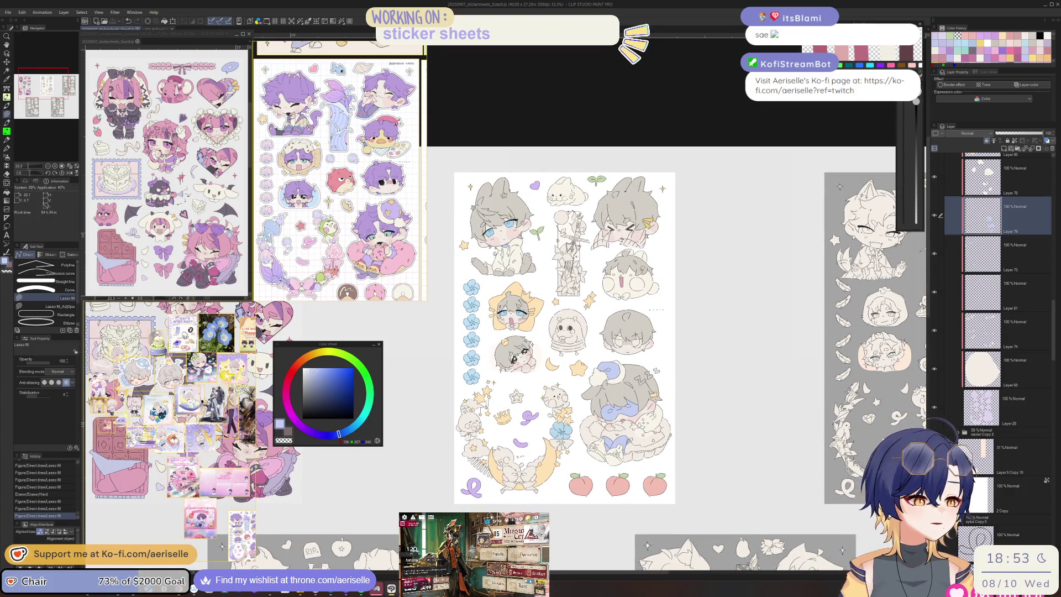
{"action": "scroll", "coordinate": [659, 296], "scroll_direction": "up", "scroll_amount": 3}
{"action": "left_click", "coordinate": [659, 295], "text": "ctrl+shift"}
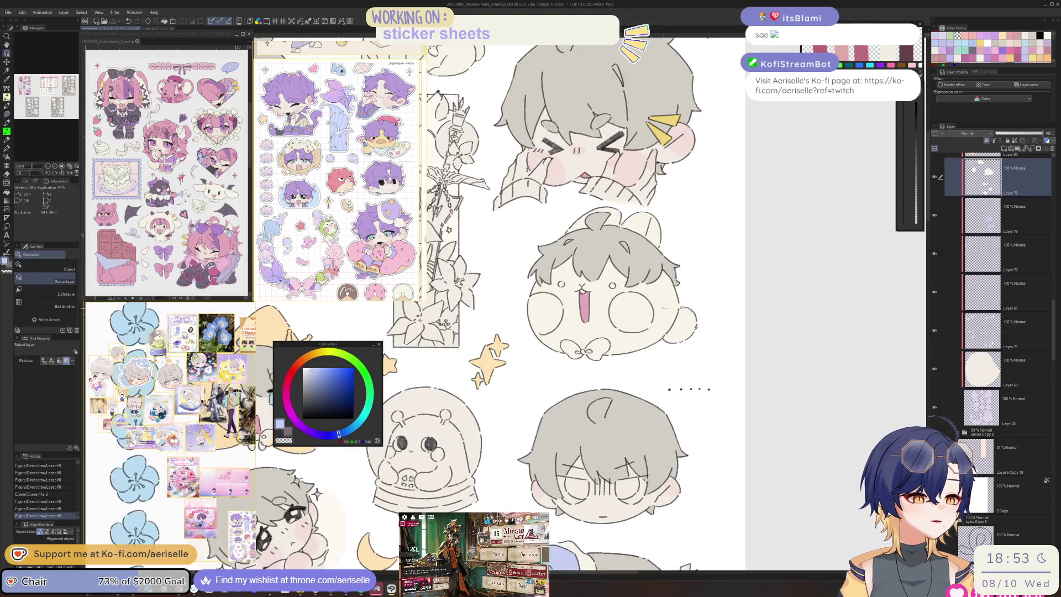
Step: Add a new layer for blush and pick a light pink on the colour wheel
{"action": "left_click", "coordinate": [1000, 151]}
{"action": "mouse_move", "coordinate": [348, 343]}
{"action": "left_mouse_down"}
{"action": "mouse_move", "coordinate": [737, 321]}
{"action": "mouse_move", "coordinate": [761, 333]}
{"action": "left_mouse_up"}
{"action": "left_click_drag", "start_coordinate": [710, 362], "coordinate": [708, 355]}
{"action": "left_click", "coordinate": [722, 355]}
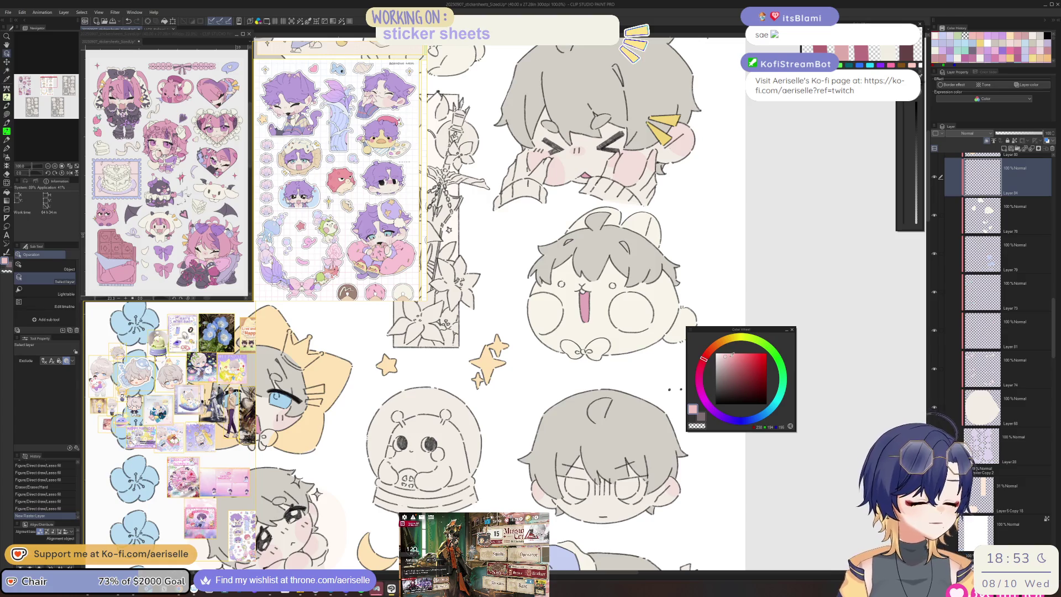
{"action": "left_click", "coordinate": [712, 365]}
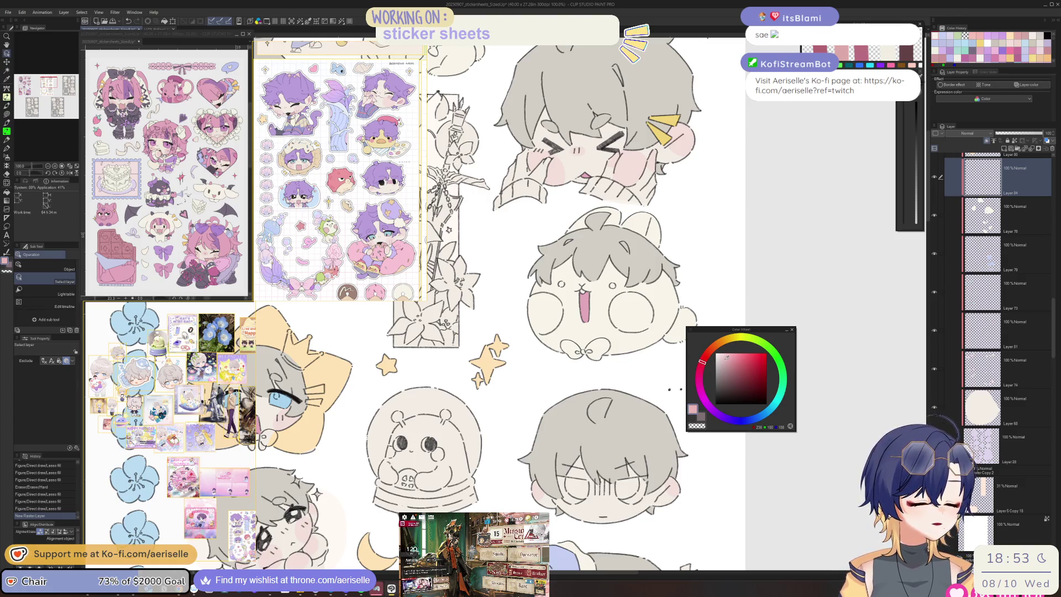
{"action": "mouse_move", "coordinate": [625, 314]}
{"action": "left_mouse_down"}
{"action": "mouse_move", "coordinate": [603, 297]}
{"action": "mouse_move", "coordinate": [506, 441]}
{"action": "mouse_move", "coordinate": [508, 405]}
{"action": "mouse_move", "coordinate": [574, 405]}
{"action": "left_mouse_up"}
Step: Paint blush on the bunny chibi's cheek with a smaller pen, redoing the first stroke
{"action": "key", "text": "p"}
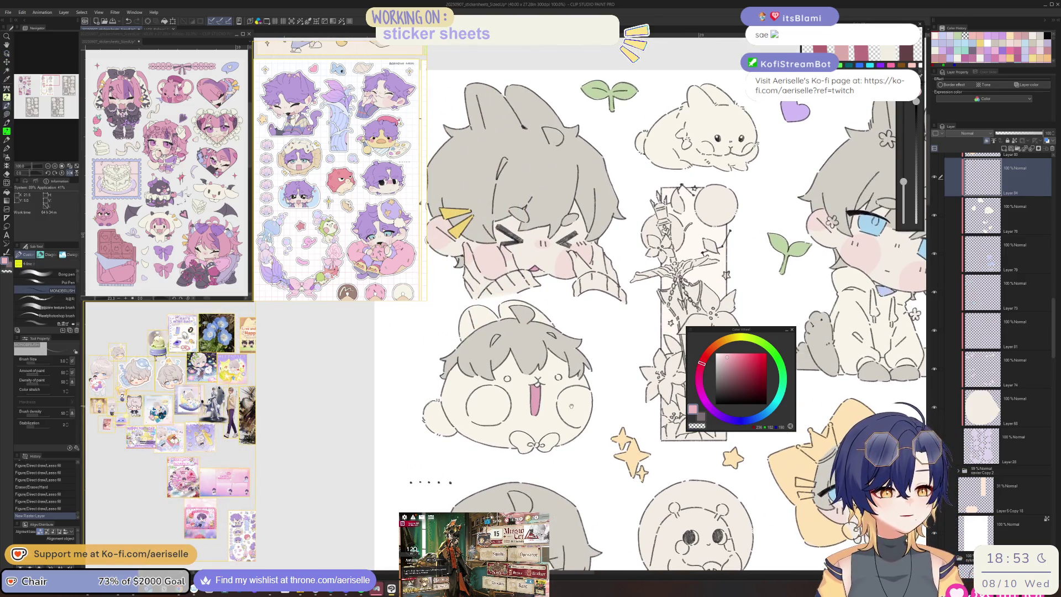
{"action": "scroll", "coordinate": [577, 412], "scroll_direction": "up", "scroll_amount": 2}
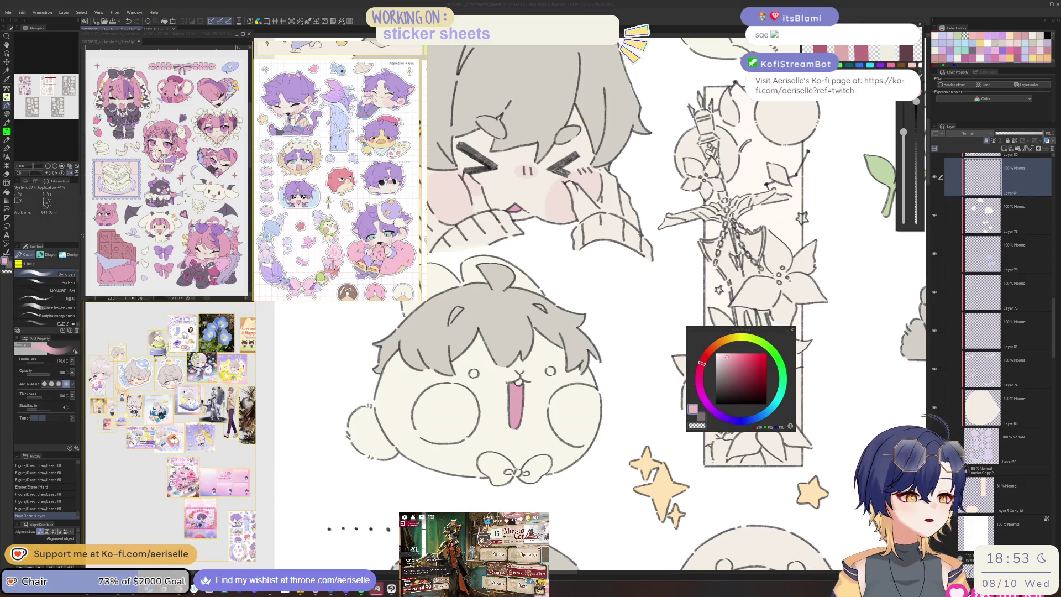
{"action": "mouse_move", "coordinate": [587, 412]}
{"action": "left_mouse_down"}
{"action": "mouse_move", "coordinate": [572, 409]}
{"action": "mouse_move", "coordinate": [577, 420]}
{"action": "mouse_move", "coordinate": [557, 399]}
{"action": "mouse_move", "coordinate": [556, 410]}
{"action": "left_mouse_up"}
{"action": "key", "text": "ctrl+z"}
{"action": "key", "text": "bracketleft"}
{"action": "key", "text": "bracketleft"}
{"action": "key", "text": "bracketleft"}
{"action": "left_click_drag", "start_coordinate": [555, 403], "coordinate": [557, 409]}
Step: Touch up the left cheek in mirrored view and fill the right cheek with pink
{"action": "key", "text": "h"}
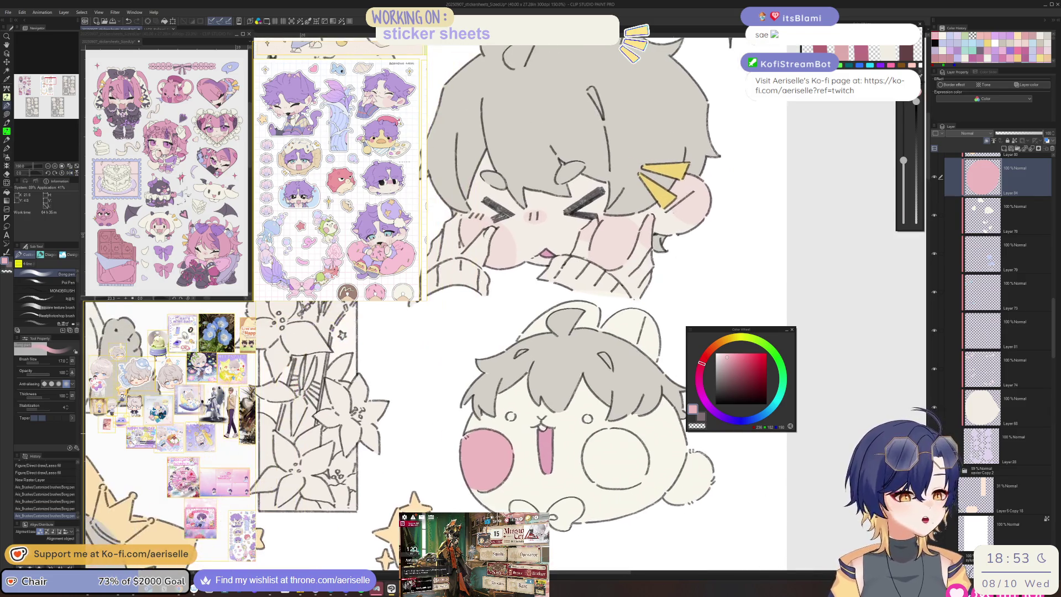
{"action": "left_click_drag", "start_coordinate": [470, 436], "coordinate": [464, 443]}
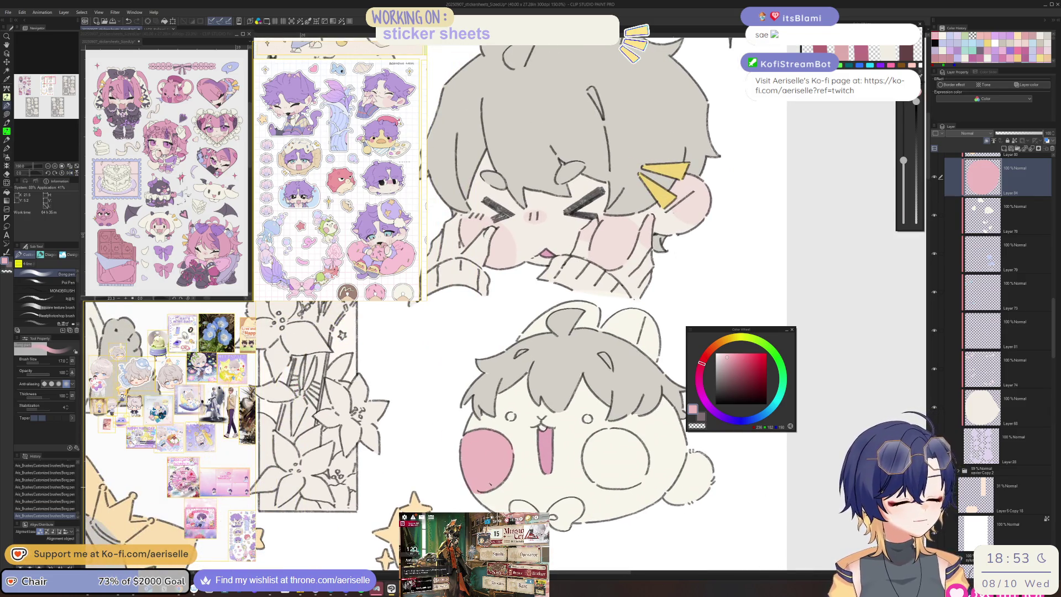
{"action": "left_click_drag", "start_coordinate": [484, 484], "coordinate": [471, 491]}
{"action": "key", "text": "bracketleft"}
{"action": "key", "text": "h"}
{"action": "key", "text": "h"}
{"action": "key", "text": "bracketright"}
{"action": "key", "text": "bracketright"}
{"action": "key", "text": "bracketright"}
{"action": "left_click_drag", "start_coordinate": [616, 456], "coordinate": [592, 467]}
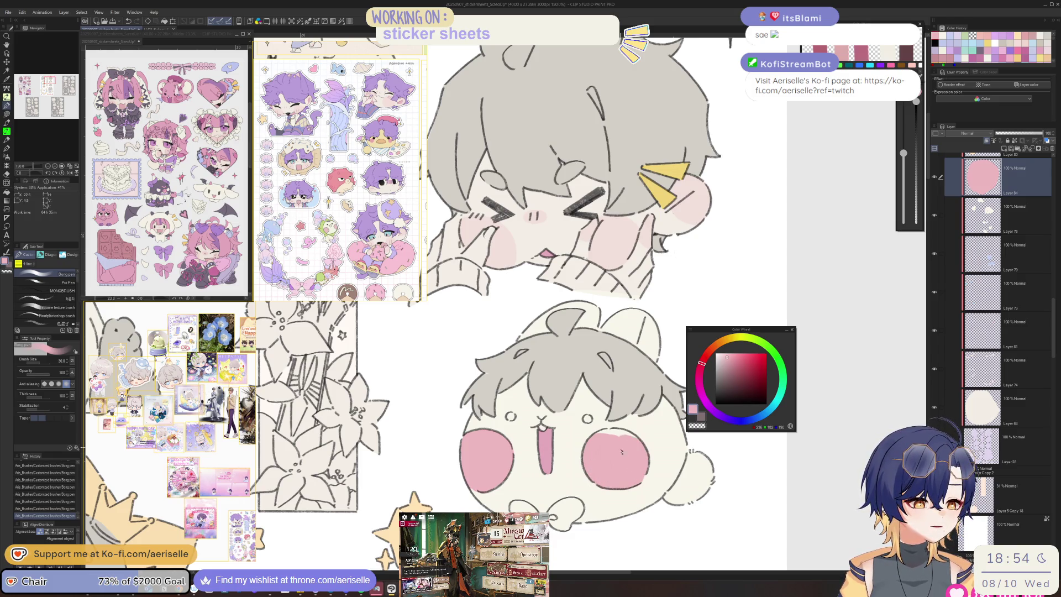
Step: Lasso-fill the bunny's ear with pink
{"action": "key", "text": "e"}
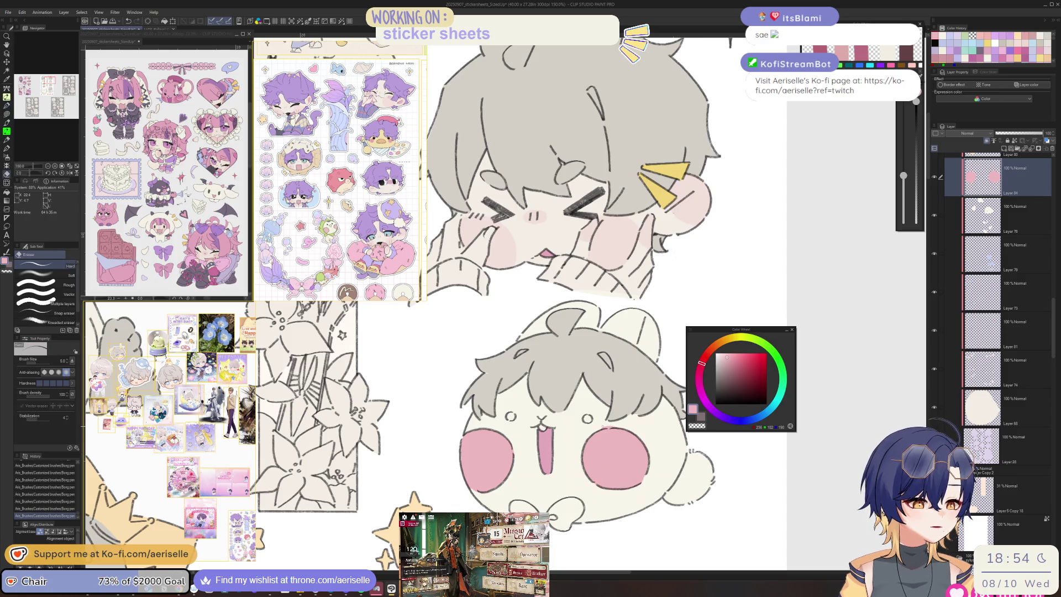
{"action": "key", "text": "u"}
{"action": "scroll", "coordinate": [636, 467], "scroll_direction": "right", "scroll_amount": 3}
{"action": "scroll", "coordinate": [636, 466], "scroll_direction": "left", "scroll_amount": 2}
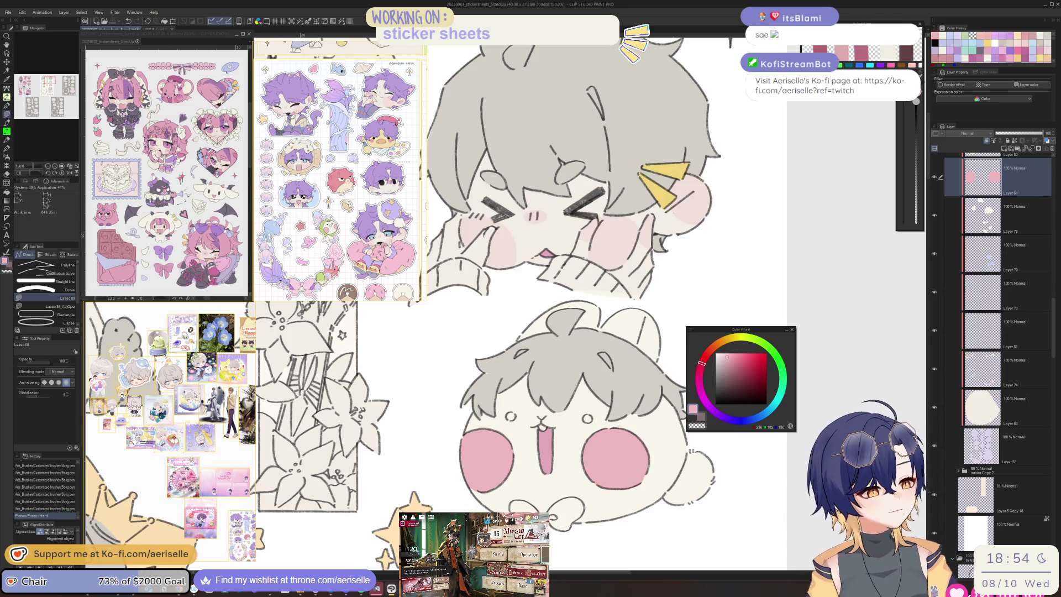
{"action": "scroll", "coordinate": [481, 372], "scroll_direction": "up", "scroll_amount": 5}
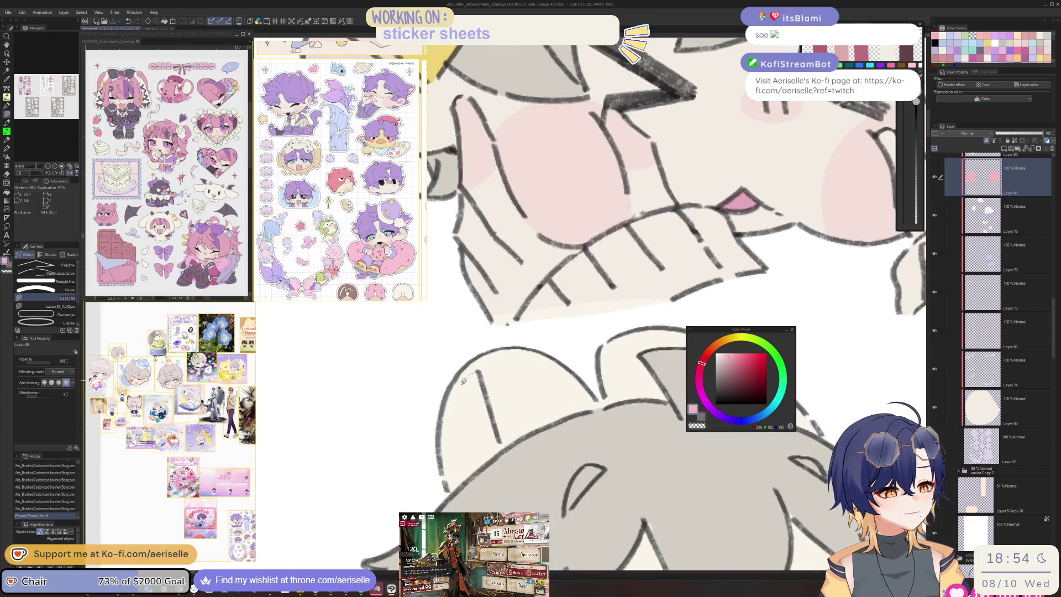
{"action": "left_click_drag", "start_coordinate": [506, 453], "coordinate": [500, 381]}
Step: Paint the cloud bunny's inner ear solid pink with a smaller pen, redoing the first stroke
{"action": "scroll", "coordinate": [530, 382], "scroll_direction": "down", "scroll_amount": 2}
{"action": "scroll", "coordinate": [530, 382], "scroll_direction": "down", "scroll_amount": 4}
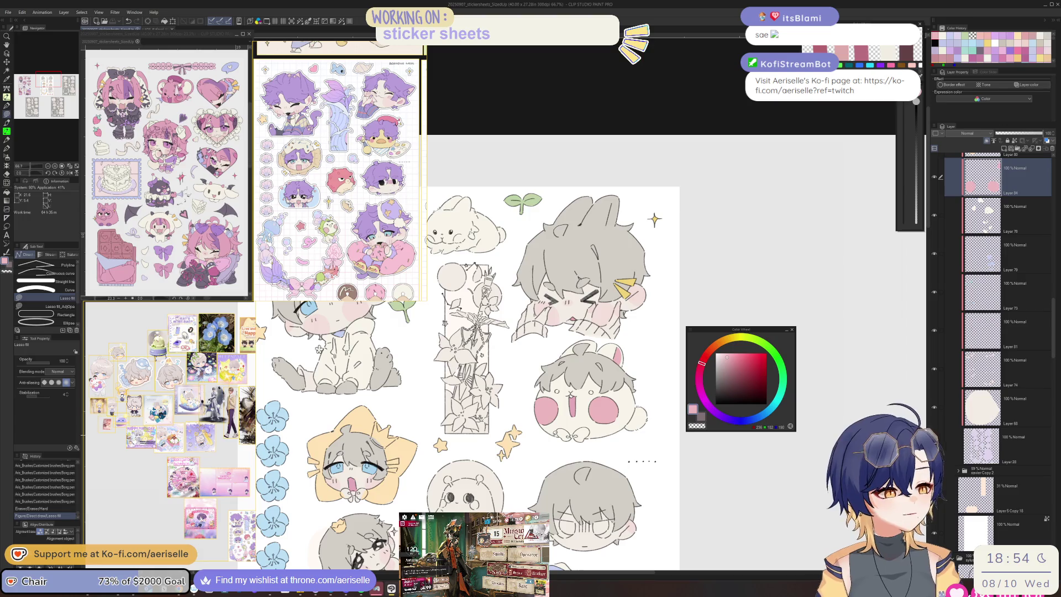
{"action": "scroll", "coordinate": [461, 172], "scroll_direction": "up", "scroll_amount": 6}
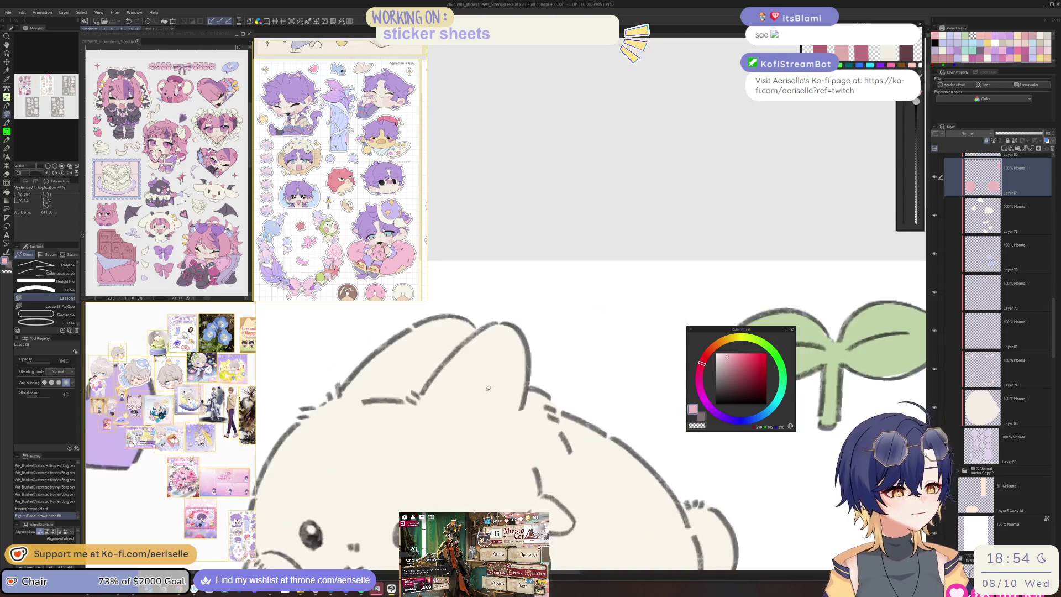
{"action": "key", "text": "p"}
{"action": "key", "text": "bracketleft"}
{"action": "mouse_move", "coordinate": [472, 411]}
{"action": "left_mouse_down"}
{"action": "mouse_move", "coordinate": [504, 353]}
{"action": "mouse_move", "coordinate": [499, 405]}
{"action": "left_mouse_up"}
{"action": "key", "text": "ctrl+z"}
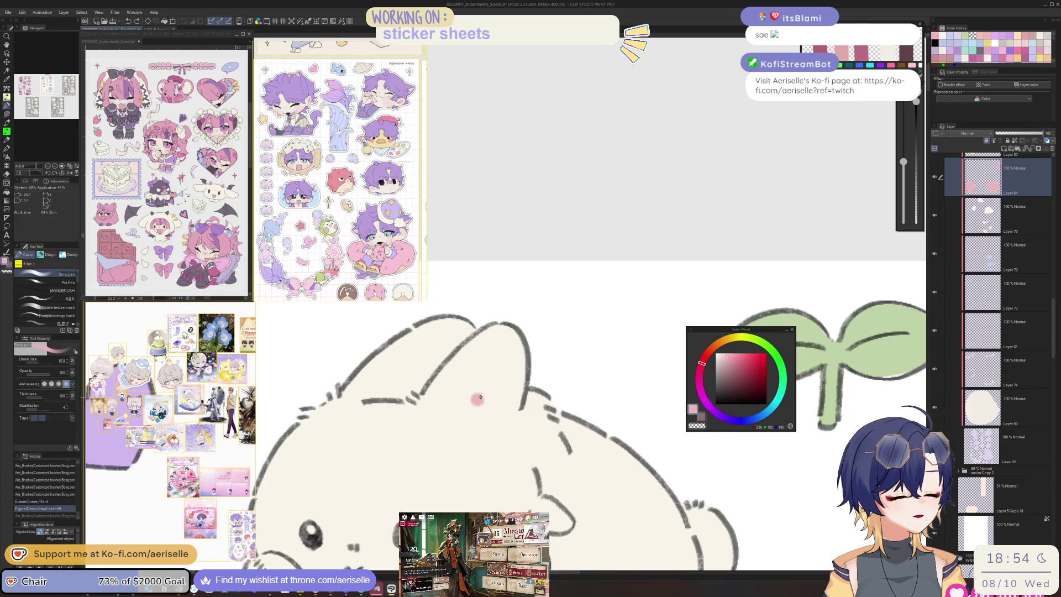
{"action": "mouse_move", "coordinate": [509, 359]}
{"action": "left_mouse_down"}
{"action": "mouse_move", "coordinate": [492, 409]}
{"action": "mouse_move", "coordinate": [473, 409]}
{"action": "mouse_move", "coordinate": [496, 382]}
{"action": "mouse_move", "coordinate": [528, 408]}
{"action": "left_mouse_up"}
Step: Touch up the short line beside the bunny's pink ear
{"action": "key", "text": "e"}
{"action": "scroll", "coordinate": [530, 406], "scroll_direction": "down", "scroll_amount": 8}
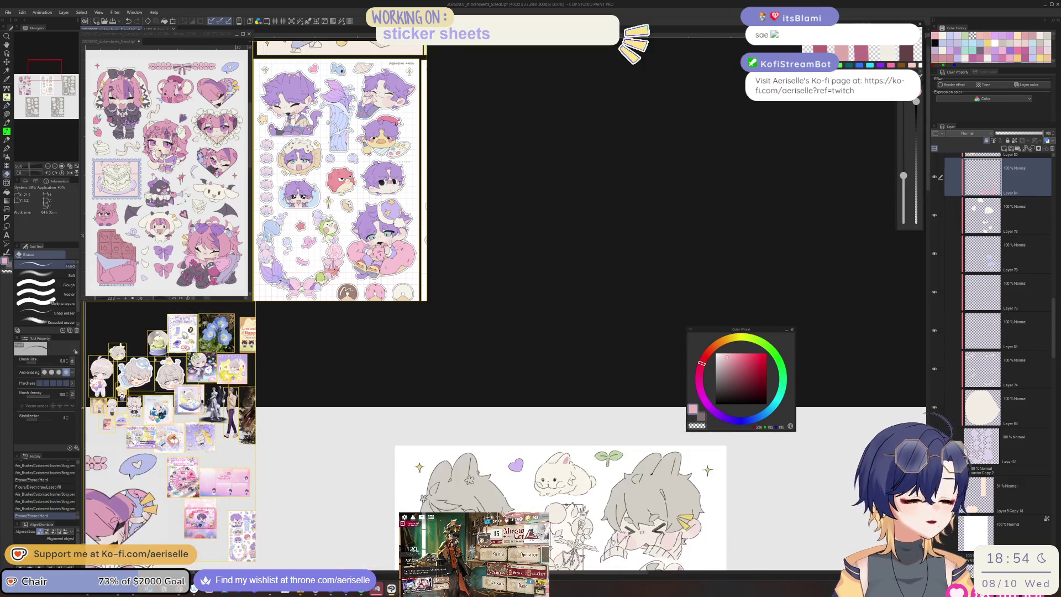
{"action": "scroll", "coordinate": [530, 387], "scroll_direction": "down", "scroll_amount": 5}
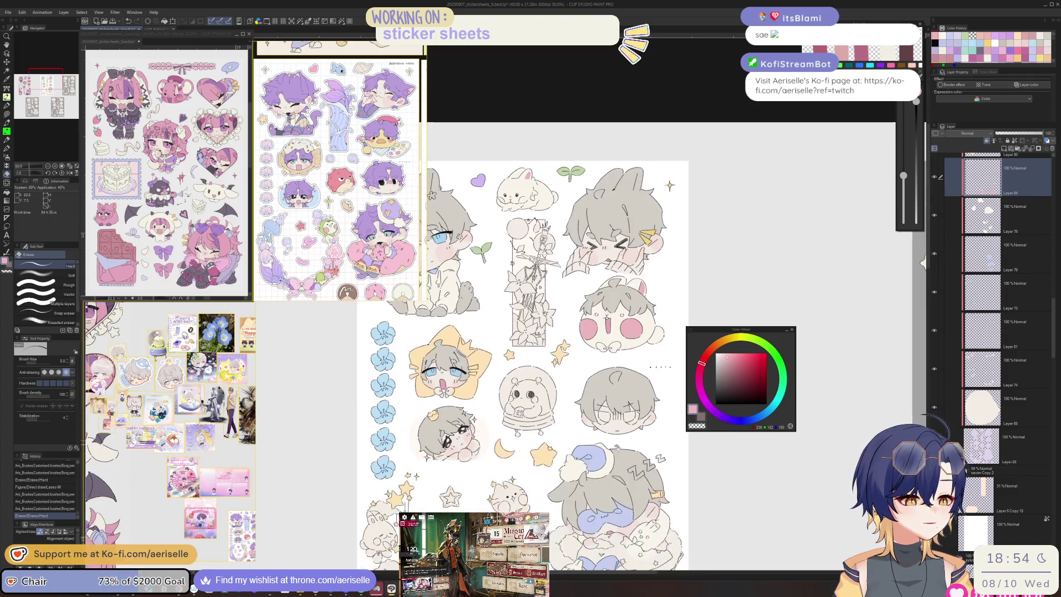
{"action": "scroll", "coordinate": [553, 332], "scroll_direction": "down", "scroll_amount": 3}
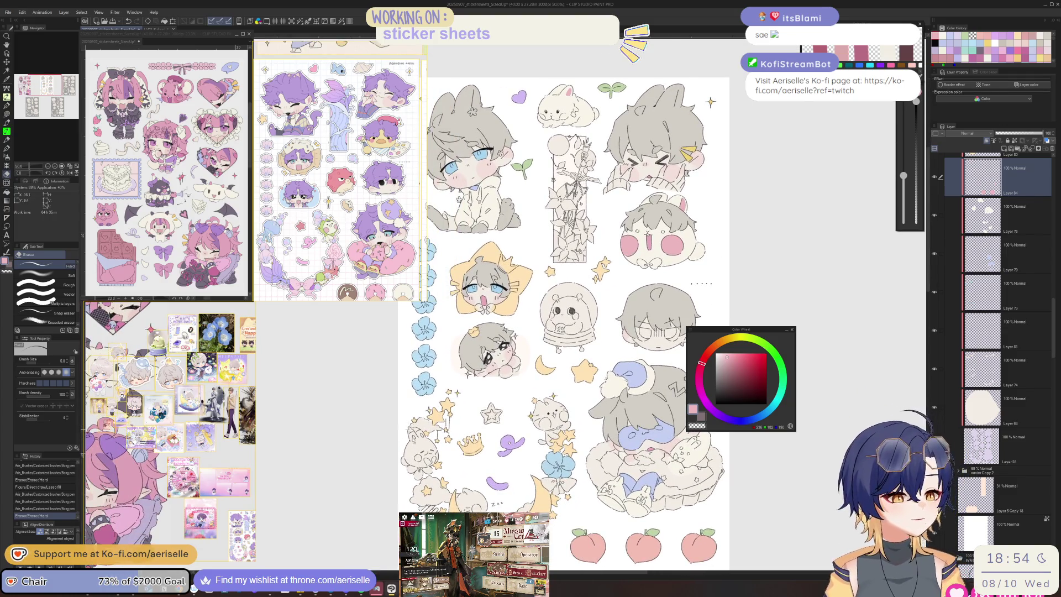
{"action": "scroll", "coordinate": [425, 426], "scroll_direction": "up", "scroll_amount": 8}
{"action": "key", "text": "p"}
{"action": "left_click_drag", "start_coordinate": [420, 429], "coordinate": [437, 461]}
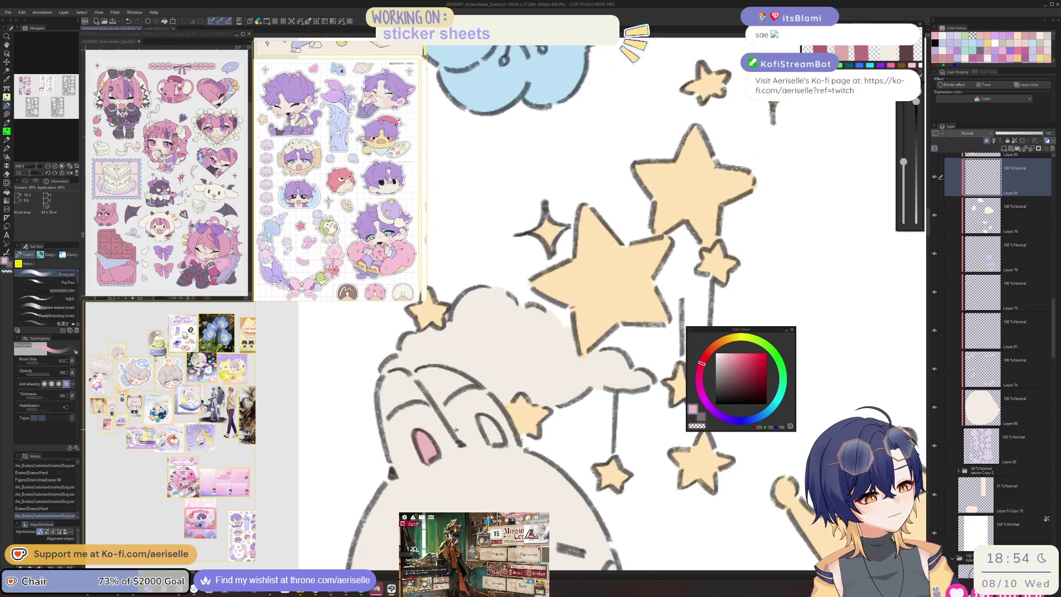
{"action": "left_click_drag", "start_coordinate": [475, 416], "coordinate": [498, 442]}
Step: Check the bunny's face and mirror the canvas horizontally to review the drawing
{"action": "key", "text": "e"}
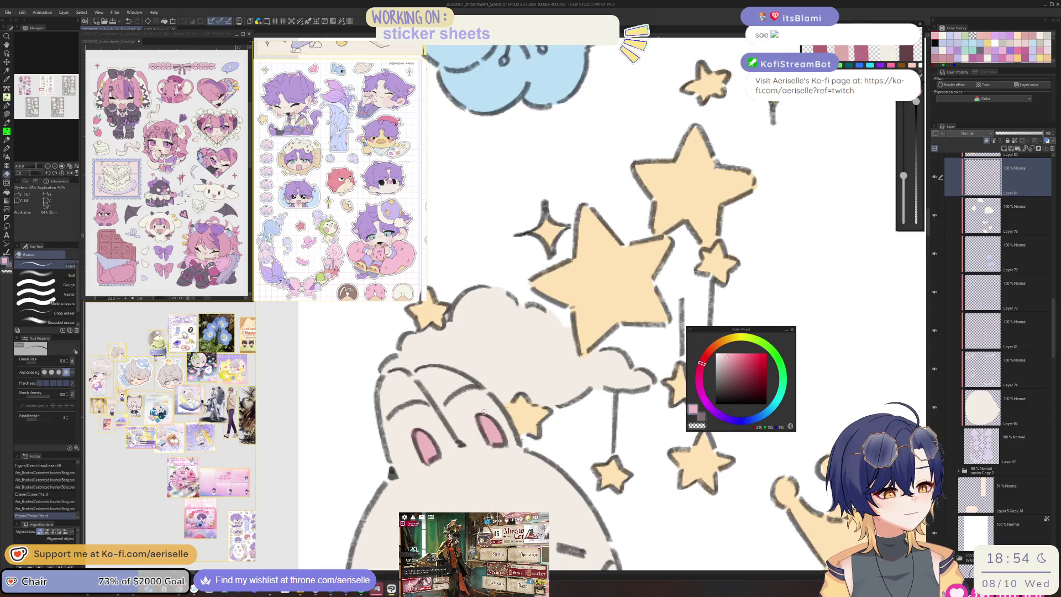
{"action": "scroll", "coordinate": [492, 437], "scroll_direction": "down", "scroll_amount": 5}
{"action": "mouse_move", "coordinate": [563, 500]}
{"action": "left_mouse_down"}
{"action": "mouse_move", "coordinate": [590, 458]}
{"action": "mouse_move", "coordinate": [531, 470]}
{"action": "mouse_move", "coordinate": [540, 450]}
{"action": "left_mouse_up"}
{"action": "key", "text": "p"}
{"action": "scroll", "coordinate": [535, 444], "scroll_direction": "up", "scroll_amount": 5}
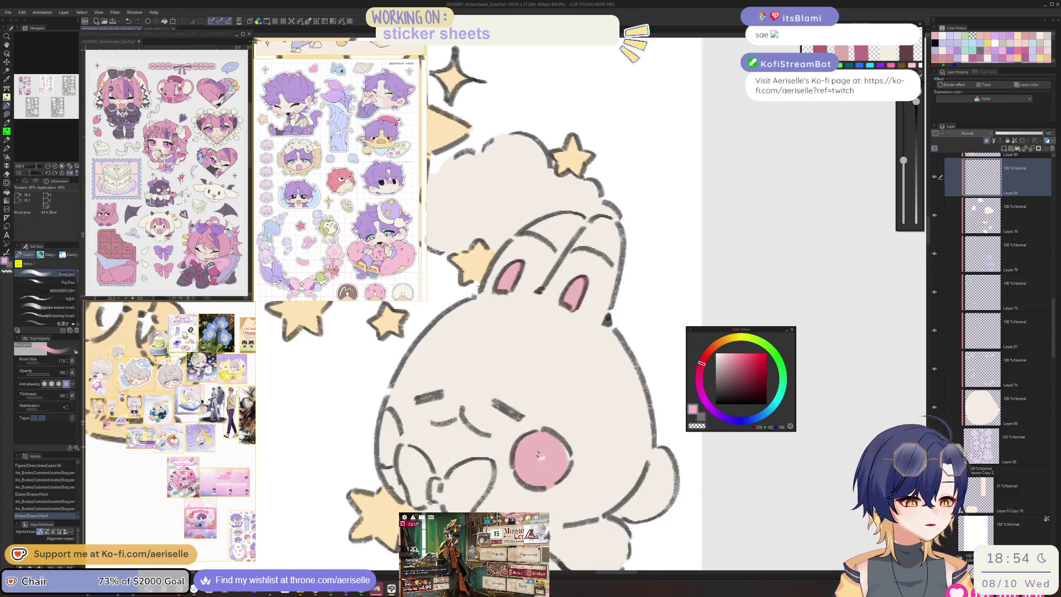
{"action": "key", "text": "h"}
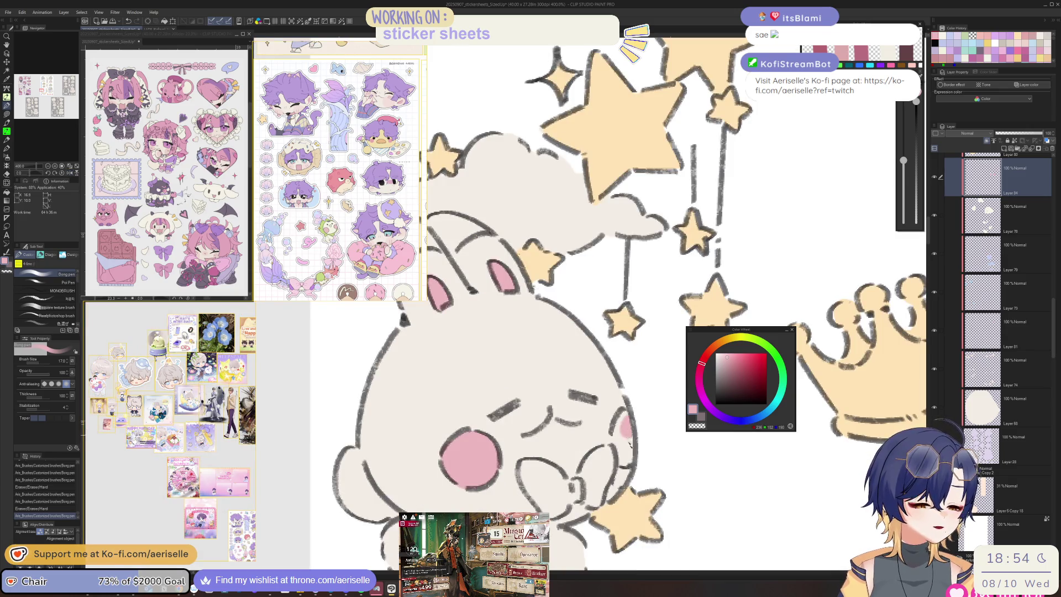
{"action": "key", "text": "h"}
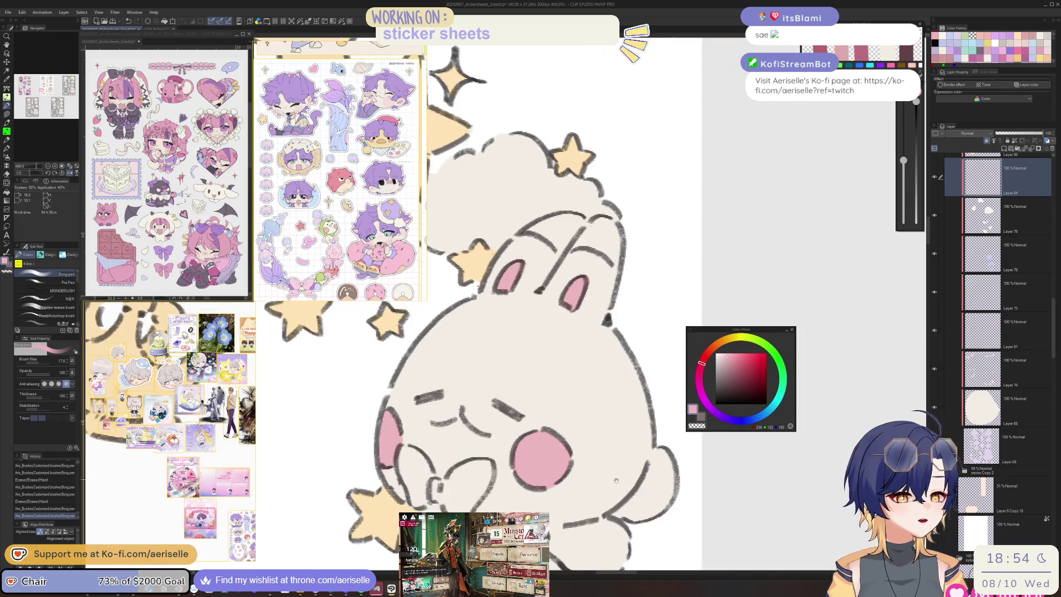
{"action": "scroll", "coordinate": [615, 479], "scroll_direction": "down", "scroll_amount": 5}
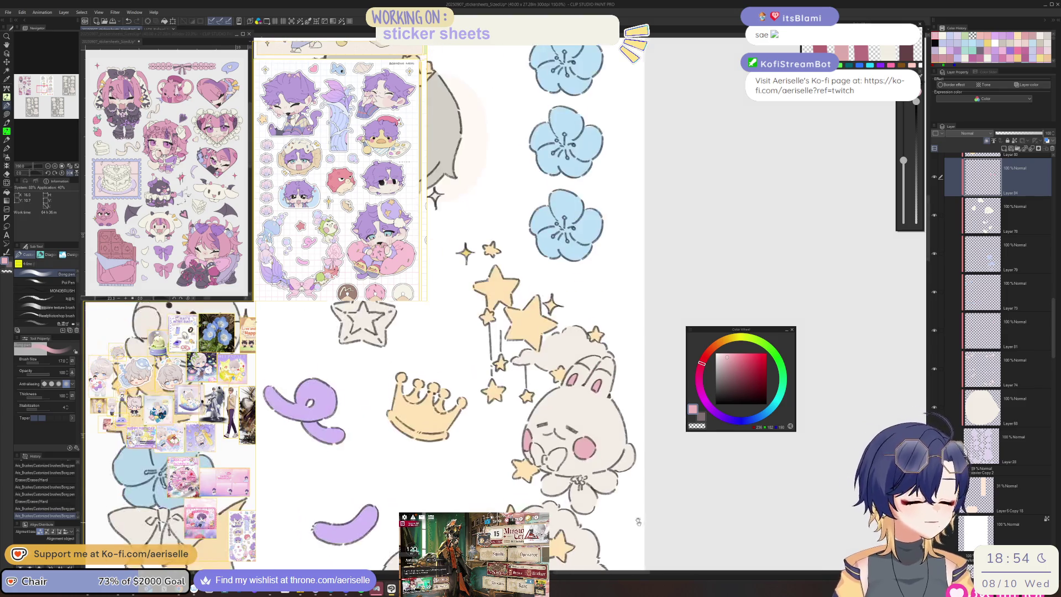
{"action": "scroll", "coordinate": [638, 522], "scroll_direction": "down", "scroll_amount": 5}
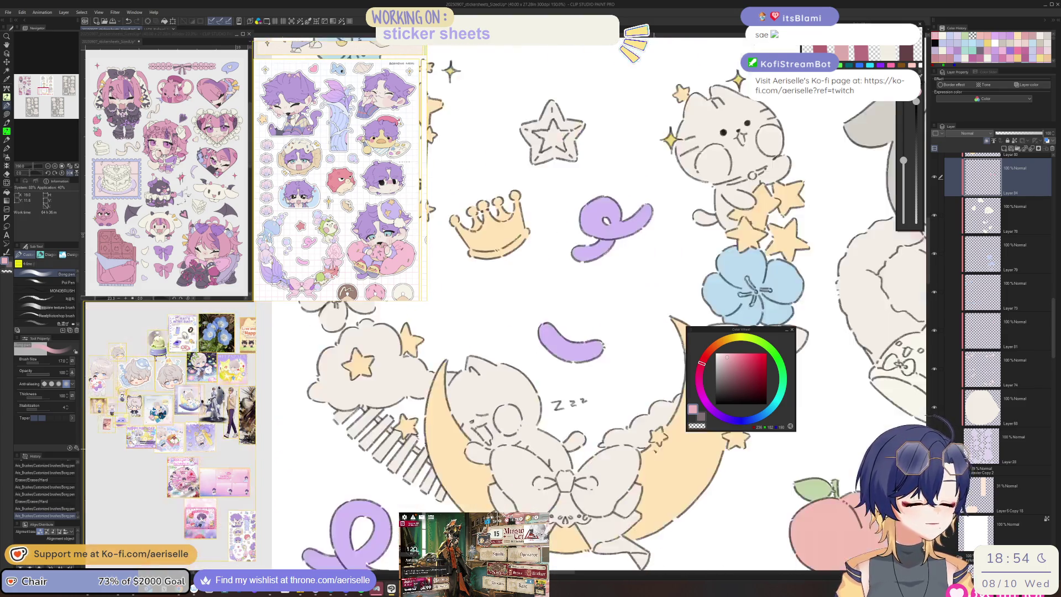
{"action": "scroll", "coordinate": [608, 331], "scroll_direction": "down", "scroll_amount": 3}
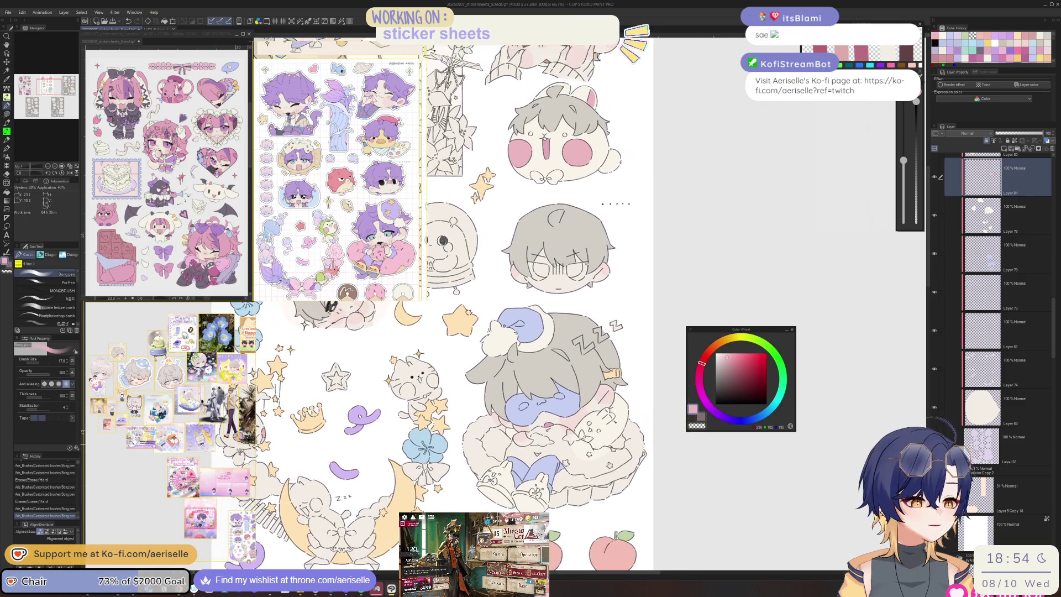
Step: Paint pink stripes on the paw of the hugged plush bunny
{"action": "scroll", "coordinate": [606, 403], "scroll_direction": "up", "scroll_amount": 5}
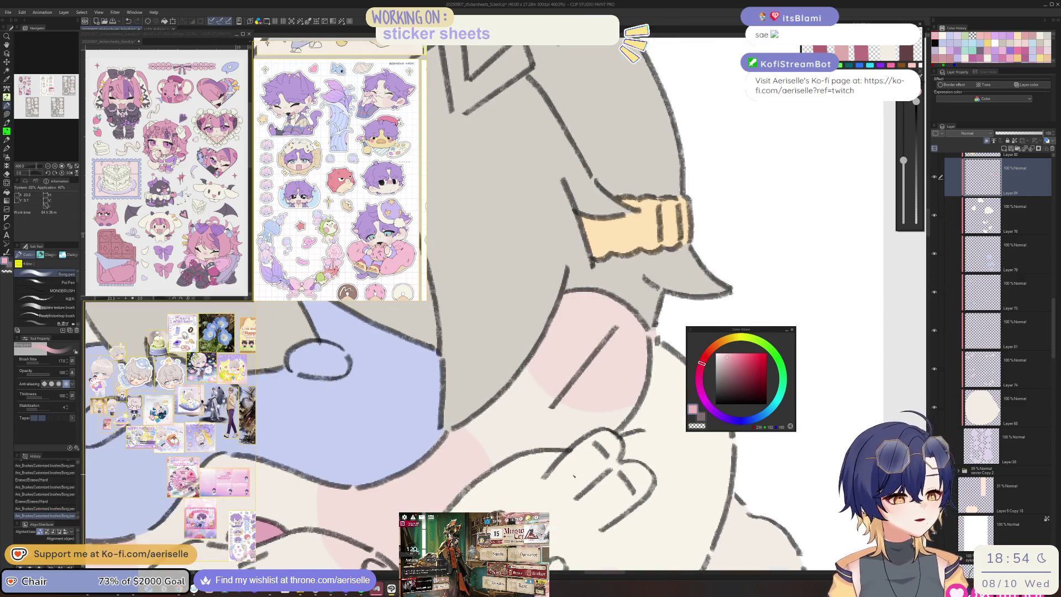
{"action": "left_click_drag", "start_coordinate": [561, 484], "coordinate": [588, 458]}
{"action": "key", "text": "ctrl+z"}
{"action": "key", "text": "ctrl+z"}
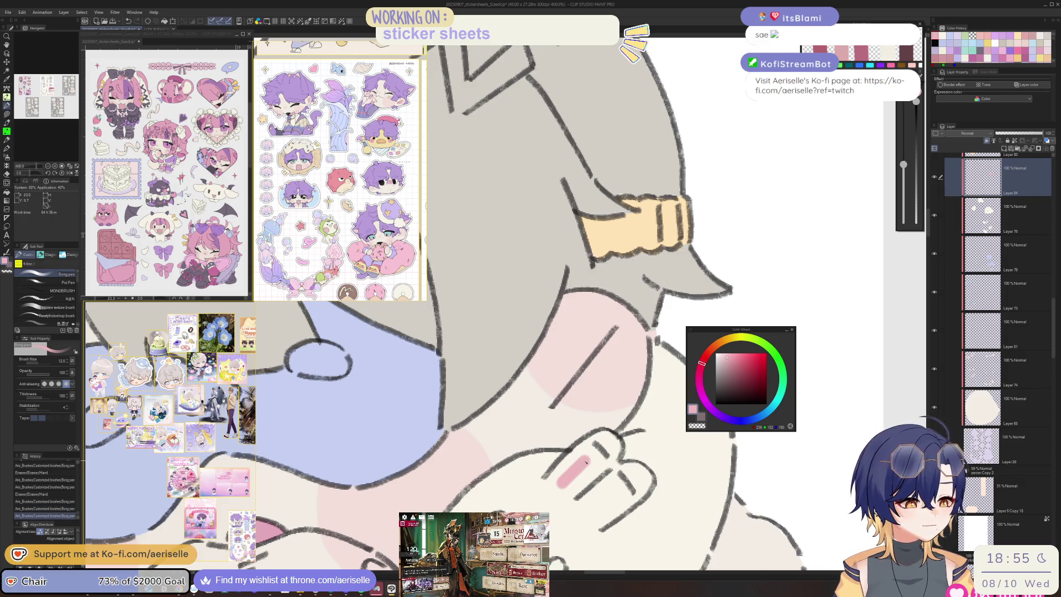
{"action": "mouse_move", "coordinate": [594, 520]}
{"action": "left_mouse_down"}
{"action": "mouse_move", "coordinate": [620, 494]}
{"action": "mouse_move", "coordinate": [617, 413]}
{"action": "left_mouse_up"}
Step: With a larger brush, dab round pink blush on both of the bunny's cheeks
{"action": "key", "text": "bracketright"}
{"action": "mouse_move", "coordinate": [452, 449]}
{"action": "left_mouse_down"}
{"action": "mouse_move", "coordinate": [447, 466]}
{"action": "mouse_move", "coordinate": [449, 436]}
{"action": "left_mouse_up"}
{"action": "left_click_drag", "start_coordinate": [539, 497], "coordinate": [554, 521]}
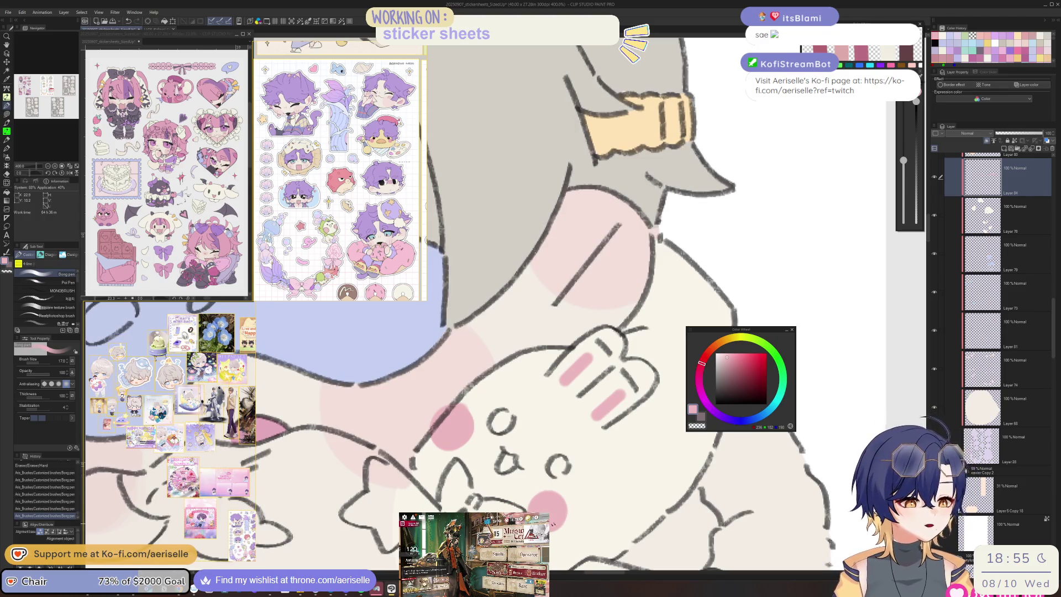
{"action": "key", "text": "e"}
{"action": "scroll", "coordinate": [553, 442], "scroll_direction": "down", "scroll_amount": 6}
{"action": "mouse_move", "coordinate": [486, 514]}
{"action": "left_mouse_down"}
{"action": "mouse_move", "coordinate": [497, 491]}
{"action": "mouse_move", "coordinate": [580, 470]}
{"action": "mouse_move", "coordinate": [592, 490]}
{"action": "left_mouse_up"}
{"action": "scroll", "coordinate": [591, 490], "scroll_direction": "down", "scroll_amount": 1}
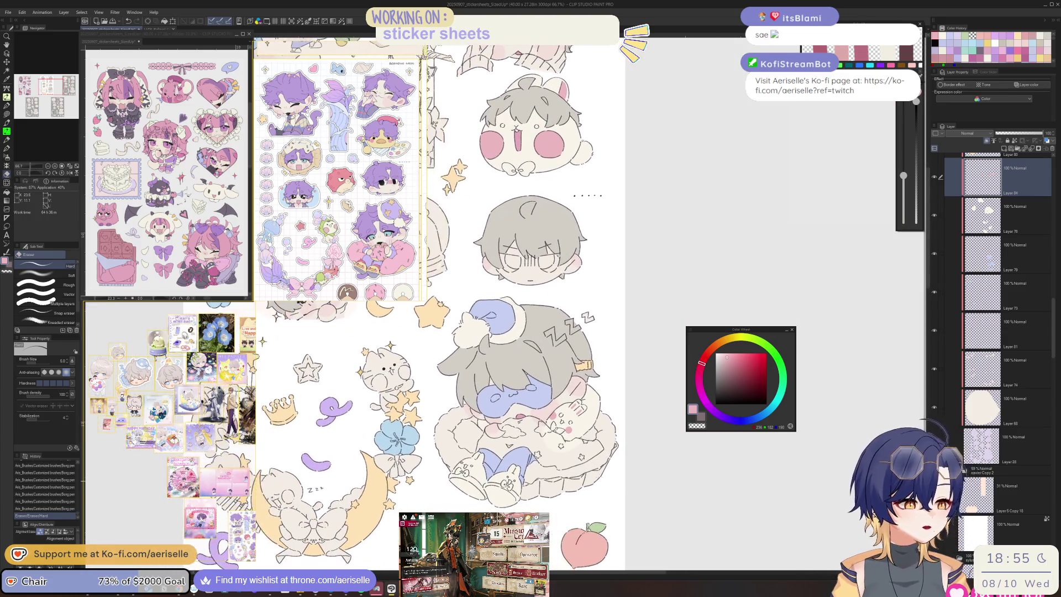
Step: Fill the loaf bunny's first cheek pink and erase the spill outside its outline
{"action": "left_click_drag", "start_coordinate": [498, 332], "coordinate": [560, 448]}
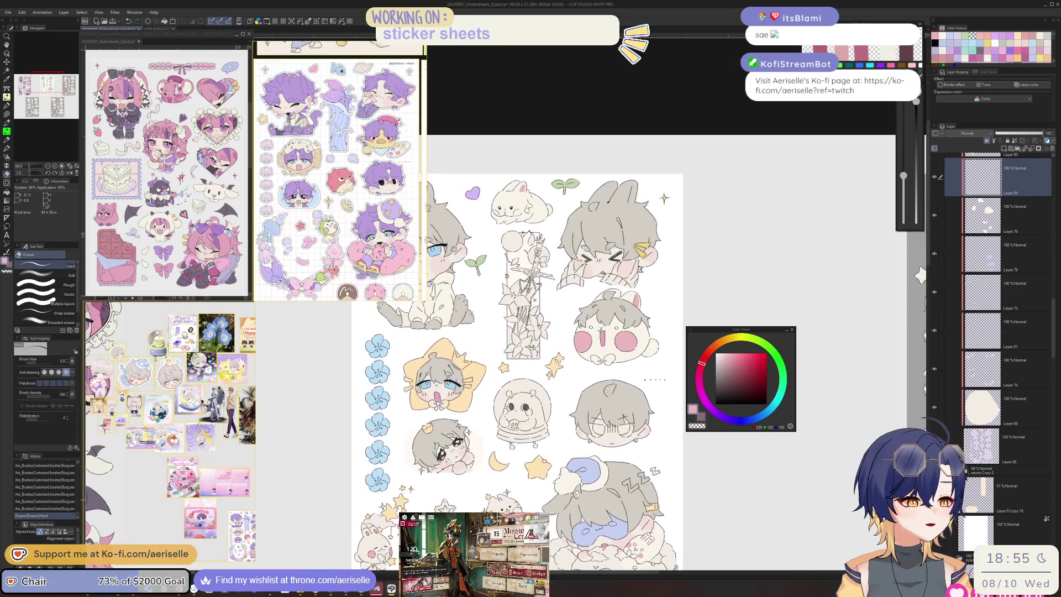
{"action": "mouse_move", "coordinate": [523, 212]}
{"action": "left_mouse_down"}
{"action": "mouse_move", "coordinate": [550, 251]}
{"action": "mouse_move", "coordinate": [579, 340]}
{"action": "left_mouse_up"}
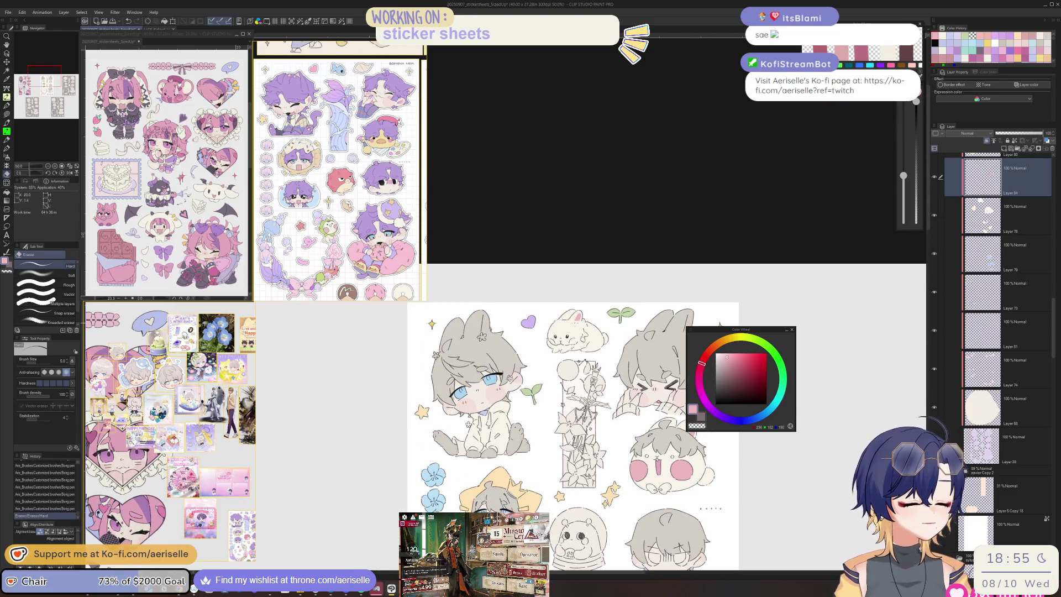
{"action": "scroll", "coordinate": [579, 341], "scroll_direction": "up", "scroll_amount": 4}
{"action": "scroll", "coordinate": [579, 341], "scroll_direction": "up", "scroll_amount": 3}
{"action": "key", "text": "p"}
{"action": "mouse_move", "coordinate": [595, 347]}
{"action": "left_mouse_down"}
{"action": "mouse_move", "coordinate": [580, 387]}
{"action": "mouse_move", "coordinate": [547, 409]}
{"action": "mouse_move", "coordinate": [552, 431]}
{"action": "left_mouse_up"}
{"action": "mouse_move", "coordinate": [608, 350]}
{"action": "left_mouse_down"}
{"action": "mouse_move", "coordinate": [627, 398]}
{"action": "mouse_move", "coordinate": [602, 422]}
{"action": "left_mouse_up"}
{"action": "key", "text": "e"}
{"action": "left_click_drag", "start_coordinate": [507, 396], "coordinate": [516, 419]}
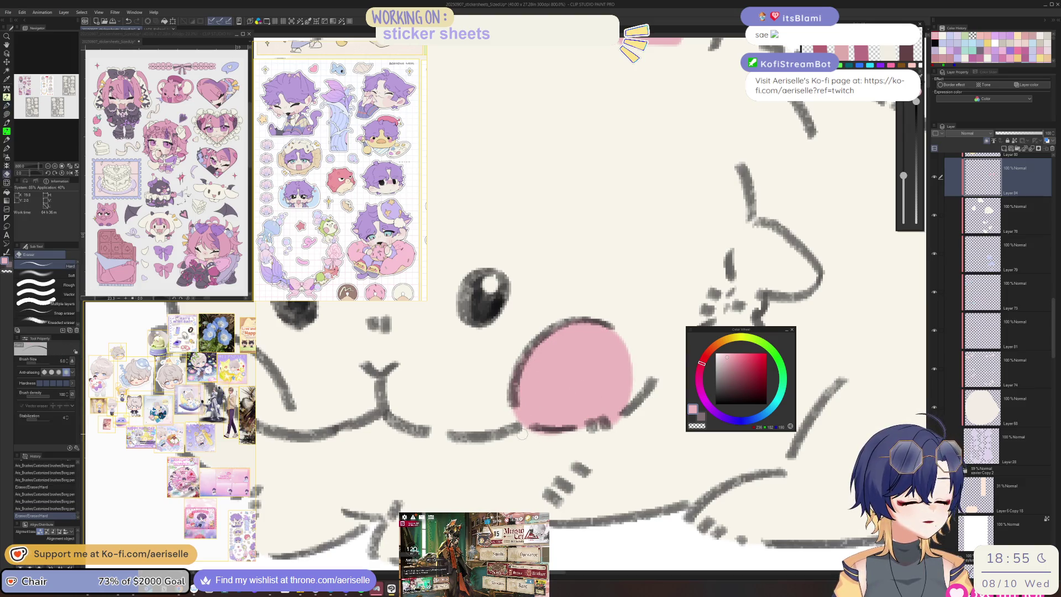
{"action": "left_click_drag", "start_coordinate": [580, 431], "coordinate": [594, 424]}
Step: Paint pink blush on the bunny's other cheek and tidy its edge
{"action": "key", "text": "ctrl+alt+0"}
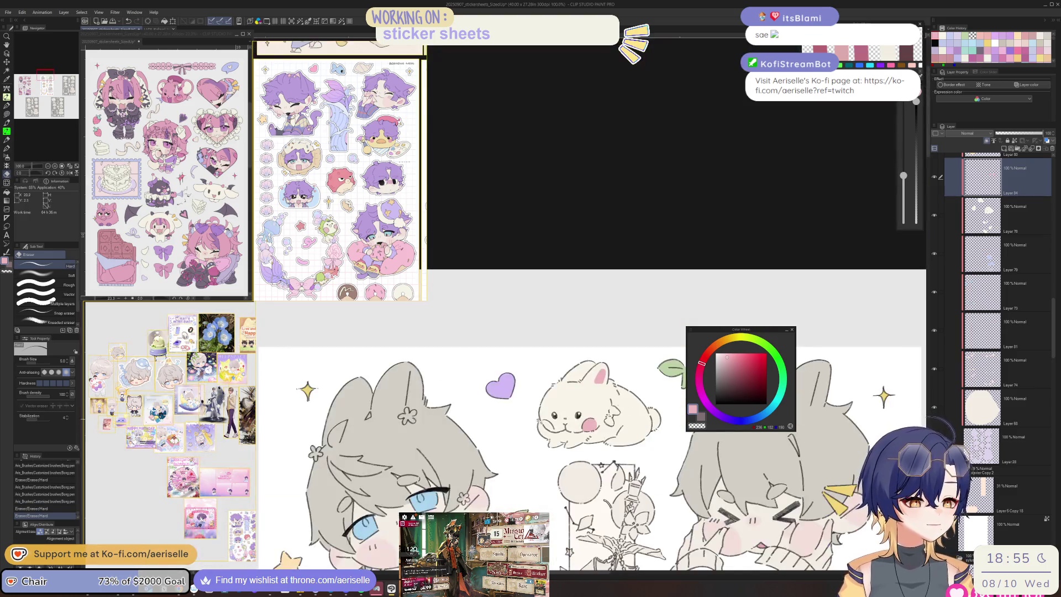
{"action": "scroll", "coordinate": [545, 424], "scroll_direction": "up", "scroll_amount": 5}
{"action": "key", "text": "p"}
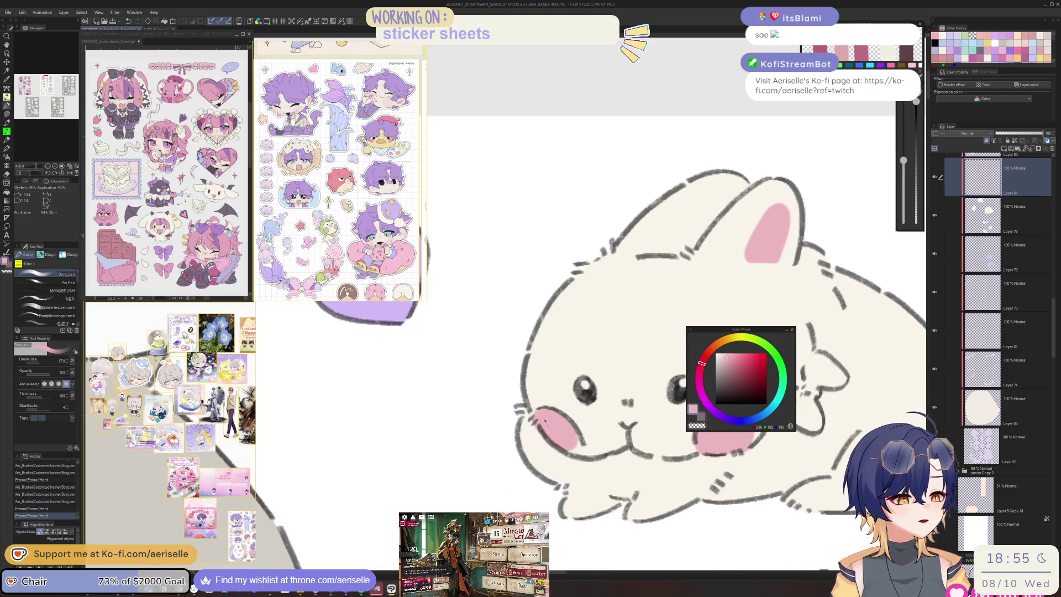
{"action": "mouse_move", "coordinate": [569, 444]}
{"action": "left_mouse_down"}
{"action": "mouse_move", "coordinate": [320, 443]}
{"action": "mouse_move", "coordinate": [378, 463]}
{"action": "left_mouse_up"}
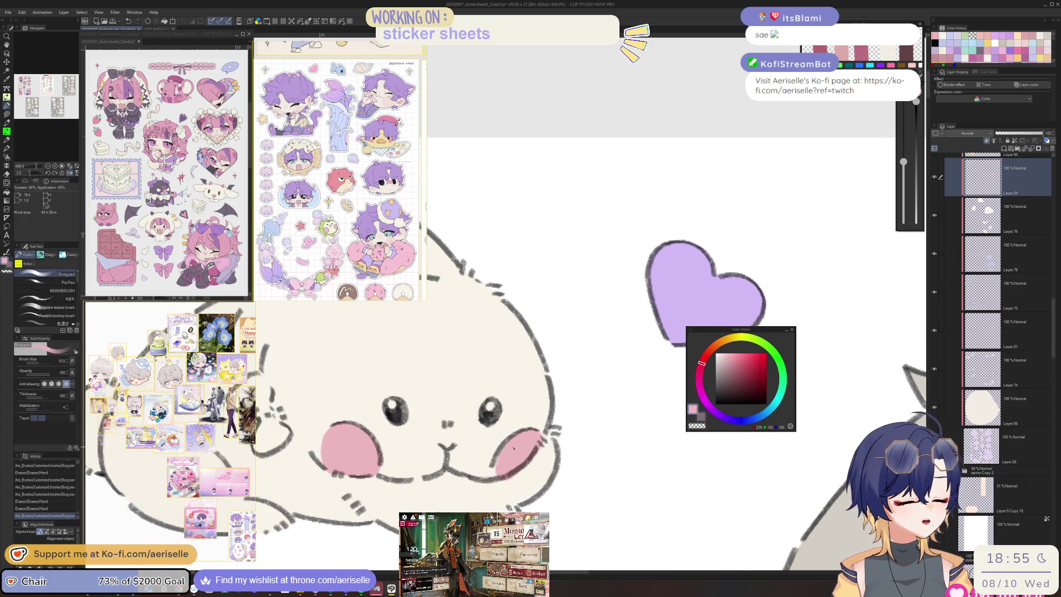
{"action": "key", "text": "e"}
{"action": "mouse_move", "coordinate": [488, 452]}
{"action": "left_mouse_down"}
{"action": "mouse_move", "coordinate": [493, 473]}
{"action": "mouse_move", "coordinate": [540, 440]}
{"action": "left_mouse_up"}
Step: Pan across the top row of stickers to check the blush
{"action": "scroll", "coordinate": [542, 447], "scroll_direction": "down", "scroll_amount": 5}
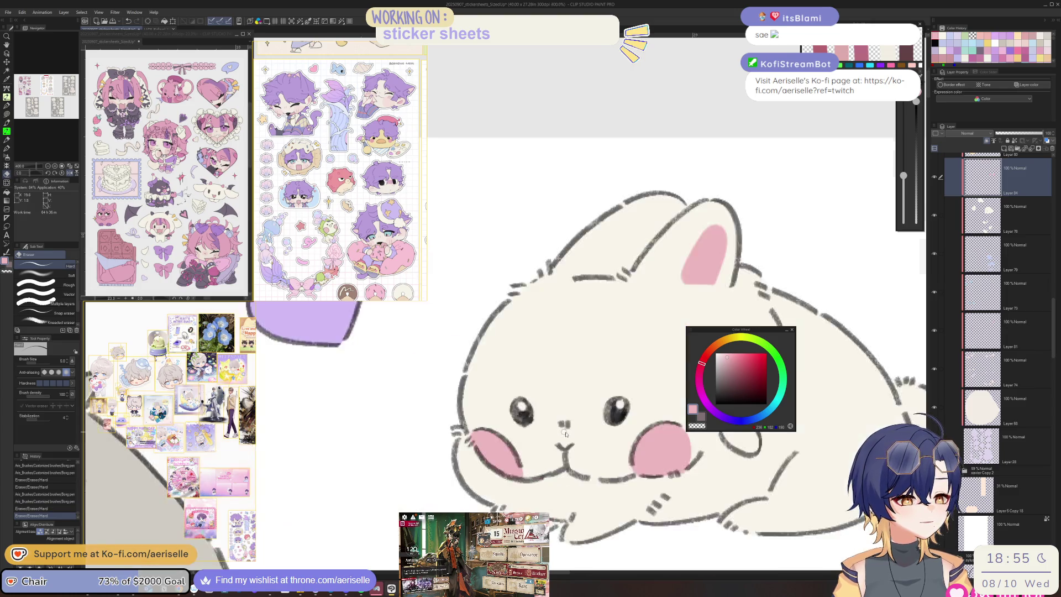
{"action": "left_click_drag", "start_coordinate": [525, 398], "coordinate": [536, 387]}
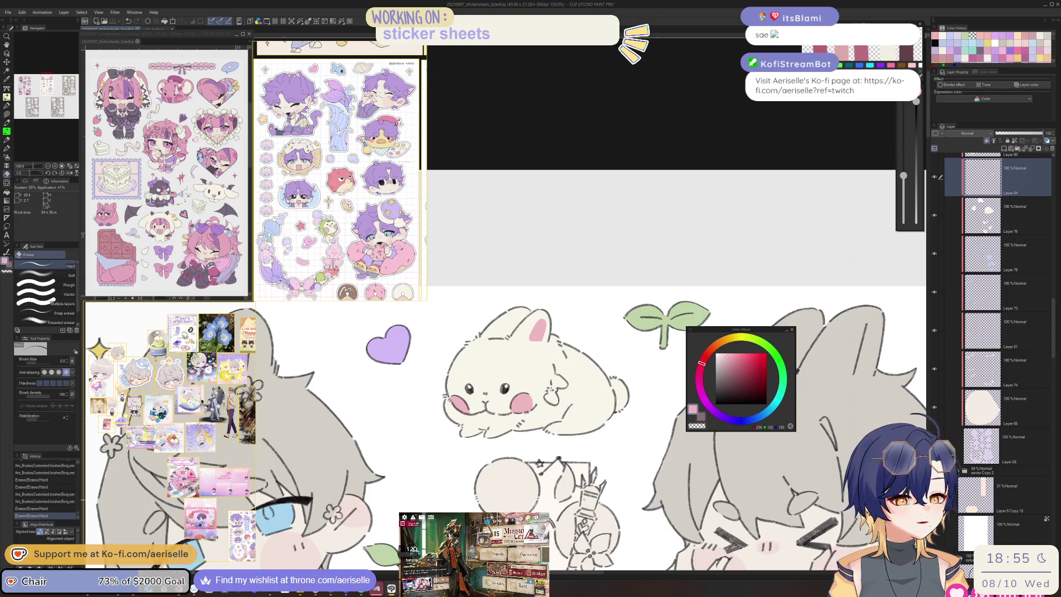
{"action": "scroll", "coordinate": [589, 493], "scroll_direction": "down", "scroll_amount": 2}
{"action": "mouse_move", "coordinate": [589, 493]}
{"action": "left_mouse_down"}
{"action": "mouse_move", "coordinate": [495, 405]}
{"action": "mouse_move", "coordinate": [502, 348]}
{"action": "left_mouse_up"}
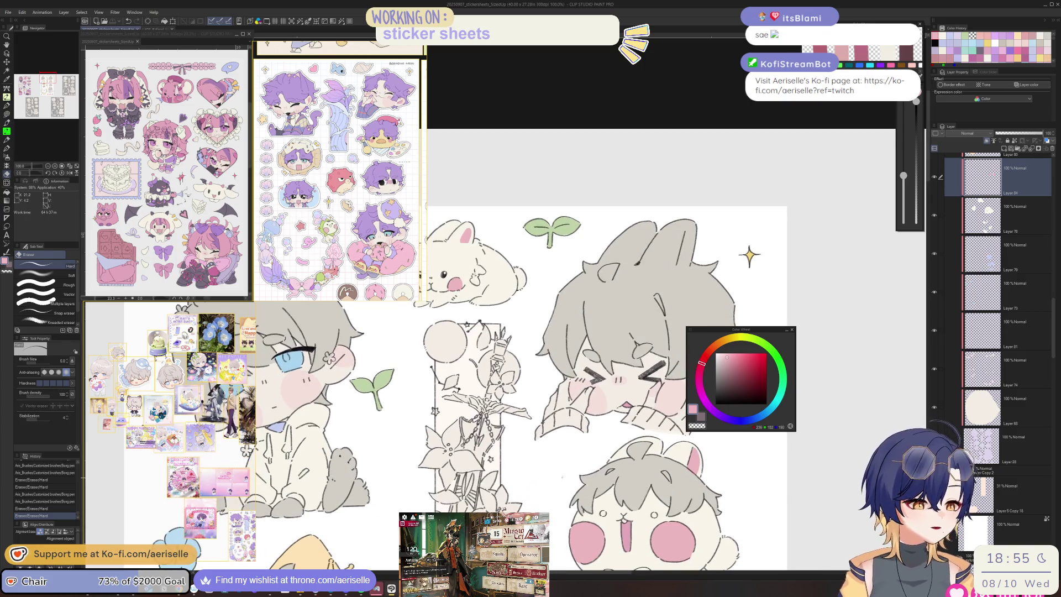
{"action": "scroll", "coordinate": [186, 517], "scroll_direction": "down", "scroll_amount": 2}
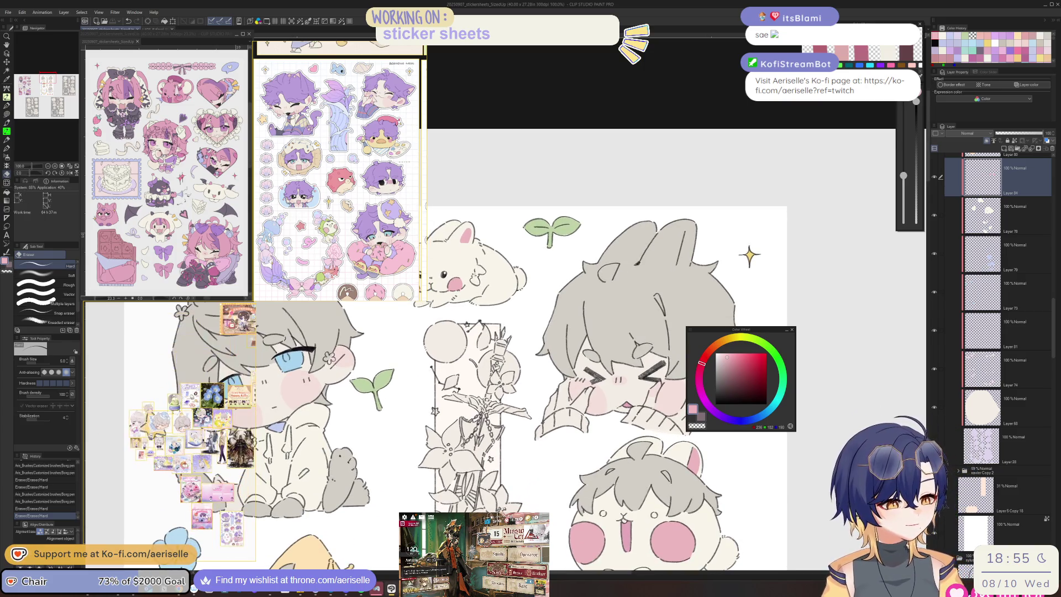
{"action": "scroll", "coordinate": [170, 431], "scroll_direction": "up", "scroll_amount": 5}
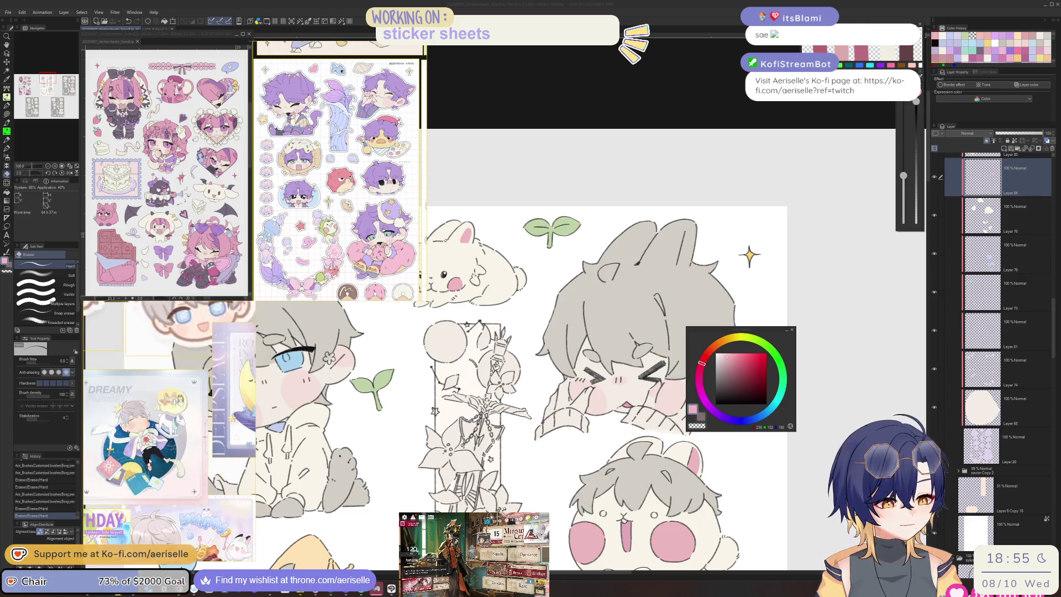
{"action": "scroll", "coordinate": [170, 431], "scroll_direction": "up", "scroll_amount": 1}
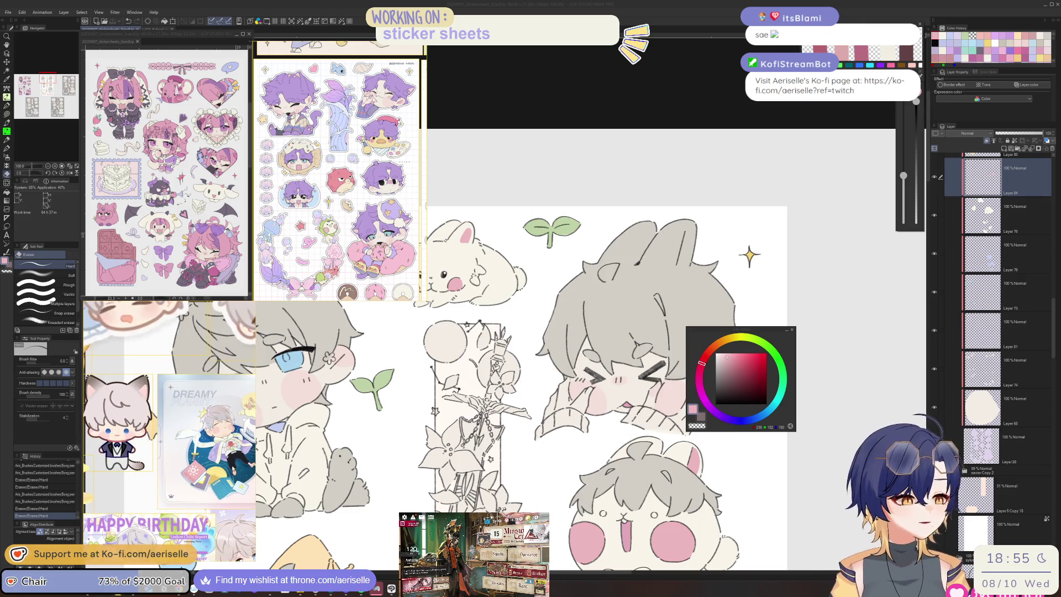
{"action": "scroll", "coordinate": [796, 176], "scroll_direction": "down", "scroll_amount": 3}
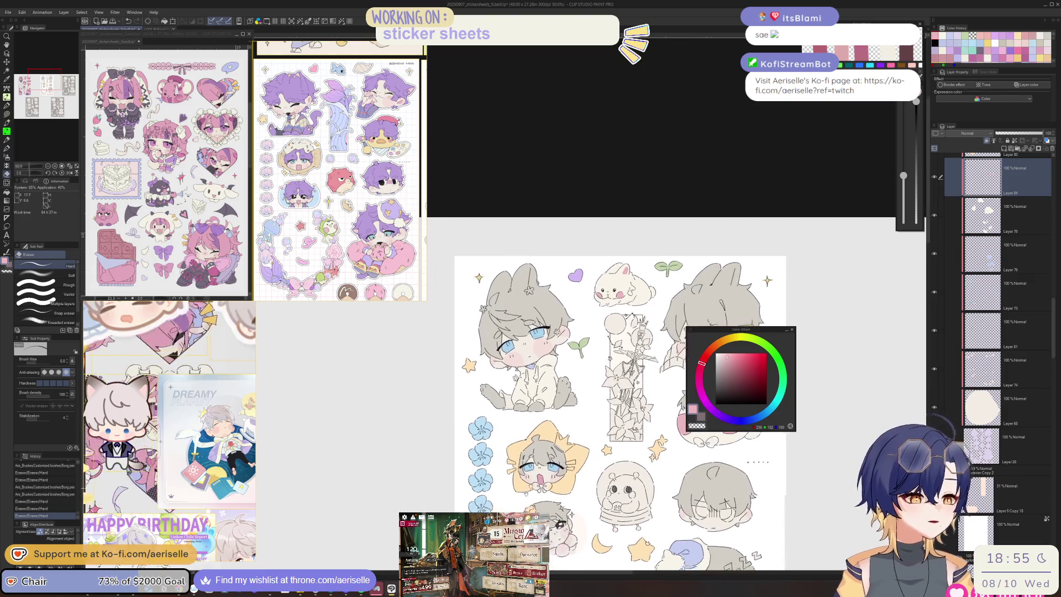
Step: Add a new raster layer above Layer 79 and pick a greyish purple colour
{"action": "left_click", "coordinate": [1004, 258]}
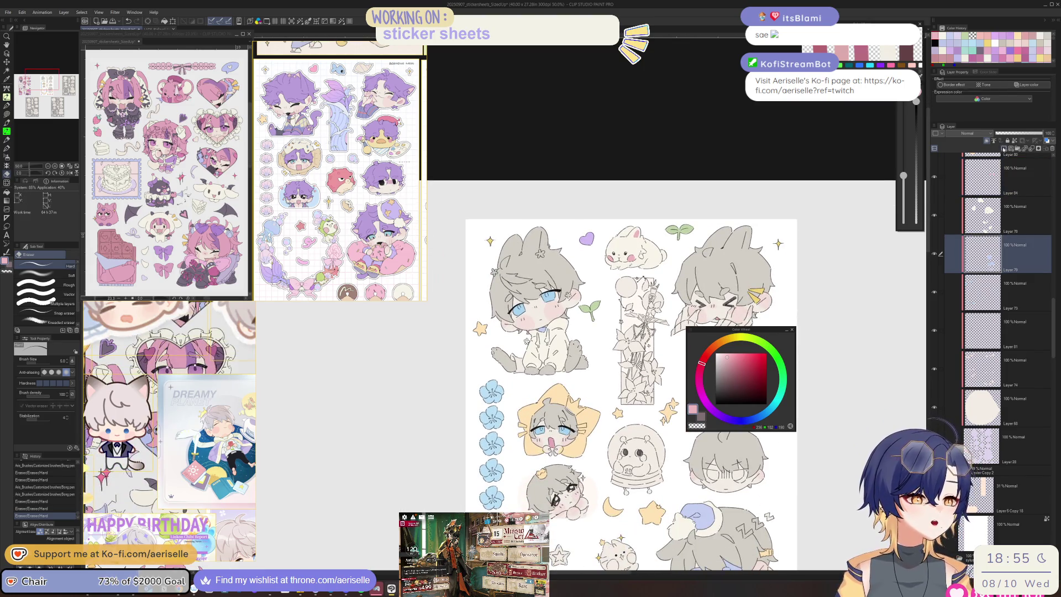
{"action": "left_click", "coordinate": [1005, 149]}
{"action": "left_click", "coordinate": [734, 420]}
{"action": "left_click", "coordinate": [726, 374]}
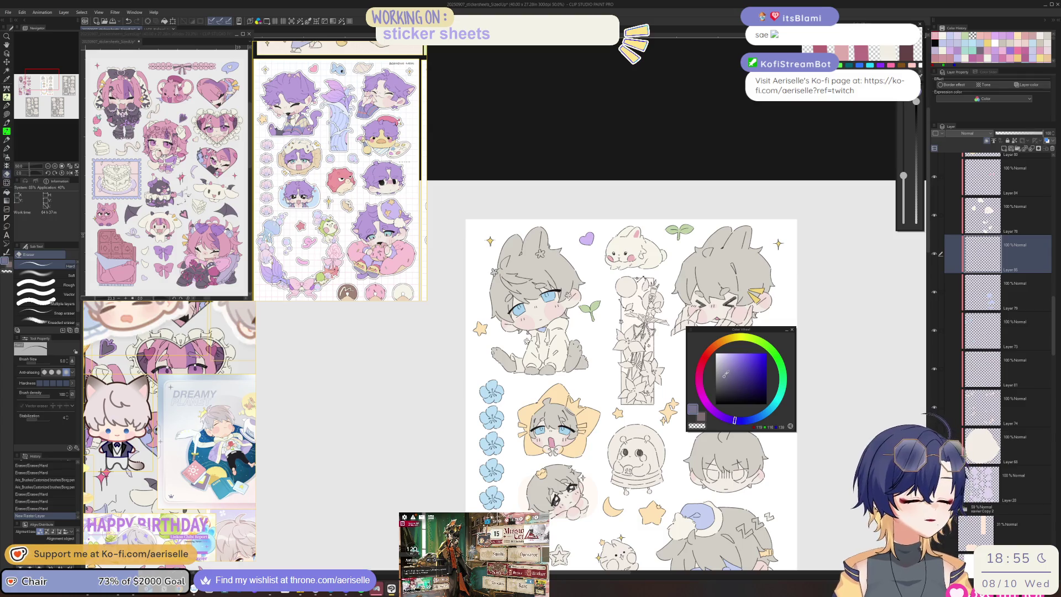
{"action": "left_click", "coordinate": [725, 375]}
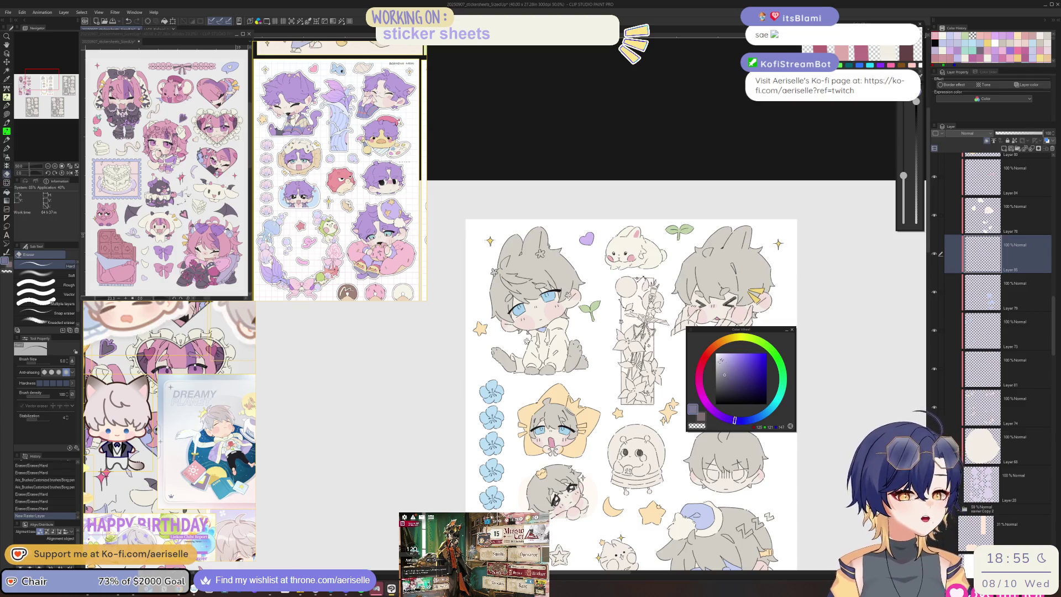
Step: Glance at the LADS_Rafayel_StickerSheet document, then return to the resized sticker sheet
{"action": "left_click", "coordinate": [155, 30]}
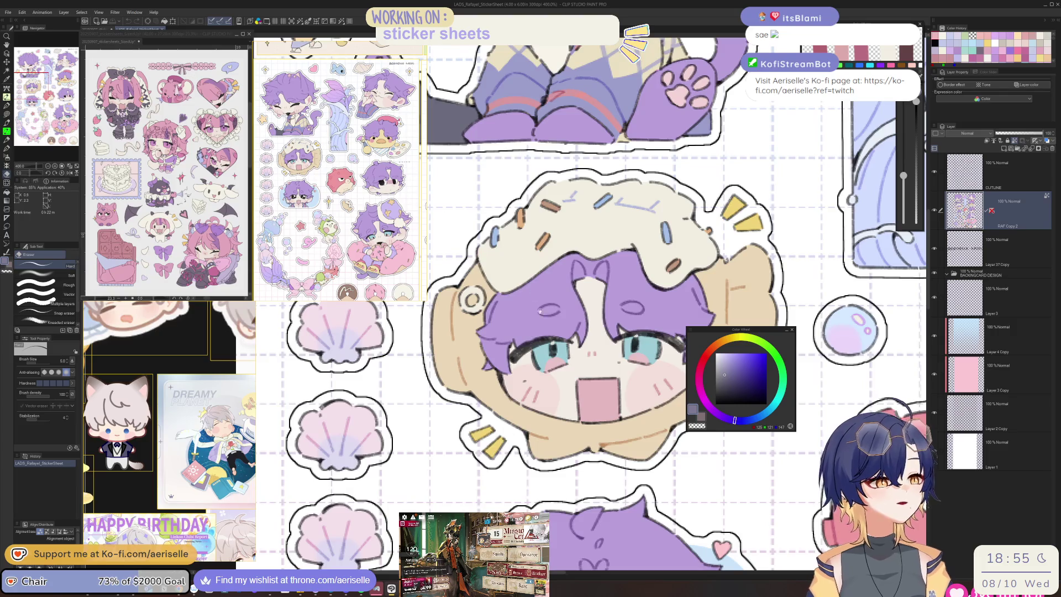
{"action": "scroll", "coordinate": [507, 325], "scroll_direction": "up", "scroll_amount": 5}
{"action": "left_click", "coordinate": [99, 31]}
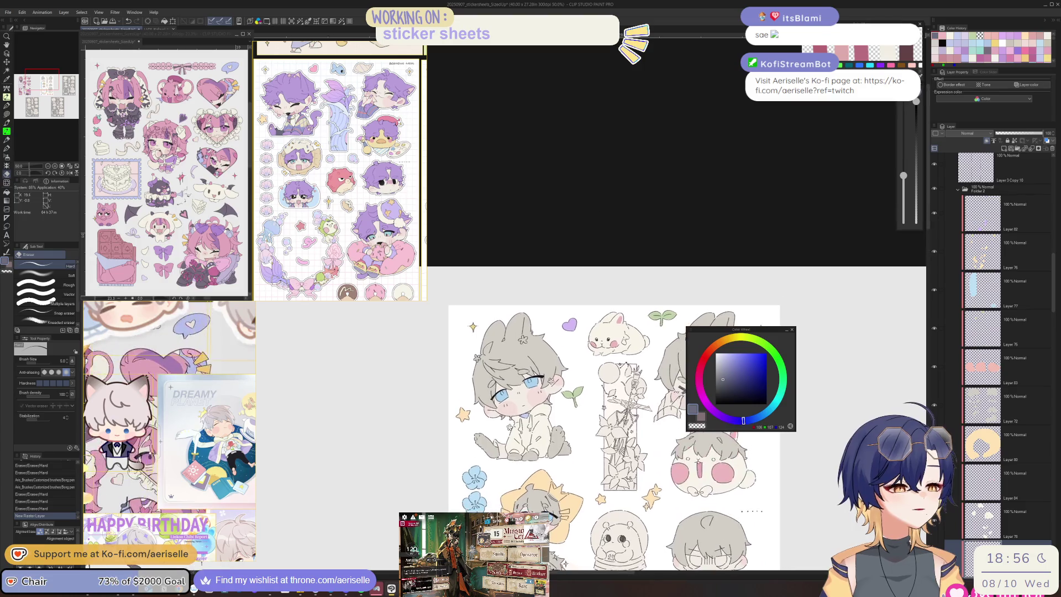
{"action": "scroll", "coordinate": [540, 346], "scroll_direction": "up", "scroll_amount": 6}
{"action": "key", "text": "u"}
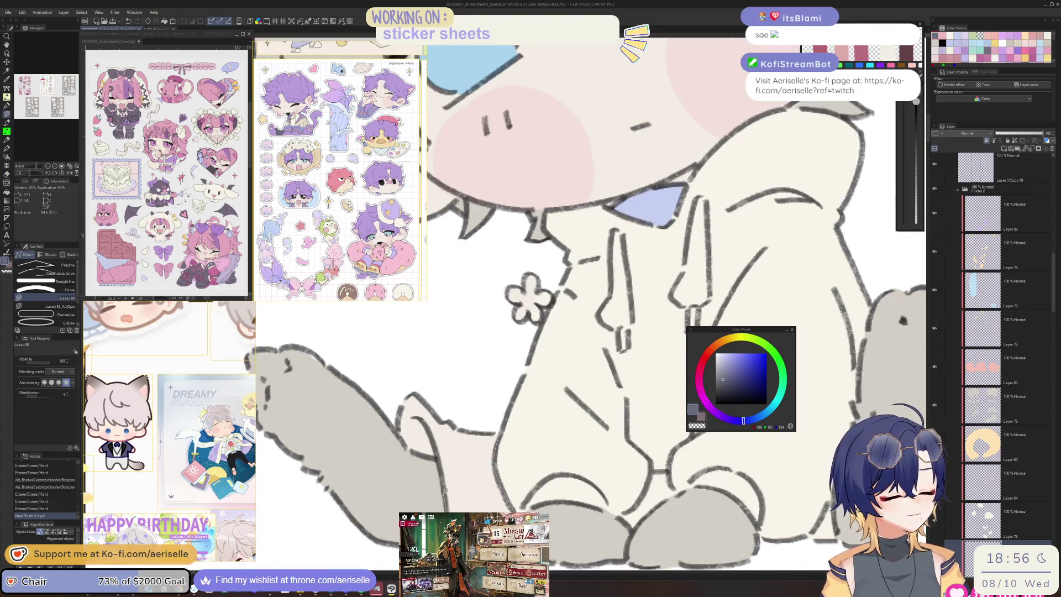
Step: Lasso-fill the seated chibi's shorts dark purple-grey and its lower leg edge grey
{"action": "mouse_move", "coordinate": [365, 409]}
{"action": "left_mouse_down"}
{"action": "mouse_move", "coordinate": [475, 392]}
{"action": "mouse_move", "coordinate": [398, 404]}
{"action": "left_mouse_up"}
{"action": "mouse_move", "coordinate": [431, 459]}
{"action": "left_mouse_down"}
{"action": "mouse_move", "coordinate": [467, 444]}
{"action": "mouse_move", "coordinate": [459, 409]}
{"action": "left_mouse_up"}
{"action": "scroll", "coordinate": [462, 465], "scroll_direction": "down", "scroll_amount": 5}
{"action": "scroll", "coordinate": [608, 276], "scroll_direction": "up", "scroll_amount": 5}
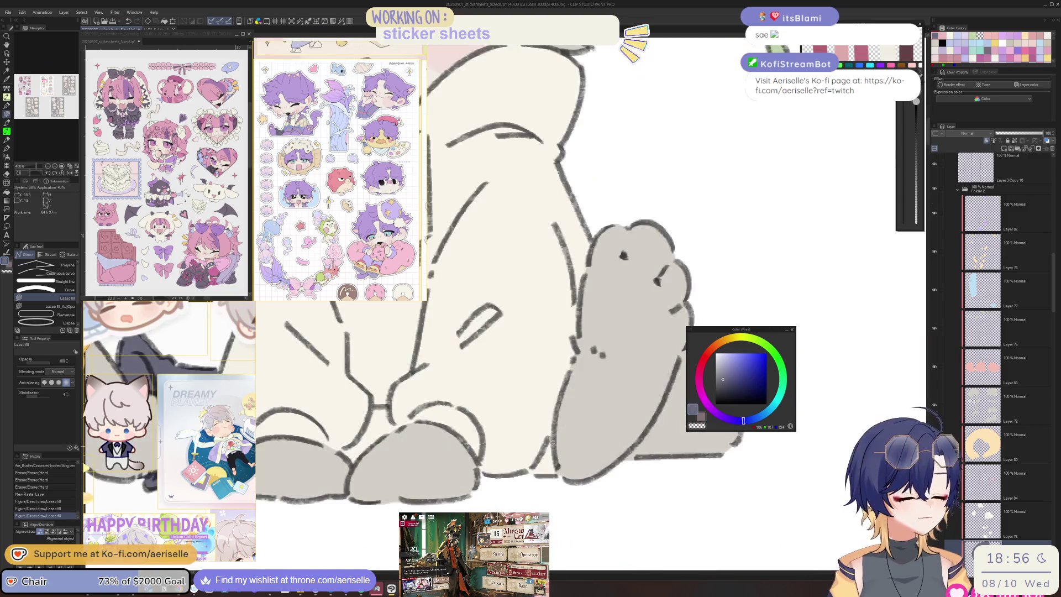
{"action": "mouse_move", "coordinate": [554, 434]}
{"action": "left_mouse_down"}
{"action": "mouse_move", "coordinate": [555, 481]}
{"action": "mouse_move", "coordinate": [635, 489]}
{"action": "left_mouse_up"}
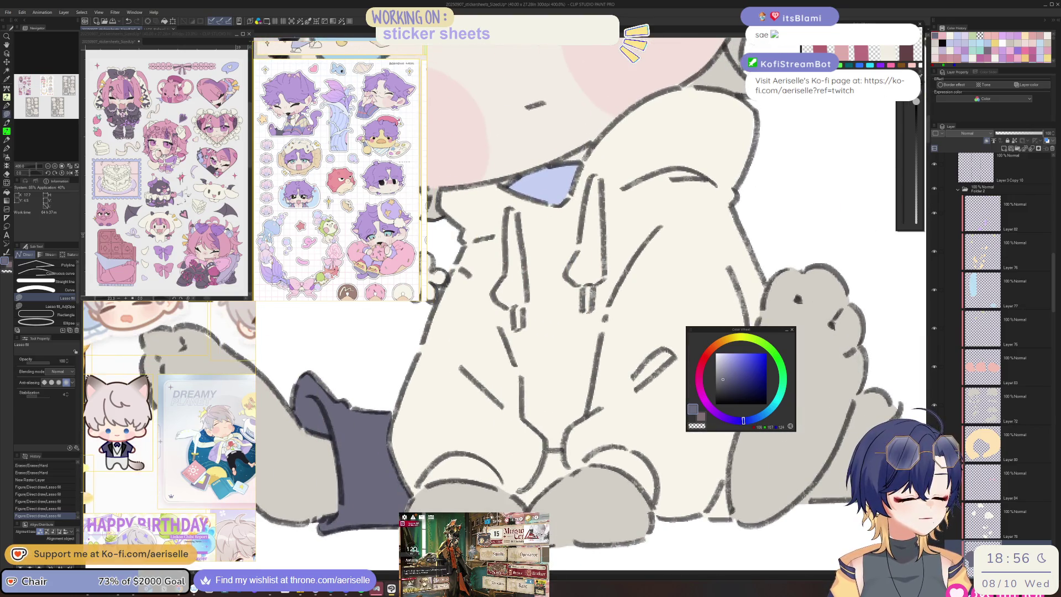
Step: Select the leg artwork's layer and fill the gaps between the legs and feet dark
{"action": "key", "text": "o"}
{"action": "left_click", "coordinate": [557, 457]}
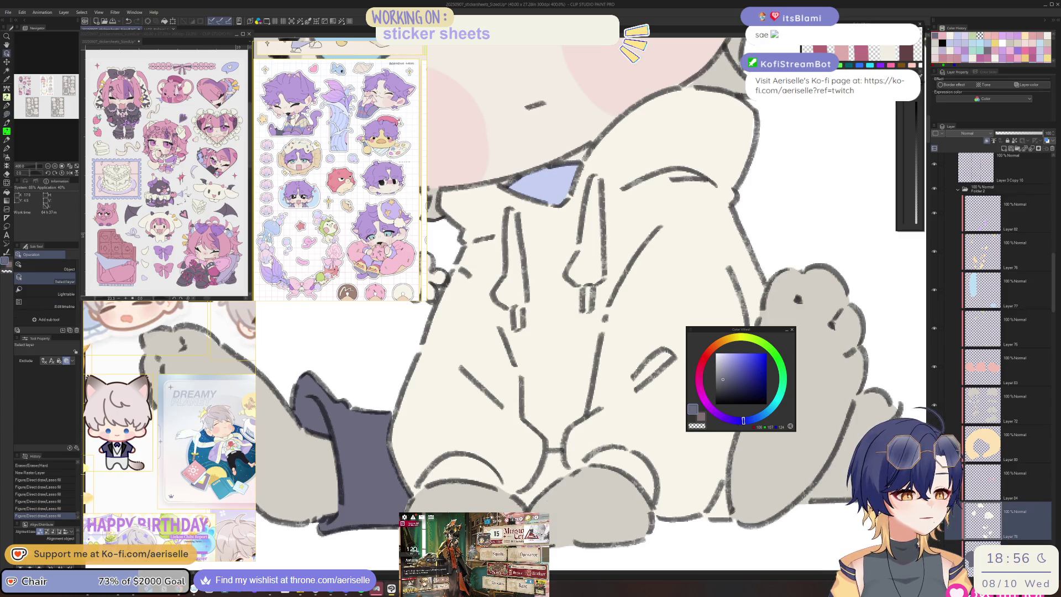
{"action": "key", "text": "u"}
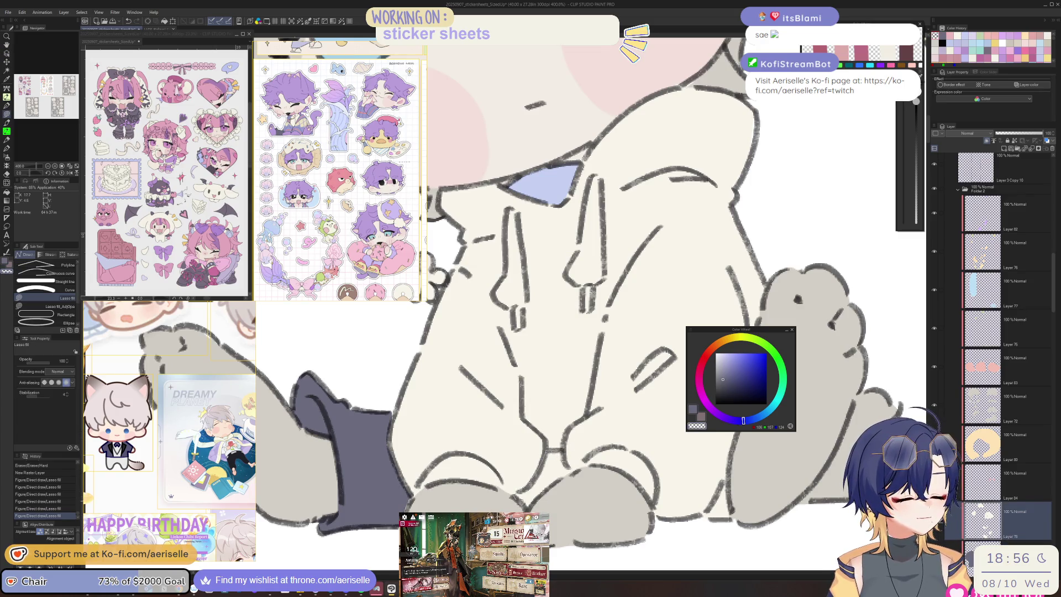
{"action": "left_click_drag", "start_coordinate": [568, 451], "coordinate": [574, 448]}
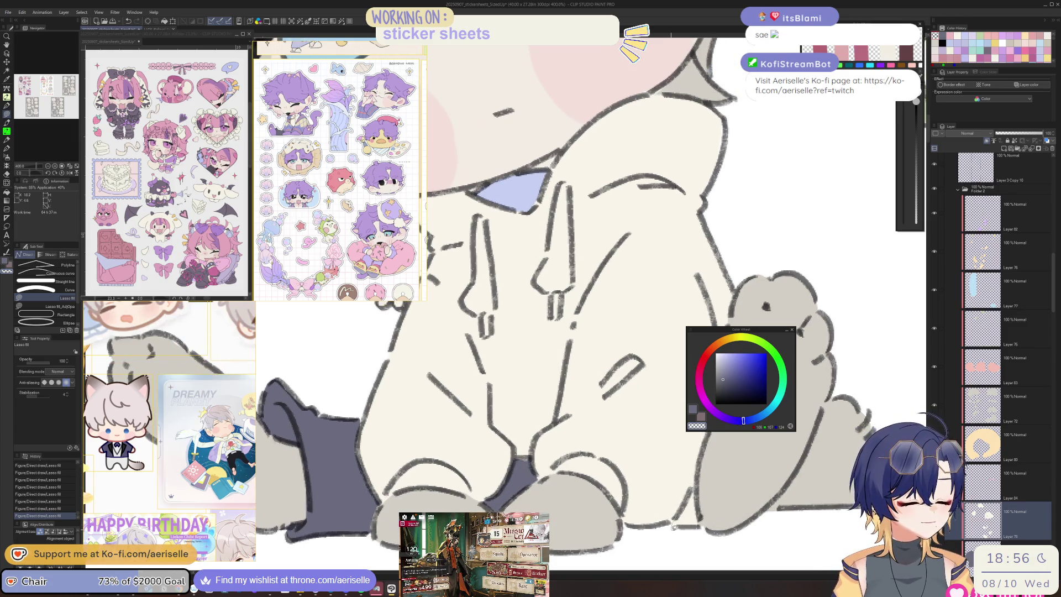
{"action": "left_click_drag", "start_coordinate": [711, 523], "coordinate": [710, 482]}
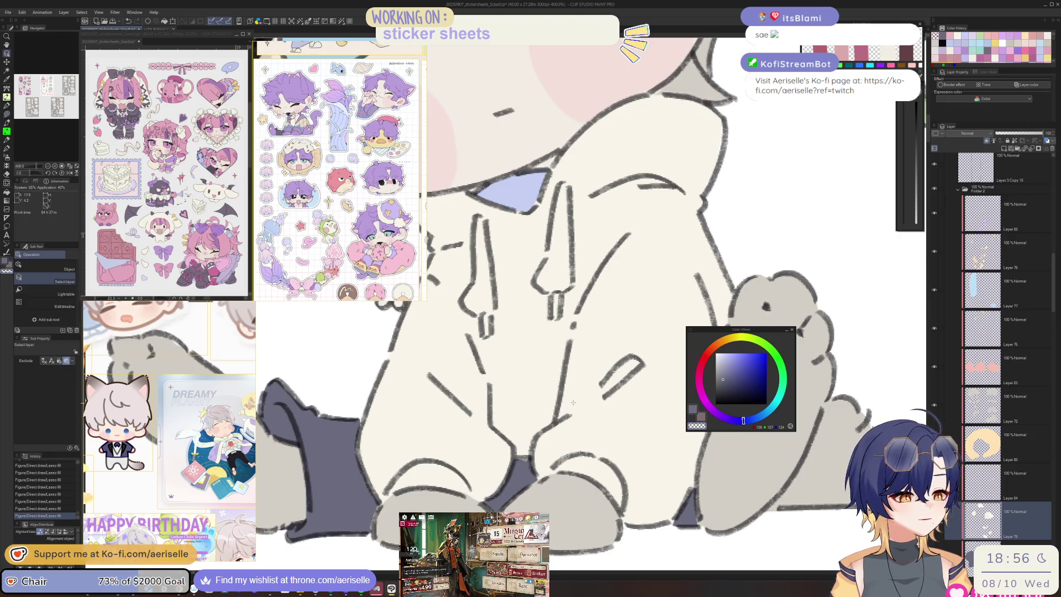
Step: Redo the patch beside the legs in the cream background colour
{"action": "left_click", "coordinate": [533, 443], "text": "alt"}
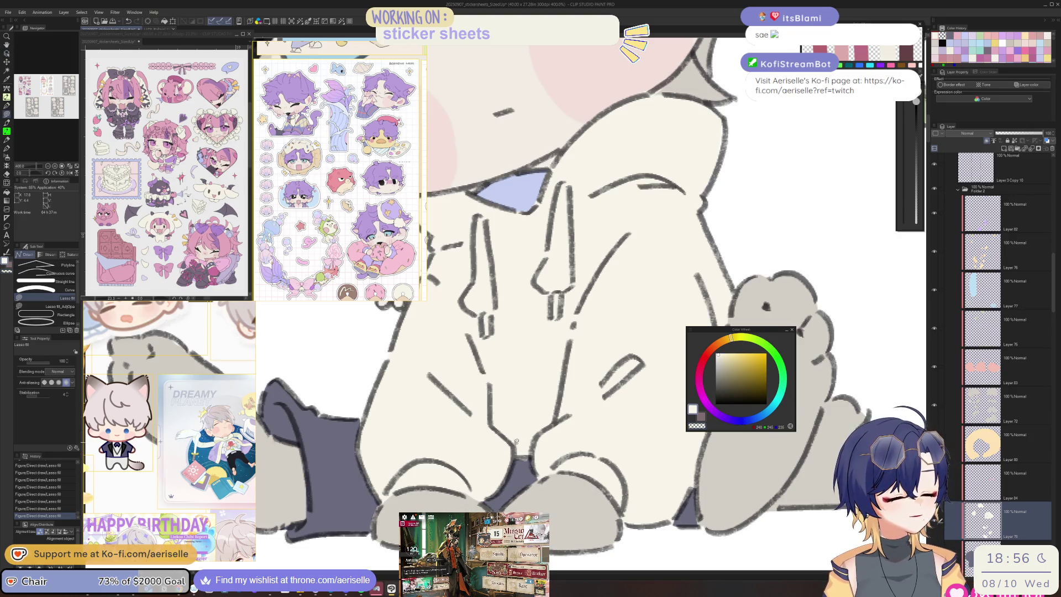
{"action": "key", "text": "ctrl+z"}
{"action": "left_click_drag", "start_coordinate": [511, 445], "coordinate": [530, 439]}
{"action": "scroll", "coordinate": [585, 431], "scroll_direction": "down", "scroll_amount": 2}
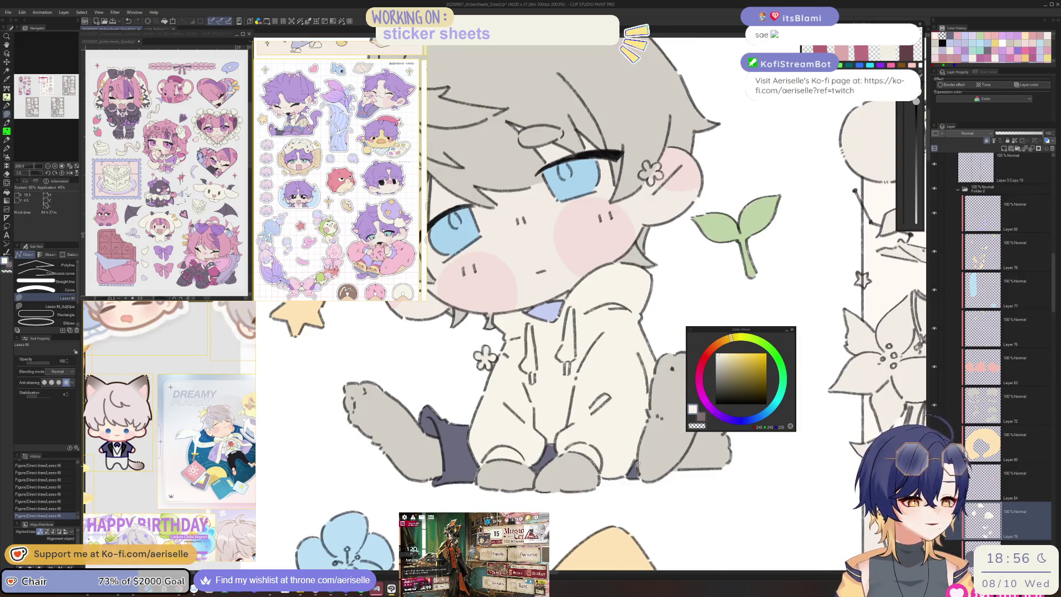
Step: Pan around the sticker sheet with the Eraser and remove a small stray mark
{"action": "scroll", "coordinate": [586, 431], "scroll_direction": "down", "scroll_amount": 1}
{"action": "scroll", "coordinate": [539, 435], "scroll_direction": "up", "scroll_amount": 4}
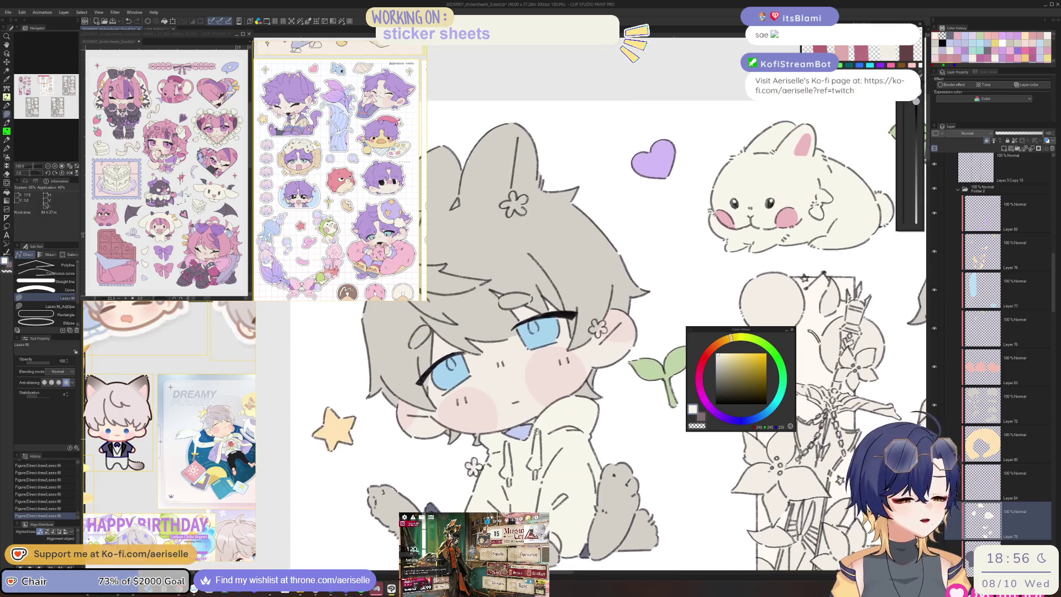
{"action": "key", "text": "e"}
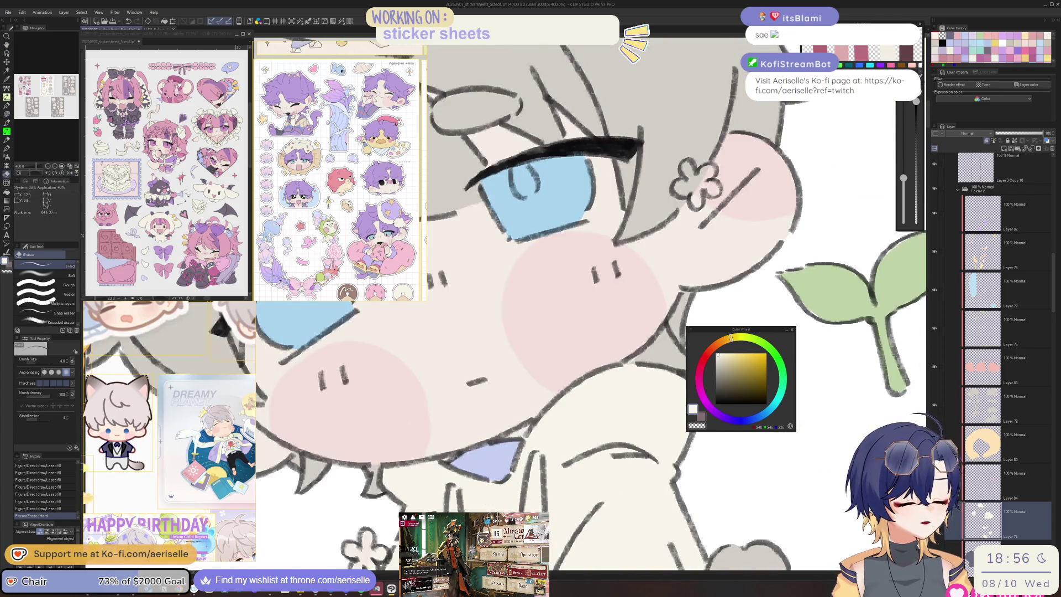
{"action": "scroll", "coordinate": [587, 481], "scroll_direction": "down", "scroll_amount": 5}
{"action": "mouse_move", "coordinate": [587, 480]}
{"action": "left_mouse_down"}
{"action": "mouse_move", "coordinate": [535, 451]}
{"action": "mouse_move", "coordinate": [506, 374]}
{"action": "mouse_move", "coordinate": [610, 432]}
{"action": "mouse_move", "coordinate": [517, 473]}
{"action": "mouse_move", "coordinate": [576, 500]}
{"action": "mouse_move", "coordinate": [549, 423]}
{"action": "mouse_move", "coordinate": [524, 391]}
{"action": "mouse_move", "coordinate": [582, 359]}
{"action": "mouse_move", "coordinate": [570, 369]}
{"action": "left_mouse_up"}
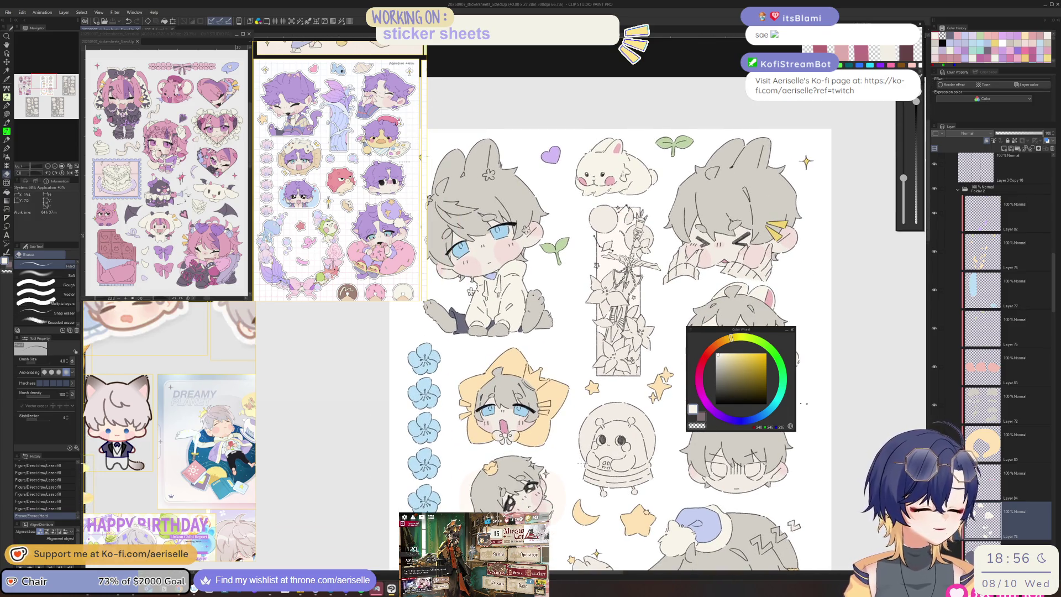
{"action": "mouse_move", "coordinate": [517, 448]}
{"action": "left_mouse_down"}
{"action": "mouse_move", "coordinate": [513, 500]}
{"action": "mouse_move", "coordinate": [522, 458]}
{"action": "mouse_move", "coordinate": [537, 507]}
{"action": "mouse_move", "coordinate": [526, 516]}
{"action": "left_mouse_up"}
{"action": "left_click_drag", "start_coordinate": [571, 471], "coordinate": [585, 463]}
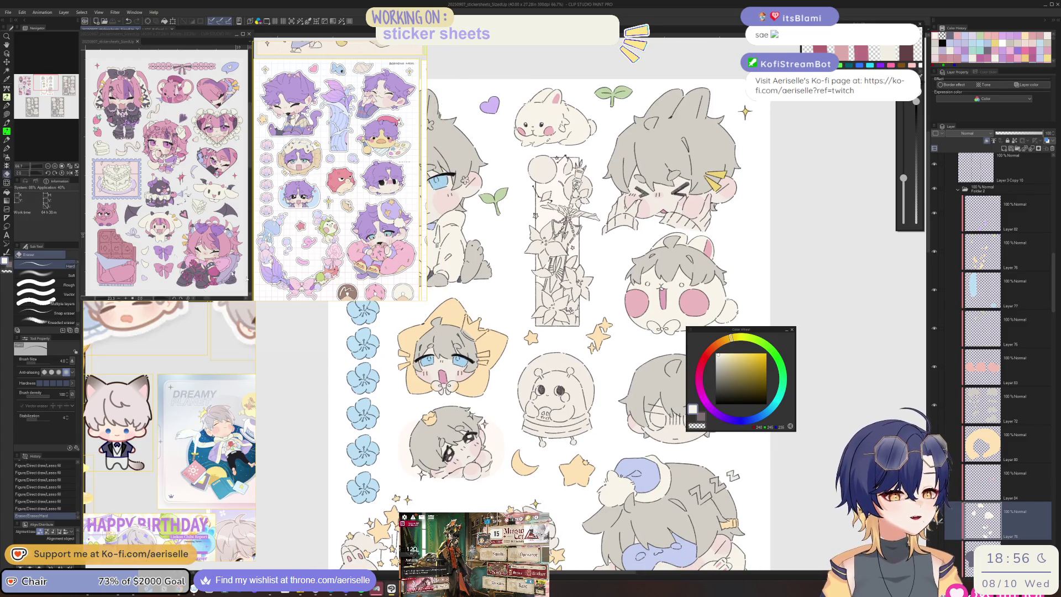
{"action": "scroll", "coordinate": [224, 358], "scroll_direction": "up", "scroll_amount": 5}
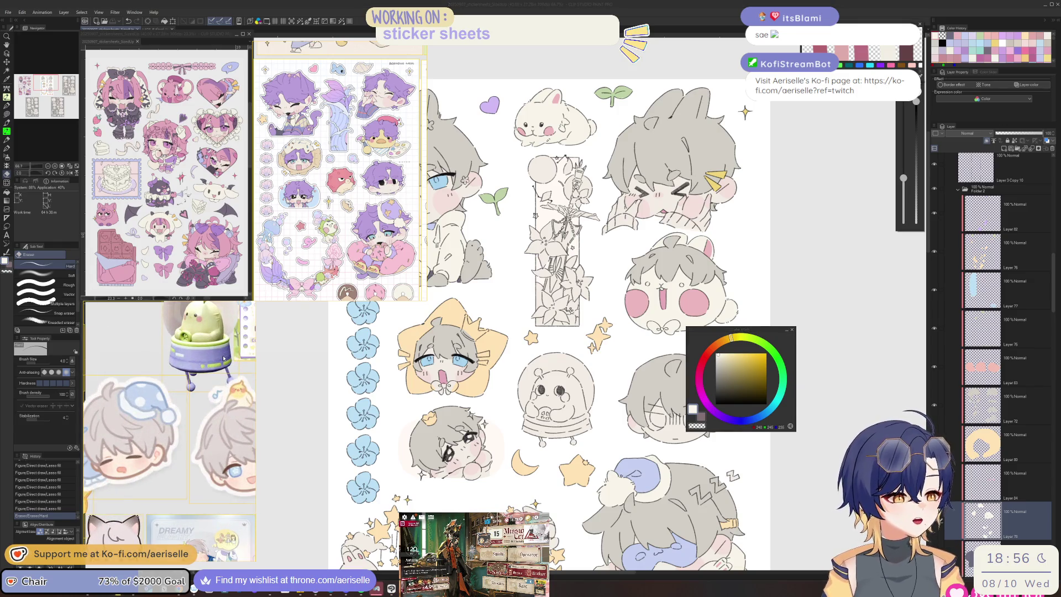
{"action": "scroll", "coordinate": [224, 358], "scroll_direction": "down", "scroll_amount": 5}
{"action": "left_click", "coordinate": [597, 442]}
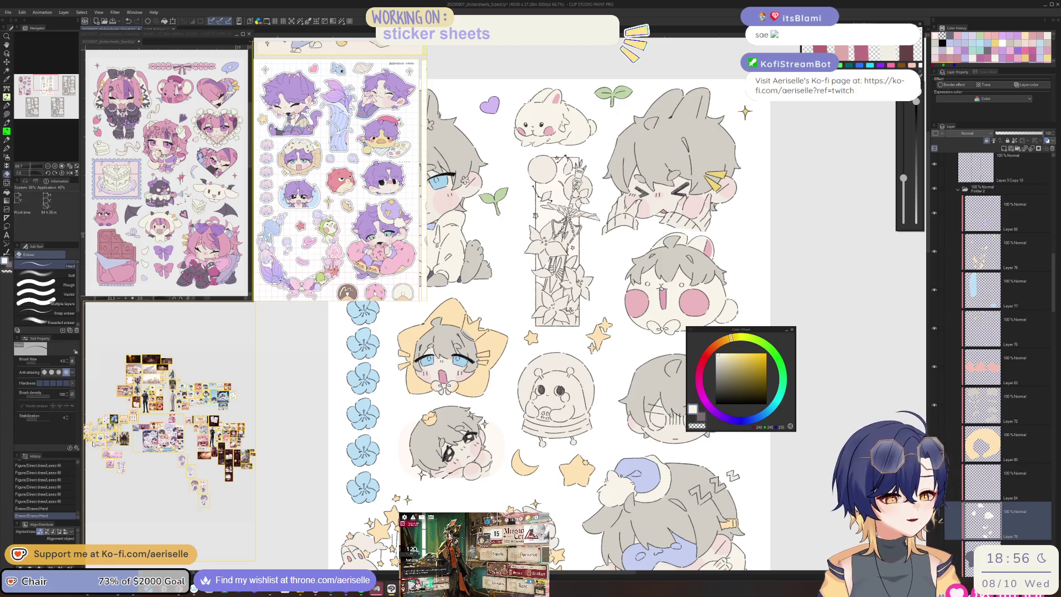
Step: Review the upper stickers and select the round bunny sticker's layer
{"action": "scroll", "coordinate": [127, 437], "scroll_direction": "up", "scroll_amount": 6}
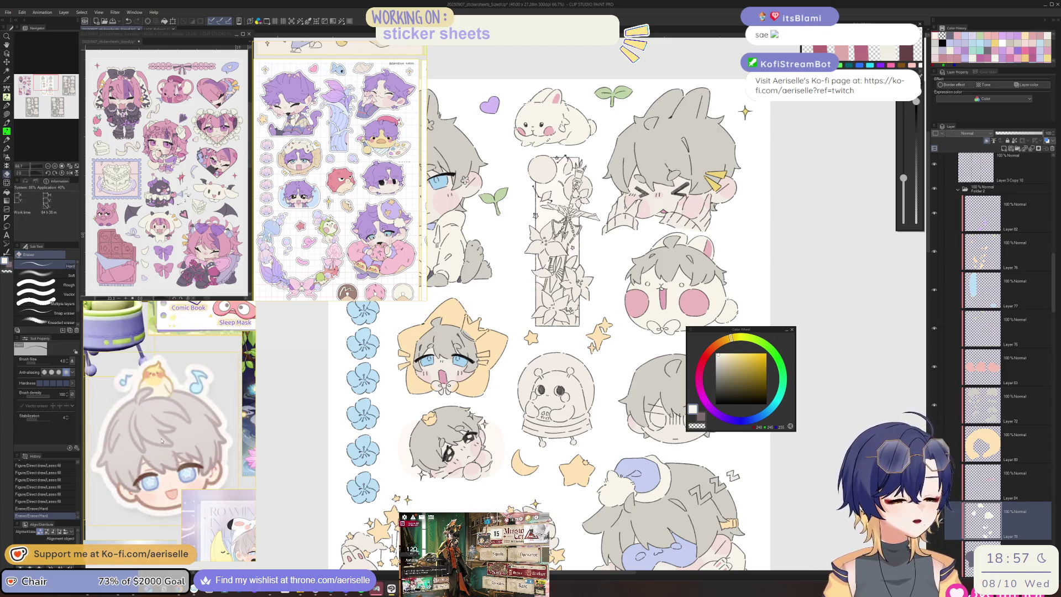
{"action": "mouse_move", "coordinate": [597, 276]}
{"action": "left_mouse_down"}
{"action": "mouse_move", "coordinate": [557, 396]}
{"action": "mouse_move", "coordinate": [529, 413]}
{"action": "mouse_move", "coordinate": [453, 420]}
{"action": "left_mouse_up"}
{"action": "left_click_drag", "start_coordinate": [546, 520], "coordinate": [639, 518]}
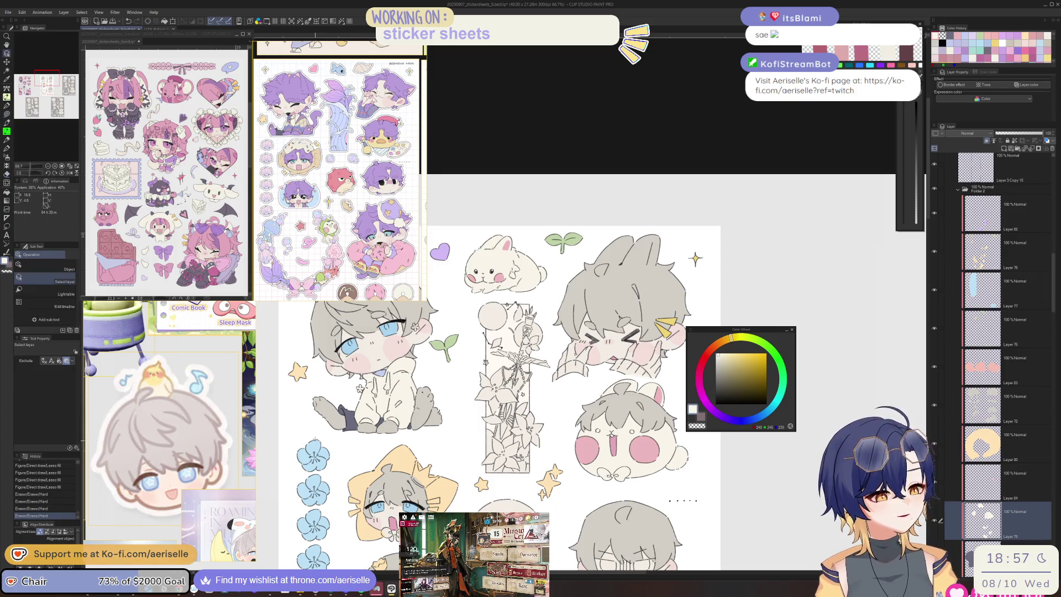
{"action": "left_click", "coordinate": [312, 459], "text": "ctrl+shift"}
Step: Eyedrop the light blue and paint both of the round bunny's eyes with it
{"action": "left_click", "coordinate": [312, 459], "text": "alt"}
{"action": "scroll", "coordinate": [620, 409], "scroll_direction": "up", "scroll_amount": 6}
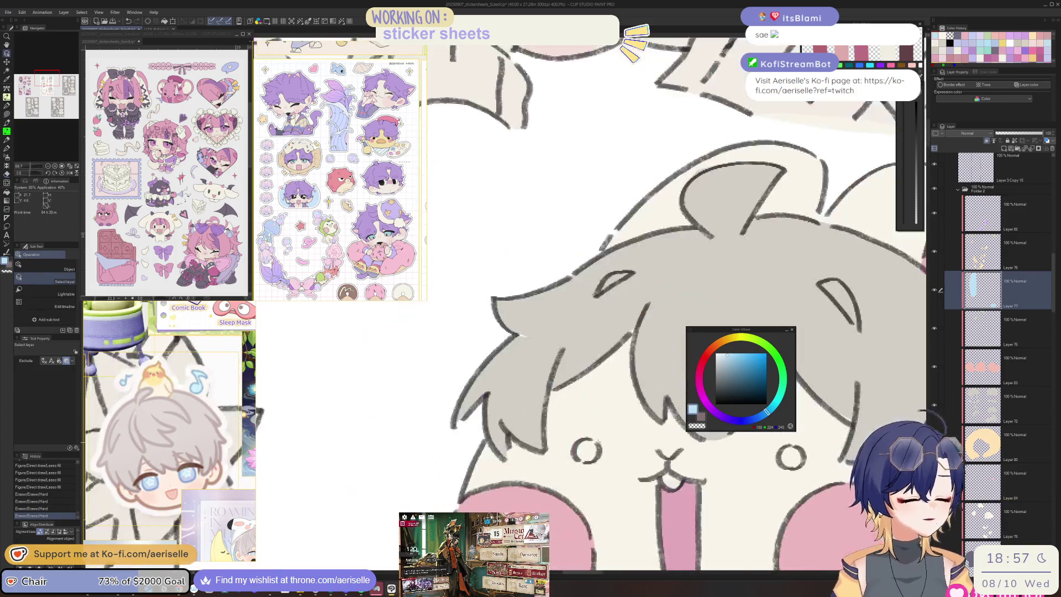
{"action": "key", "text": "p"}
{"action": "left_click_drag", "start_coordinate": [581, 453], "coordinate": [594, 442]}
{"action": "scroll", "coordinate": [591, 446], "scroll_direction": "down", "scroll_amount": 4}
{"action": "scroll", "coordinate": [593, 445], "scroll_direction": "up", "scroll_amount": 3}
{"action": "key", "text": "ctrl+z"}
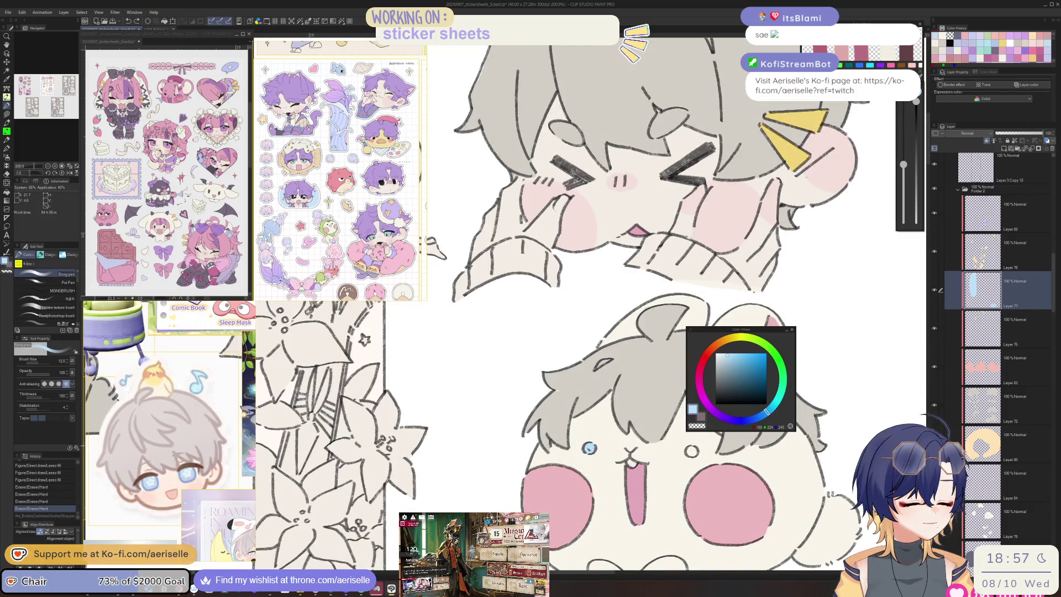
{"action": "key", "text": "ctrl+y"}
{"action": "scroll", "coordinate": [589, 447], "scroll_direction": "up", "scroll_amount": 3}
{"action": "left_click_drag", "start_coordinate": [605, 436], "coordinate": [619, 448]}
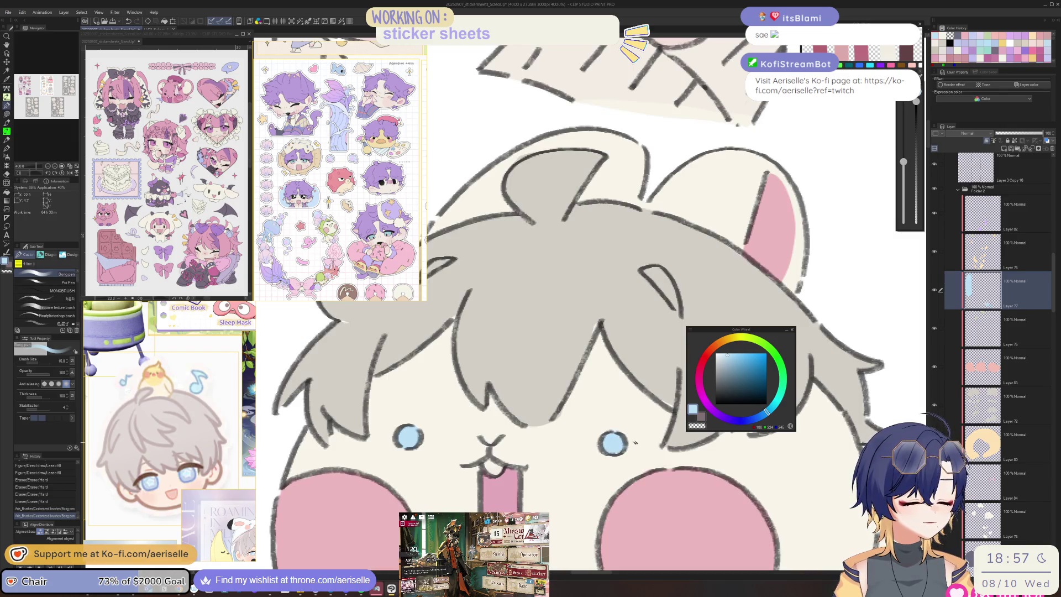
Step: Dab light blue into the small plush bunny's eye and touch it up
{"action": "scroll", "coordinate": [632, 443], "scroll_direction": "down", "scroll_amount": 6}
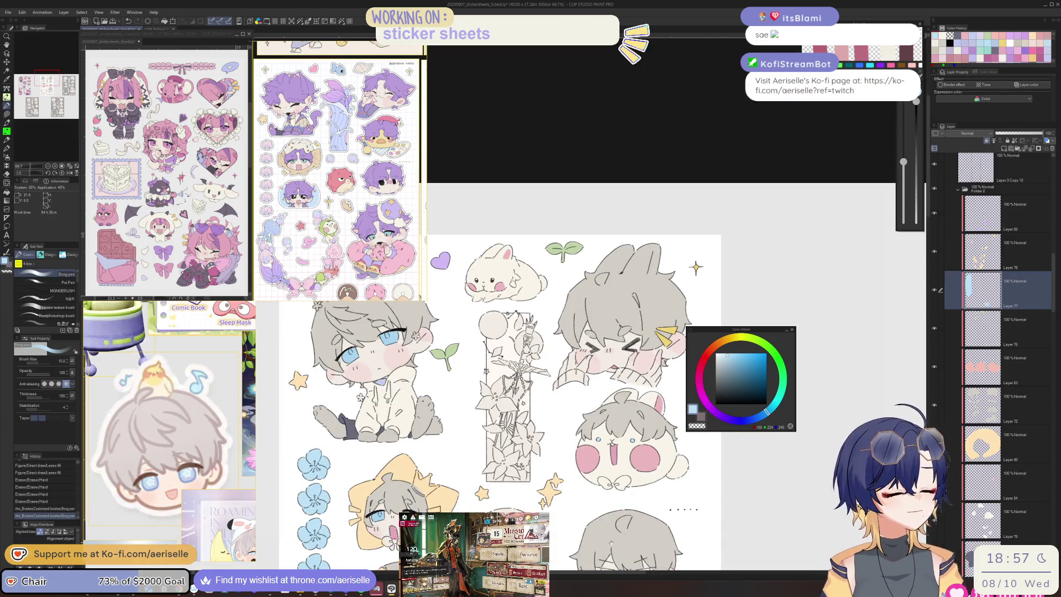
{"action": "scroll", "coordinate": [610, 542], "scroll_direction": "down", "scroll_amount": 6}
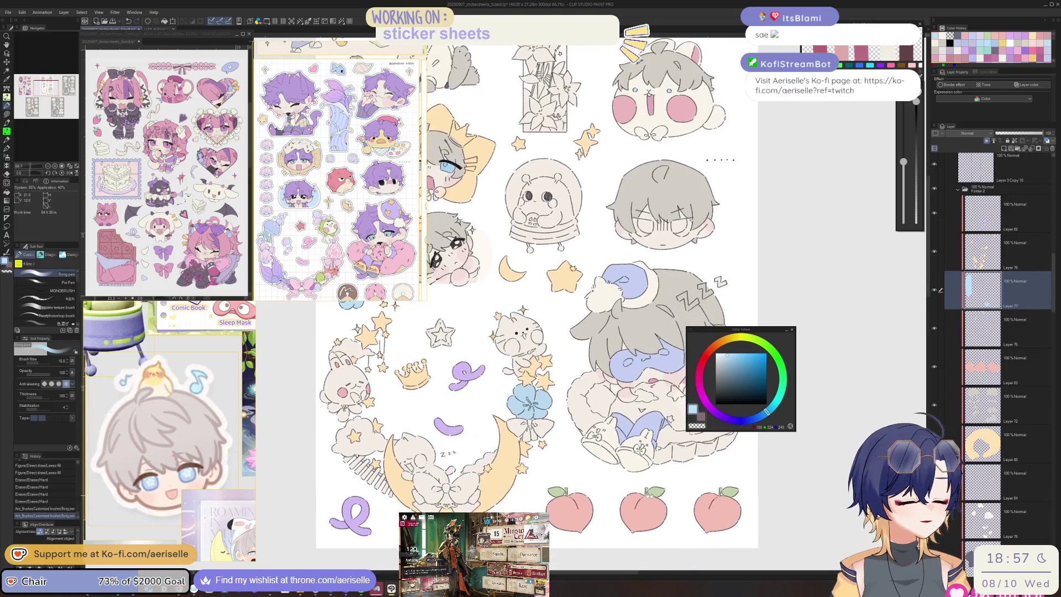
{"action": "scroll", "coordinate": [530, 299], "scroll_direction": "up", "scroll_amount": 2}
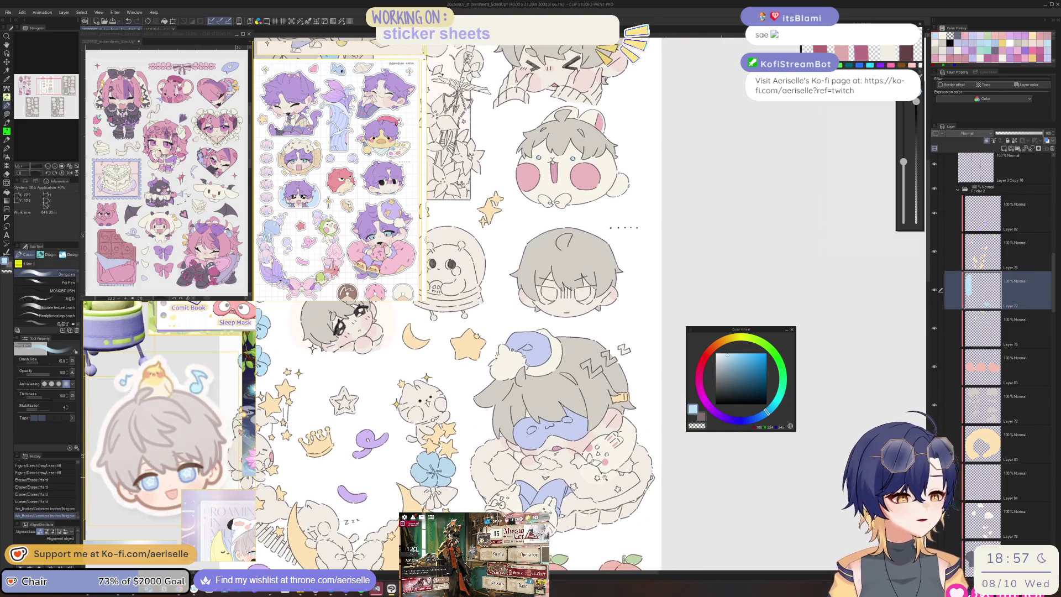
{"action": "scroll", "coordinate": [574, 453], "scroll_direction": "up", "scroll_amount": 6}
{"action": "left_click", "coordinate": [625, 495]}
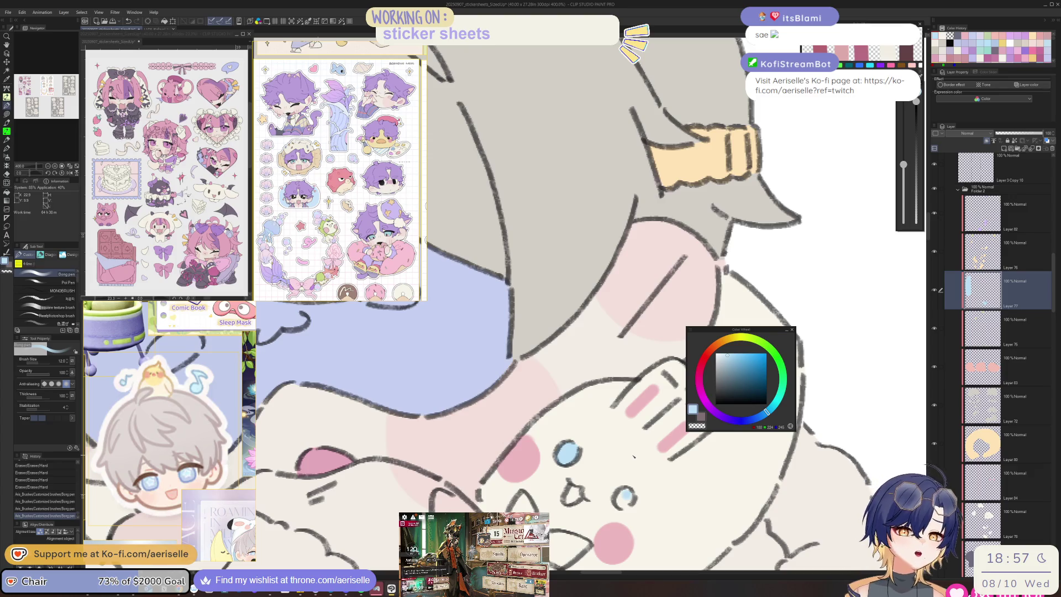
{"action": "left_click_drag", "start_coordinate": [621, 490], "coordinate": [626, 496]}
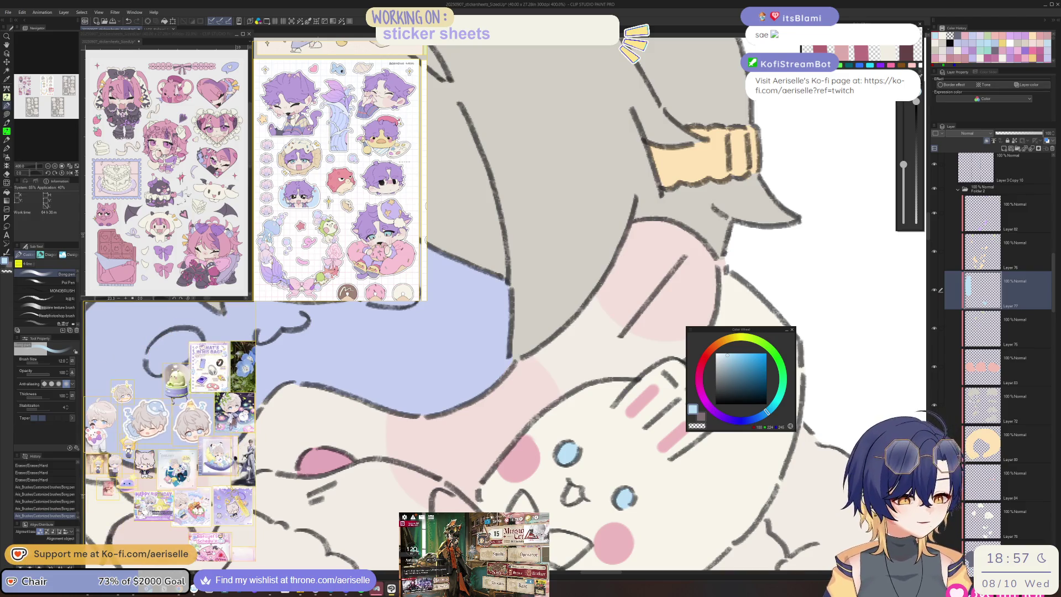
{"action": "scroll", "coordinate": [518, 414], "scroll_direction": "down", "scroll_amount": 3}
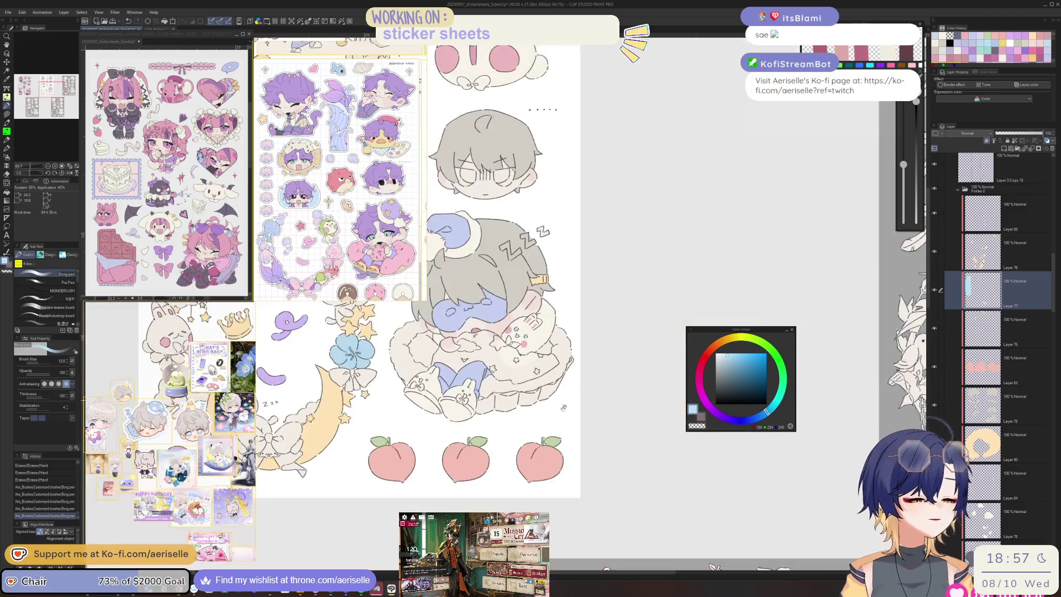
Step: Lasso-fill the sleeping character's ZZZ zigzags light blue
{"action": "scroll", "coordinate": [518, 414], "scroll_direction": "up", "scroll_amount": 5}
{"action": "key", "text": "u"}
{"action": "mouse_move", "coordinate": [429, 470]}
{"action": "left_mouse_down"}
{"action": "mouse_move", "coordinate": [439, 511]}
{"action": "mouse_move", "coordinate": [517, 494]}
{"action": "left_mouse_up"}
{"action": "mouse_move", "coordinate": [559, 529]}
{"action": "left_mouse_down"}
{"action": "mouse_move", "coordinate": [550, 401]}
{"action": "mouse_move", "coordinate": [585, 398]}
{"action": "left_mouse_up"}
{"action": "scroll", "coordinate": [554, 355], "scroll_direction": "down", "scroll_amount": 3}
{"action": "scroll", "coordinate": [555, 387], "scroll_direction": "up", "scroll_amount": 3}
{"action": "mouse_move", "coordinate": [500, 359]}
{"action": "left_mouse_down"}
{"action": "mouse_move", "coordinate": [555, 425]}
{"action": "mouse_move", "coordinate": [657, 454]}
{"action": "left_mouse_up"}
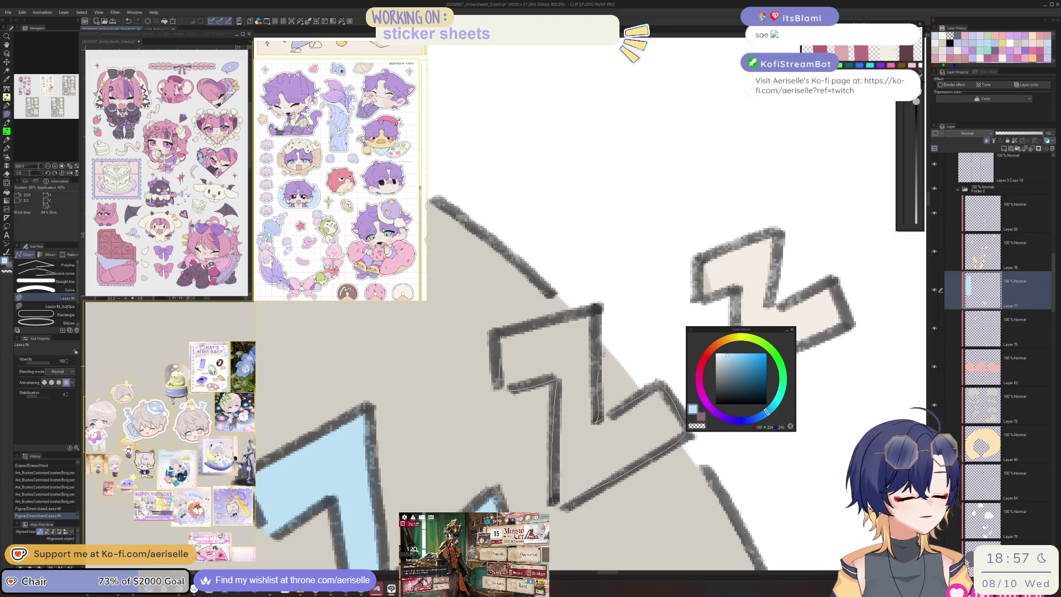
{"action": "left_click_drag", "start_coordinate": [558, 317], "coordinate": [545, 321]}
{"action": "mouse_move", "coordinate": [755, 213]}
{"action": "left_mouse_down"}
{"action": "mouse_move", "coordinate": [579, 279]}
{"action": "mouse_move", "coordinate": [663, 272]}
{"action": "mouse_move", "coordinate": [581, 279]}
{"action": "left_mouse_up"}
{"action": "scroll", "coordinate": [580, 279], "scroll_direction": "down", "scroll_amount": 8}
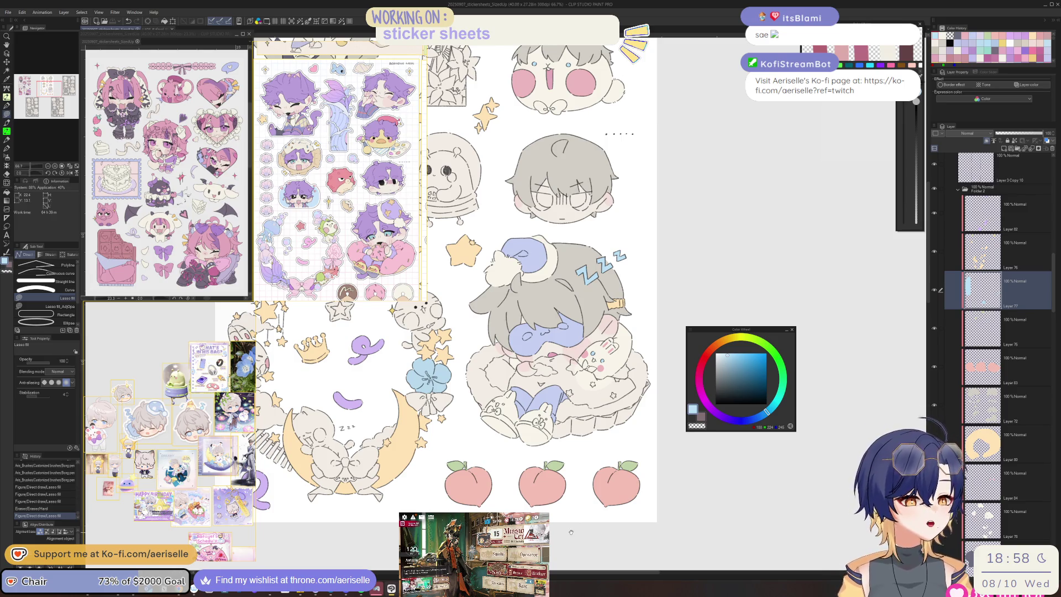
{"action": "scroll", "coordinate": [512, 478], "scroll_direction": "up", "scroll_amount": 6}
Step: Shrink the pen to size 7 and dab small blue touch-ups around the blanket
{"action": "key", "text": "p"}
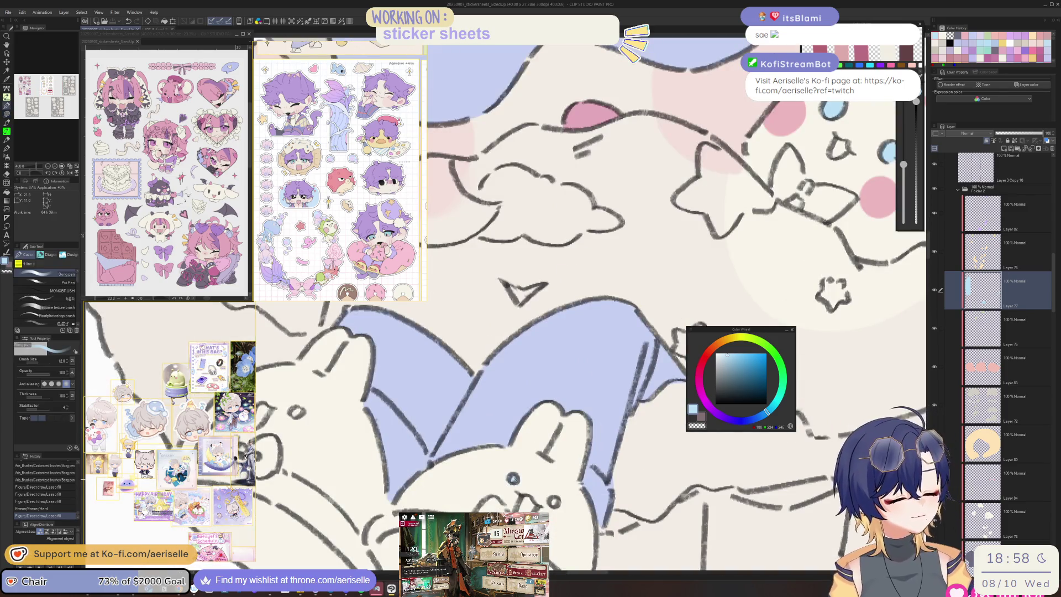
{"action": "left_click", "coordinate": [513, 478]}
{"action": "key", "text": "bracketleft"}
{"action": "key", "text": "bracketleft"}
{"action": "key", "text": "bracketleft"}
{"action": "left_click_drag", "start_coordinate": [554, 501], "coordinate": [556, 502]}
{"action": "scroll", "coordinate": [680, 525], "scroll_direction": "down", "scroll_amount": 3}
{"action": "left_click", "coordinate": [497, 471]}
{"action": "left_click", "coordinate": [497, 470]}
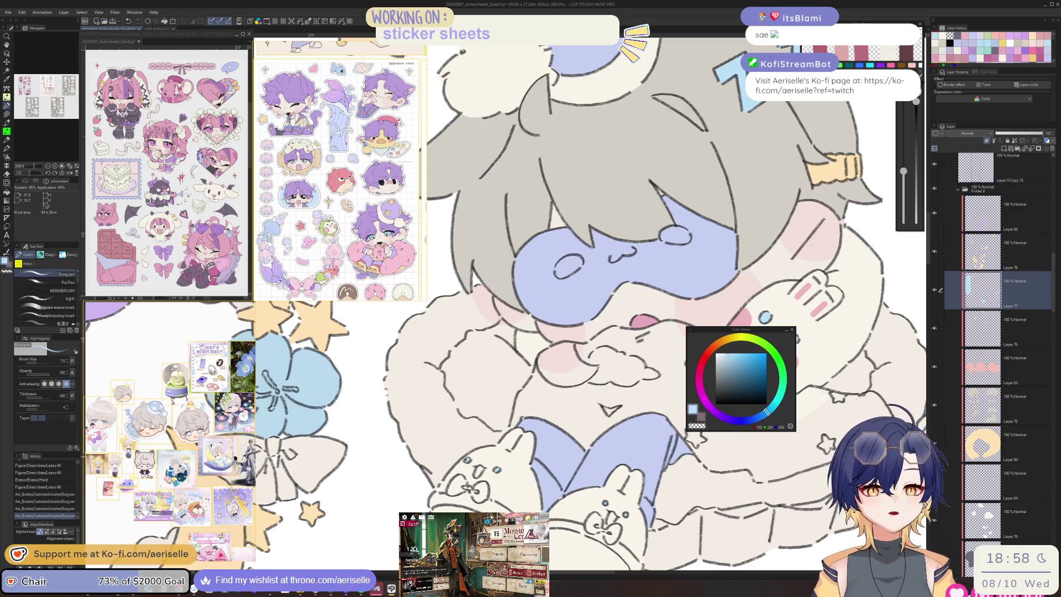
{"action": "scroll", "coordinate": [340, 171], "scroll_direction": "down", "scroll_amount": 1}
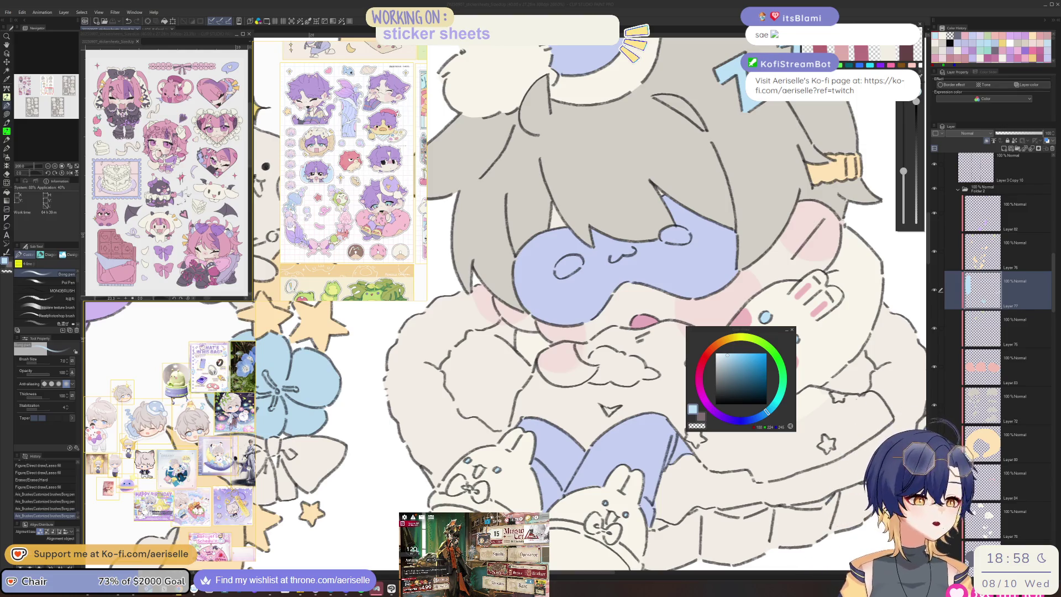
{"action": "scroll", "coordinate": [580, 453], "scroll_direction": "down", "scroll_amount": 4}
{"action": "scroll", "coordinate": [721, 308], "scroll_direction": "up", "scroll_amount": 4}
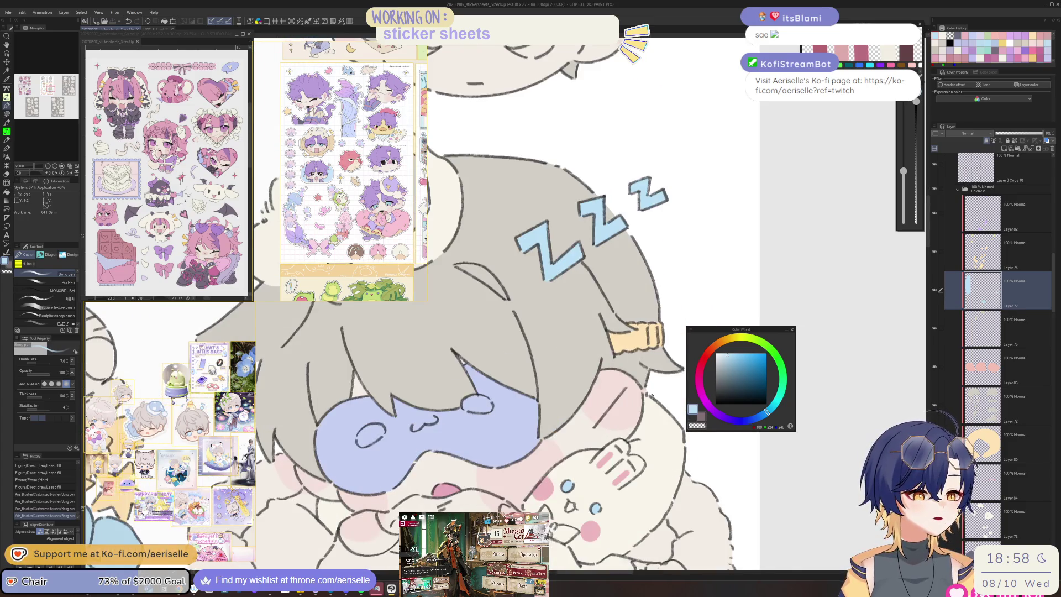
{"action": "scroll", "coordinate": [580, 304], "scroll_direction": "down", "scroll_amount": 4}
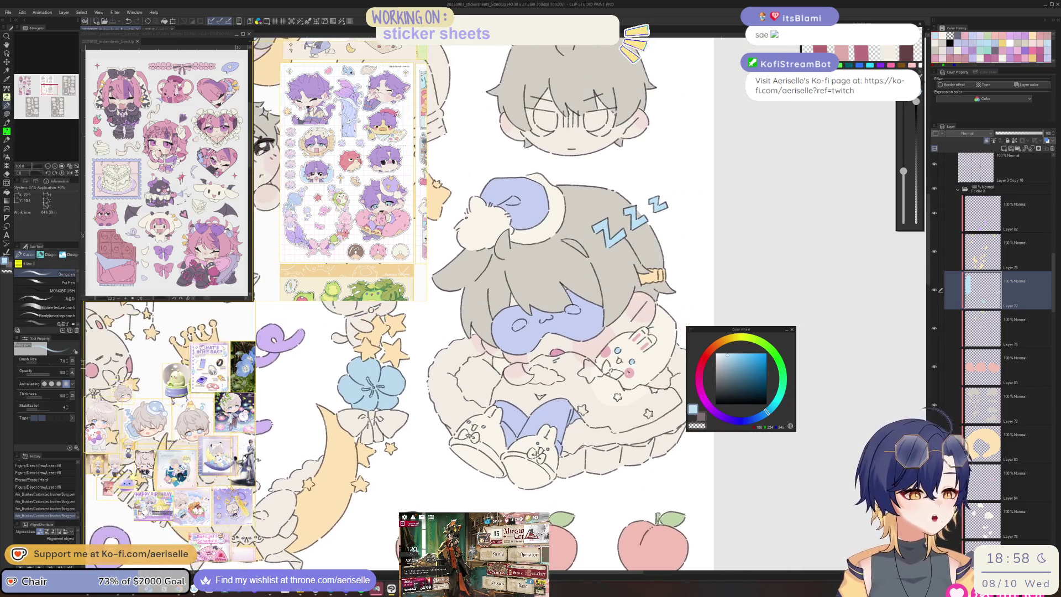
Step: Pick the blush layer and pink colour, undo the stray lasso fill, and blush both bunny-slipper cheeks
{"action": "scroll", "coordinate": [551, 441], "scroll_direction": "up", "scroll_amount": 3}
{"action": "left_click", "coordinate": [497, 442], "text": "ctrl"}
{"action": "left_click", "coordinate": [497, 442], "text": "alt"}
{"action": "scroll", "coordinate": [551, 442], "scroll_direction": "up", "scroll_amount": 3}
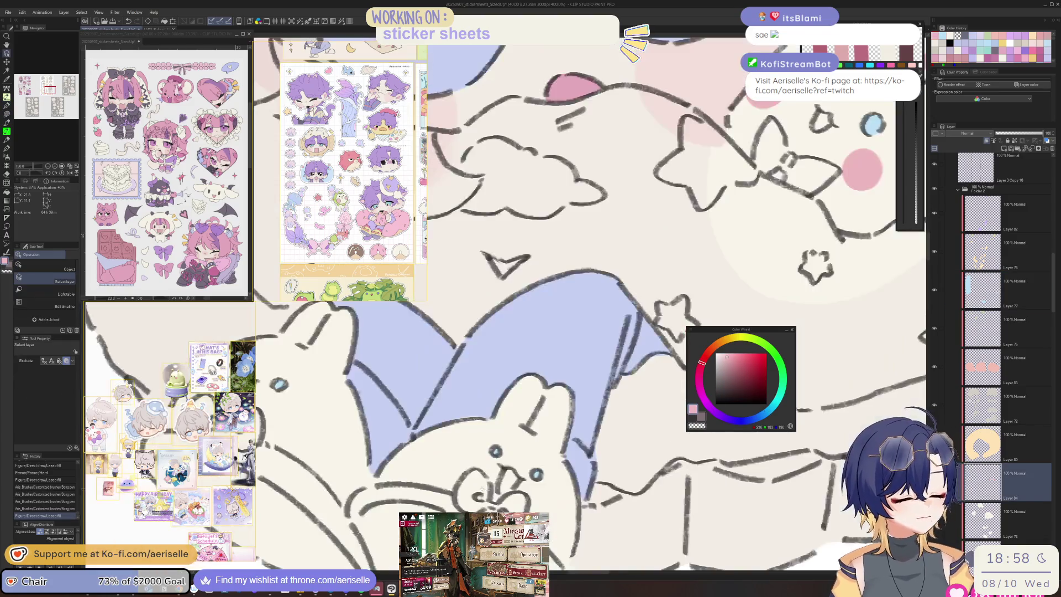
{"action": "key", "text": "ctrl+z"}
{"action": "key", "text": "p"}
{"action": "left_click_drag", "start_coordinate": [565, 454], "coordinate": [574, 458]}
{"action": "left_click_drag", "start_coordinate": [652, 439], "coordinate": [666, 433]}
{"action": "mouse_move", "coordinate": [456, 500]}
{"action": "left_mouse_down"}
{"action": "mouse_move", "coordinate": [509, 459]}
{"action": "mouse_move", "coordinate": [526, 463]}
{"action": "mouse_move", "coordinate": [516, 464]}
{"action": "left_mouse_up"}
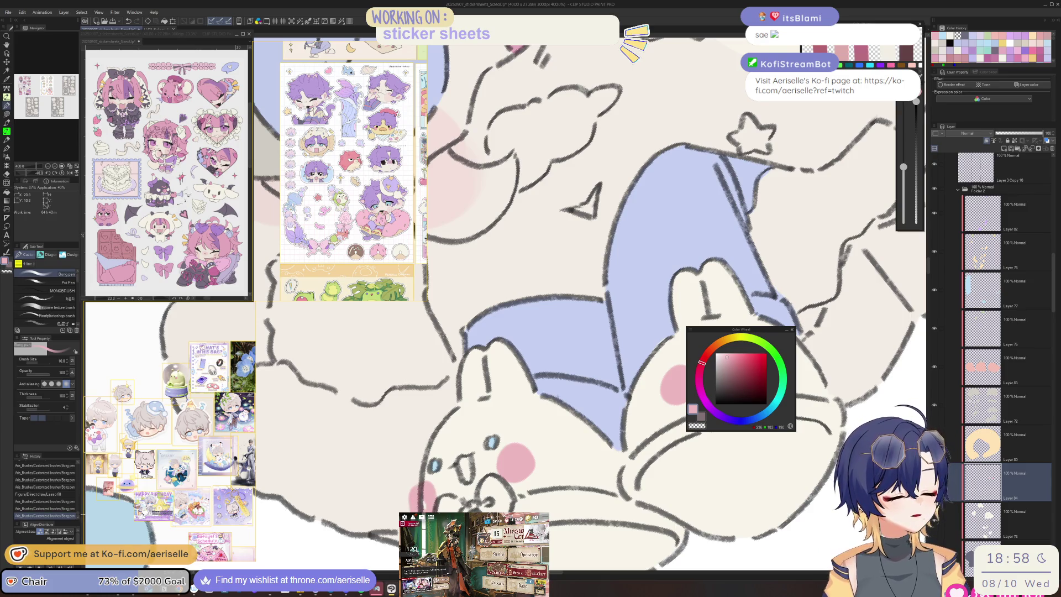
Step: Erase and redraw a short line on the bunny ear
{"action": "scroll", "coordinate": [643, 477], "scroll_direction": "down", "scroll_amount": 5}
{"action": "key", "text": "e"}
{"action": "scroll", "coordinate": [489, 450], "scroll_direction": "up", "scroll_amount": 4}
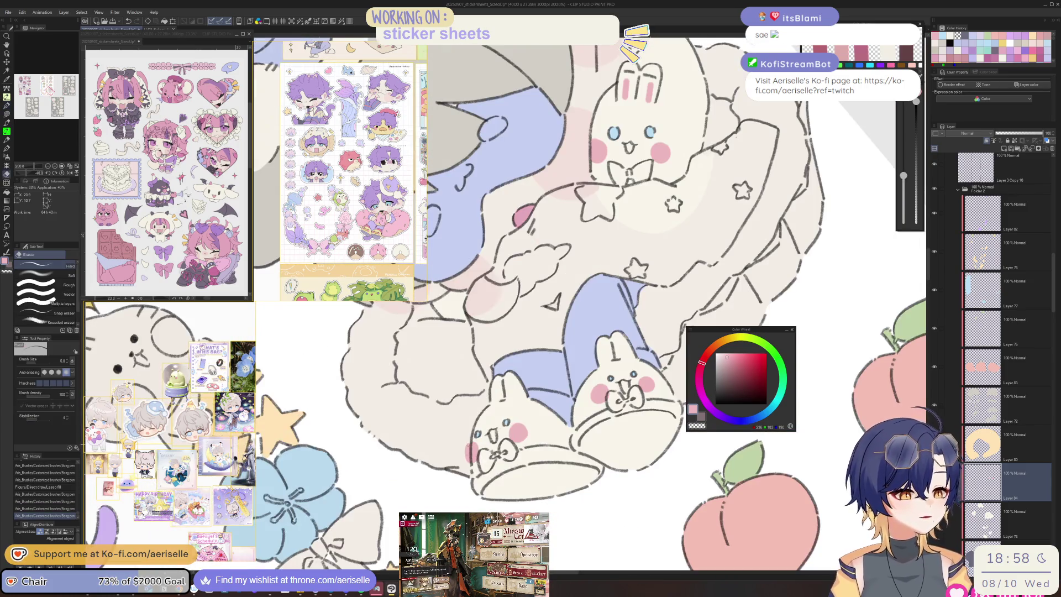
{"action": "scroll", "coordinate": [498, 453], "scroll_direction": "down", "scroll_amount": 5}
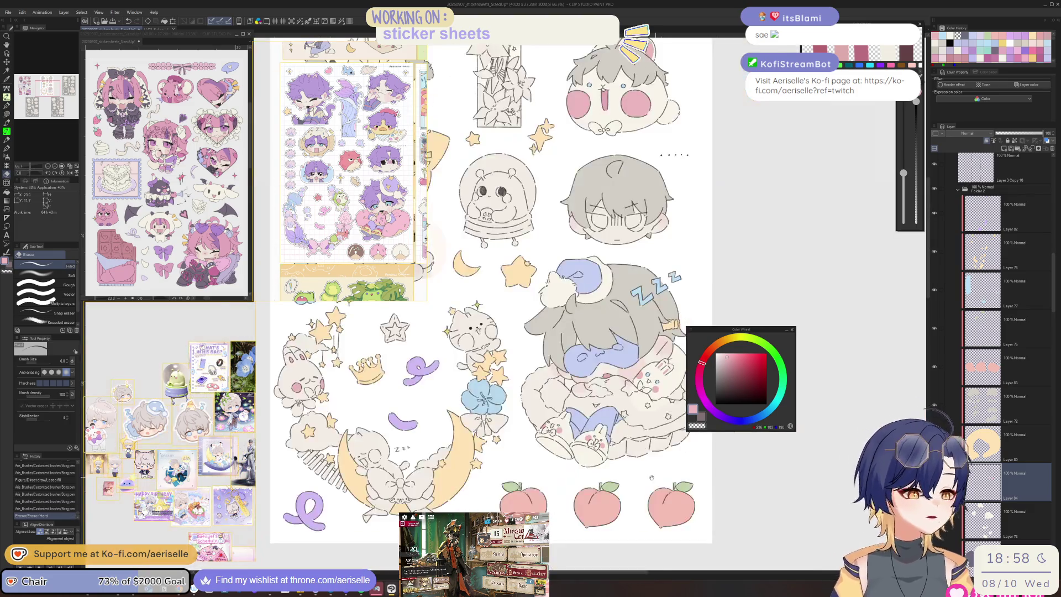
{"action": "scroll", "coordinate": [569, 437], "scroll_direction": "up", "scroll_amount": 4}
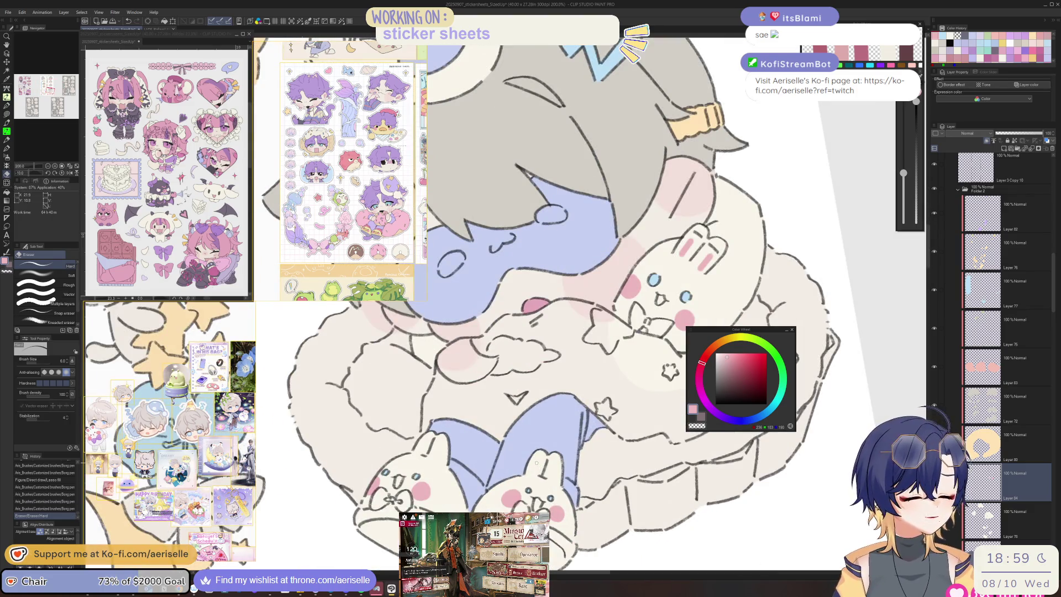
{"action": "key", "text": "p"}
{"action": "left_click_drag", "start_coordinate": [536, 460], "coordinate": [534, 476]}
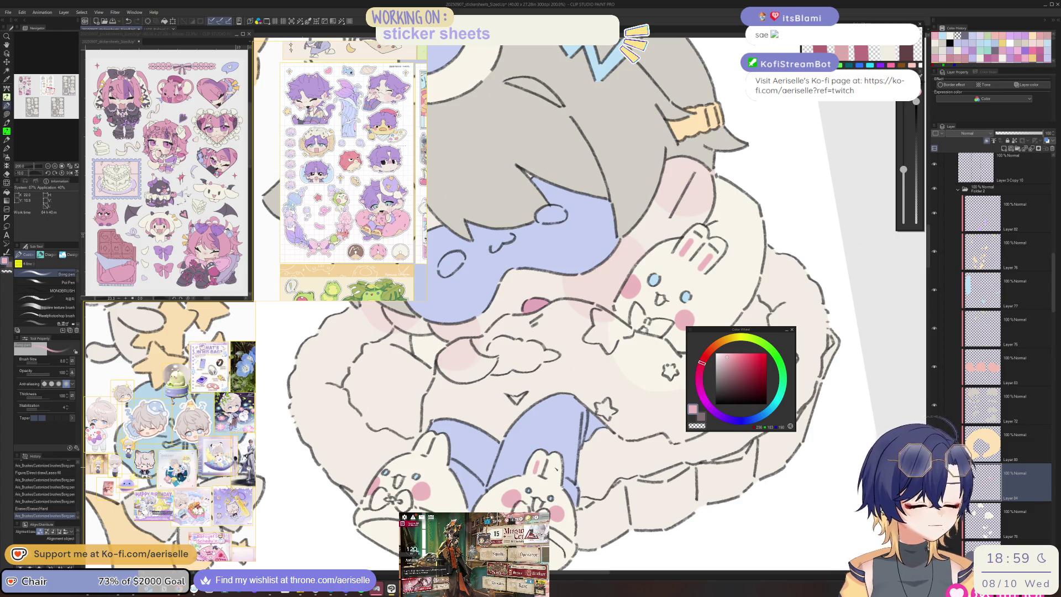
Step: Reset the canvas rotation to upright and zoom out to see the whole sticker sheet
{"action": "key", "text": "minus"}
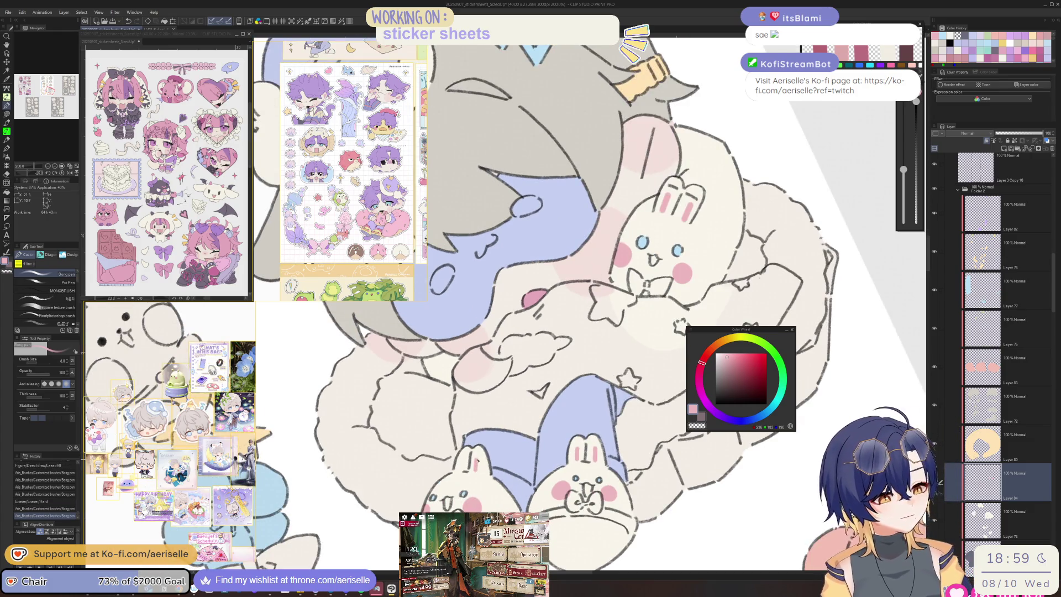
{"action": "key", "text": "ctrl+minus"}
{"action": "key", "text": "at"}
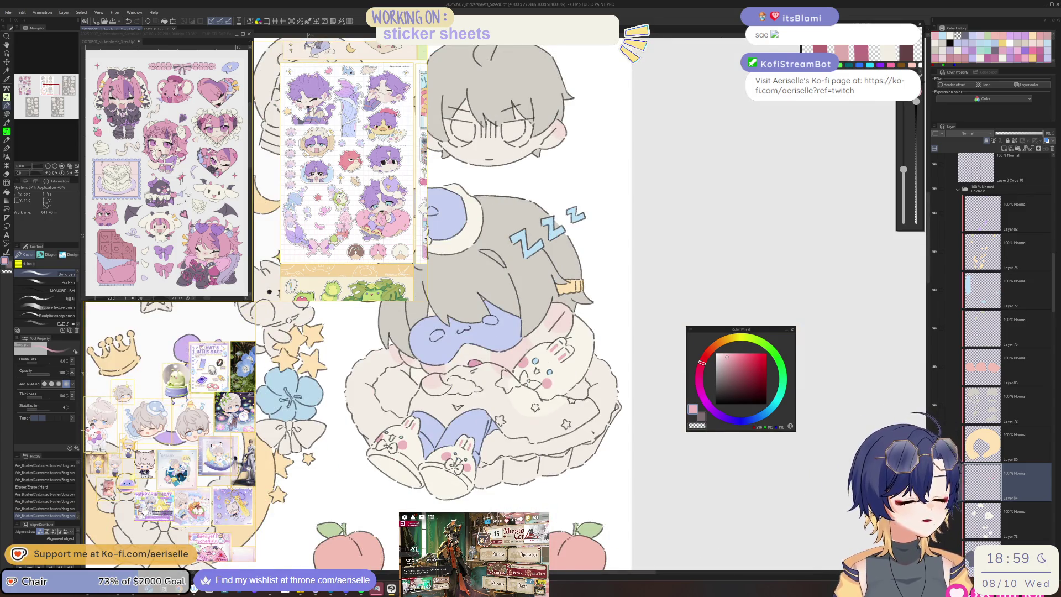
{"action": "key", "text": "ctrl+minus"}
{"action": "key", "text": "ctrl+minus"}
{"action": "key", "text": "ctrl+minus"}
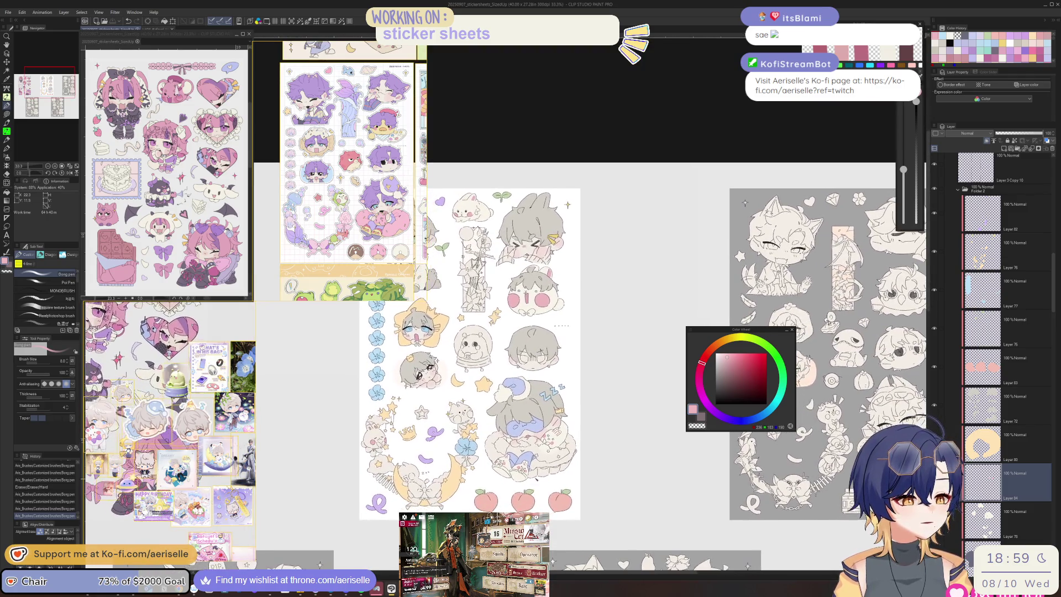
Step: Lasso-fill the bunny beneath the star cluster with cream
{"action": "key", "text": "o"}
{"action": "scroll", "coordinate": [680, 488], "scroll_direction": "up", "scroll_amount": 2}
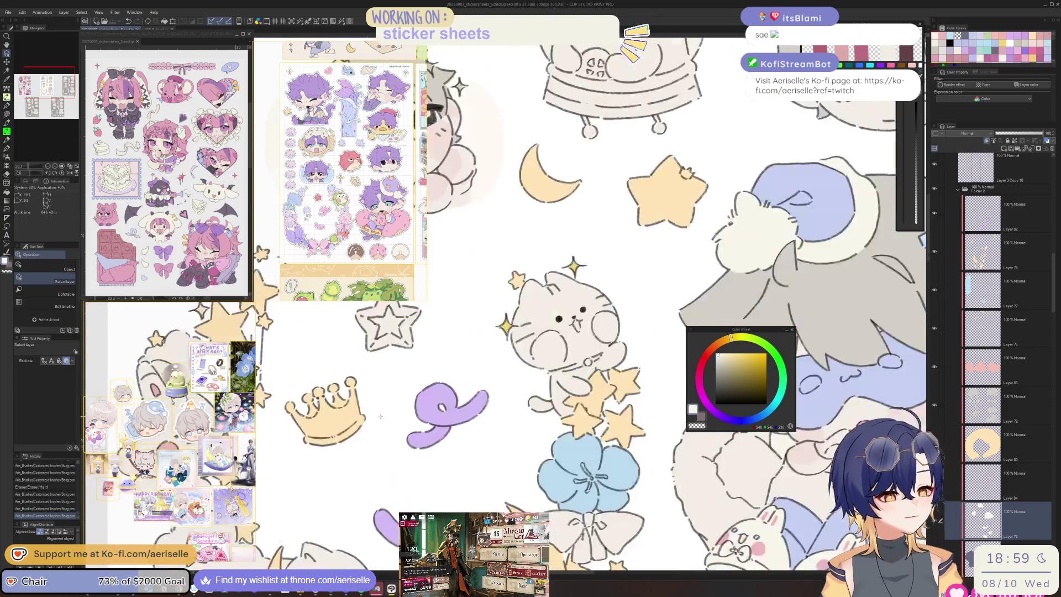
{"action": "scroll", "coordinate": [681, 489], "scroll_direction": "up", "scroll_amount": 3}
{"action": "key", "text": "u"}
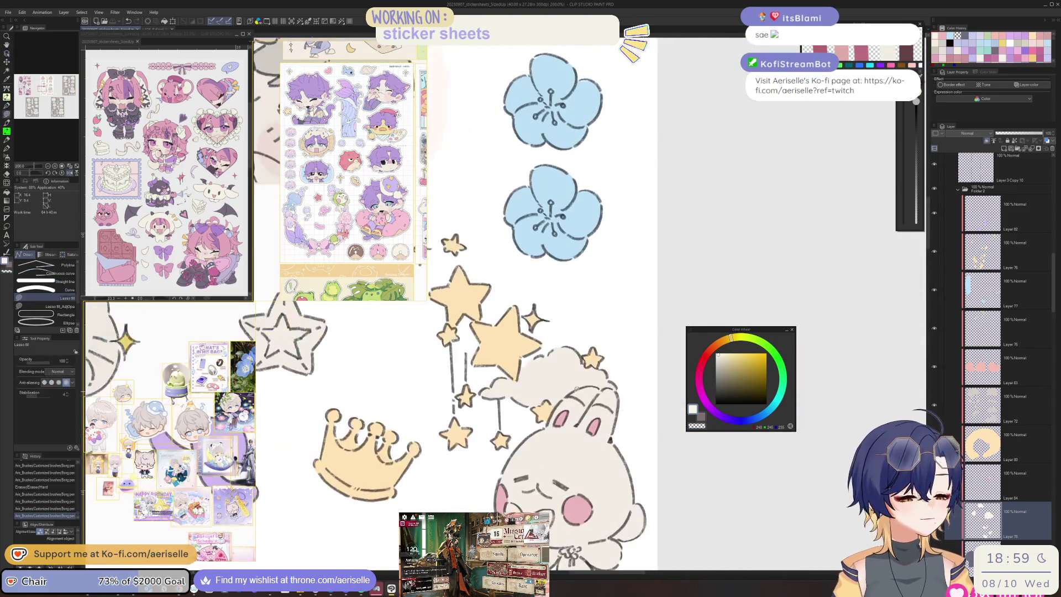
{"action": "left_click_drag", "start_coordinate": [544, 424], "coordinate": [486, 504]}
{"action": "mouse_move", "coordinate": [597, 520]}
{"action": "left_mouse_down"}
{"action": "mouse_move", "coordinate": [636, 408]}
{"action": "mouse_move", "coordinate": [585, 387]}
{"action": "left_mouse_up"}
{"action": "left_click_drag", "start_coordinate": [607, 487], "coordinate": [588, 429]}
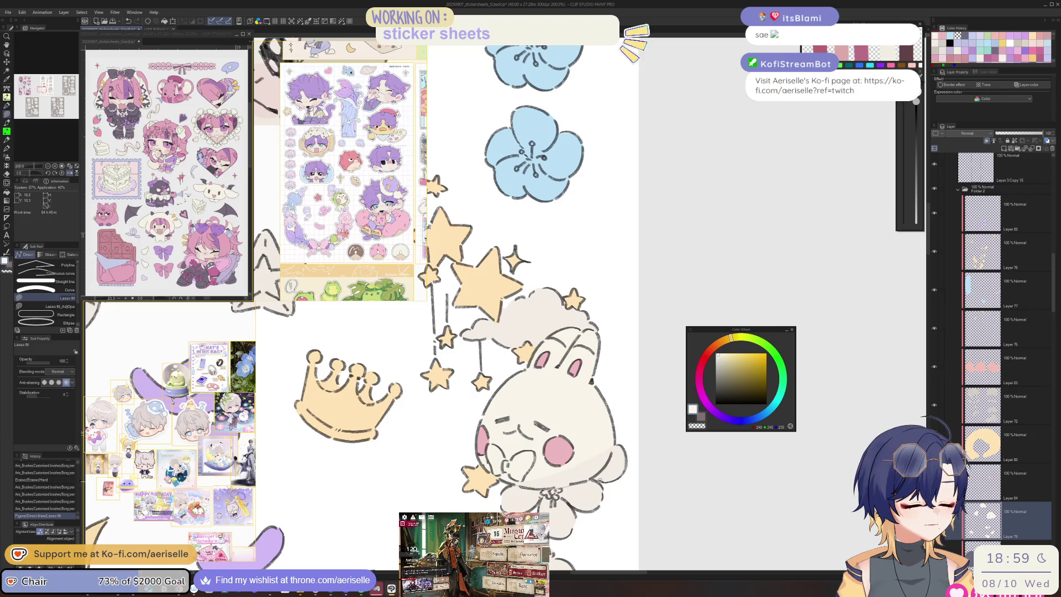
Step: Zoom out, reposition the view, and add a new layer for the next fill
{"action": "scroll", "coordinate": [573, 463], "scroll_direction": "down", "scroll_amount": 5}
{"action": "mouse_move", "coordinate": [573, 463]}
{"action": "left_mouse_down"}
{"action": "mouse_move", "coordinate": [581, 473]}
{"action": "mouse_move", "coordinate": [481, 484]}
{"action": "left_mouse_up"}
{"action": "key", "text": "o"}
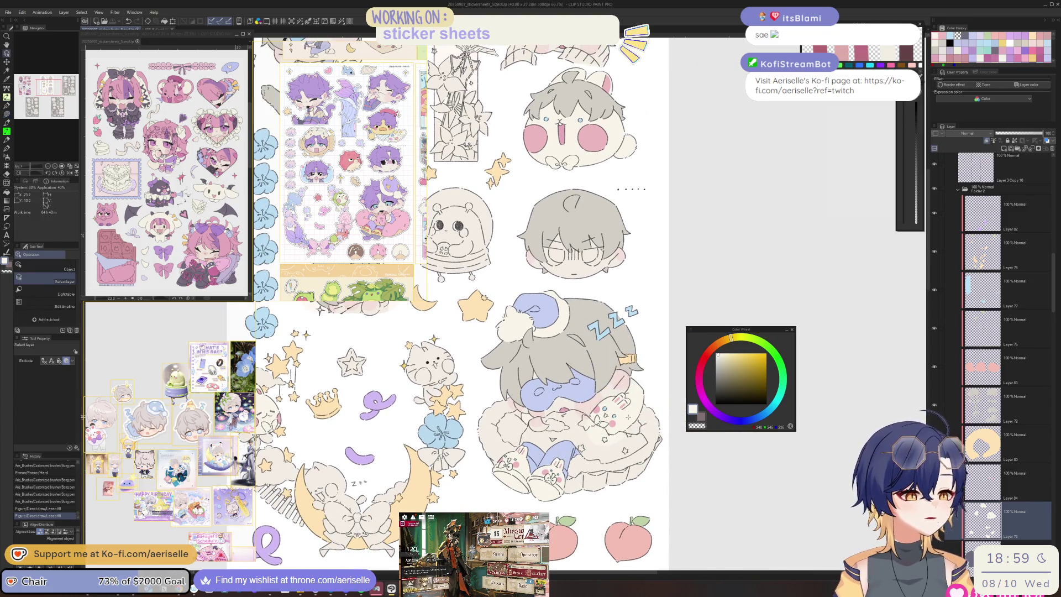
{"action": "left_click", "coordinate": [1001, 148]}
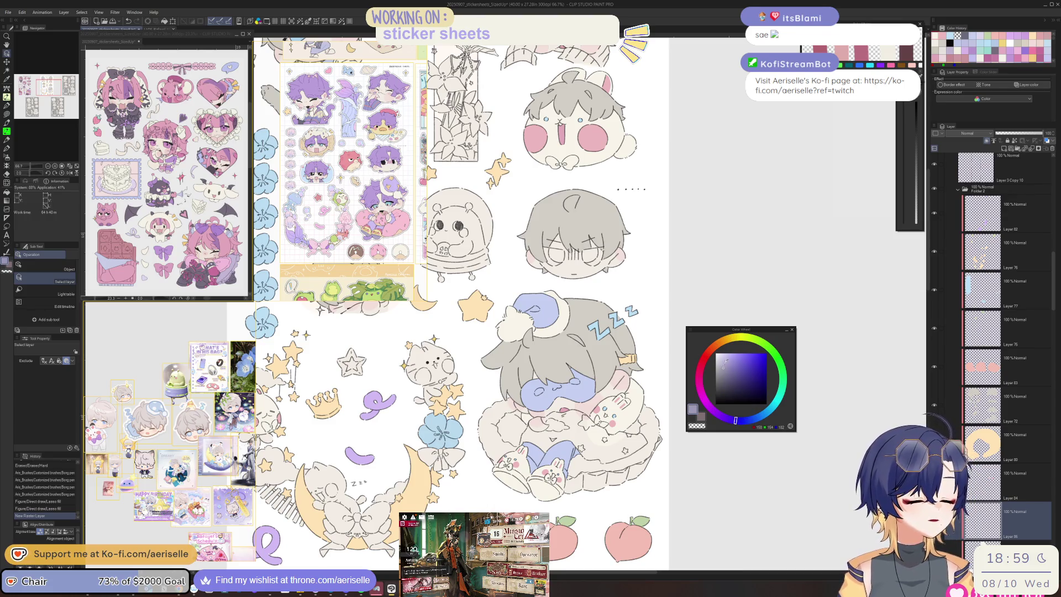
Step: Lasso-fill the bunny's paw, including the area along the paw top
{"action": "scroll", "coordinate": [612, 385], "scroll_direction": "up", "scroll_amount": 10}
{"action": "key", "text": "u"}
{"action": "mouse_move", "coordinate": [636, 414]}
{"action": "left_mouse_down"}
{"action": "mouse_move", "coordinate": [684, 477]}
{"action": "mouse_move", "coordinate": [731, 459]}
{"action": "left_mouse_up"}
{"action": "mouse_move", "coordinate": [670, 420]}
{"action": "left_mouse_down"}
{"action": "mouse_move", "coordinate": [644, 367]}
{"action": "mouse_move", "coordinate": [610, 364]}
{"action": "left_mouse_up"}
{"action": "scroll", "coordinate": [610, 364], "scroll_direction": "down", "scroll_amount": 10}
{"action": "scroll", "coordinate": [533, 422], "scroll_direction": "up", "scroll_amount": 10}
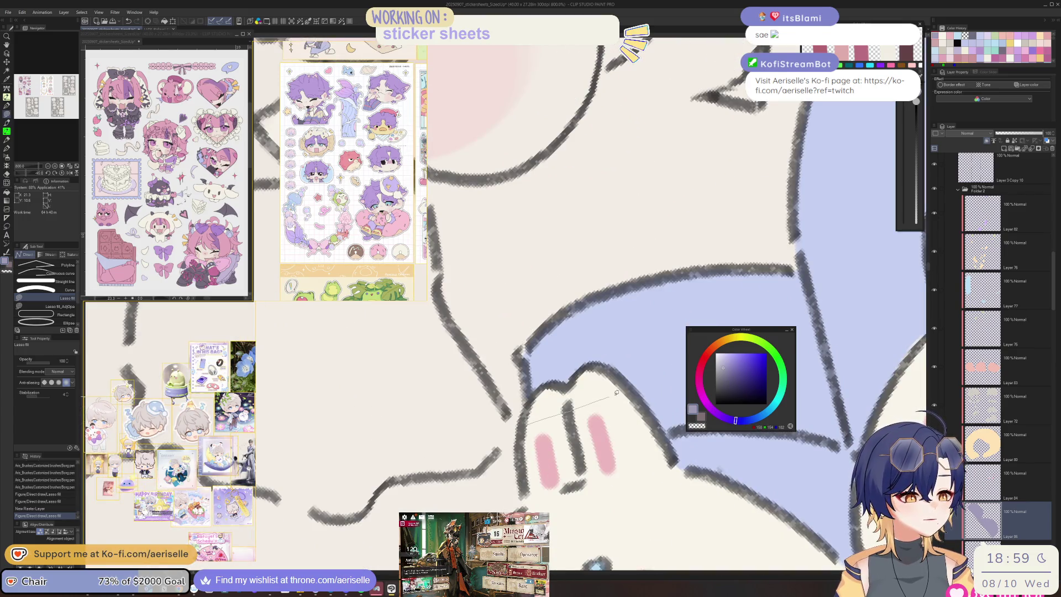
{"action": "left_click_drag", "start_coordinate": [575, 370], "coordinate": [524, 425]}
{"action": "scroll", "coordinate": [616, 378], "scroll_direction": "down", "scroll_amount": 5}
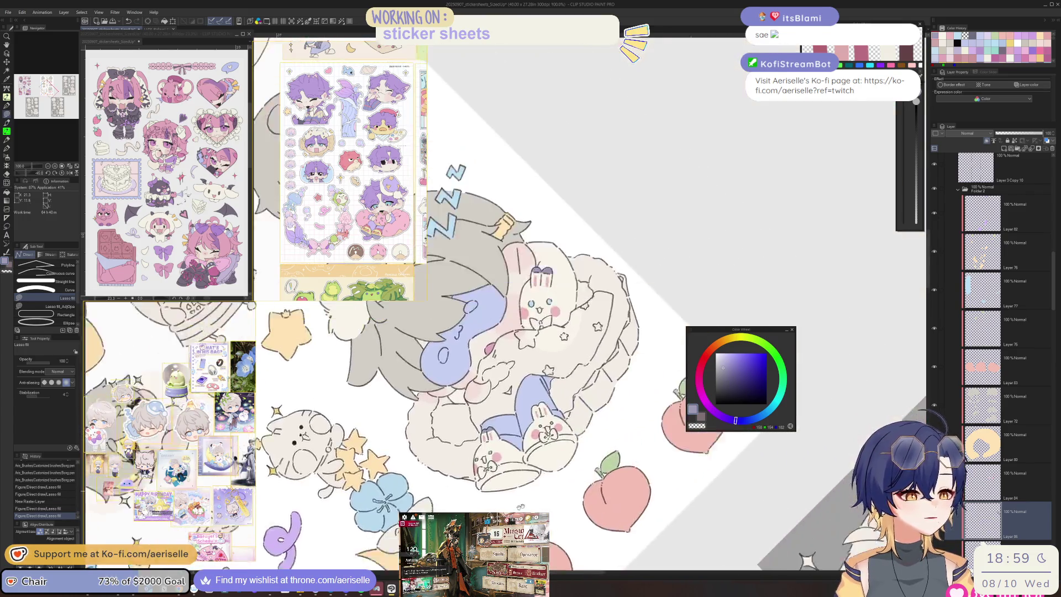
{"action": "scroll", "coordinate": [499, 433], "scroll_direction": "up", "scroll_amount": 5}
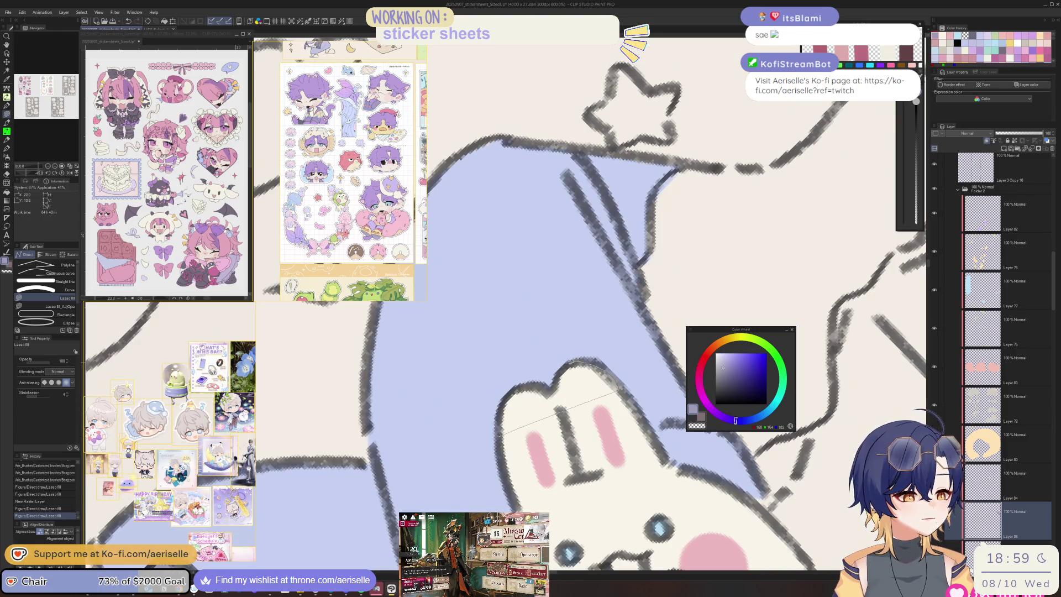
{"action": "left_click_drag", "start_coordinate": [619, 386], "coordinate": [620, 388]}
Step: Tilt the canvas, pick the new fill layer, and fill a shape on the cat sticker
{"action": "scroll", "coordinate": [620, 387], "scroll_direction": "down", "scroll_amount": 5}
{"action": "scroll", "coordinate": [520, 472], "scroll_direction": "down", "scroll_amount": 5}
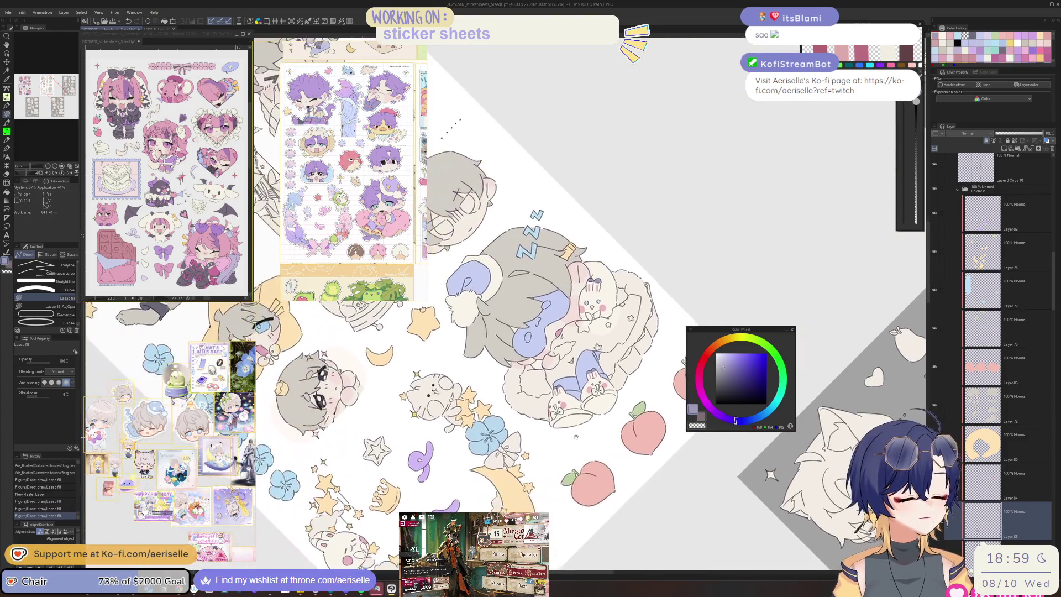
{"action": "scroll", "coordinate": [589, 492], "scroll_direction": "up", "scroll_amount": 5}
{"action": "left_click_drag", "start_coordinate": [589, 492], "coordinate": [614, 370]}
{"action": "scroll", "coordinate": [614, 370], "scroll_direction": "up", "scroll_amount": 5}
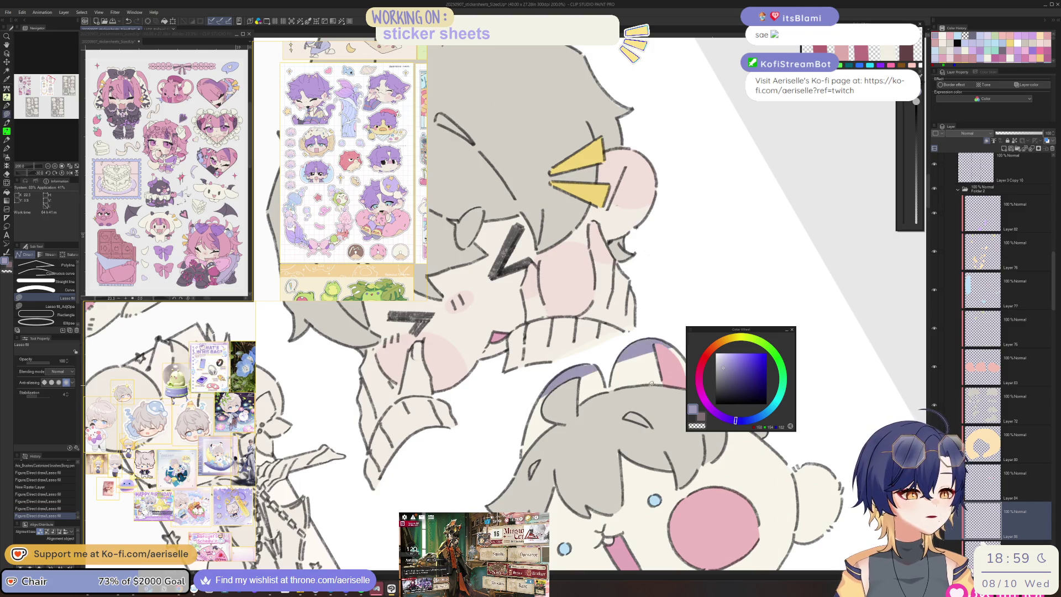
{"action": "left_click_drag", "start_coordinate": [641, 383], "coordinate": [630, 391]}
{"action": "key", "text": "e"}
{"action": "scroll", "coordinate": [499, 431], "scroll_direction": "up", "scroll_amount": 3}
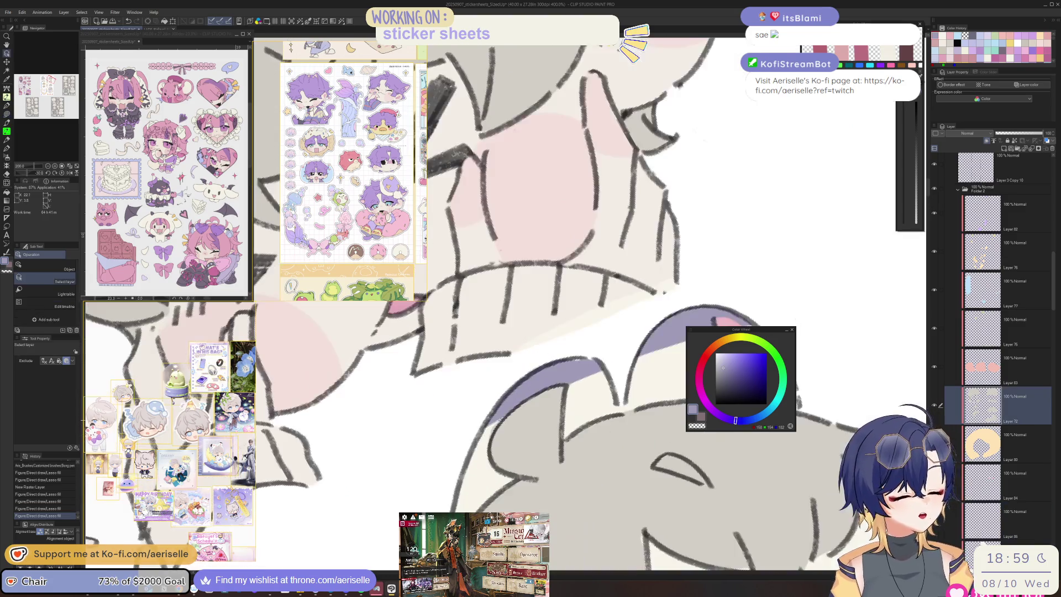
{"action": "scroll", "coordinate": [481, 449], "scroll_direction": "down", "scroll_amount": 8}
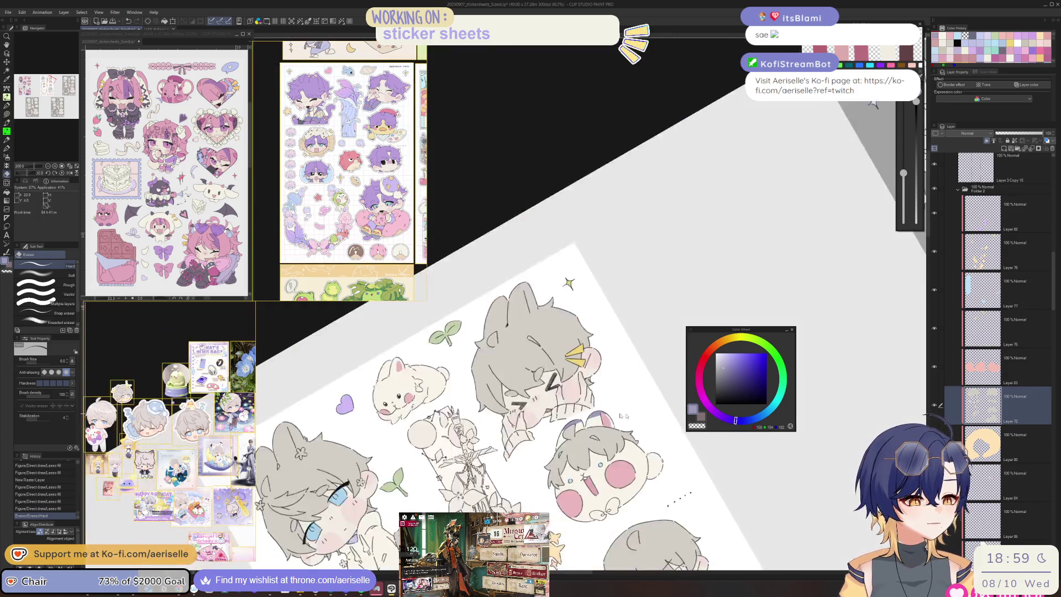
{"action": "scroll", "coordinate": [651, 376], "scroll_direction": "up", "scroll_amount": 4}
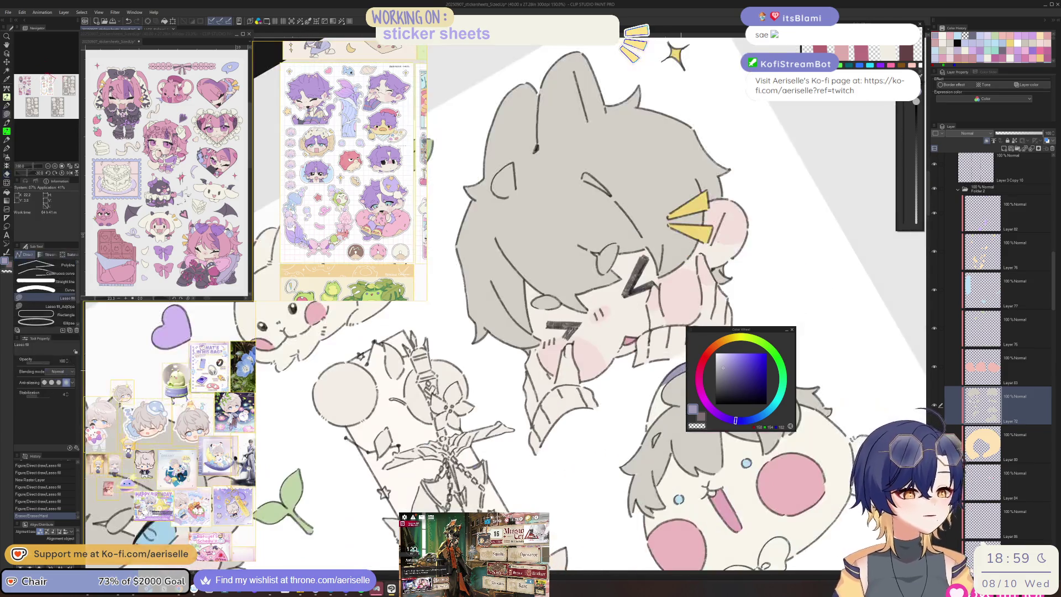
{"action": "left_click", "coordinate": [650, 375], "text": "ctrl+shift"}
{"action": "scroll", "coordinate": [650, 376], "scroll_direction": "down", "scroll_amount": 3}
{"action": "scroll", "coordinate": [517, 395], "scroll_direction": "up", "scroll_amount": 4}
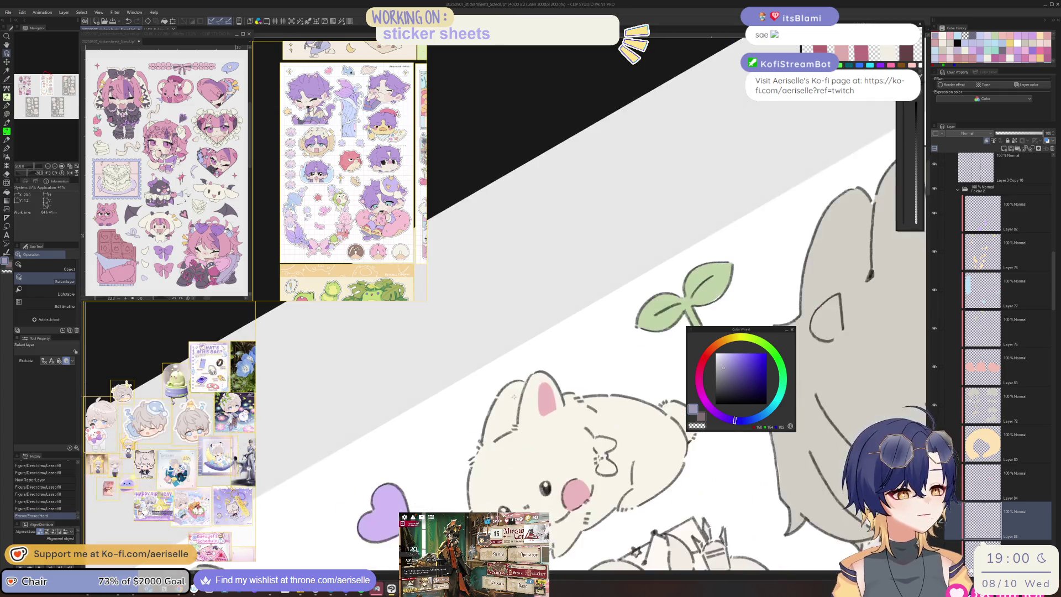
{"action": "scroll", "coordinate": [505, 393], "scroll_direction": "up", "scroll_amount": 3}
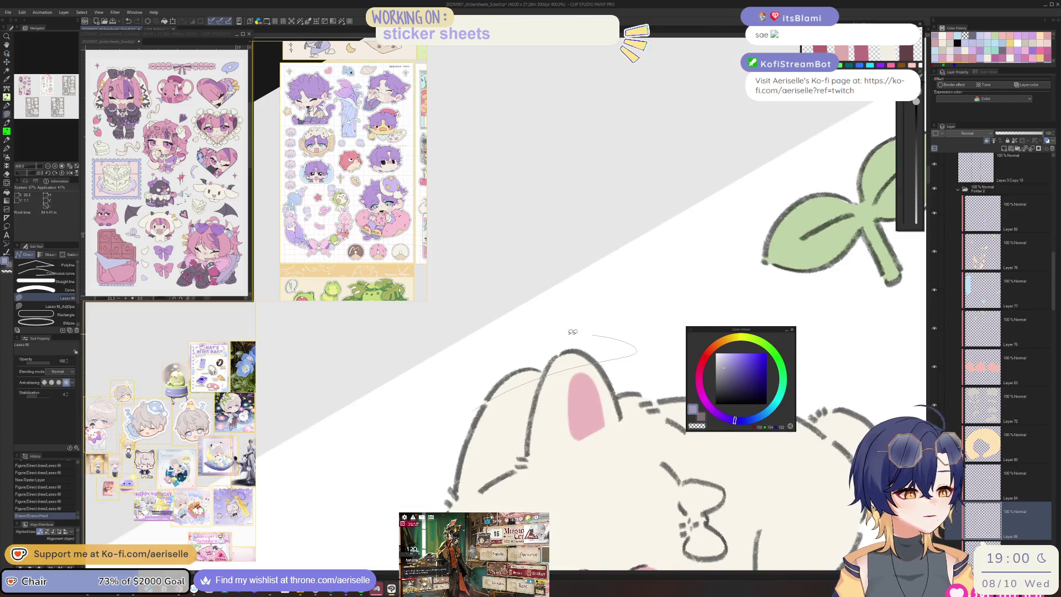
{"action": "left_click_drag", "start_coordinate": [586, 332], "coordinate": [580, 334]}
Step: Fill the bunny's ears purple and erase the excess purple
{"action": "scroll", "coordinate": [586, 332], "scroll_direction": "down", "scroll_amount": 6}
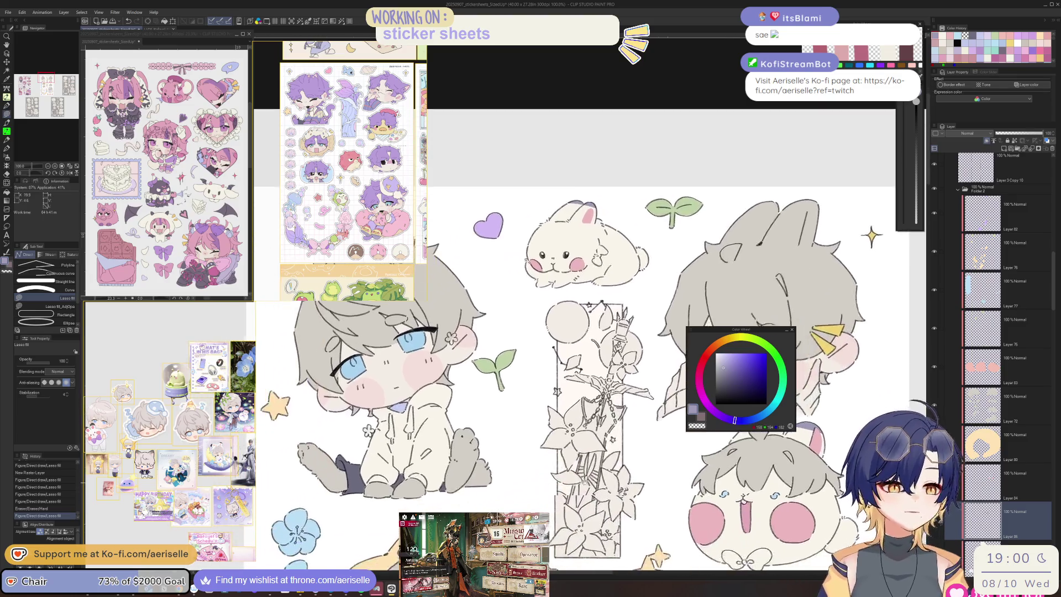
{"action": "scroll", "coordinate": [663, 360], "scroll_direction": "down", "scroll_amount": 10}
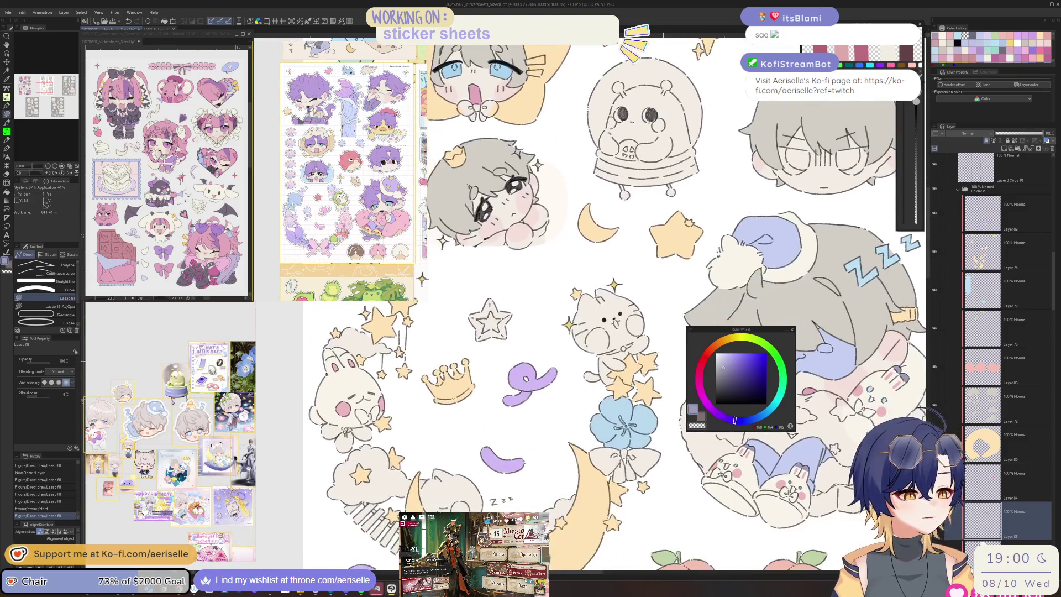
{"action": "scroll", "coordinate": [663, 360], "scroll_direction": "up", "scroll_amount": 8}
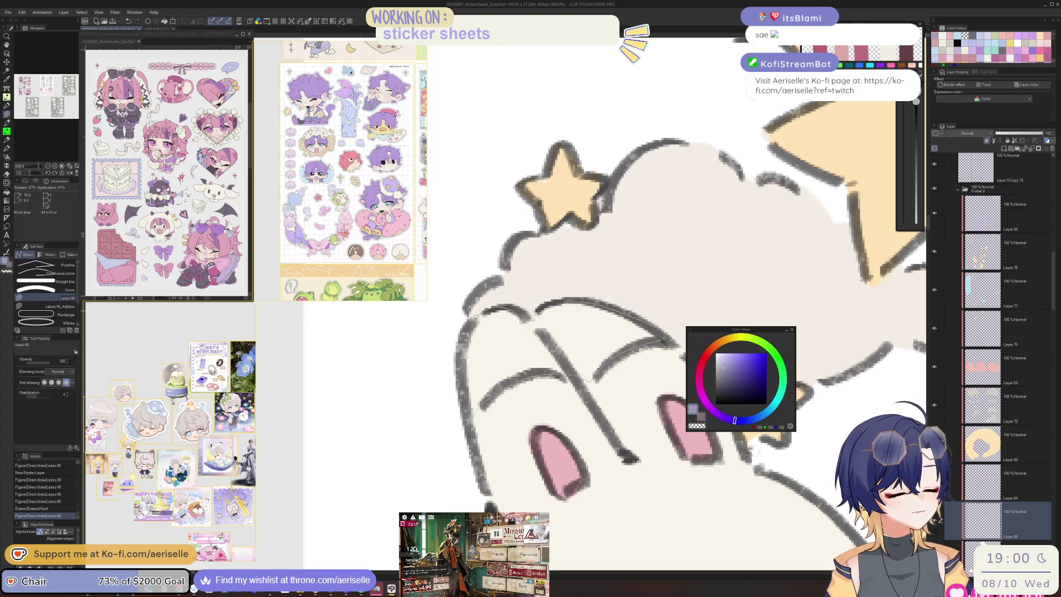
{"action": "left_click_drag", "start_coordinate": [470, 420], "coordinate": [468, 424]}
{"action": "scroll", "coordinate": [663, 360], "scroll_direction": "down", "scroll_amount": 8}
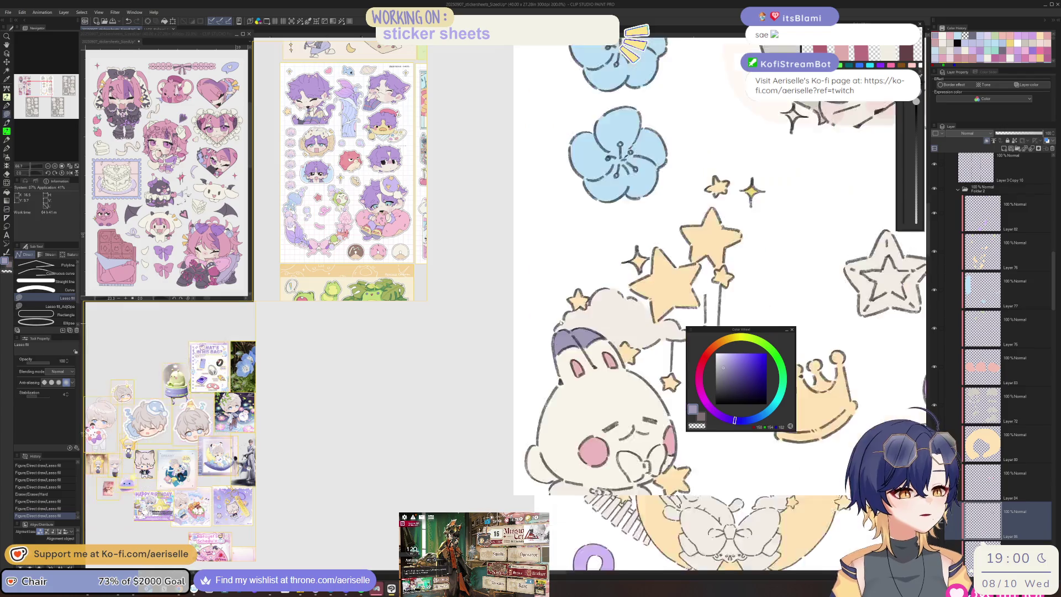
{"action": "scroll", "coordinate": [557, 326], "scroll_direction": "up", "scroll_amount": 8}
{"action": "key", "text": "e"}
{"action": "left_click_drag", "start_coordinate": [599, 359], "coordinate": [621, 340]}
Step: Reposition the view and add a new raster layer for colouring the bows
{"action": "scroll", "coordinate": [608, 354], "scroll_direction": "down", "scroll_amount": 8}
{"action": "scroll", "coordinate": [606, 454], "scroll_direction": "up", "scroll_amount": 1}
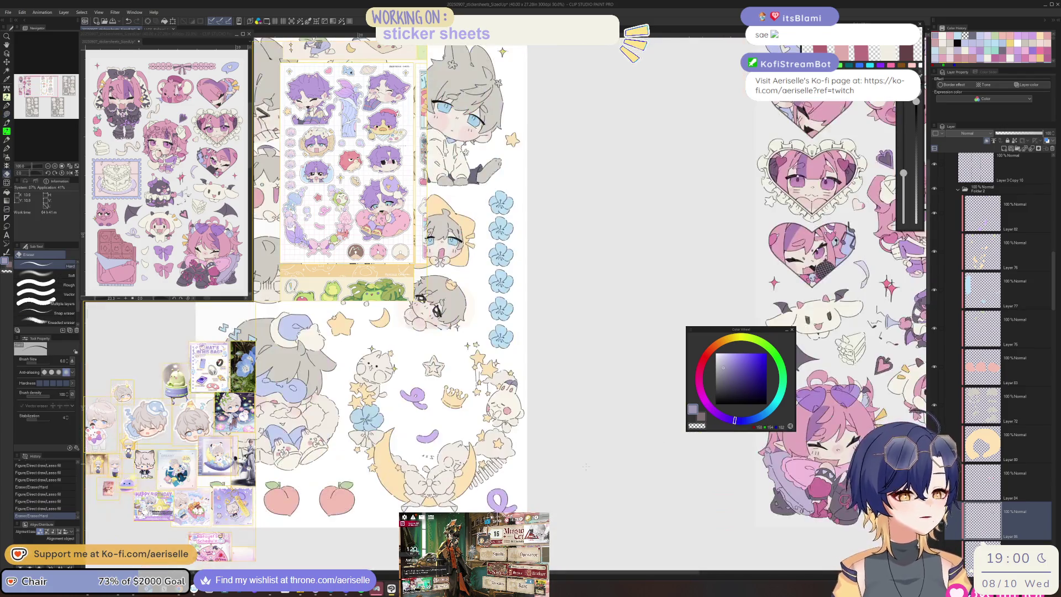
{"action": "scroll", "coordinate": [607, 464], "scroll_direction": "down", "scroll_amount": 2}
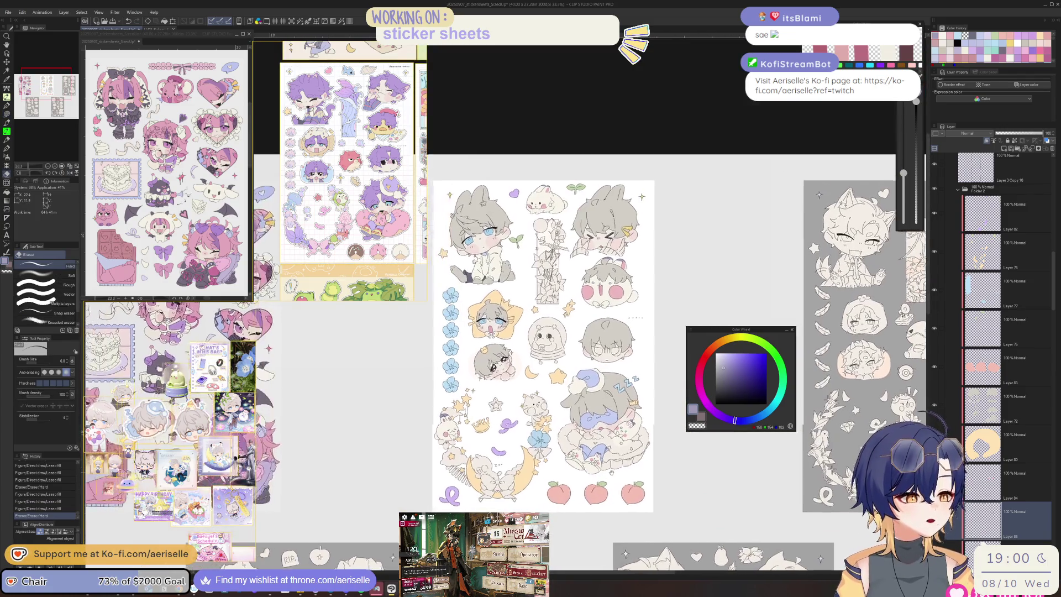
{"action": "left_click_drag", "start_coordinate": [612, 472], "coordinate": [620, 477]}
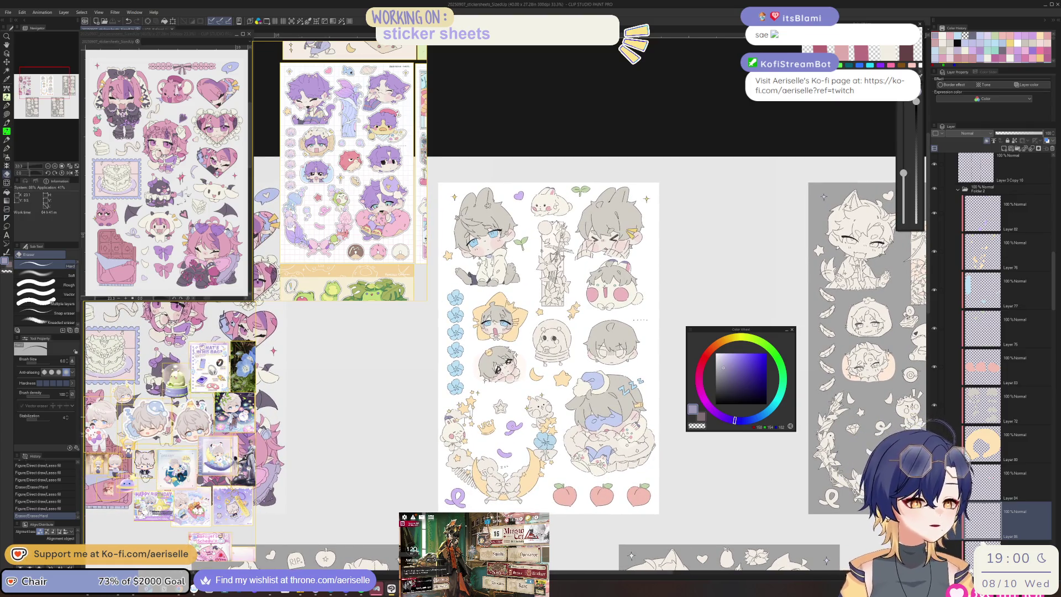
{"action": "scroll", "coordinate": [613, 286], "scroll_direction": "up", "scroll_amount": 1}
{"action": "key", "text": "u"}
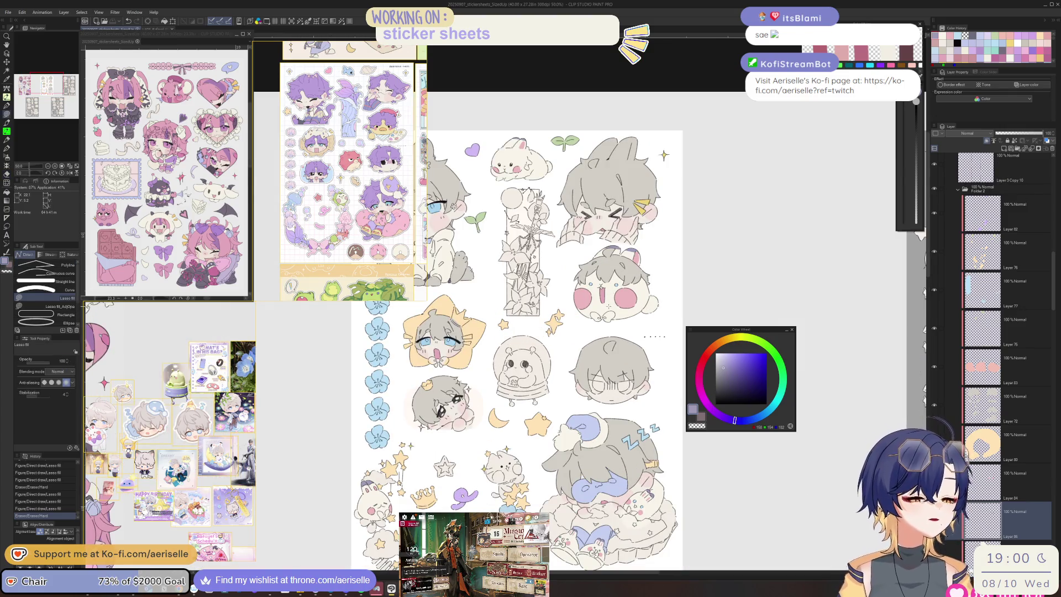
{"action": "key", "text": "o"}
{"action": "left_click", "coordinate": [1003, 149]}
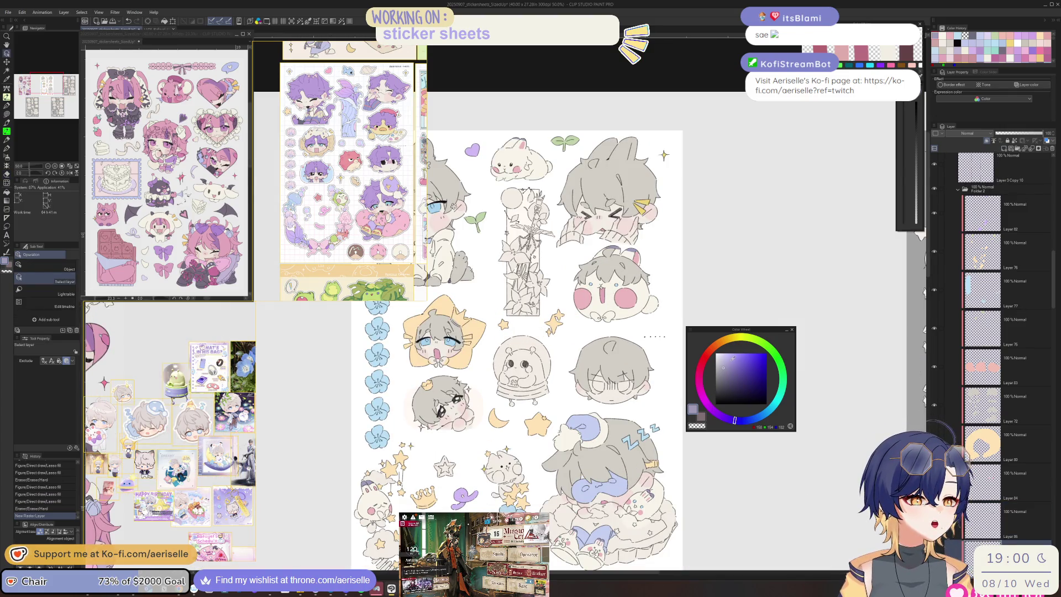
Step: Lasso-fill the round bunny's bow purple, then set Saturation -19 and Luminosity 18
{"action": "scroll", "coordinate": [538, 295], "scroll_direction": "up", "scroll_amount": 10}
{"action": "key", "text": "u"}
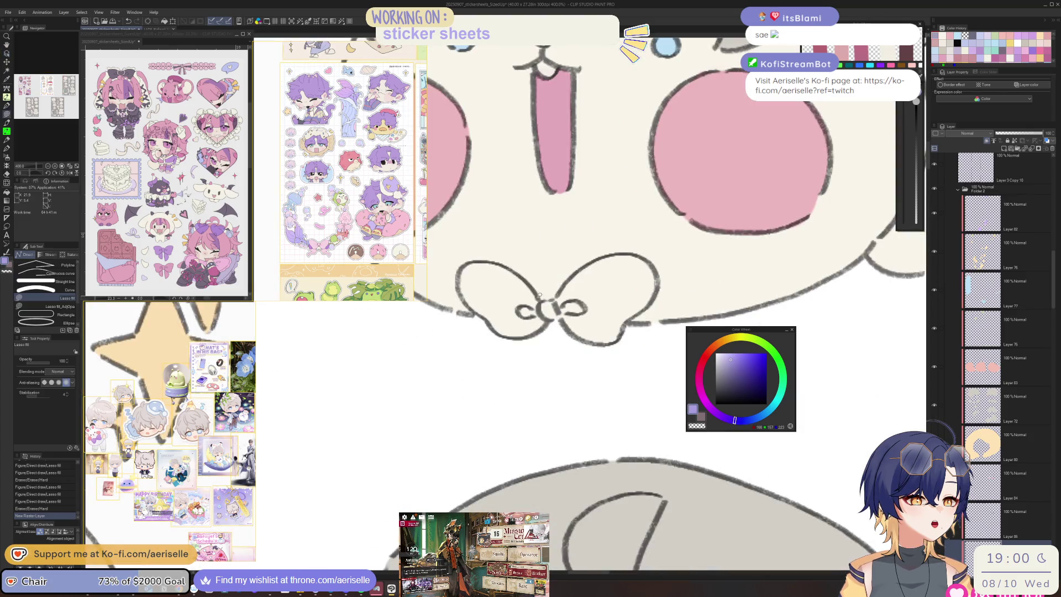
{"action": "left_click_drag", "start_coordinate": [526, 281], "coordinate": [487, 260]}
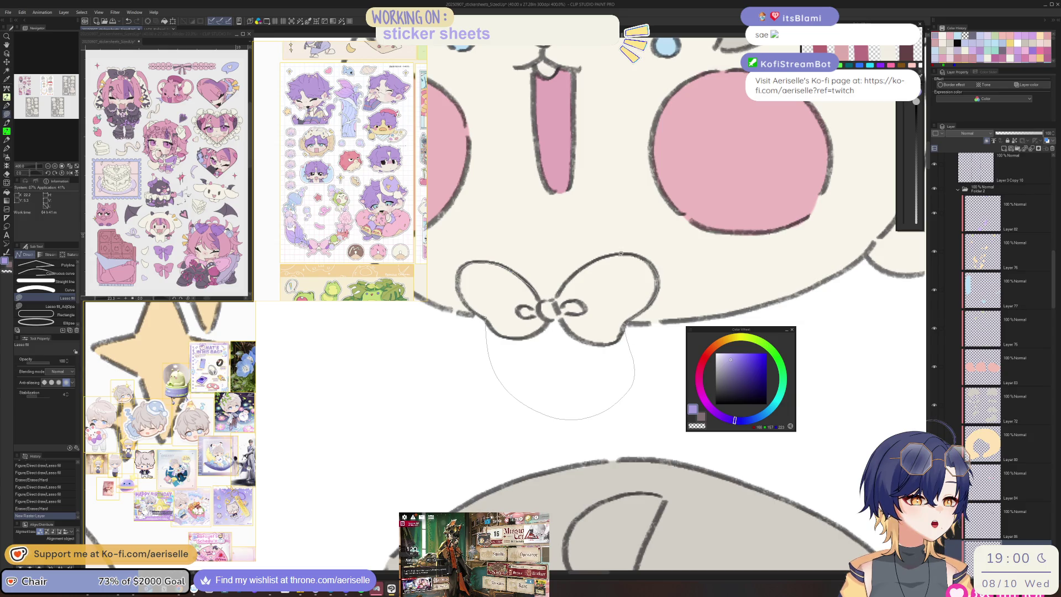
{"action": "left_click_drag", "start_coordinate": [566, 278], "coordinate": [542, 299]}
{"action": "scroll", "coordinate": [541, 299], "scroll_direction": "down", "scroll_amount": 5}
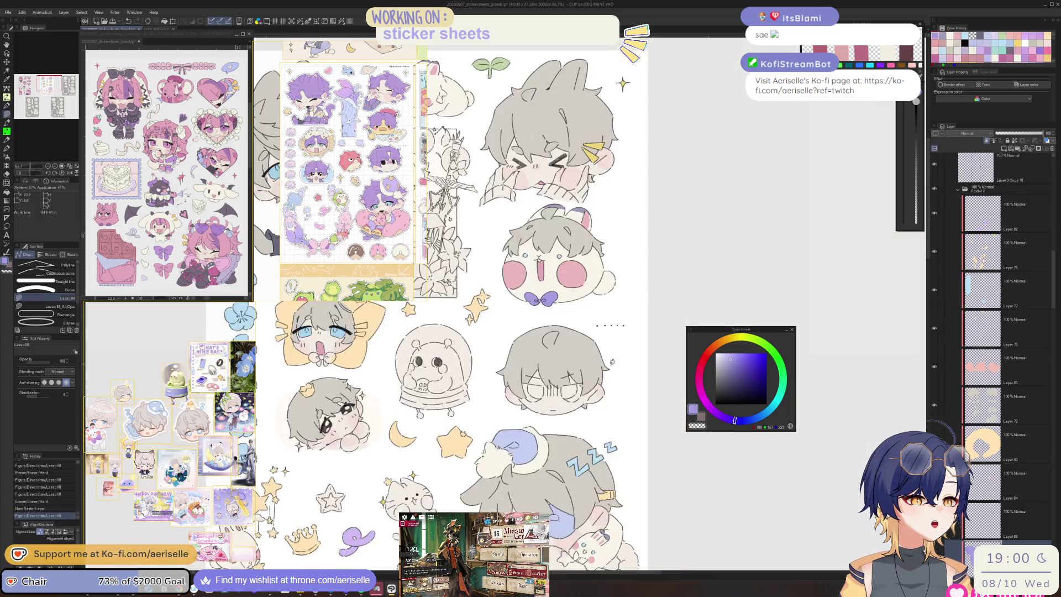
{"action": "scroll", "coordinate": [545, 188], "scroll_direction": "up", "scroll_amount": 4}
{"action": "key", "text": "ctrl+u"}
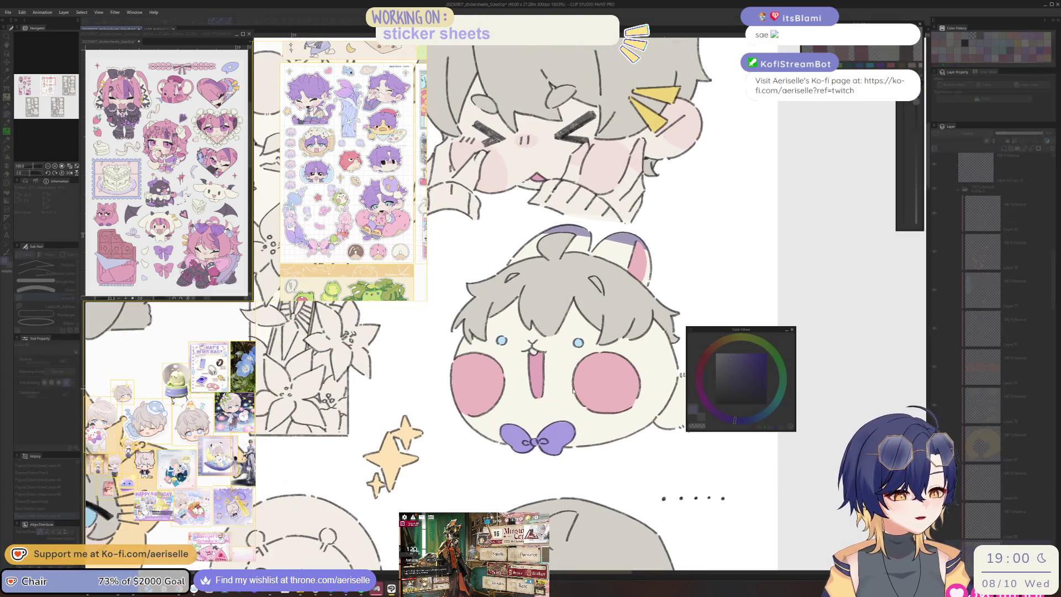
{"action": "mouse_move", "coordinate": [737, 399]}
{"action": "left_mouse_down"}
{"action": "mouse_move", "coordinate": [724, 399]}
{"action": "mouse_move", "coordinate": [748, 418]}
{"action": "left_mouse_up"}
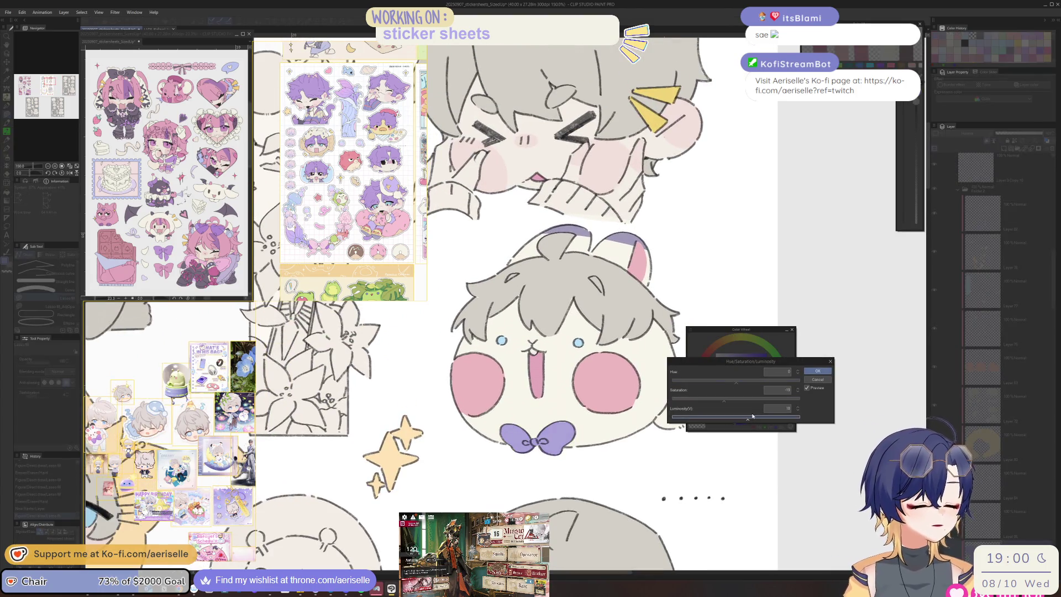
{"action": "left_click", "coordinate": [810, 372]}
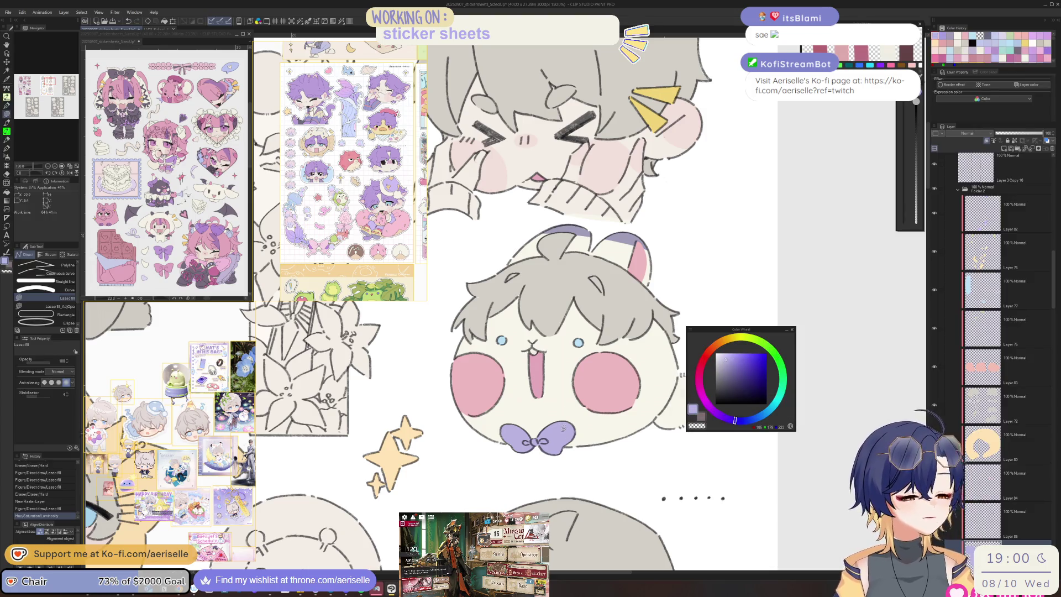
Step: Undo a misplaced fill on the bunny sticker and retrace the fill outline
{"action": "scroll", "coordinate": [595, 401], "scroll_direction": "down", "scroll_amount": 6}
{"action": "scroll", "coordinate": [525, 317], "scroll_direction": "up", "scroll_amount": 10}
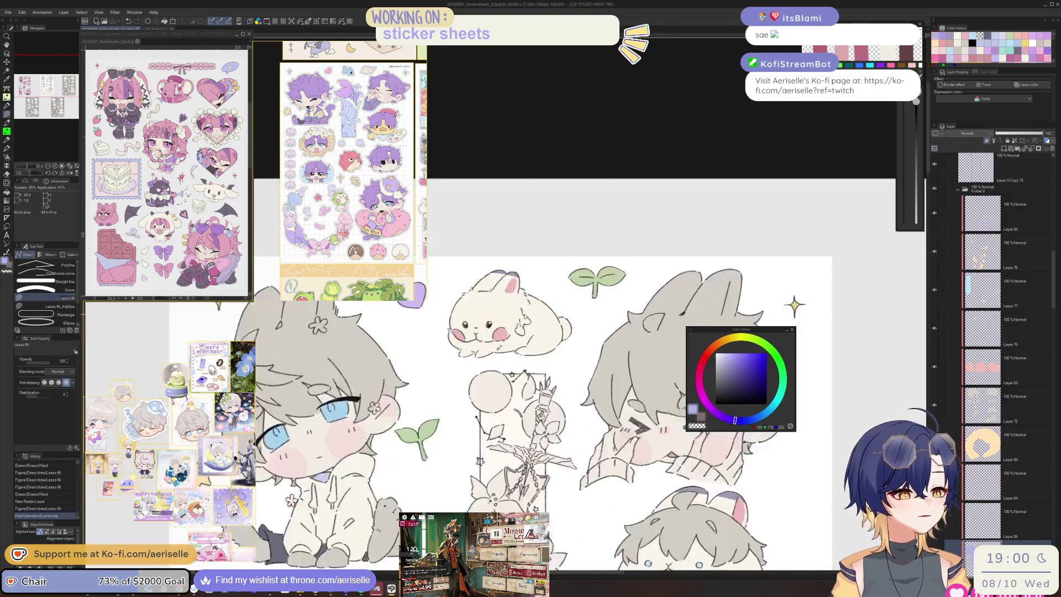
{"action": "left_click_drag", "start_coordinate": [506, 358], "coordinate": [506, 360]}
{"action": "key", "text": "ctrl+z"}
{"action": "mouse_move", "coordinate": [522, 314]}
{"action": "left_mouse_down"}
{"action": "mouse_move", "coordinate": [499, 345]}
{"action": "mouse_move", "coordinate": [486, 461]}
{"action": "mouse_move", "coordinate": [489, 420]}
{"action": "left_mouse_up"}
{"action": "scroll", "coordinate": [531, 359], "scroll_direction": "down", "scroll_amount": 8}
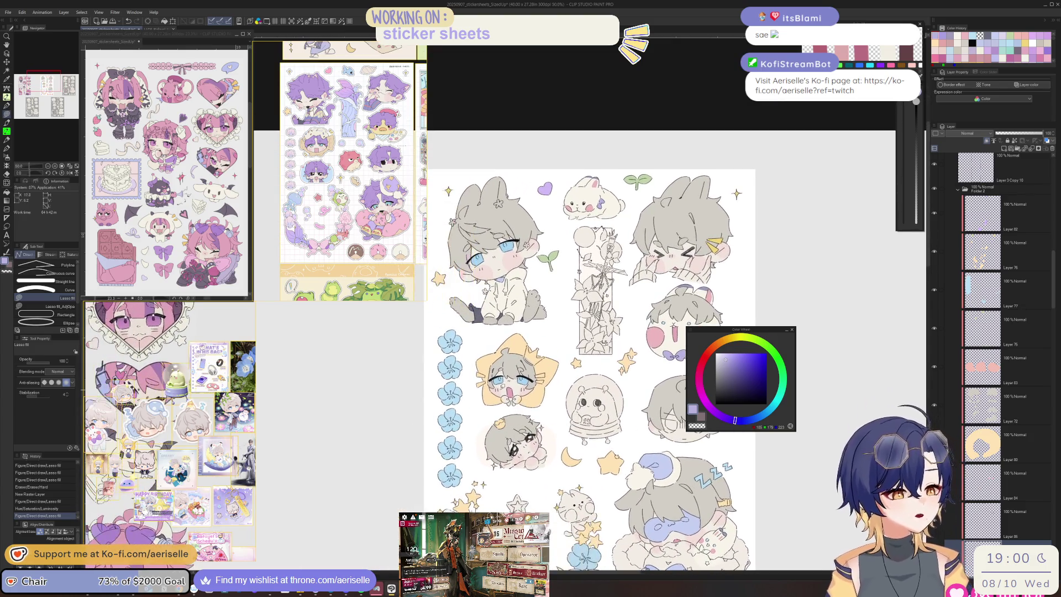
Step: Fill the star-framed character's bow lavender
{"action": "scroll", "coordinate": [444, 363], "scroll_direction": "up", "scroll_amount": 6}
{"action": "scroll", "coordinate": [444, 363], "scroll_direction": "down", "scroll_amount": 3}
{"action": "scroll", "coordinate": [458, 434], "scroll_direction": "up", "scroll_amount": 4}
{"action": "scroll", "coordinate": [458, 433], "scroll_direction": "down", "scroll_amount": 2}
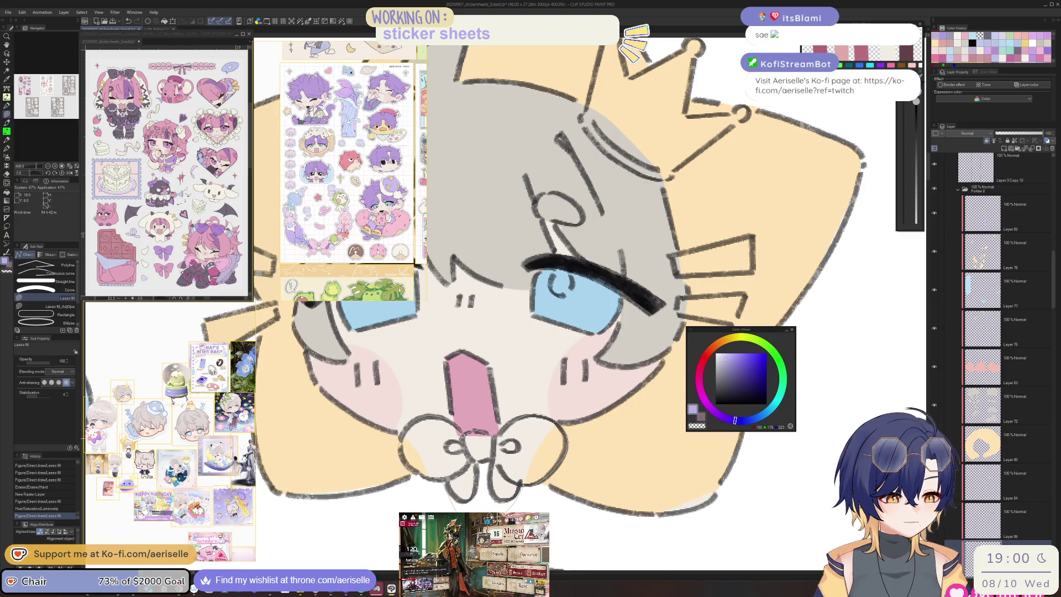
{"action": "left_click", "coordinate": [455, 431]}
Step: Lasso-fill the second sticker's bow purple, tracing around both loops
{"action": "scroll", "coordinate": [455, 437], "scroll_direction": "down", "scroll_amount": 10}
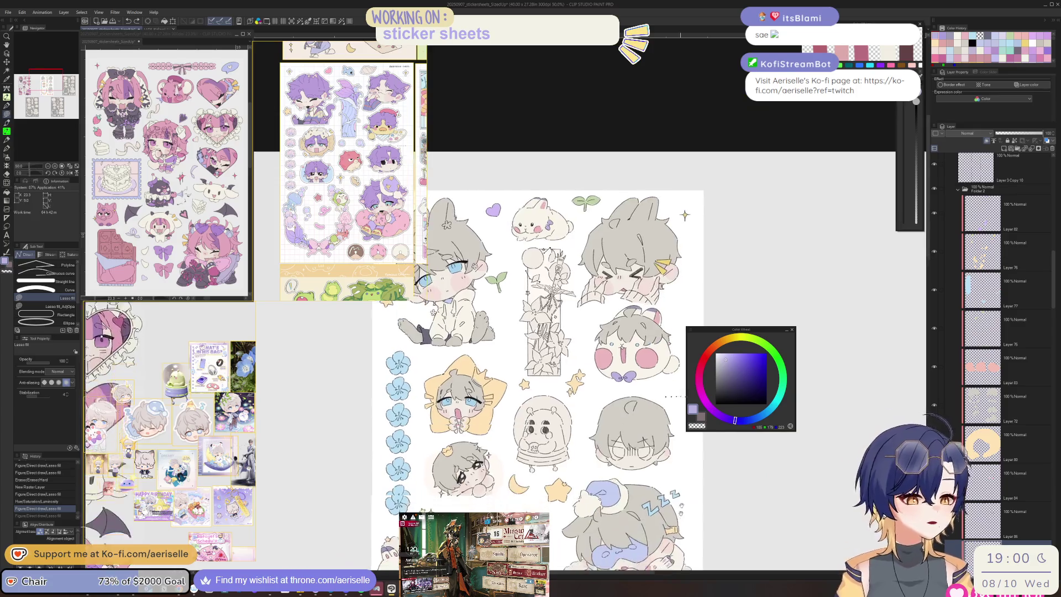
{"action": "scroll", "coordinate": [479, 405], "scroll_direction": "up", "scroll_amount": 8}
{"action": "left_click_drag", "start_coordinate": [501, 377], "coordinate": [421, 340]}
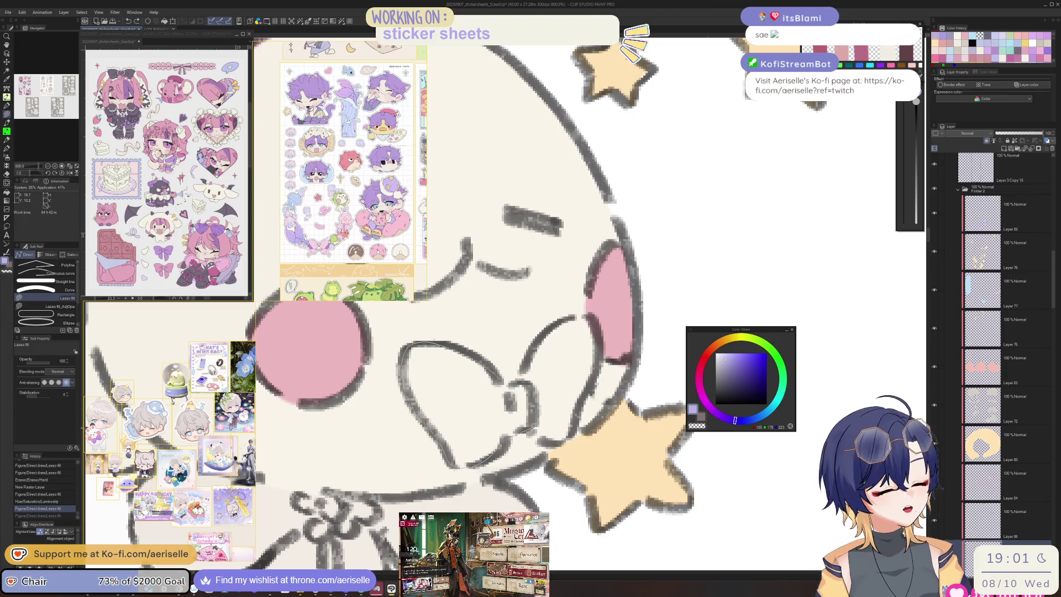
{"action": "mouse_move", "coordinate": [568, 436]}
{"action": "left_mouse_down"}
{"action": "mouse_move", "coordinate": [592, 362]}
{"action": "mouse_move", "coordinate": [535, 338]}
{"action": "left_mouse_up"}
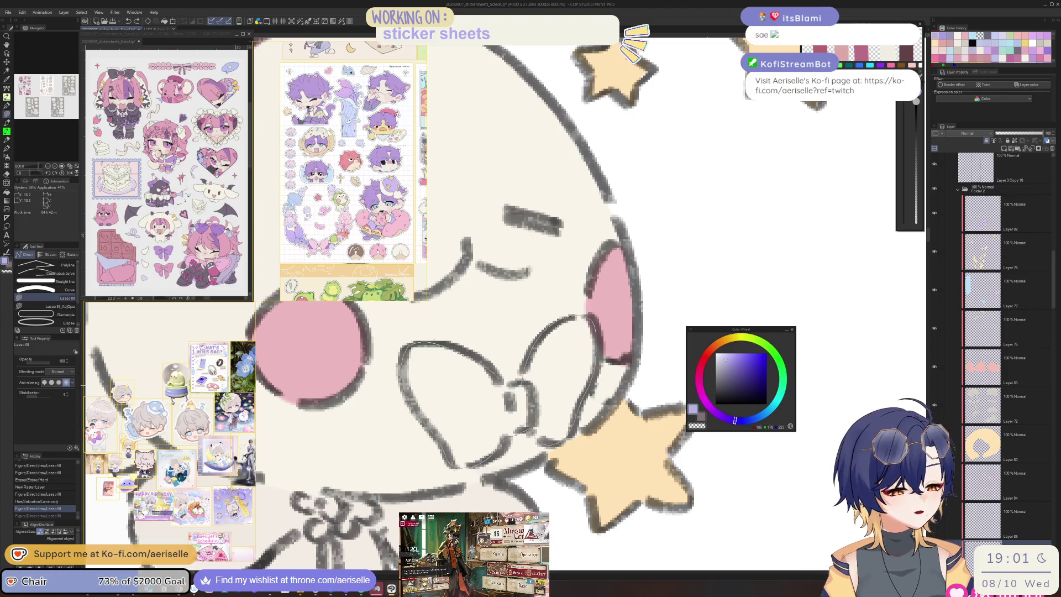
{"action": "left_click_drag", "start_coordinate": [520, 376], "coordinate": [507, 381]}
{"action": "scroll", "coordinate": [640, 483], "scroll_direction": "down", "scroll_amount": 10}
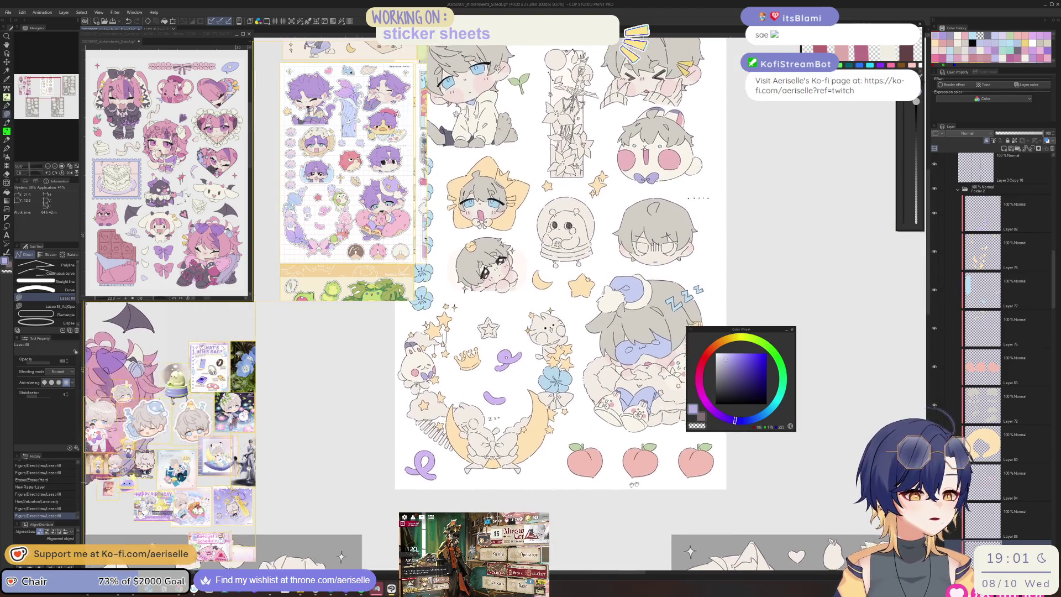
{"action": "scroll", "coordinate": [640, 483], "scroll_direction": "up", "scroll_amount": 8}
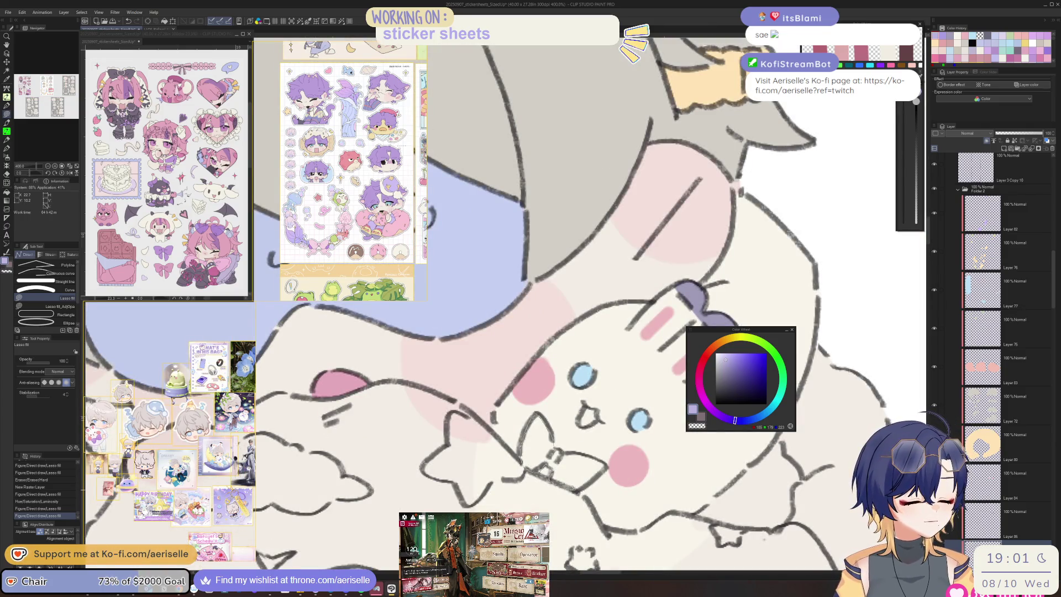
Step: Fill the bow under the plush bunny purple and erase the overflow
{"action": "left_click_drag", "start_coordinate": [606, 463], "coordinate": [522, 436]}
{"action": "key", "text": "e"}
{"action": "left_click", "coordinate": [543, 470]}
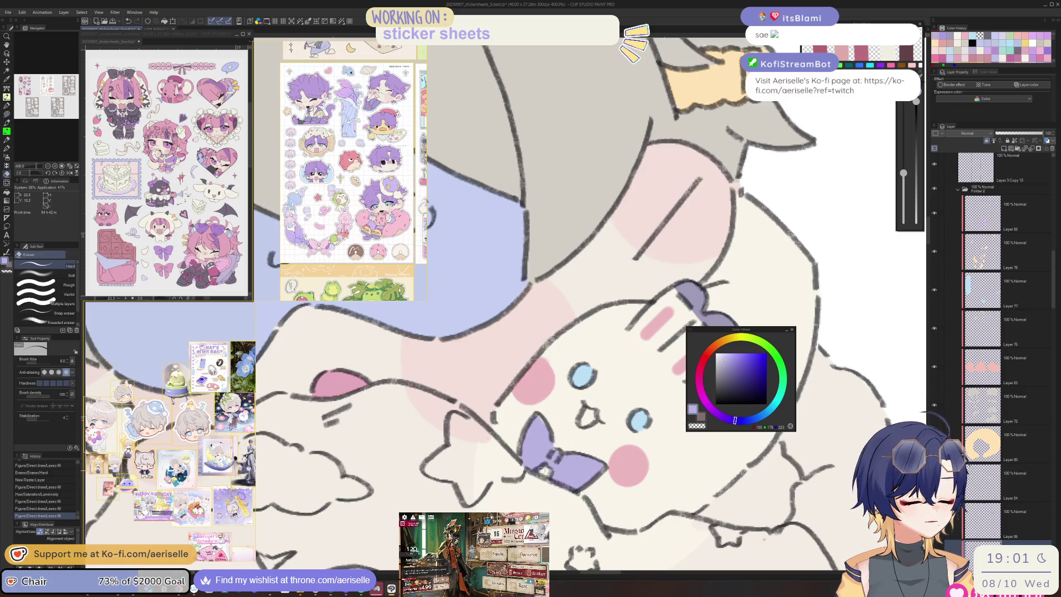
{"action": "scroll", "coordinate": [660, 473], "scroll_direction": "down", "scroll_amount": 6}
{"action": "scroll", "coordinate": [495, 199], "scroll_direction": "up", "scroll_amount": 8}
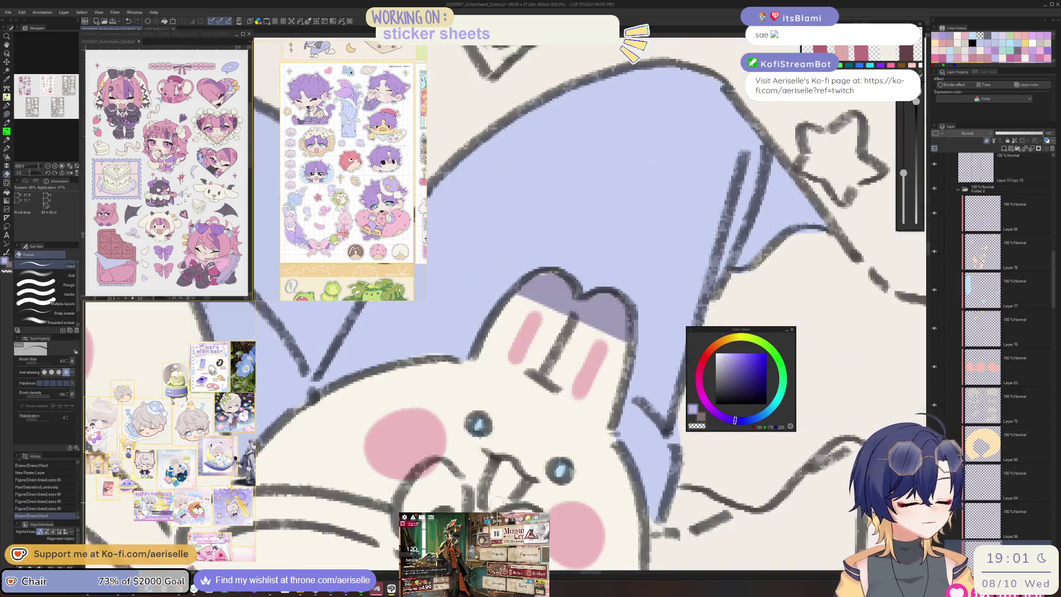
Step: Lasso-fill the first bunny slipper's bow purple
{"action": "left_click_drag", "start_coordinate": [498, 387], "coordinate": [561, 312]}
{"action": "key", "text": "u"}
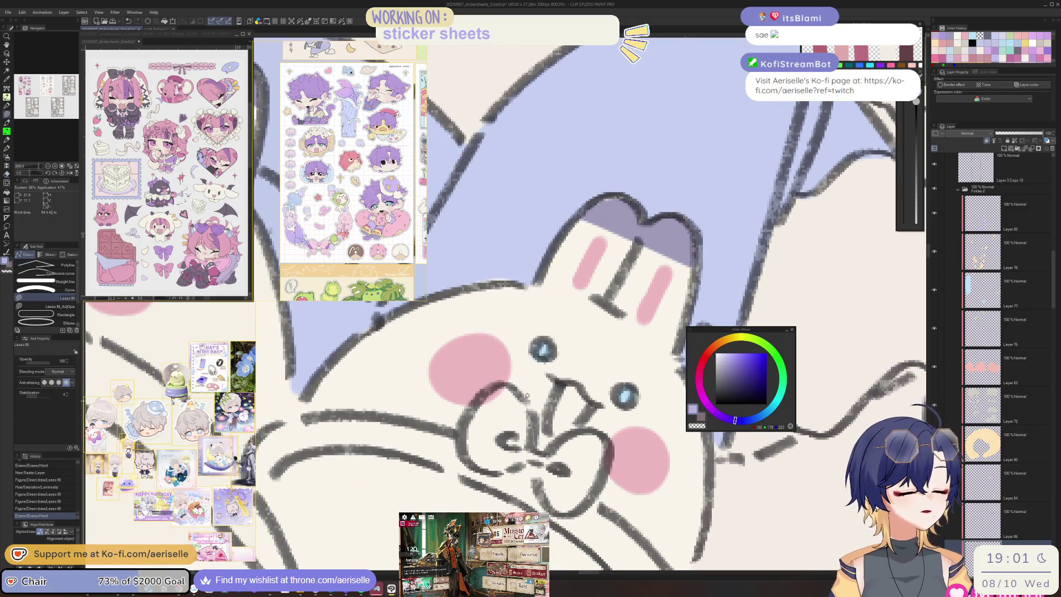
{"action": "left_click_drag", "start_coordinate": [468, 448], "coordinate": [536, 463]}
{"action": "mouse_move", "coordinate": [607, 436]}
{"action": "left_mouse_down"}
{"action": "mouse_move", "coordinate": [558, 390]}
{"action": "mouse_move", "coordinate": [507, 386]}
{"action": "left_mouse_up"}
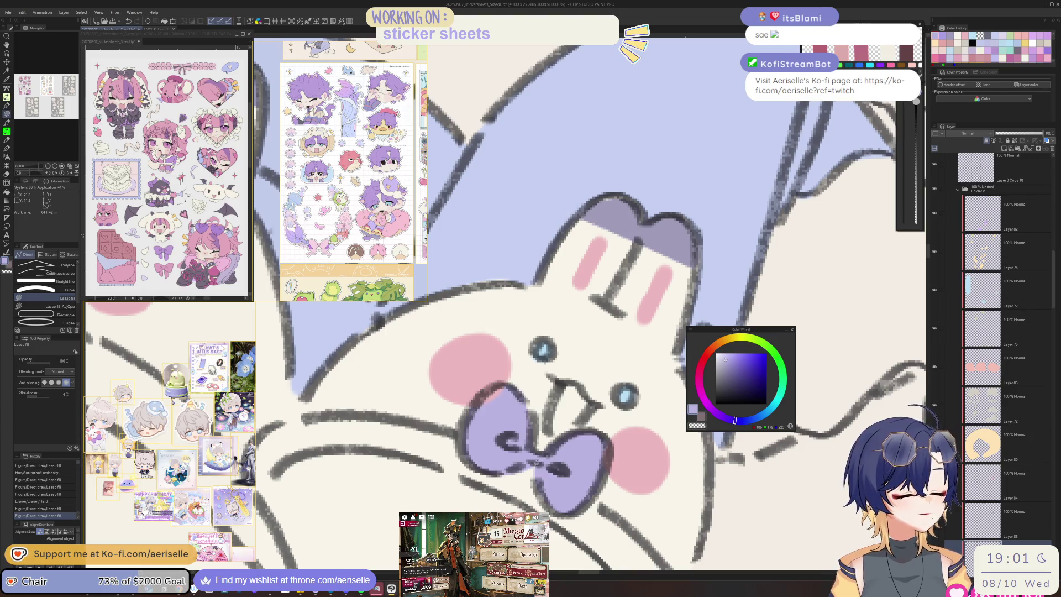
{"action": "left_click_drag", "start_coordinate": [535, 462], "coordinate": [516, 473]}
{"action": "key", "text": "e"}
{"action": "scroll", "coordinate": [556, 469], "scroll_direction": "down", "scroll_amount": 3}
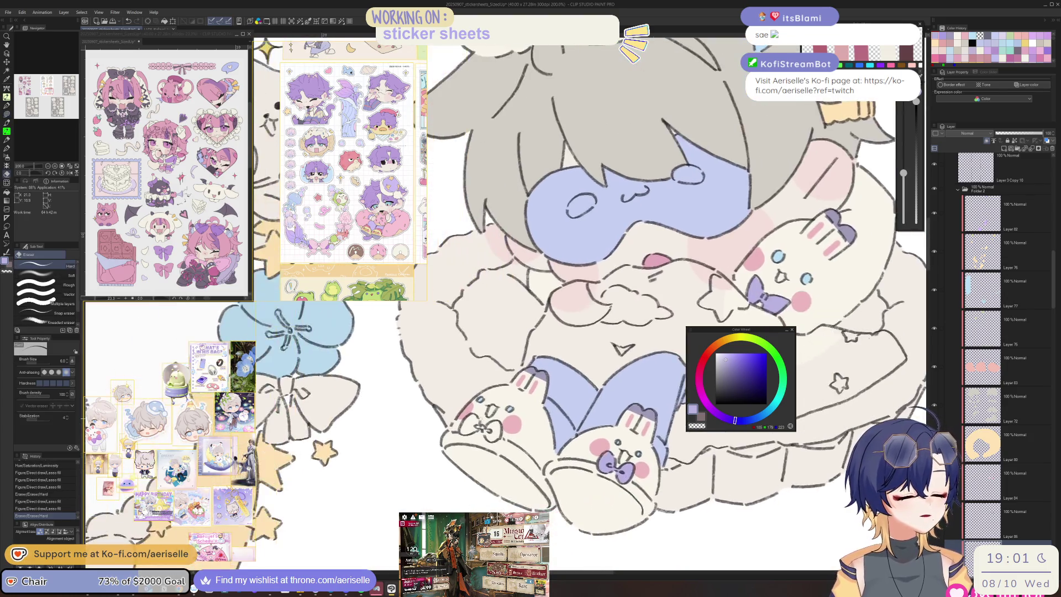
{"action": "scroll", "coordinate": [470, 420], "scroll_direction": "up", "scroll_amount": 3}
Step: Fill the second bunny slipper's bow purple and erase stray purple bits
{"action": "key", "text": "u"}
{"action": "mouse_move", "coordinate": [407, 423]}
{"action": "left_mouse_down"}
{"action": "mouse_move", "coordinate": [474, 437]}
{"action": "mouse_move", "coordinate": [476, 461]}
{"action": "left_mouse_up"}
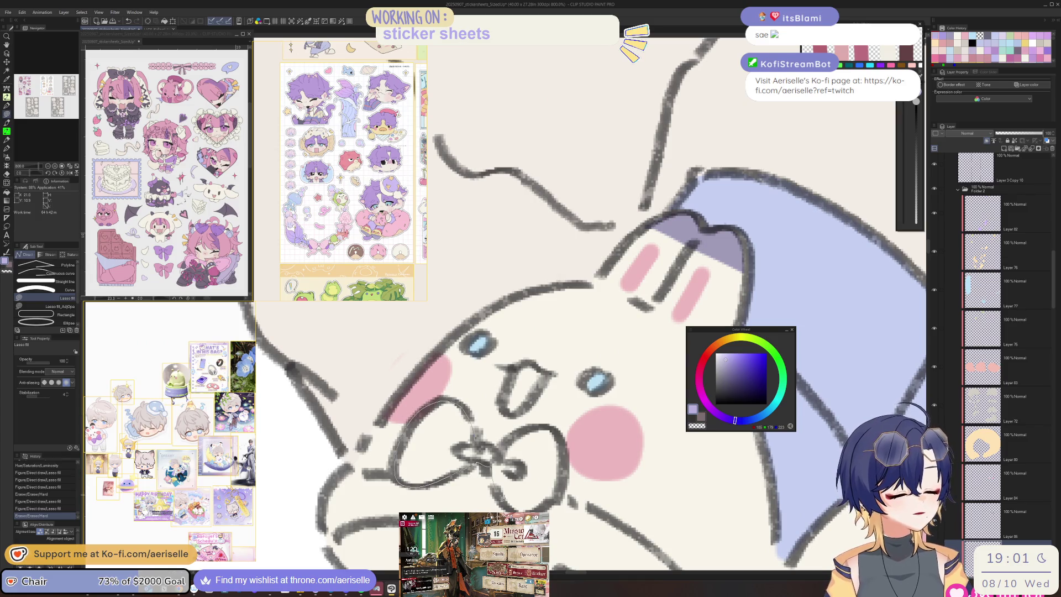
{"action": "left_click_drag", "start_coordinate": [560, 437], "coordinate": [489, 443]}
{"action": "scroll", "coordinate": [488, 443], "scroll_direction": "down", "scroll_amount": 3}
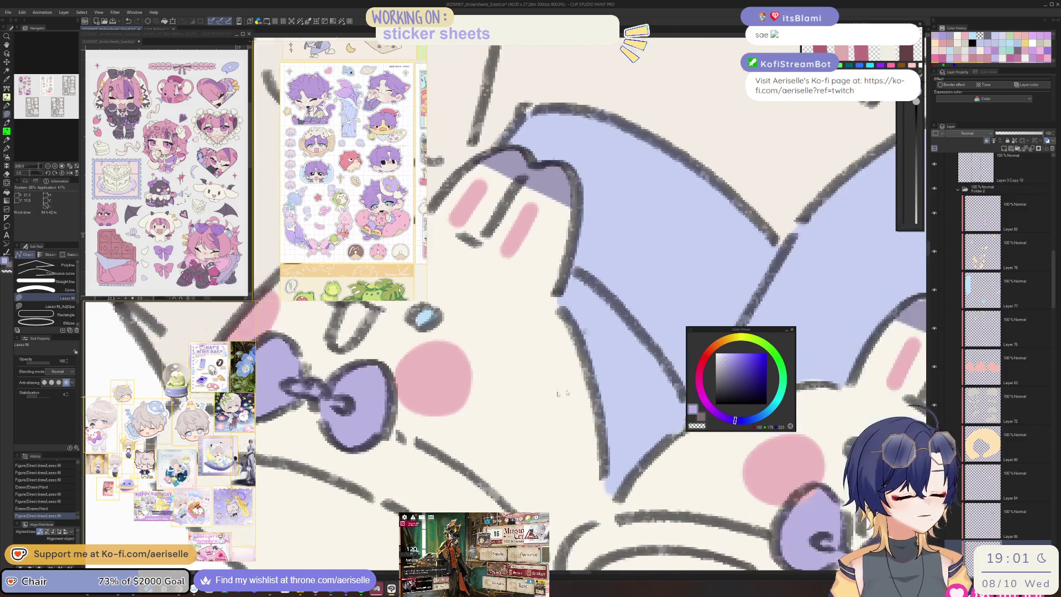
{"action": "left_click_drag", "start_coordinate": [639, 471], "coordinate": [557, 475]}
{"action": "key", "text": "e"}
{"action": "left_click", "coordinate": [628, 477]}
{"action": "left_click", "coordinate": [628, 477]}
{"action": "scroll", "coordinate": [628, 477], "scroll_direction": "down", "scroll_amount": 5}
{"action": "left_click_drag", "start_coordinate": [628, 477], "coordinate": [594, 449]}
Step: Flip the canvas view horizontally and erase part of the bunny slipper
{"action": "key", "text": "h"}
{"action": "key", "text": "o"}
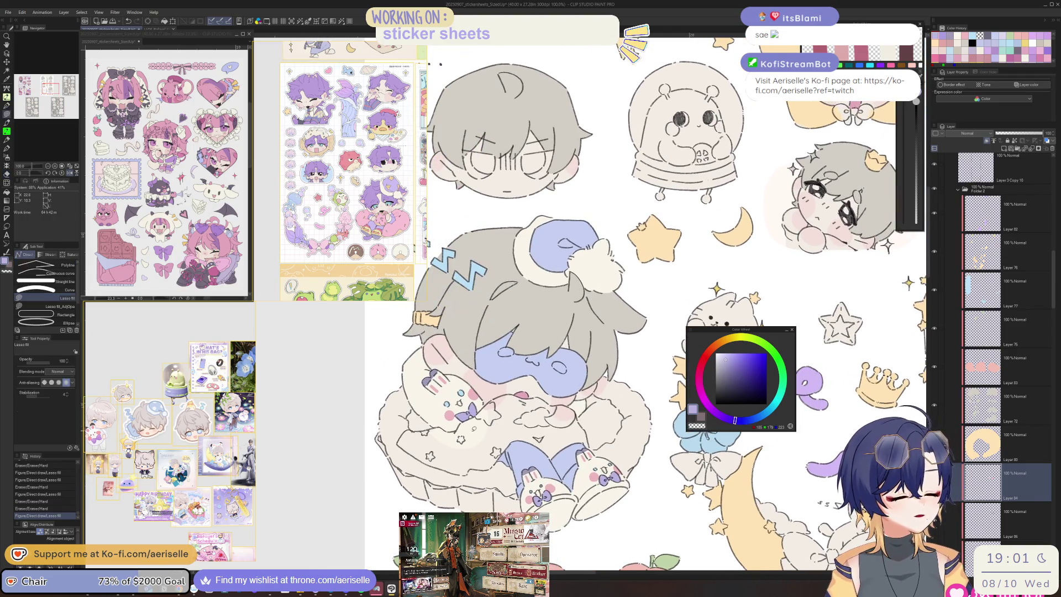
{"action": "scroll", "coordinate": [584, 466], "scroll_direction": "up", "scroll_amount": 3}
{"action": "key", "text": "e"}
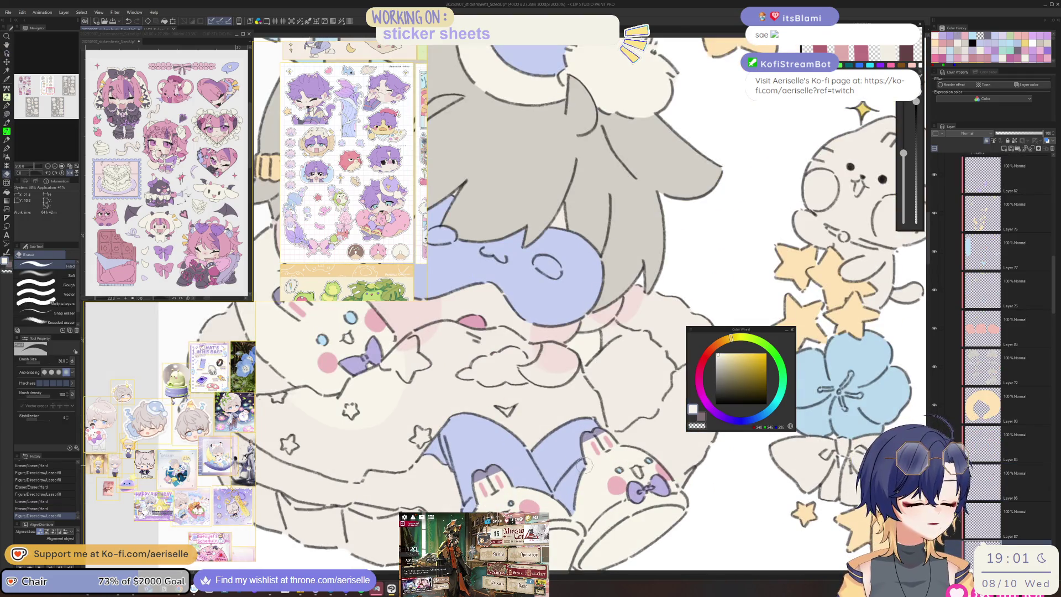
{"action": "mouse_move", "coordinate": [584, 469]}
{"action": "left_mouse_down"}
{"action": "mouse_move", "coordinate": [591, 457]}
{"action": "mouse_move", "coordinate": [564, 473]}
{"action": "left_mouse_up"}
Step: Lasso-fill a patch around the slipper bunny's head
{"action": "key", "text": "u"}
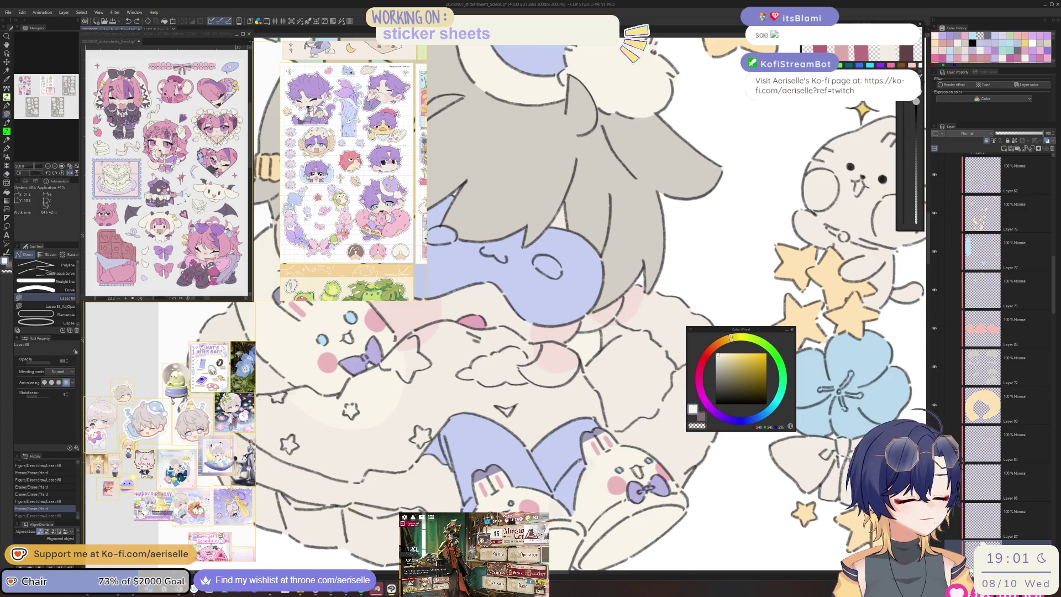
{"action": "scroll", "coordinate": [607, 443], "scroll_direction": "up", "scroll_amount": 1}
{"action": "scroll", "coordinate": [635, 463], "scroll_direction": "up", "scroll_amount": 1}
{"action": "mouse_move", "coordinate": [636, 463]}
{"action": "left_mouse_down"}
{"action": "mouse_move", "coordinate": [640, 442]}
{"action": "mouse_move", "coordinate": [547, 425]}
{"action": "mouse_move", "coordinate": [497, 453]}
{"action": "mouse_move", "coordinate": [455, 497]}
{"action": "left_mouse_up"}
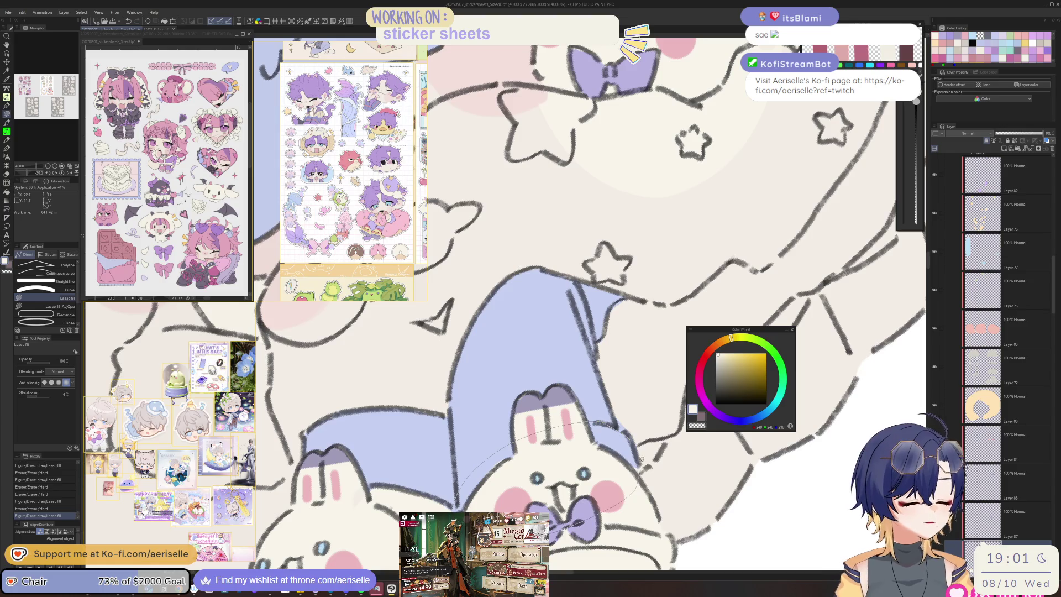
{"action": "left_click_drag", "start_coordinate": [642, 460], "coordinate": [690, 428]}
Step: Draw small dark line touch-ups on the slipper and set the eraser size to 7
{"action": "key", "text": "p"}
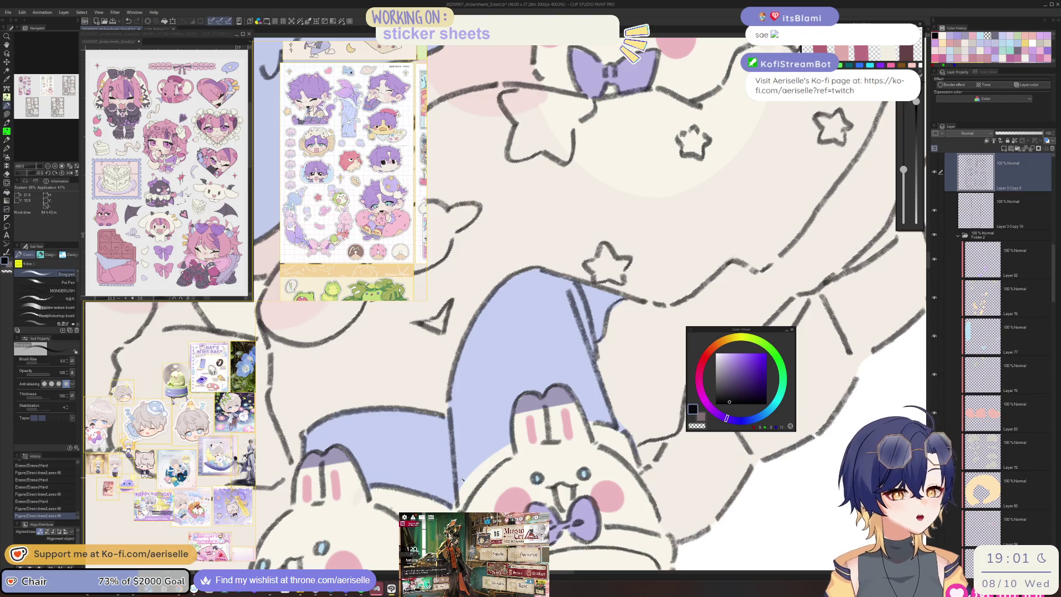
{"action": "key", "text": "period"}
{"action": "key", "text": "period"}
{"action": "left_click_drag", "start_coordinate": [455, 497], "coordinate": [514, 445]}
{"action": "key", "text": "e"}
{"action": "left_click_drag", "start_coordinate": [904, 153], "coordinate": [903, 171]}
{"action": "key", "text": "p"}
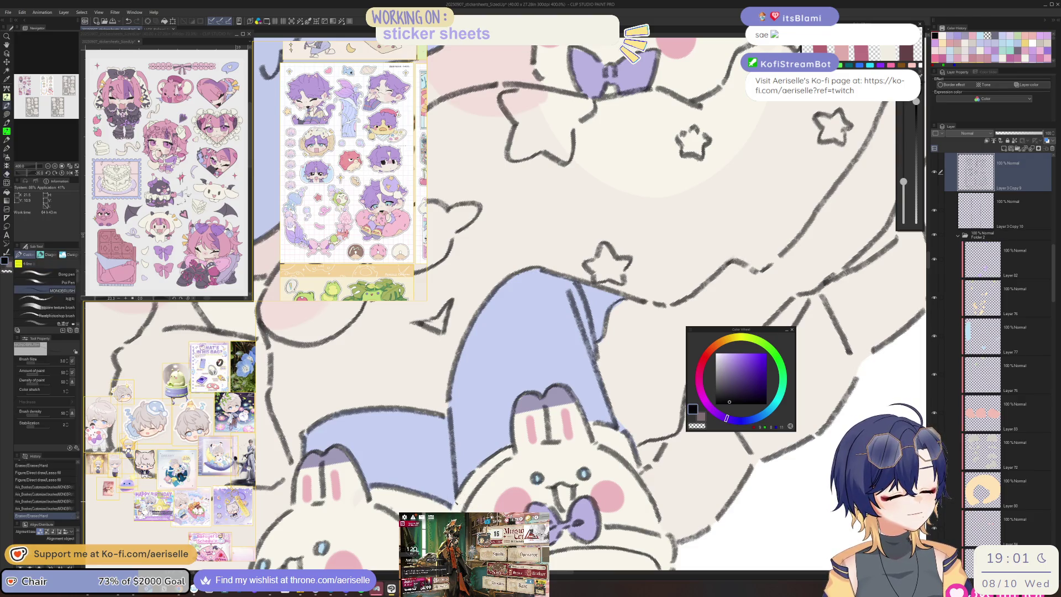
{"action": "scroll", "coordinate": [710, 452], "scroll_direction": "down", "scroll_amount": 5}
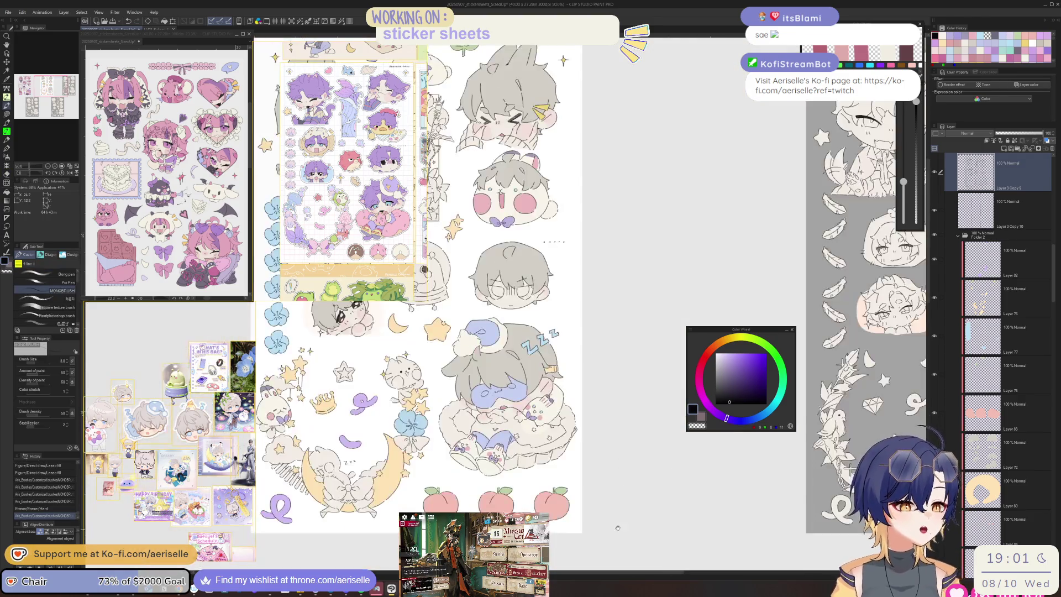